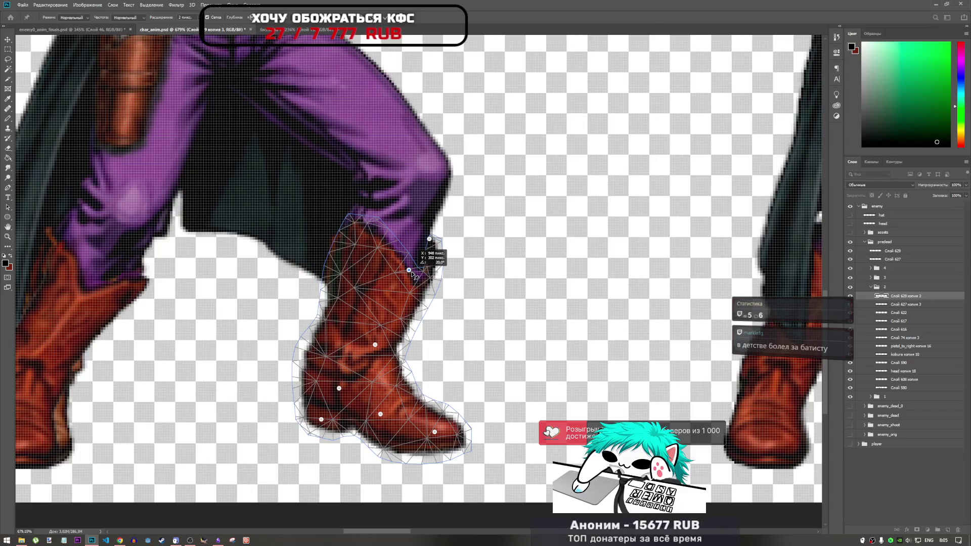
# - Pin the boot top, drag pins to narrow and tilt the cuff inward, and commit the warp
pyautogui.click(349, 229)
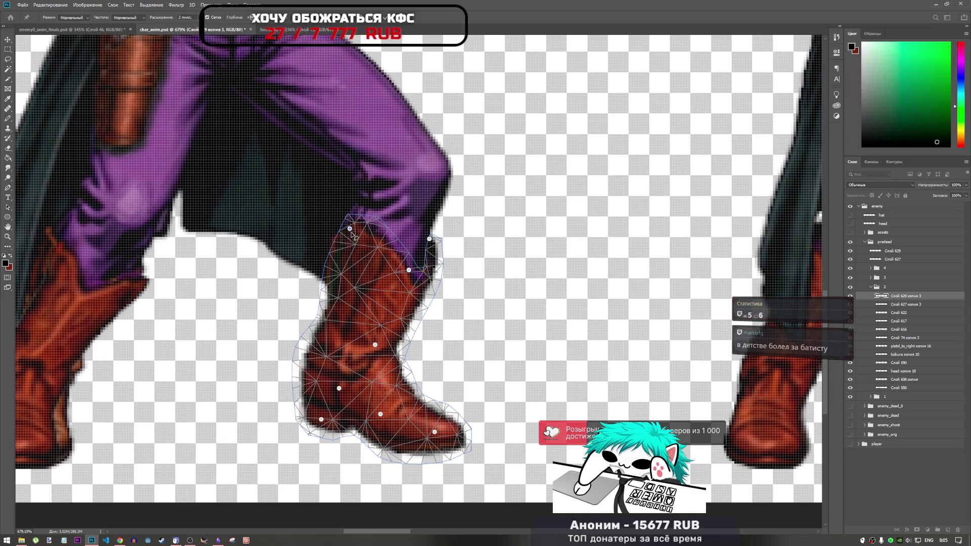
pyautogui.moveTo(352, 232); pyautogui.dragTo(332, 246)
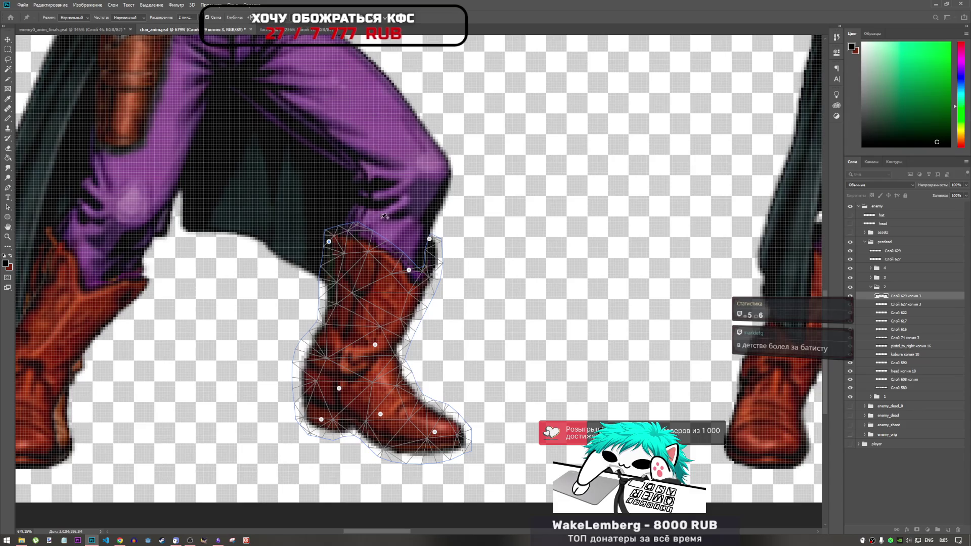
pyautogui.moveTo(411, 274); pyautogui.dragTo(407, 270)
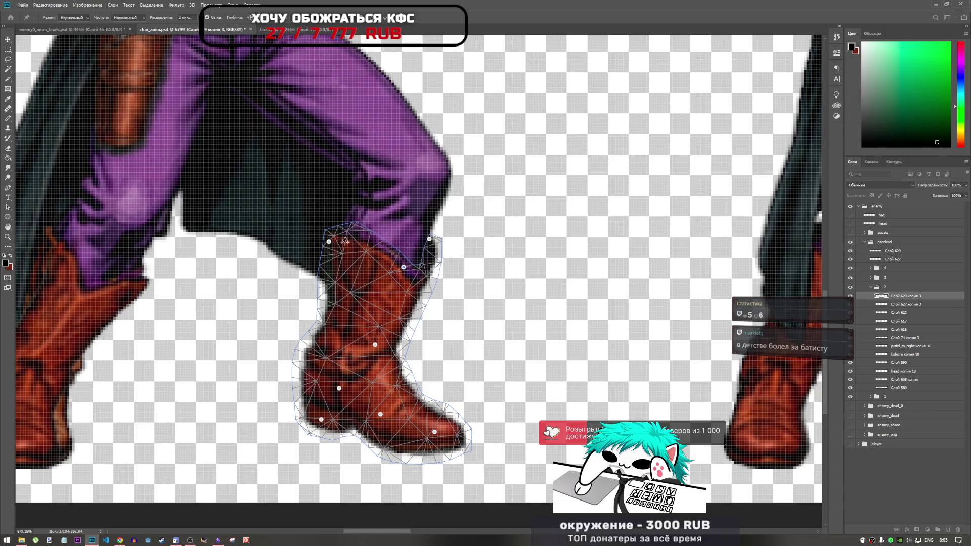
pyautogui.moveTo(330, 242); pyautogui.dragTo(335, 240)
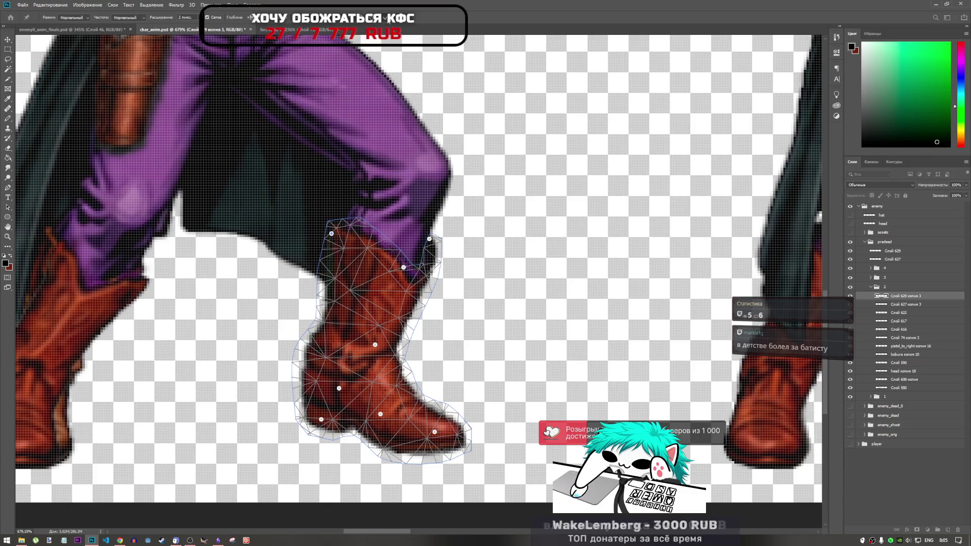
pyautogui.press('Return')
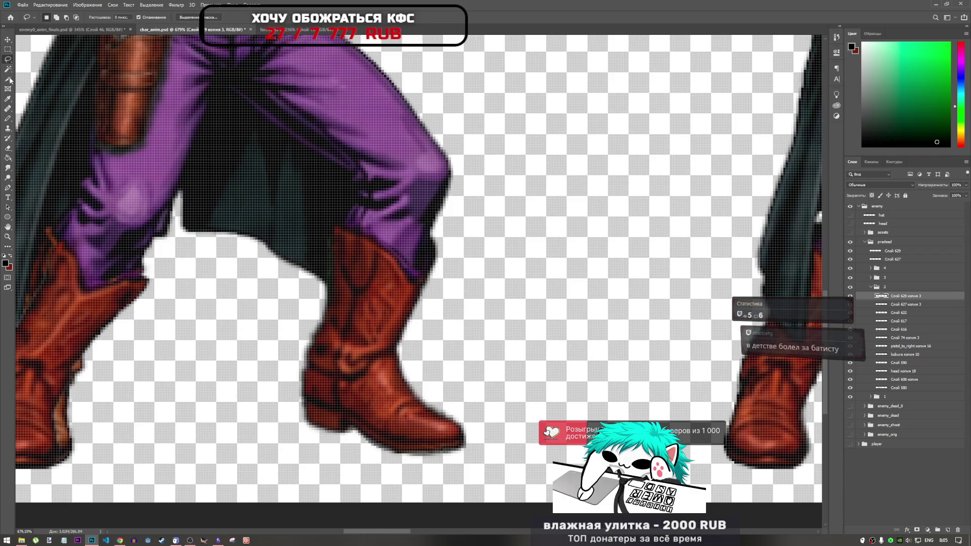
# - Choose the Smudge tool and make layer Слой 629 копия 3 the active layer
pyautogui.click(8, 168)
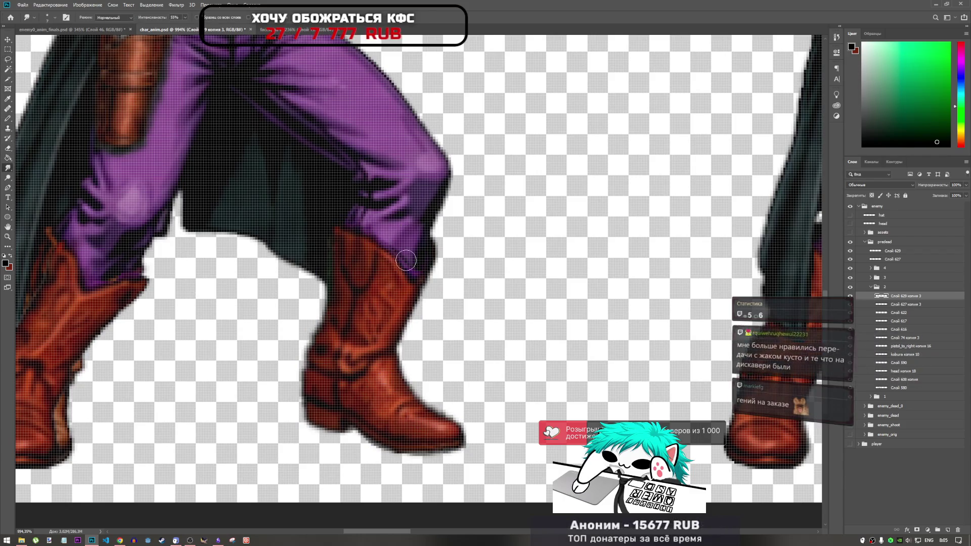
pyautogui.scroll(3, 418, 268)
pyautogui.click(885, 303)
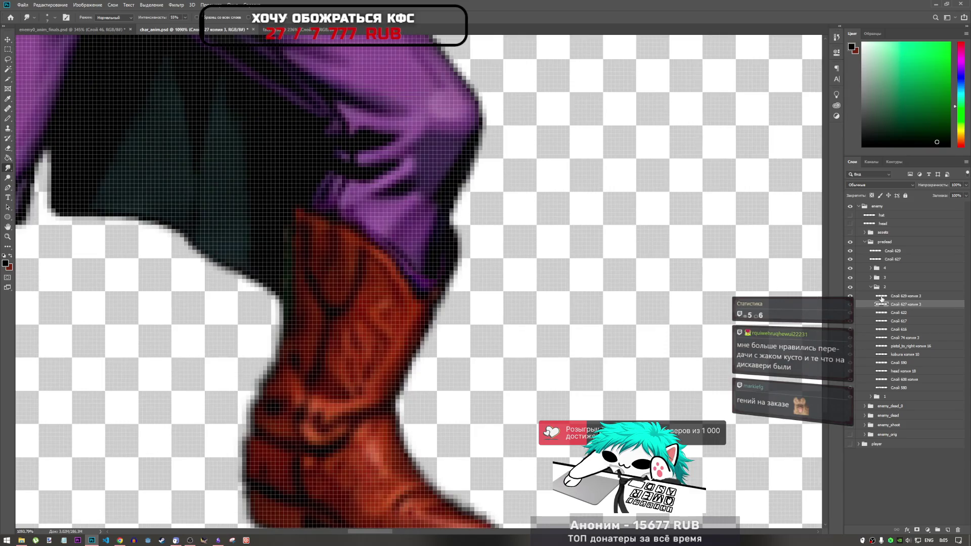
pyautogui.click(928, 298)
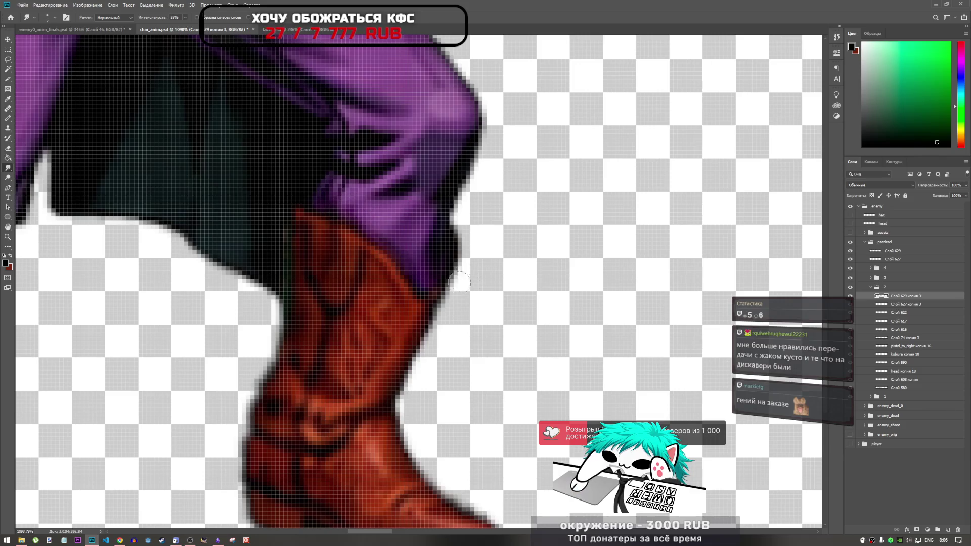
# - Smudge the purple trouser edge down over the top of the boot
pyautogui.scroll(-3, 449, 269)
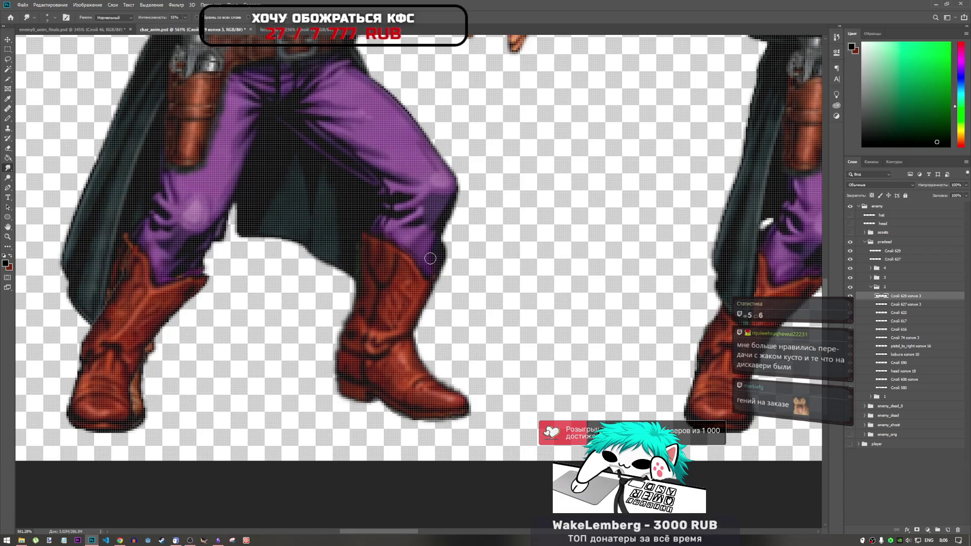
pyautogui.scroll(2, 399, 255)
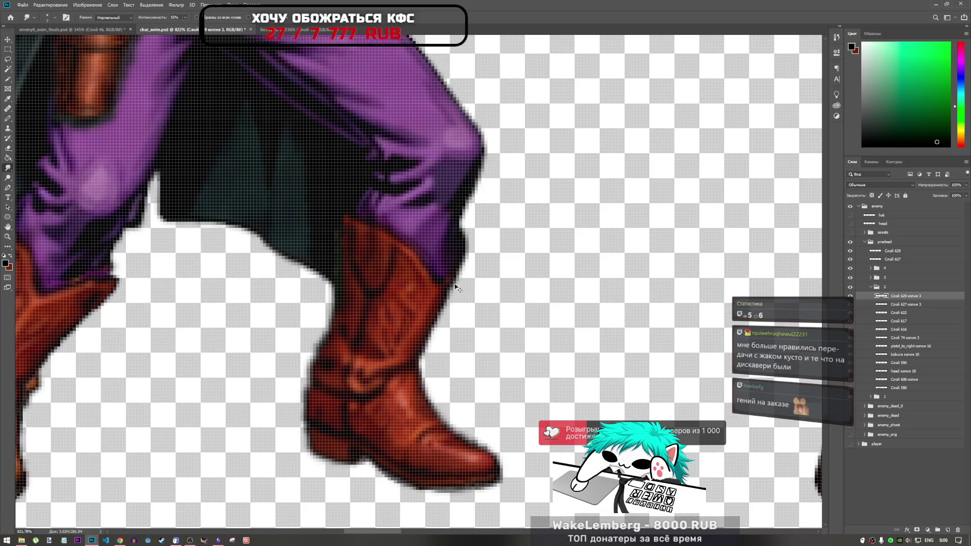
pyautogui.scroll(-4, 438, 261)
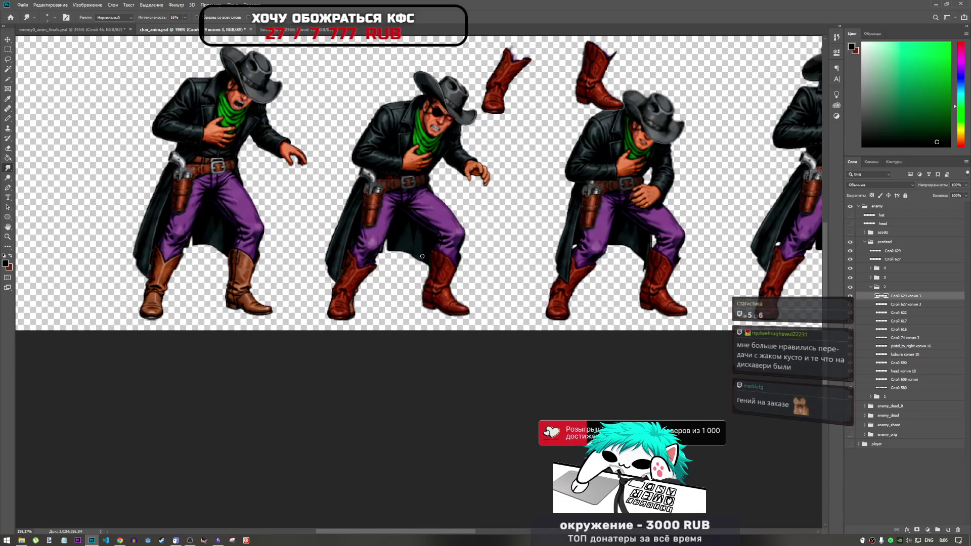
pyautogui.scroll(-1, 423, 256)
pyautogui.scroll(5, 435, 262)
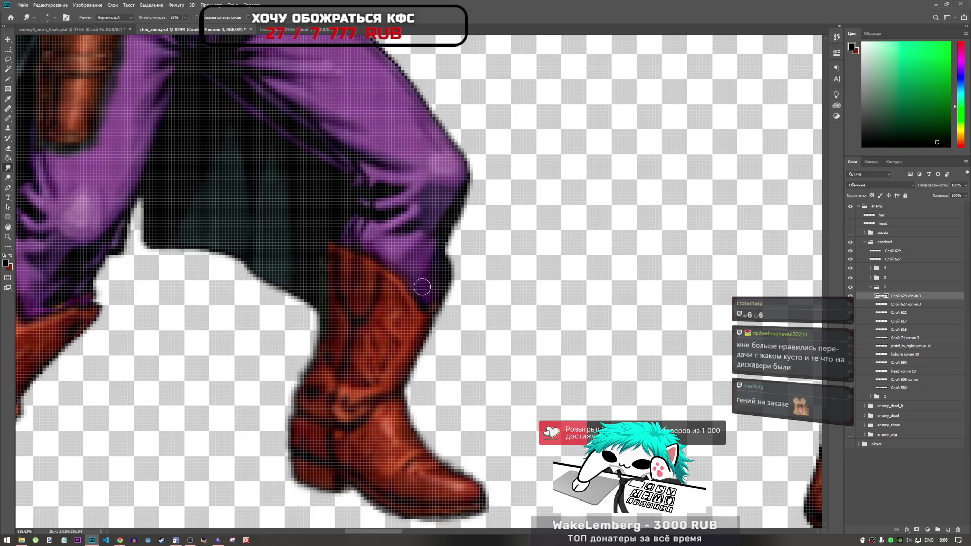
pyautogui.moveTo(408, 269); pyautogui.dragTo(383, 245)
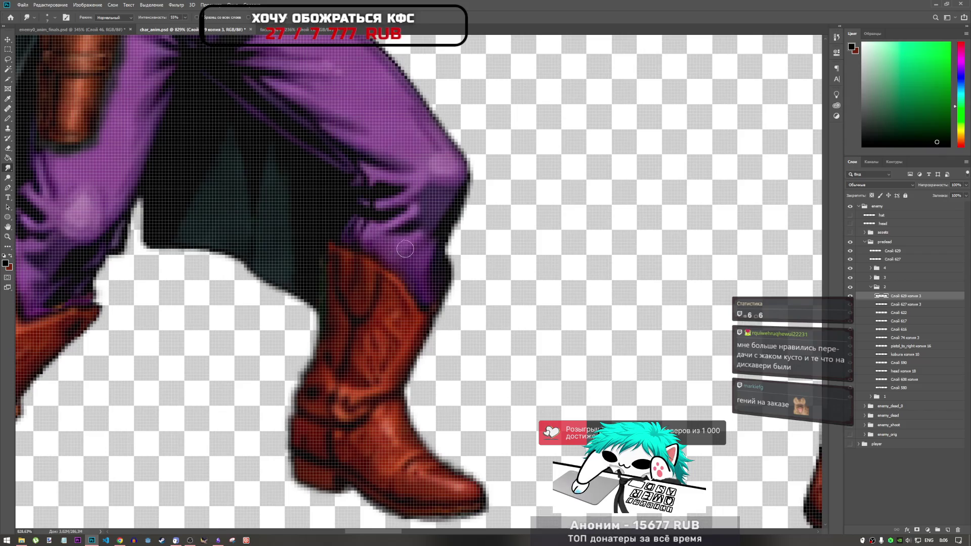
pyautogui.scroll(-5, 379, 226)
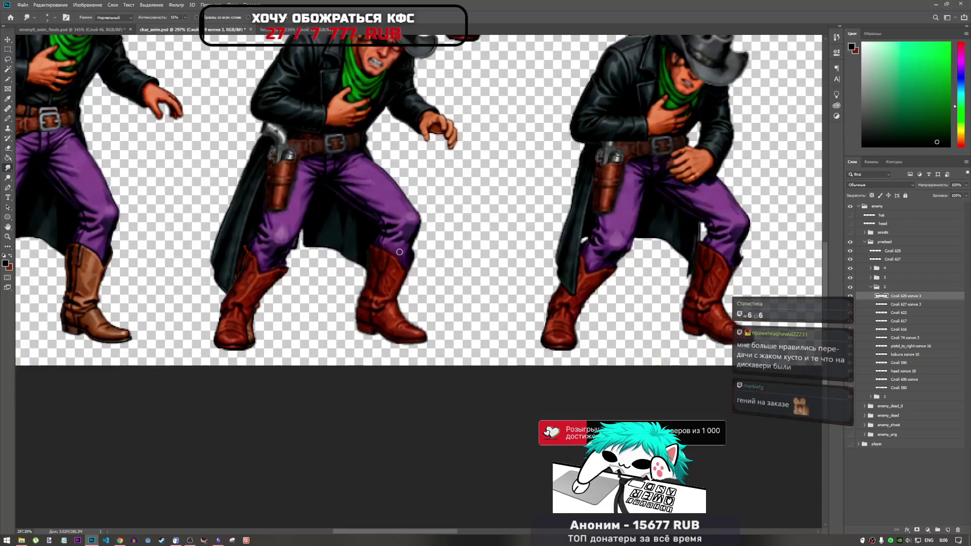
pyautogui.scroll(6, 394, 245)
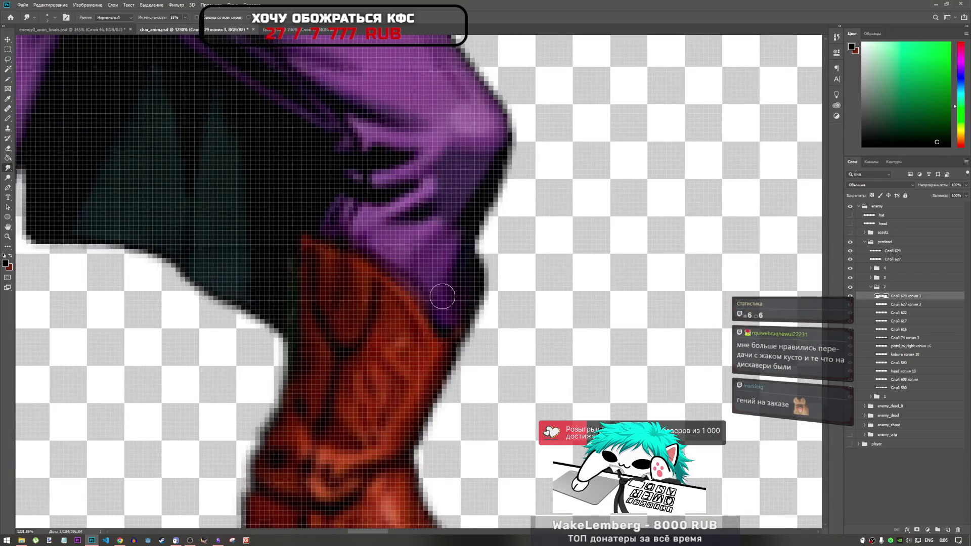
pyautogui.click(905, 388)
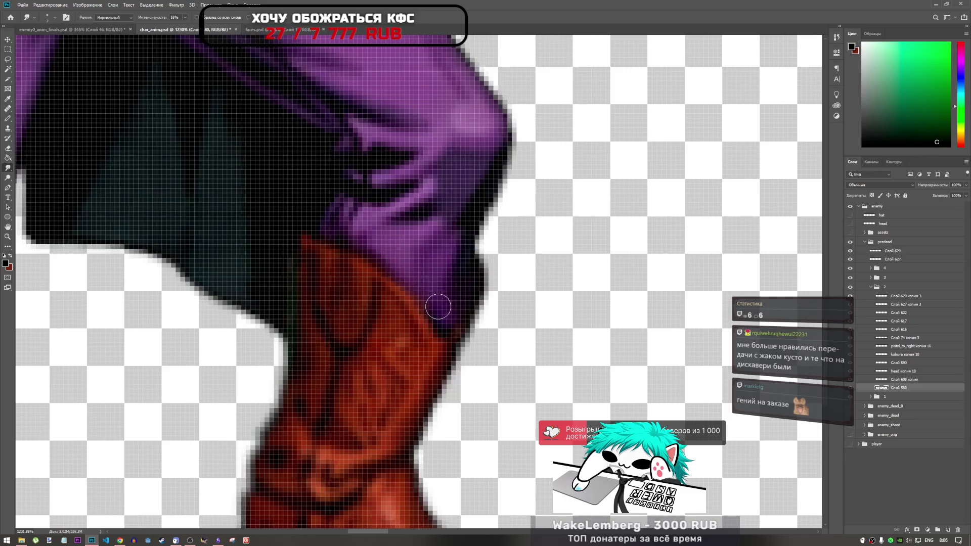
pyautogui.scroll(-3, 405, 283)
pyautogui.scroll(-1, 438, 261)
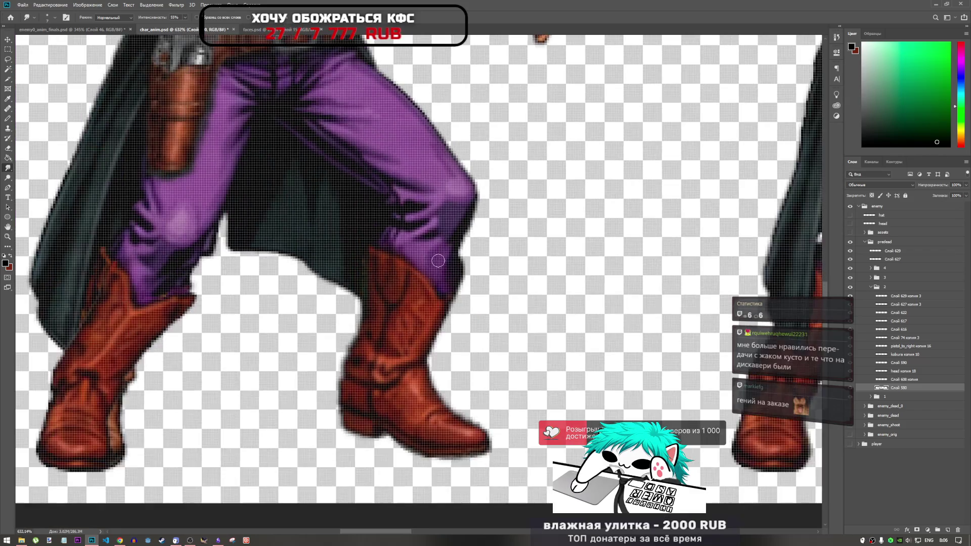
pyautogui.scroll(-2, 438, 261)
pyautogui.scroll(4, 429, 262)
pyautogui.scroll(-1, 453, 309)
pyautogui.scroll(-1, 423, 247)
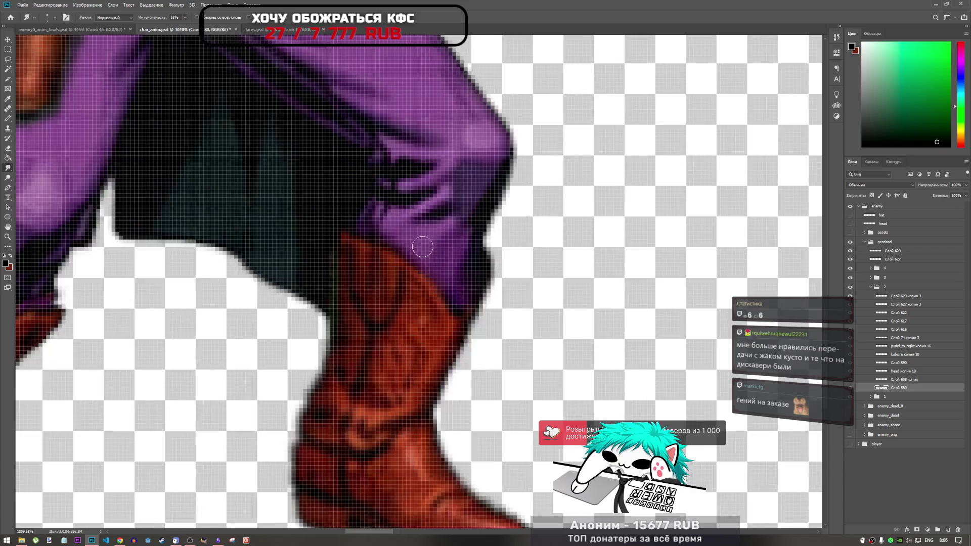
pyautogui.scroll(-3, 423, 247)
pyautogui.scroll(1, 354, 258)
pyautogui.scroll(-1, 347, 262)
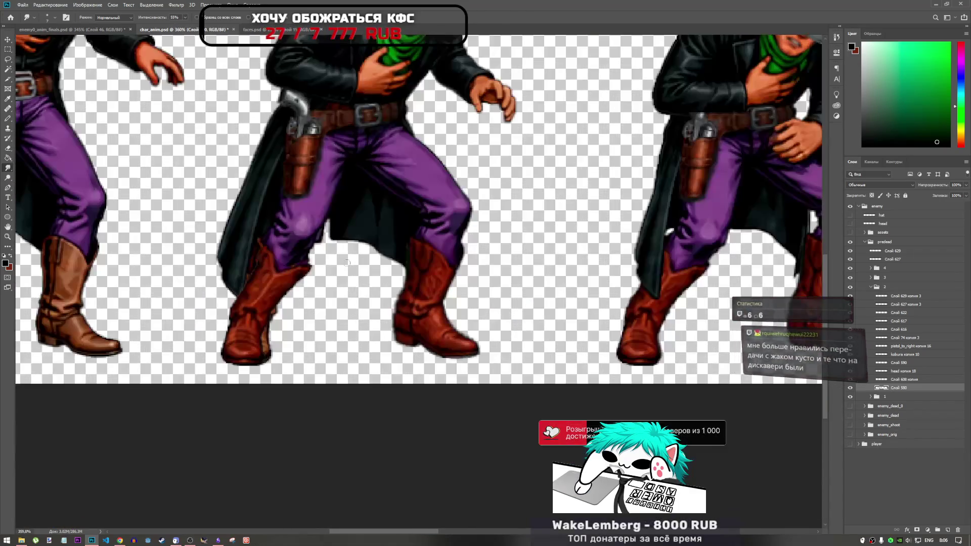
pyautogui.scroll(4, 455, 248)
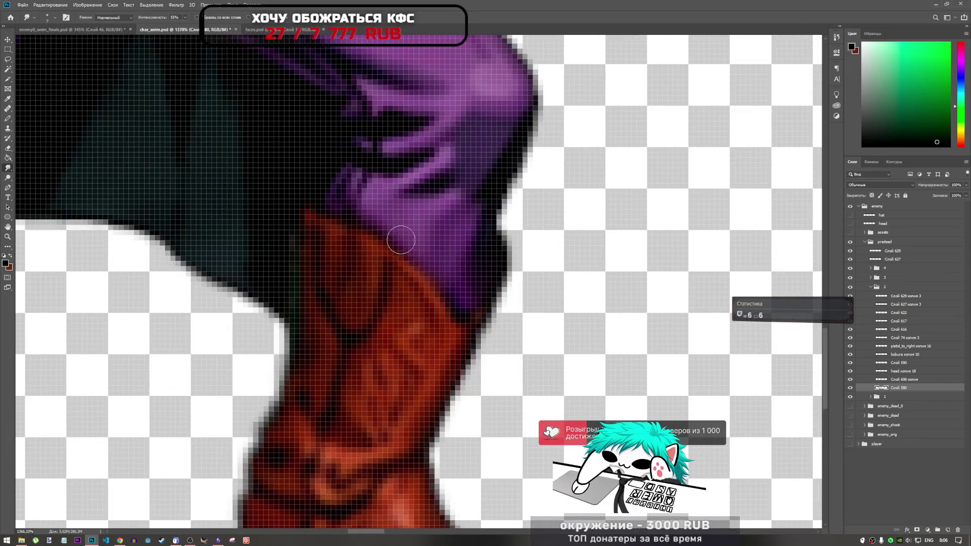
pyautogui.scroll(-5, 427, 260)
pyautogui.scroll(3, 641, 338)
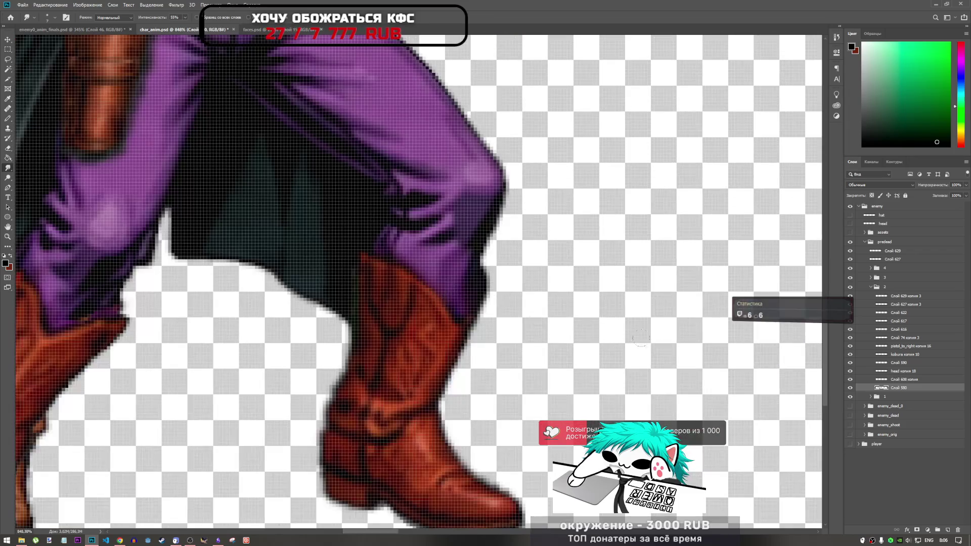
pyautogui.click(911, 296)
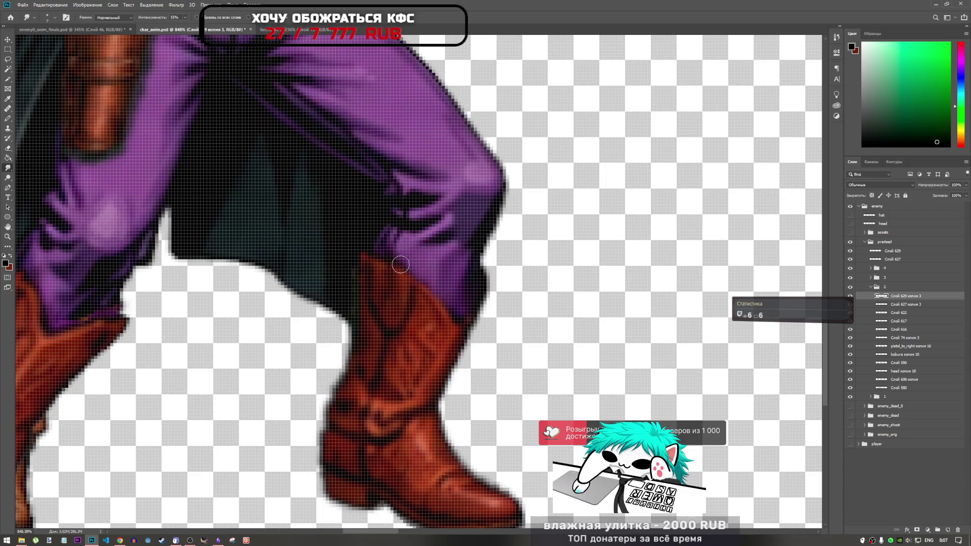
pyautogui.scroll(2, 444, 284)
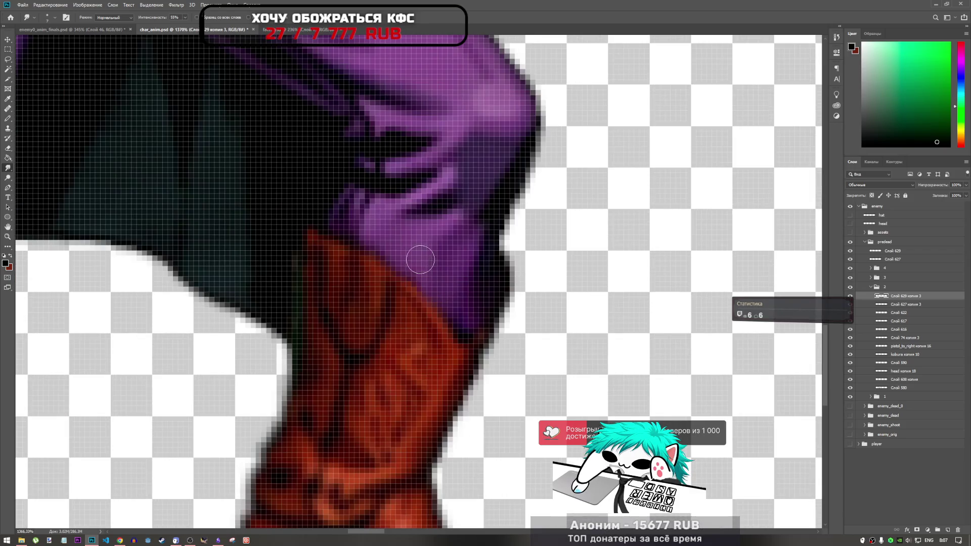
pyautogui.scroll(-3, 455, 309)
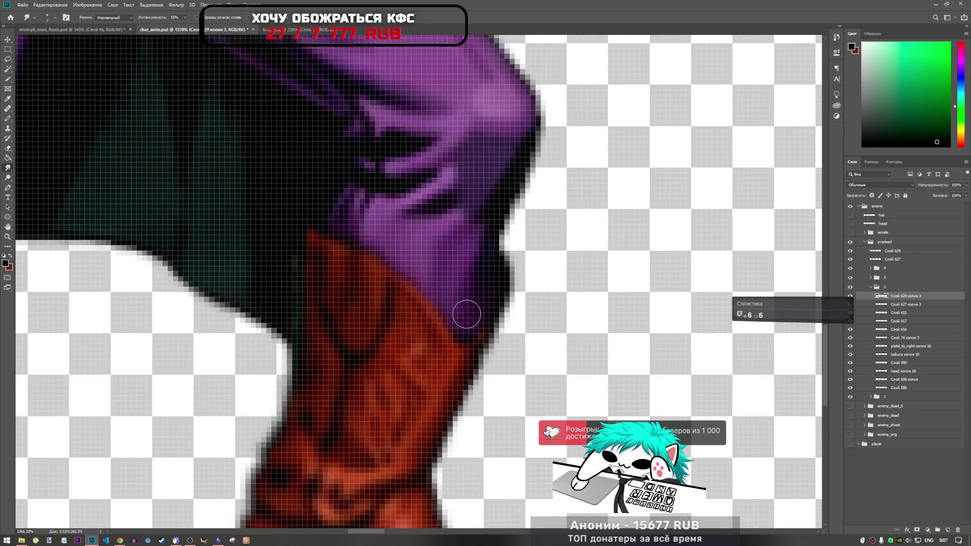
pyautogui.scroll(-3, 462, 314)
pyautogui.scroll(5, 445, 293)
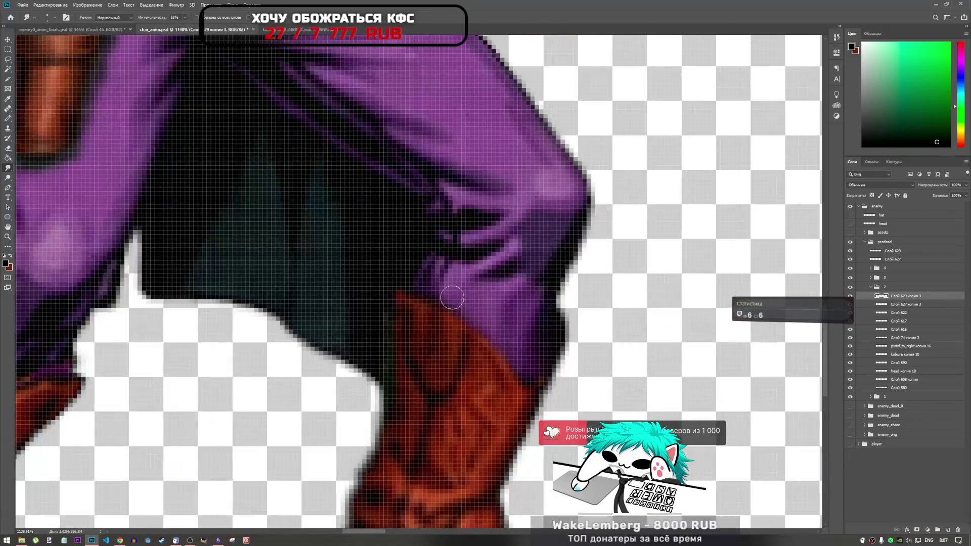
pyautogui.scroll(-2, 430, 287)
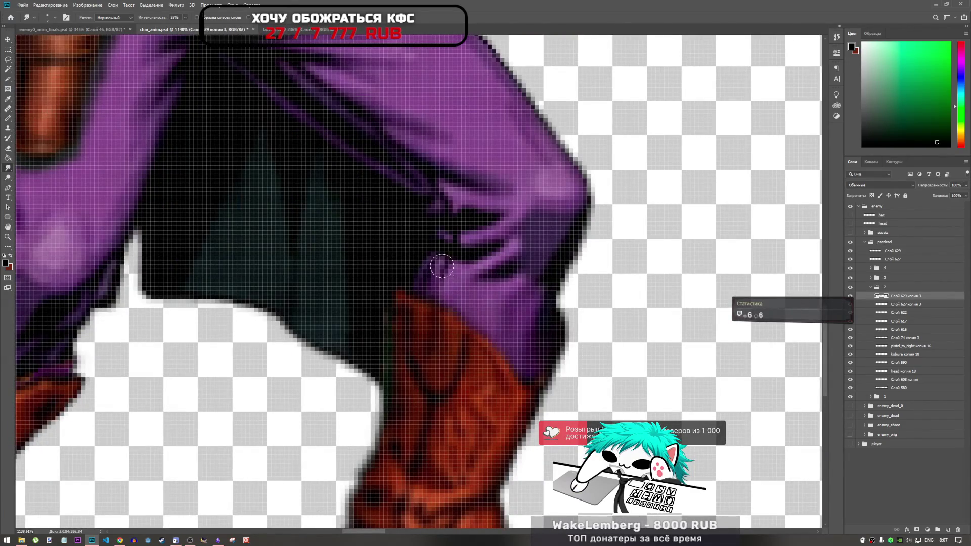
pyautogui.scroll(-3, 491, 327)
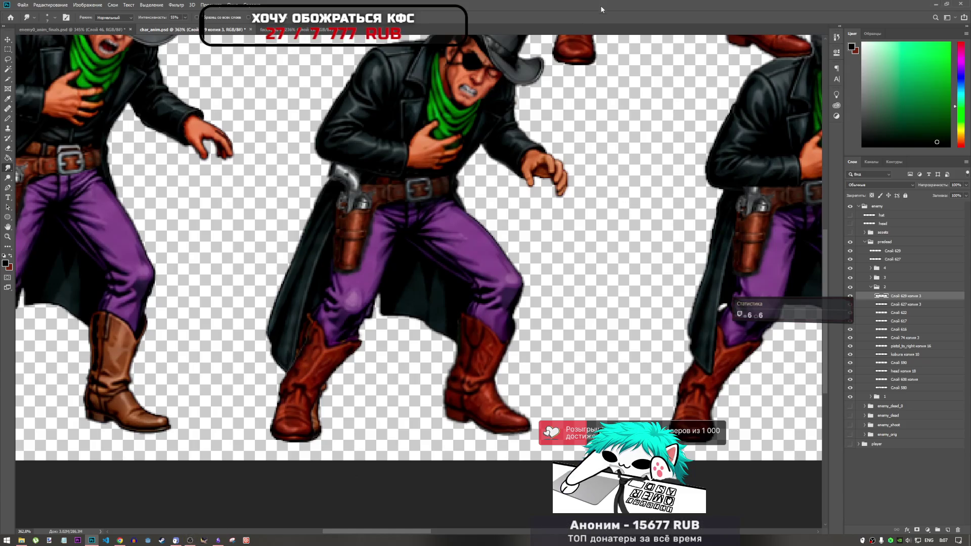
pyautogui.hotkey('ctrl', '0')
# - Expand the layer group and select the boot layer Слой 627 копия 3
pyautogui.scroll(5, 463, 369)
pyautogui.scroll(3, 464, 369)
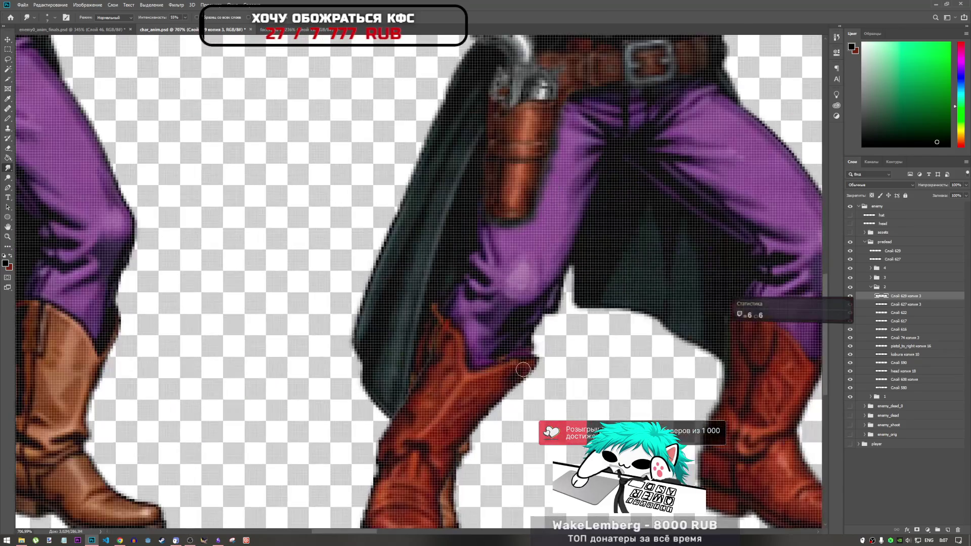
pyautogui.scroll(-3, 788, 294)
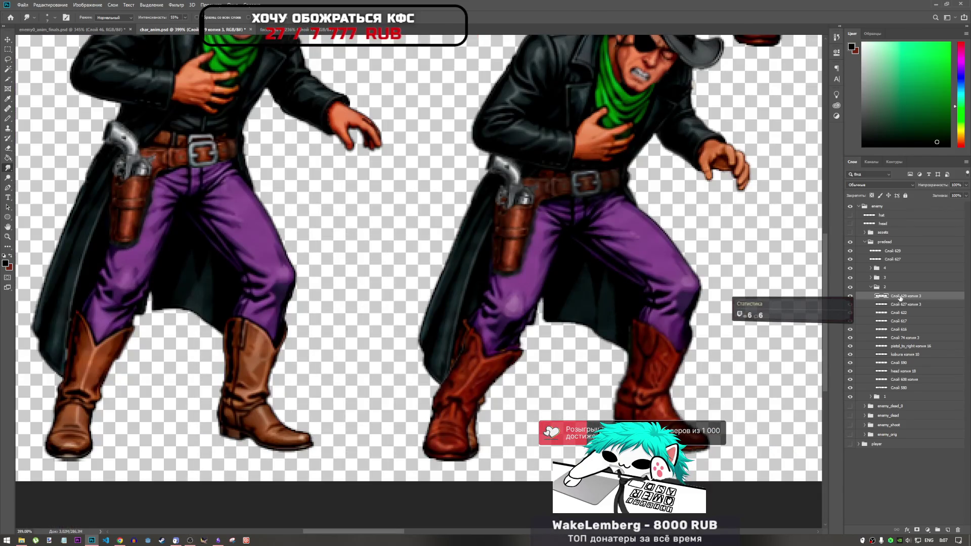
pyautogui.click(870, 288)
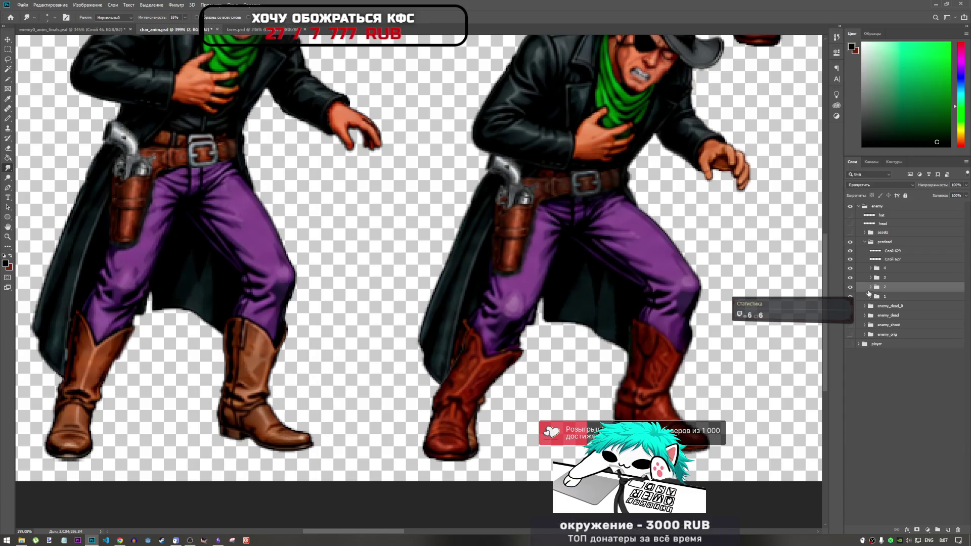
pyautogui.click(870, 287)
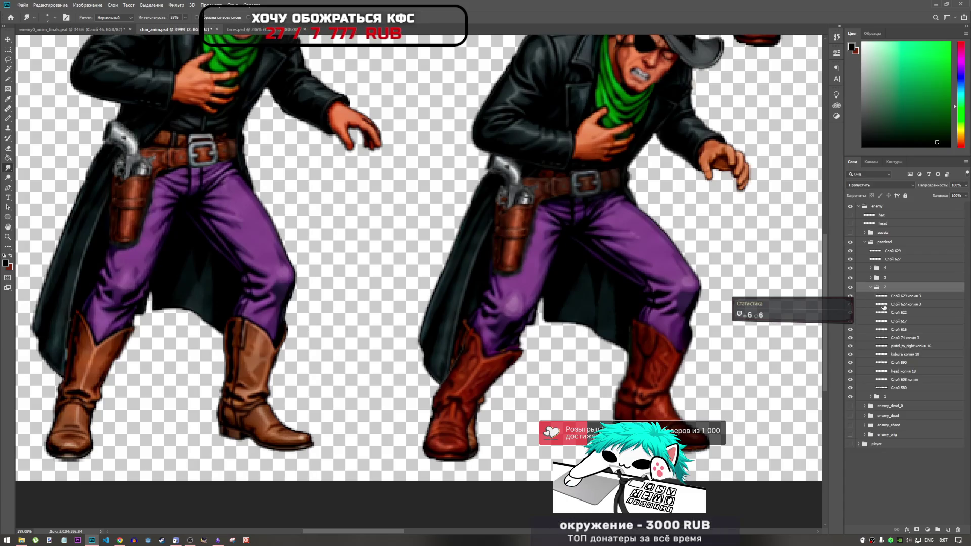
pyautogui.click(906, 304)
# - Free-transform the boot about 40 px lower, nudge it one pixel left and down, and apply
pyautogui.hotkey('ctrl', 't')
pyautogui.moveTo(487, 372); pyautogui.dragTo(487, 393)
pyautogui.press('Left')
pyautogui.press('Down')
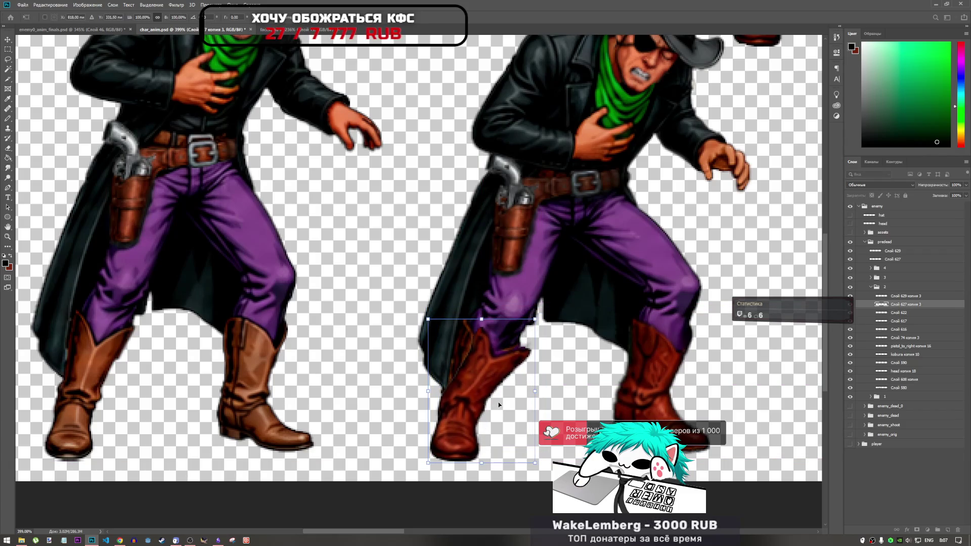
pyautogui.press('Return')
# - Switch back to the Smudge tool and open the Edit menu
pyautogui.click(8, 167)
pyautogui.hotkey('ctrl', 't')
pyautogui.click(7, 168)
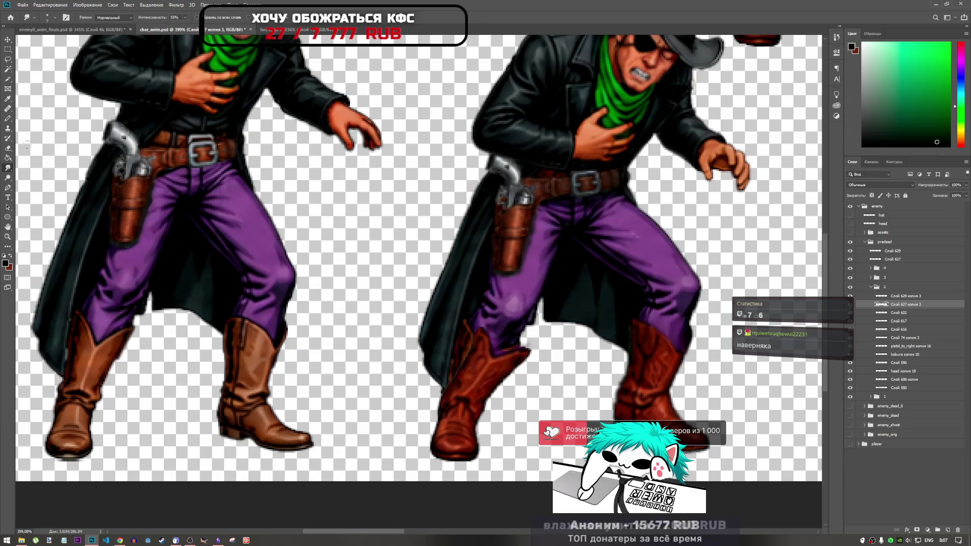
pyautogui.click(8, 170)
pyautogui.click(8, 170)
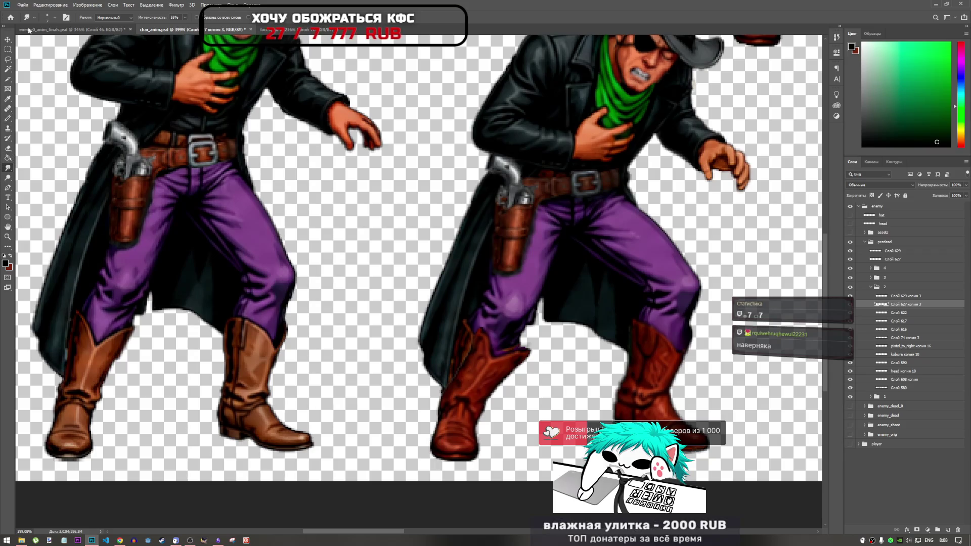
pyautogui.click(42, 4)
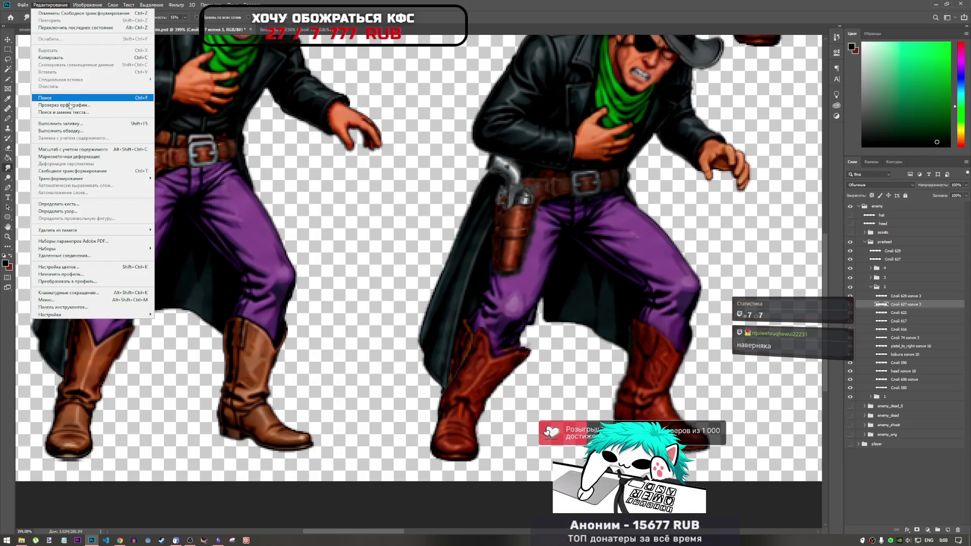
# - Start Puppet Warp on the boot, pin and bend the toe up-left, then remove the top pin
pyautogui.click(71, 157)
pyautogui.scroll(5, 496, 436)
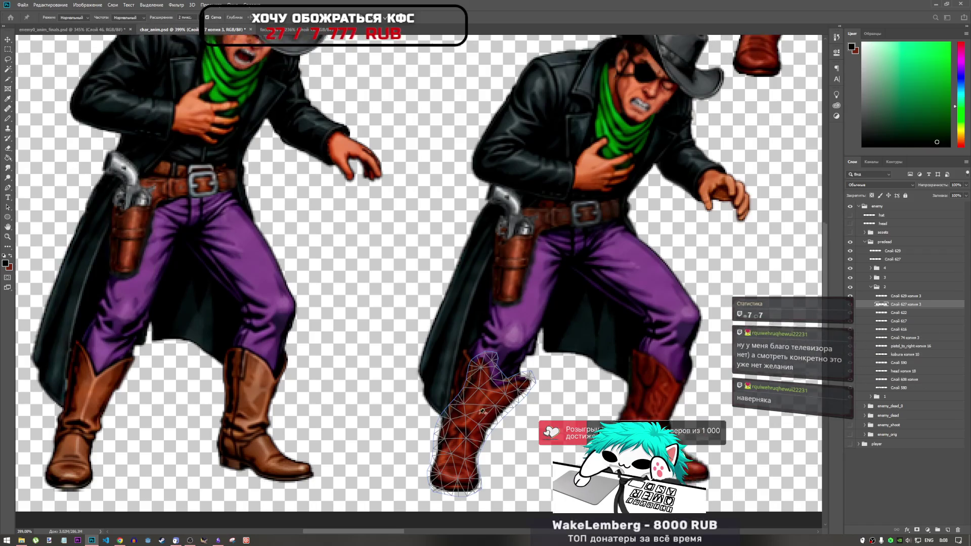
pyautogui.scroll(1, 497, 436)
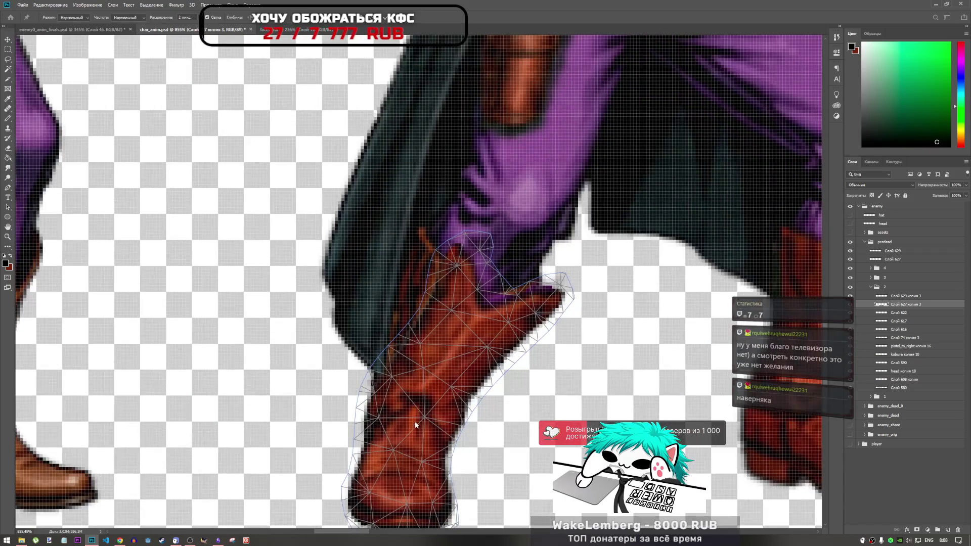
pyautogui.scroll(-3, 403, 433)
pyautogui.click(398, 481)
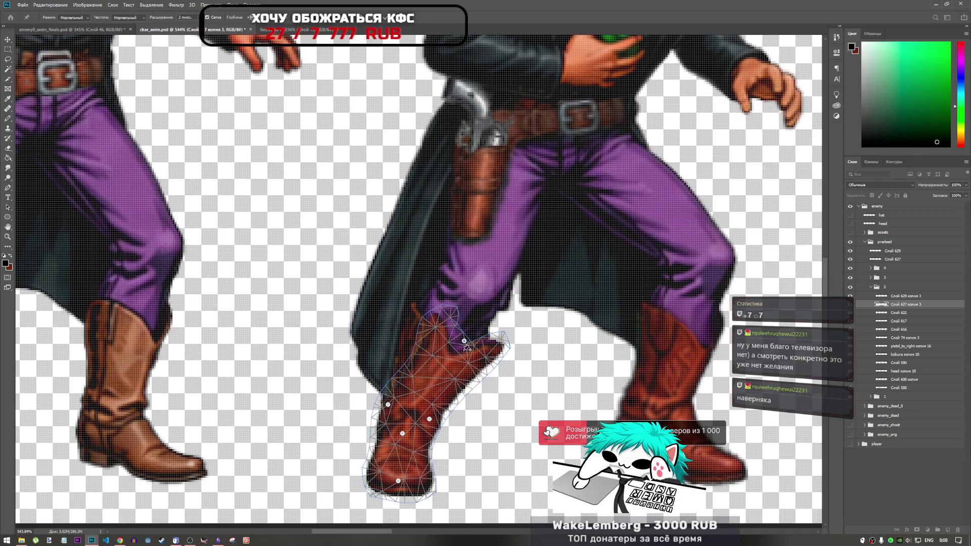
pyautogui.moveTo(465, 341)
pyautogui.mouseDown()
pyautogui.moveTo(439, 335)
pyautogui.moveTo(450, 337)
pyautogui.mouseUp()
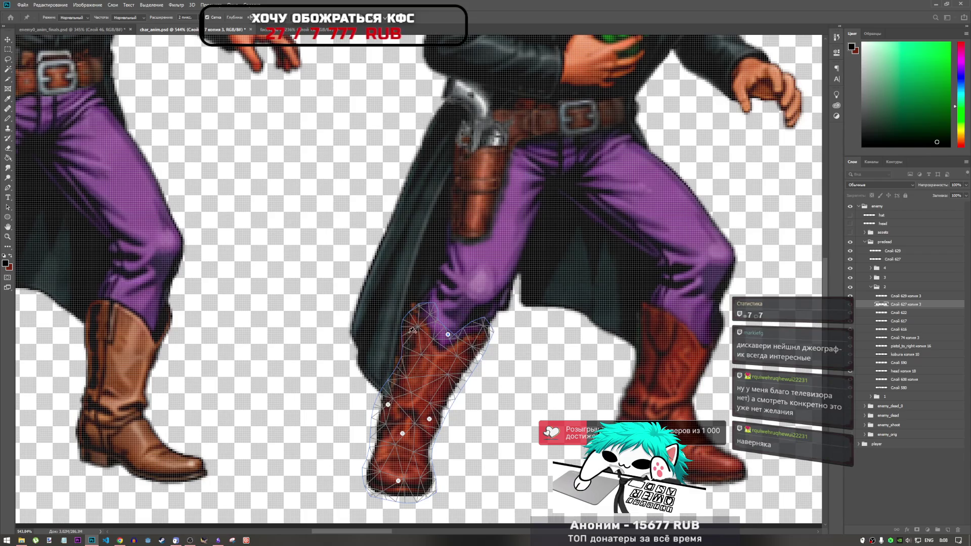
pyautogui.click(411, 326)
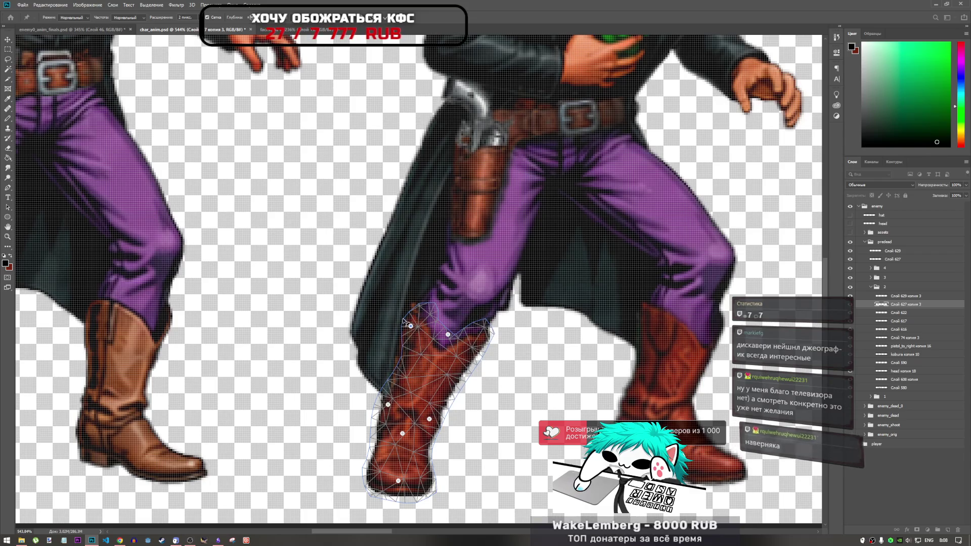
pyautogui.moveTo(410, 307)
pyautogui.mouseDown()
pyautogui.moveTo(403, 305)
pyautogui.moveTo(408, 319)
pyautogui.mouseUp()
pyautogui.keyDown('alt'); pyautogui.click(403, 302); pyautogui.keyUp('alt')
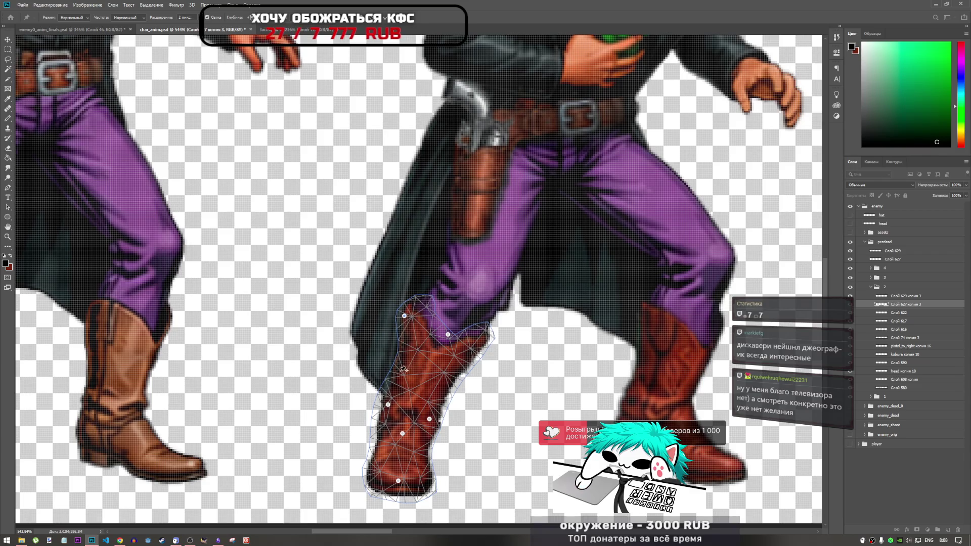
# - Add a shaft pin, stretch the toe further out, and adjust the lower pins, undoing a bad bend
pyautogui.moveTo(393, 368); pyautogui.dragTo(389, 367)
pyautogui.moveTo(473, 349); pyautogui.dragTo(479, 351)
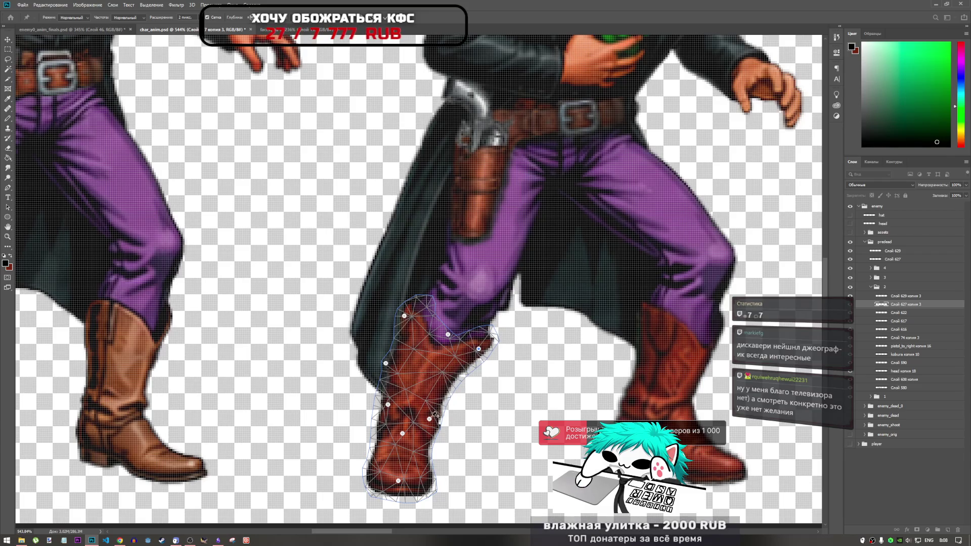
pyautogui.moveTo(433, 418); pyautogui.dragTo(435, 419)
pyautogui.moveTo(433, 423); pyautogui.dragTo(431, 419)
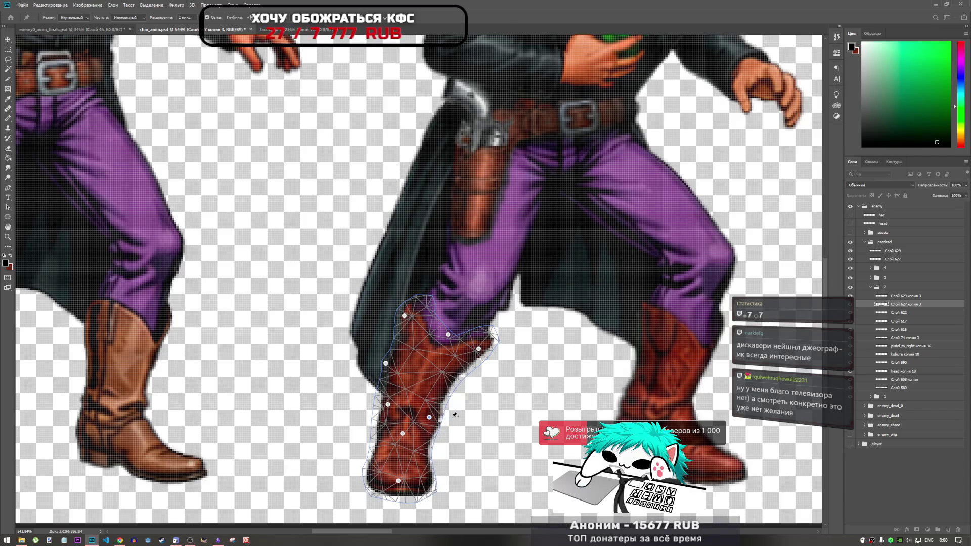
pyautogui.scroll(2, 431, 419)
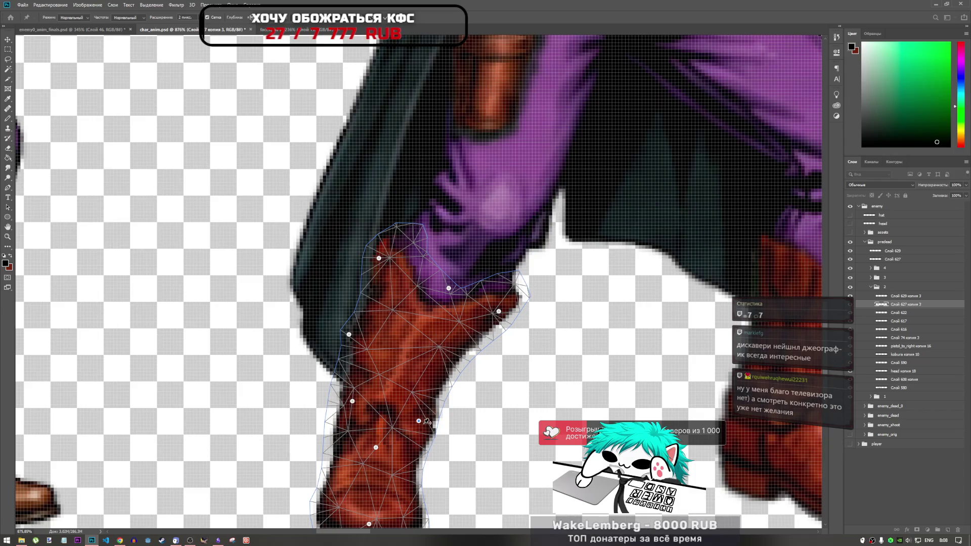
pyautogui.keyDown('alt'); pyautogui.click(419, 421); pyautogui.keyUp('alt')
pyautogui.click(419, 404)
pyautogui.moveTo(424, 409); pyautogui.dragTo(434, 414)
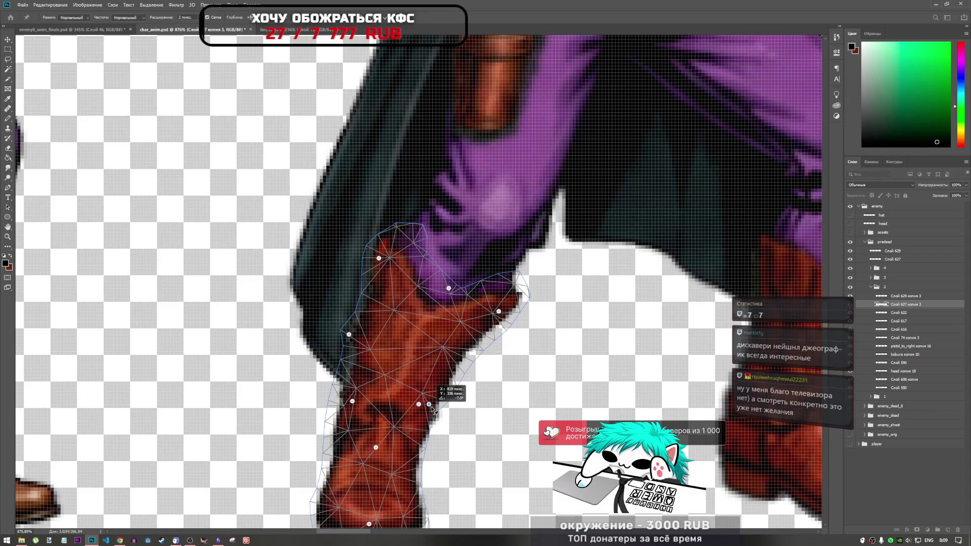
pyautogui.hotkey('ctrl', 'z')
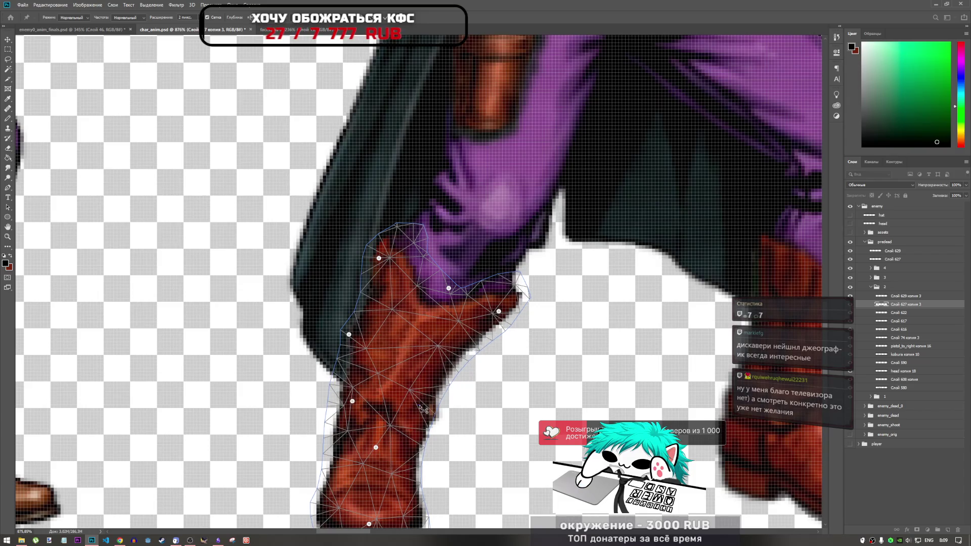
pyautogui.moveTo(422, 416); pyautogui.dragTo(417, 416)
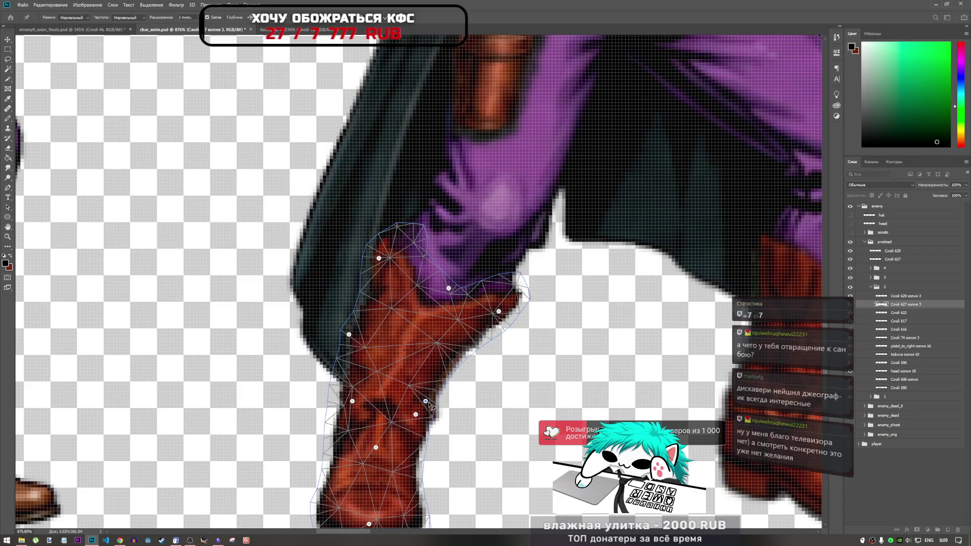
# - Pull a mid-boot pin to the right and lower the boot-tip pin slightly
pyautogui.click(430, 404)
pyautogui.press('Return')
pyautogui.click(426, 403)
pyautogui.press('Return')
pyautogui.moveTo(429, 404); pyautogui.dragTo(439, 402)
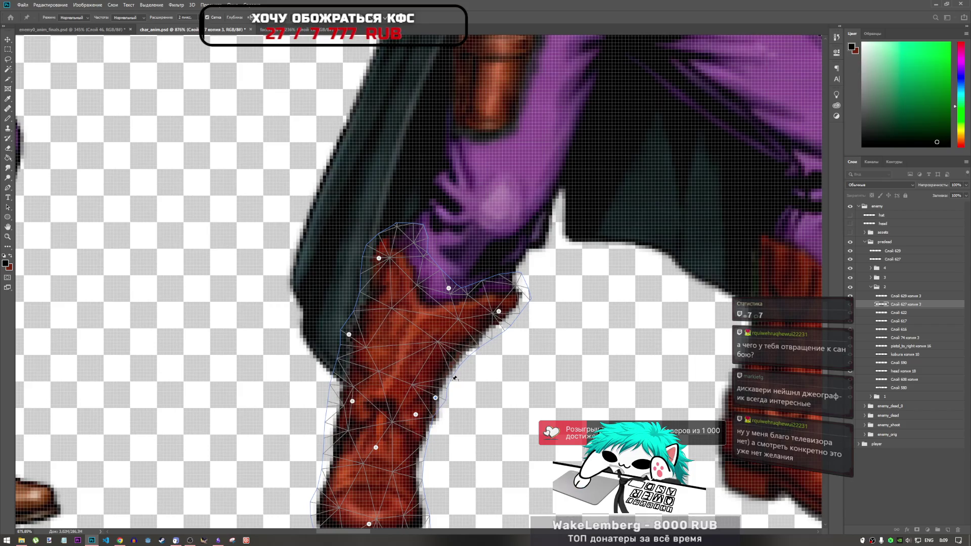
pyautogui.moveTo(500, 312); pyautogui.dragTo(499, 315)
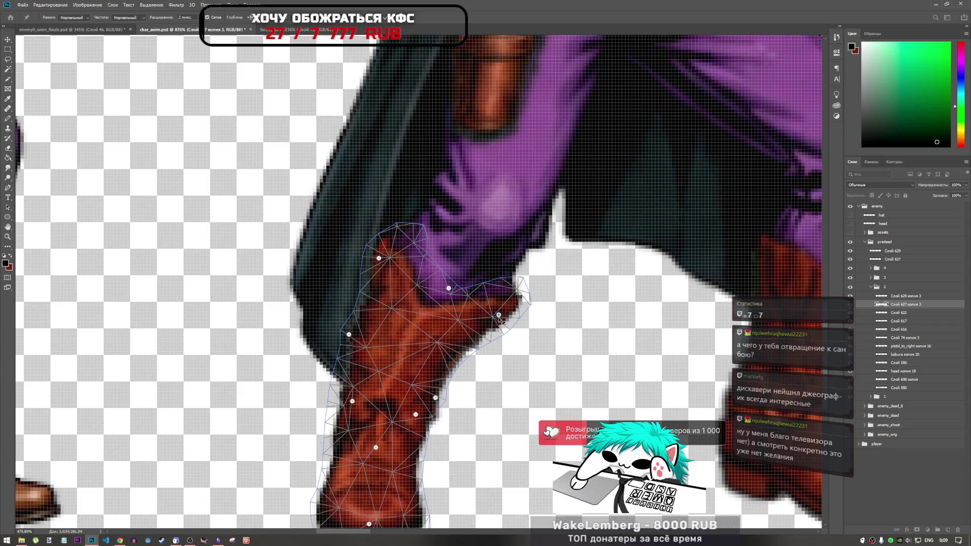
# - Add a pin on the boot's upper-right edge and push it right and down
pyautogui.click(448, 350)
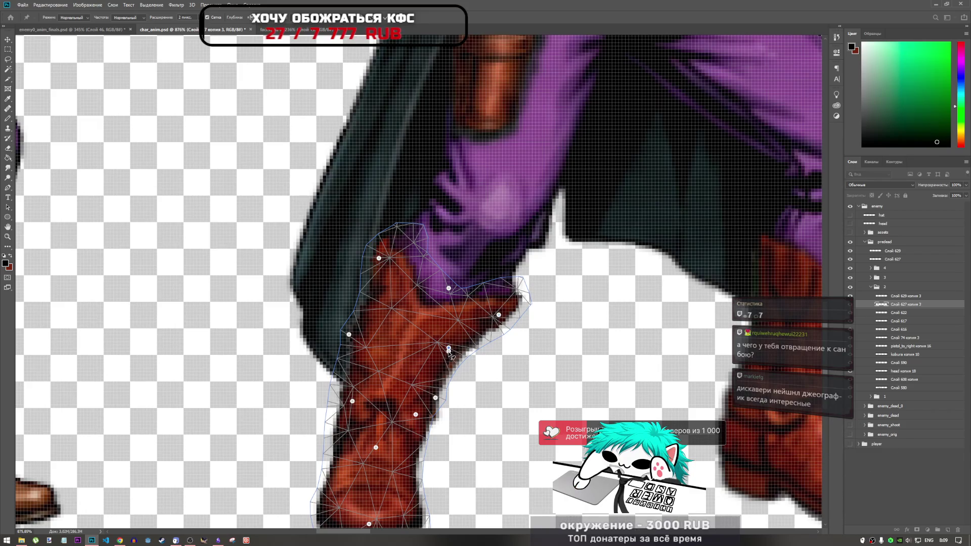
pyautogui.click(450, 352)
pyautogui.press('Return')
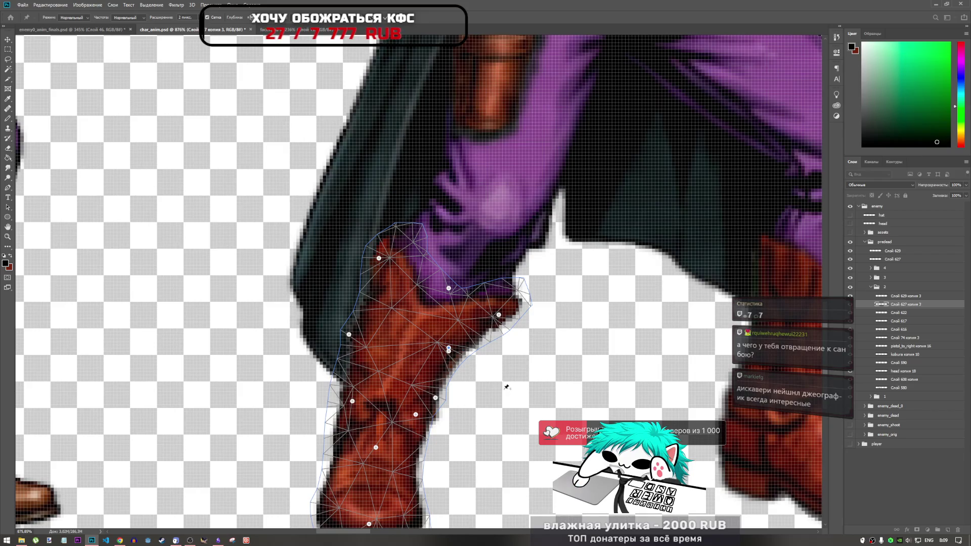
pyautogui.moveTo(449, 348); pyautogui.dragTo(456, 348)
pyautogui.click(457, 347)
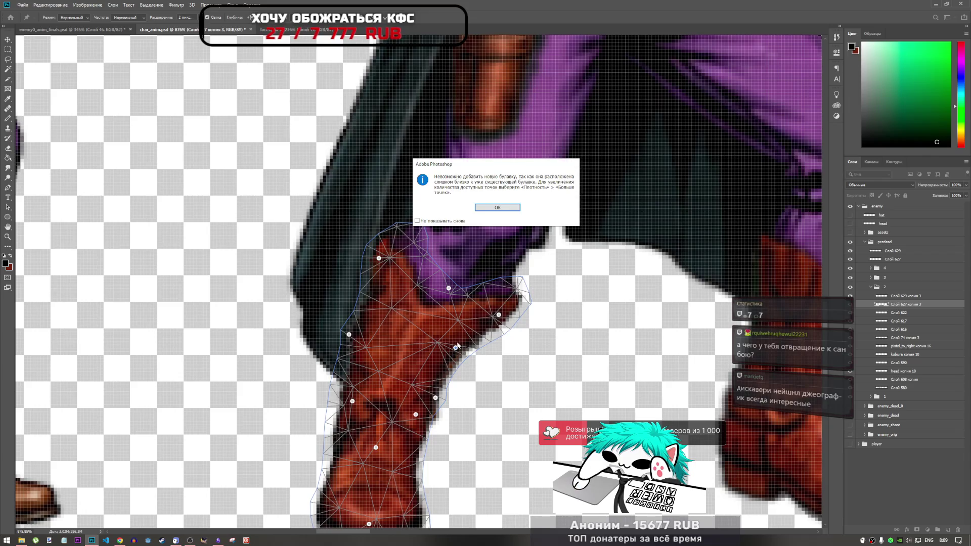
pyautogui.click(513, 207)
pyautogui.moveTo(456, 348); pyautogui.dragTo(462, 351)
pyautogui.scroll(-5, 462, 351)
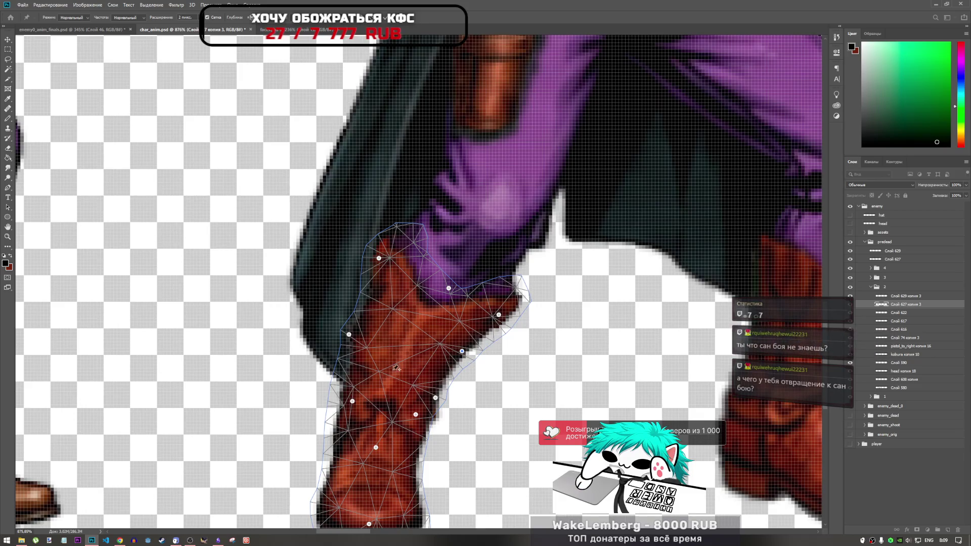
pyautogui.scroll(-2, 462, 352)
pyautogui.scroll(10, 461, 351)
pyautogui.scroll(-3, 401, 365)
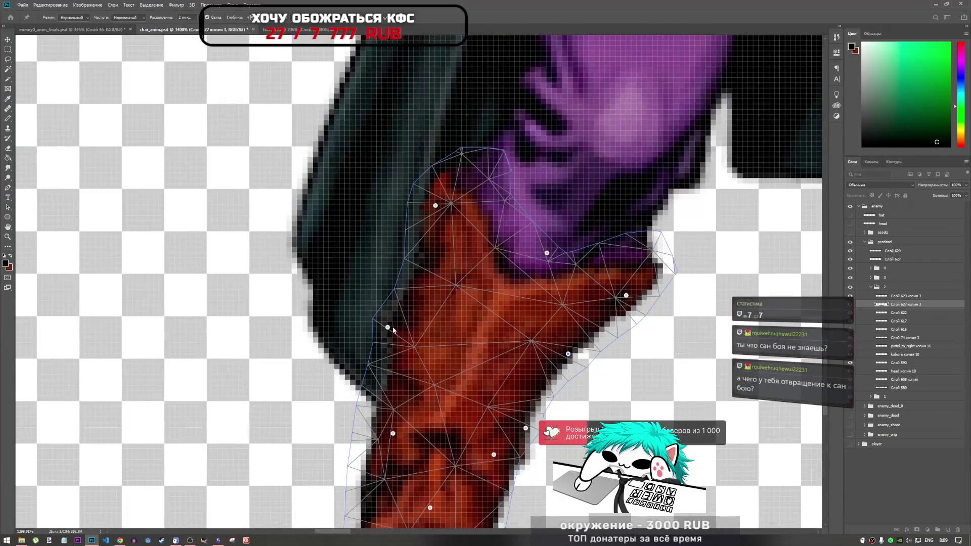
# - Drag the boot's left-edge pins down and push a right-side pin outward
pyautogui.scroll(-2, 417, 397)
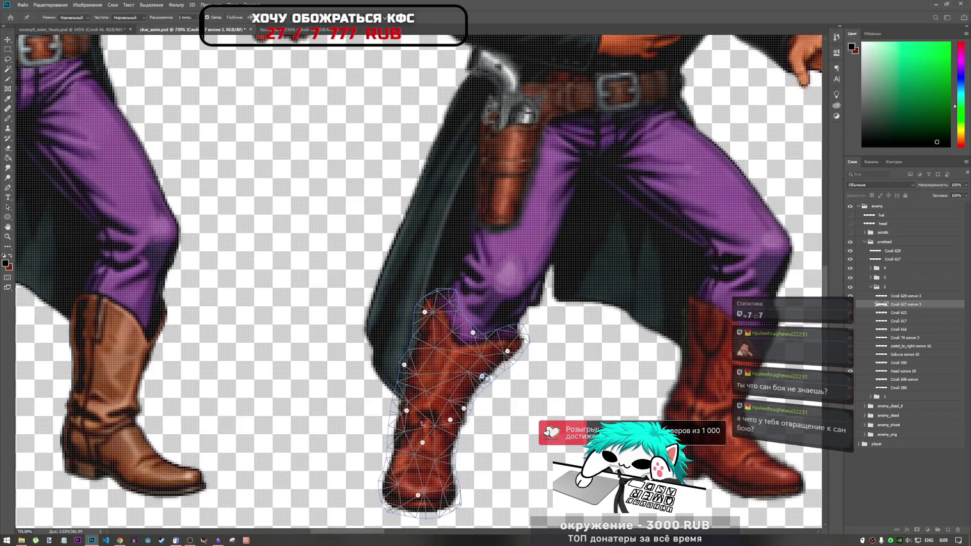
pyautogui.scroll(2, 420, 419)
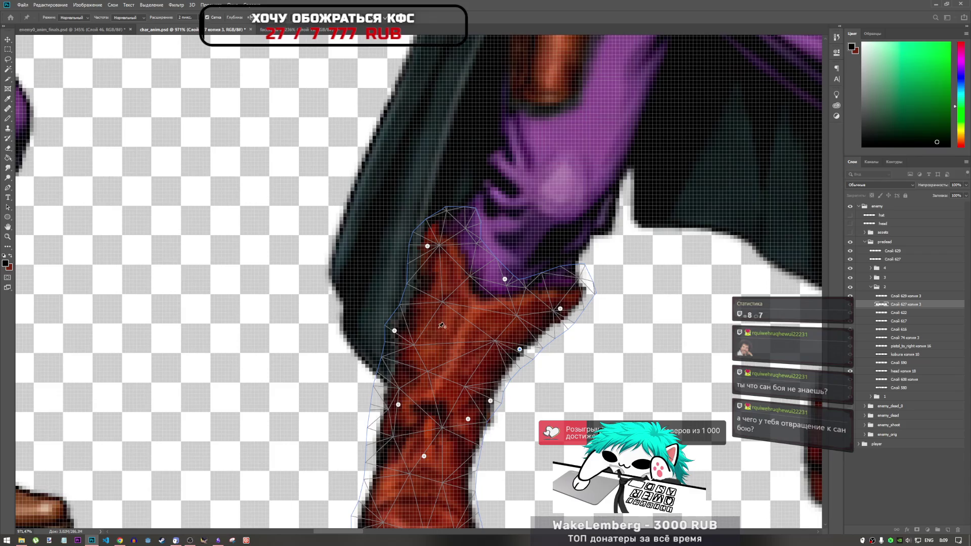
pyautogui.scroll(1, 403, 407)
pyautogui.scroll(-4, 403, 407)
pyautogui.scroll(3, 369, 290)
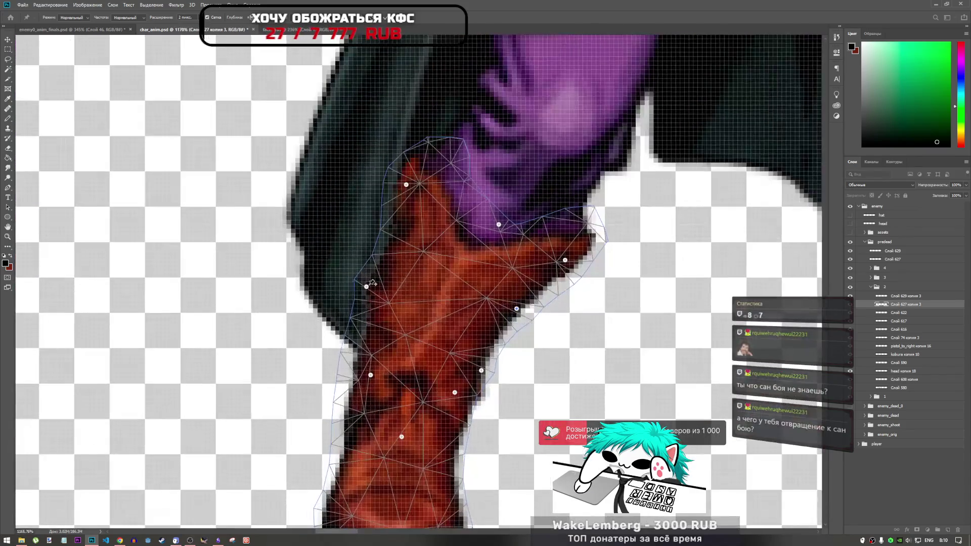
pyautogui.moveTo(367, 288)
pyautogui.mouseDown()
pyautogui.moveTo(376, 306)
pyautogui.moveTo(372, 294)
pyautogui.mouseUp()
pyautogui.moveTo(372, 377); pyautogui.dragTo(375, 385)
pyautogui.moveTo(456, 393); pyautogui.dragTo(484, 377)
pyautogui.press('Return')
# - Add a pin on the boot's right edge and raise the right-side pin, undoing distorting moves
pyautogui.click(470, 394)
pyautogui.click(493, 208)
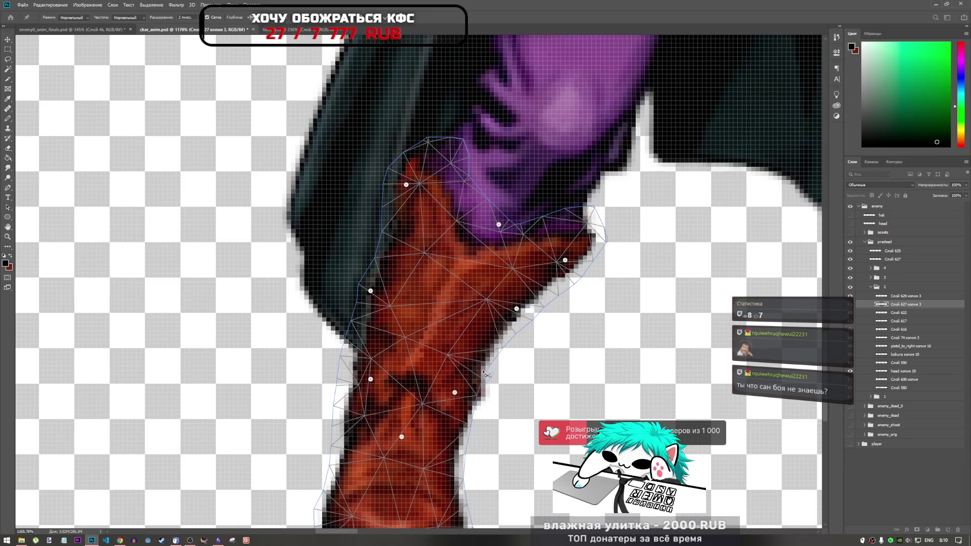
pyautogui.click(472, 379)
pyautogui.moveTo(478, 384); pyautogui.dragTo(488, 372)
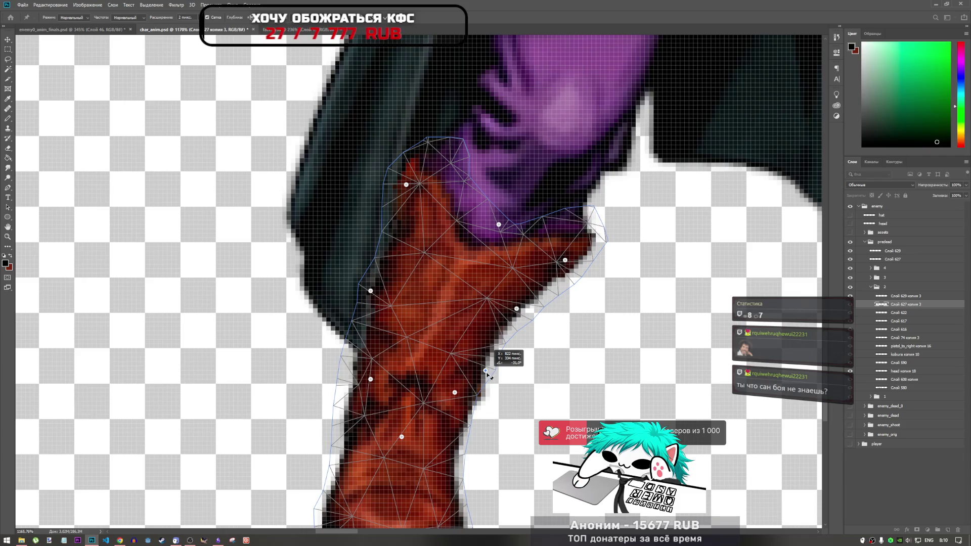
pyautogui.hotkey('ctrl', 'z')
pyautogui.moveTo(455, 393); pyautogui.dragTo(463, 379)
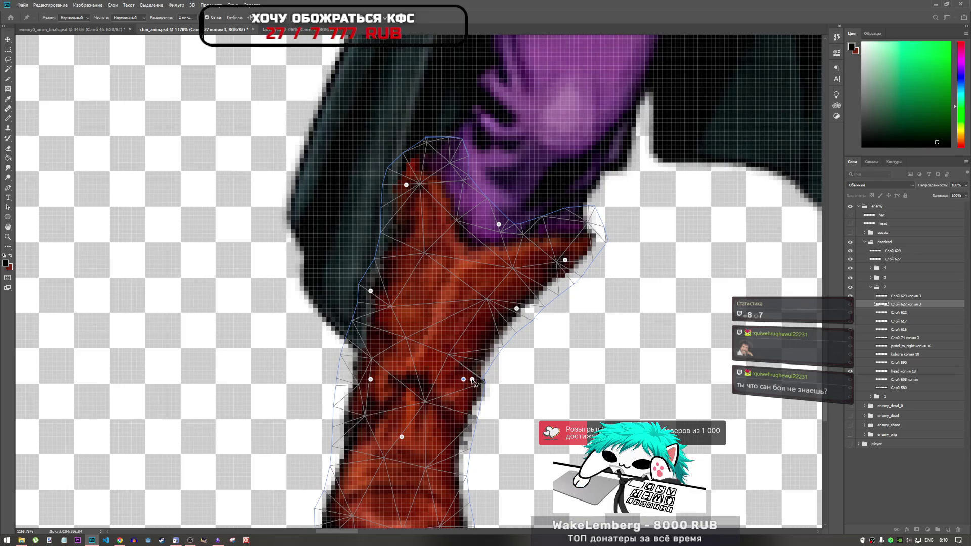
pyautogui.click(473, 381)
pyautogui.press('Return')
pyautogui.click(474, 383)
pyautogui.press('Return')
pyautogui.click(474, 383)
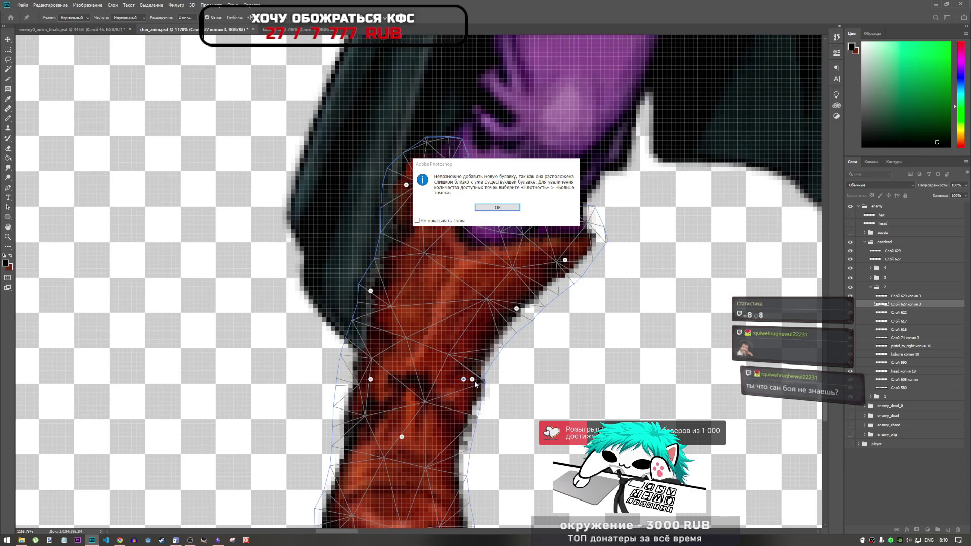
pyautogui.press('Return')
pyautogui.moveTo(472, 380); pyautogui.dragTo(476, 362)
pyautogui.hotkey('ctrl', 'z')
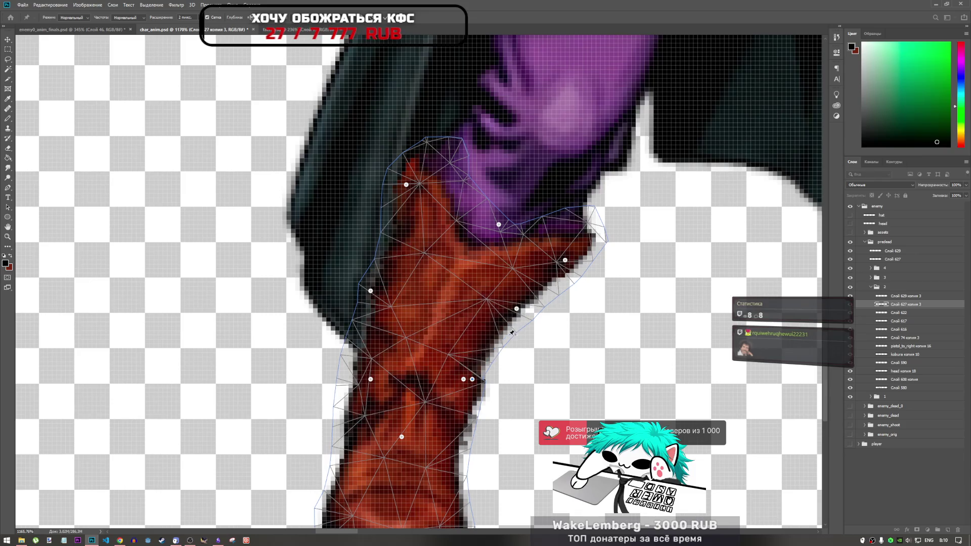
# - Nudge a lower boot pin slightly left and commit the puppet warp
pyautogui.moveTo(464, 379); pyautogui.dragTo(461, 395)
pyautogui.scroll(-5, 432, 324)
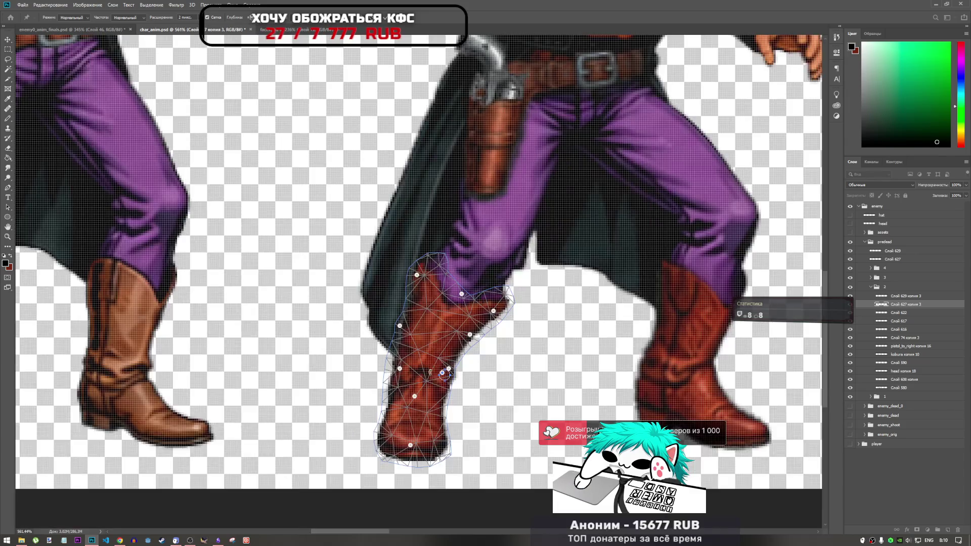
pyautogui.scroll(2, 445, 383)
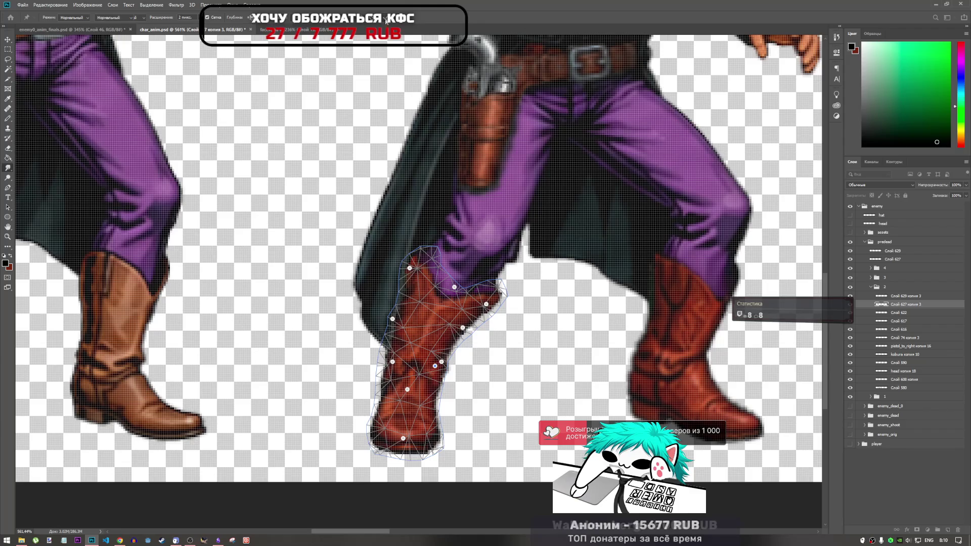
pyautogui.press('Return')
# - Flip between animation frames to compare the warped boot, then switch to the Eraser tool
pyautogui.press('r')
pyautogui.press('space')
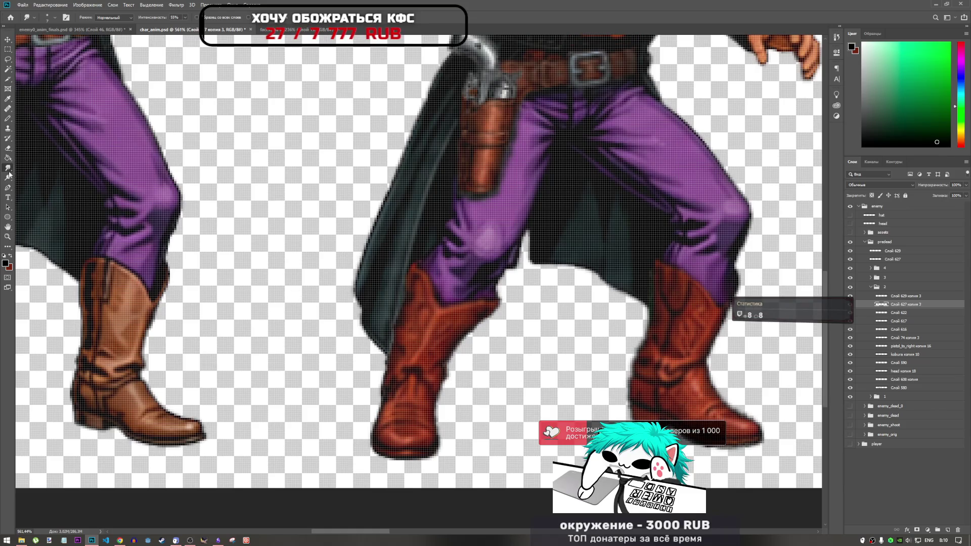
pyautogui.click(9, 149)
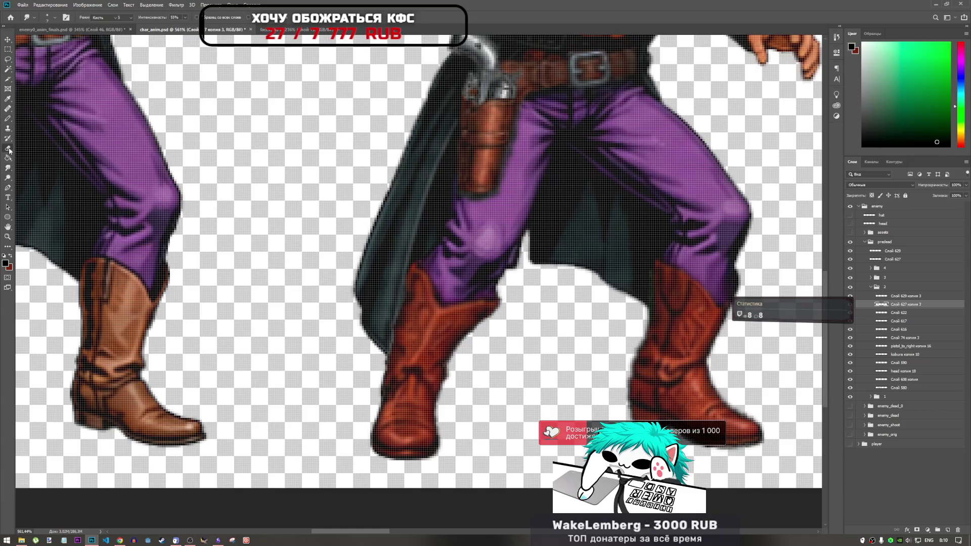
pyautogui.scroll(2, 506, 253)
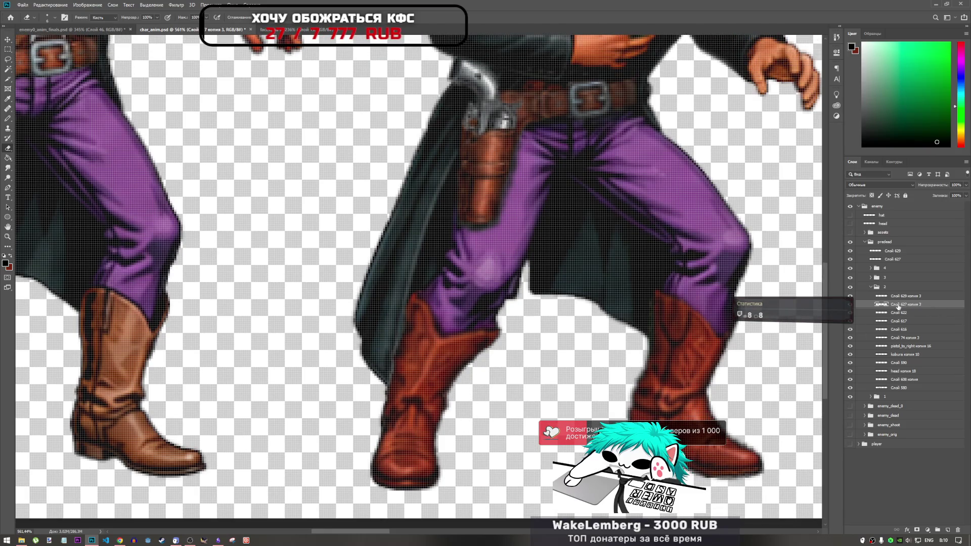
# - Select layer Слой 580 and zoom in on the boot's edge
pyautogui.click(891, 388)
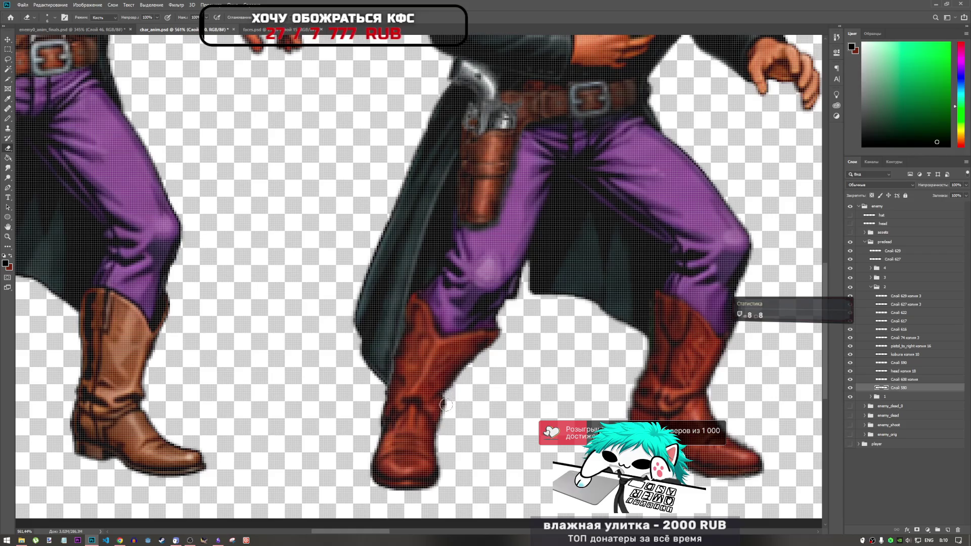
pyautogui.scroll(-5, 457, 418)
pyautogui.scroll(8, 445, 416)
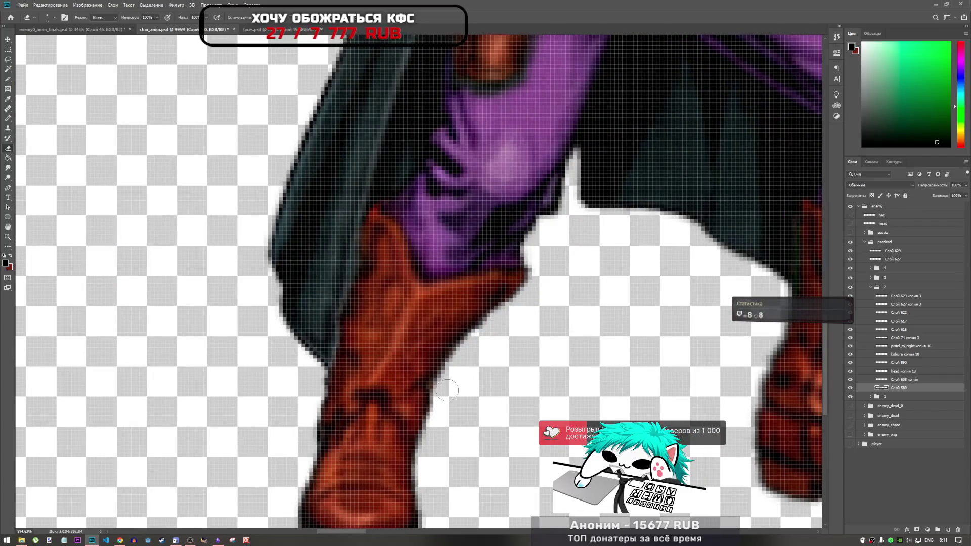
pyautogui.scroll(-5, 435, 413)
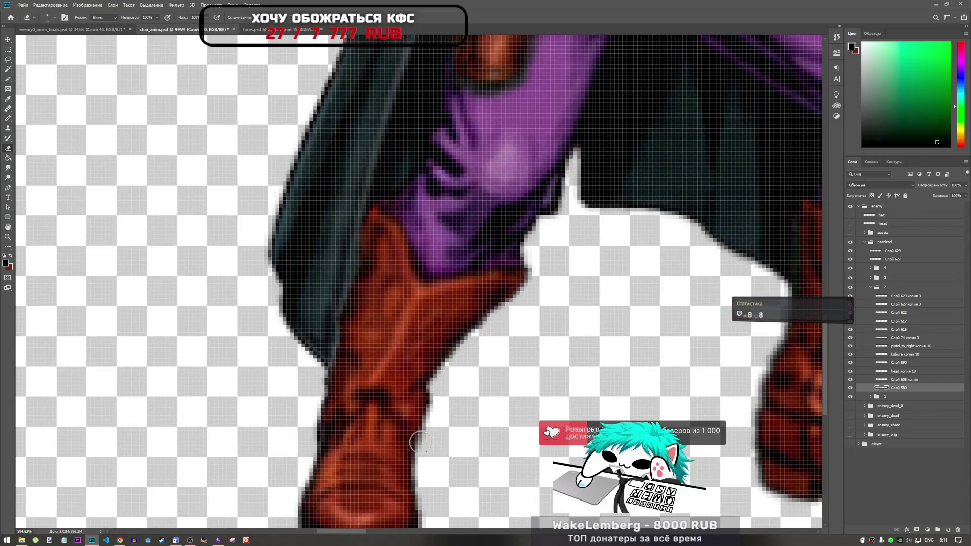
pyautogui.scroll(5, 458, 401)
pyautogui.scroll(-5, 432, 427)
pyautogui.scroll(5, 478, 347)
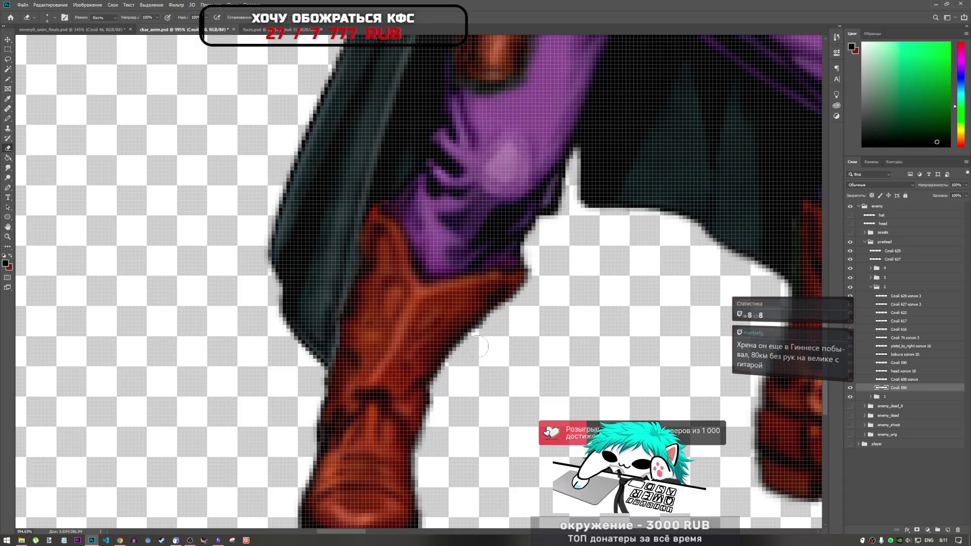
pyautogui.scroll(-5, 471, 389)
pyautogui.scroll(5, 422, 492)
pyautogui.scroll(-5, 422, 493)
pyautogui.scroll(5, 464, 385)
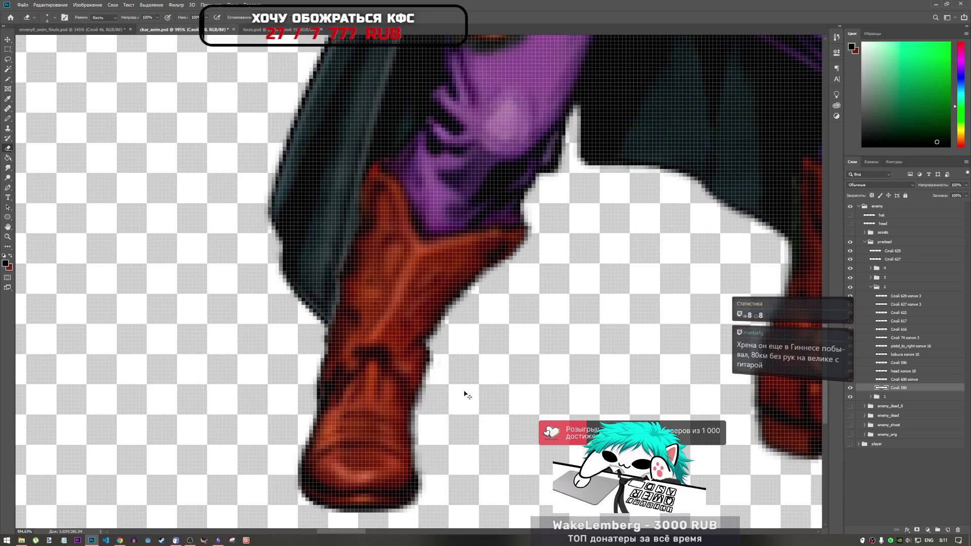
pyautogui.scroll(-5, 464, 393)
pyautogui.scroll(5, 430, 385)
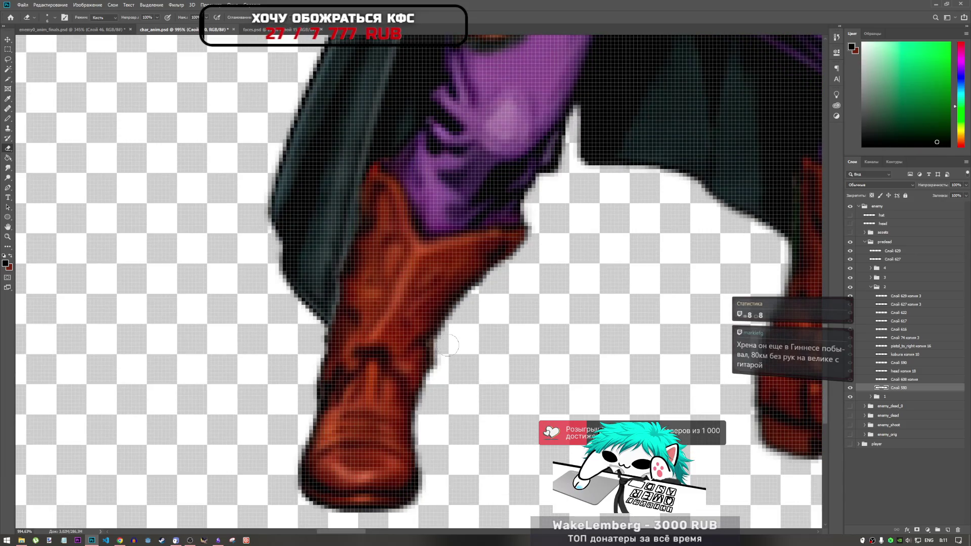
pyautogui.scroll(-3, 449, 380)
pyautogui.scroll(-5, 449, 383)
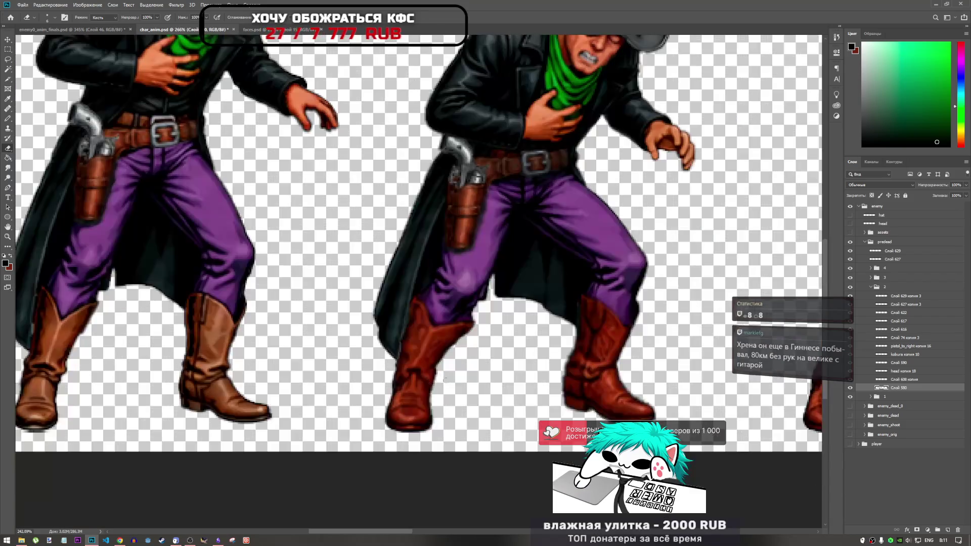
pyautogui.scroll(5, 502, 363)
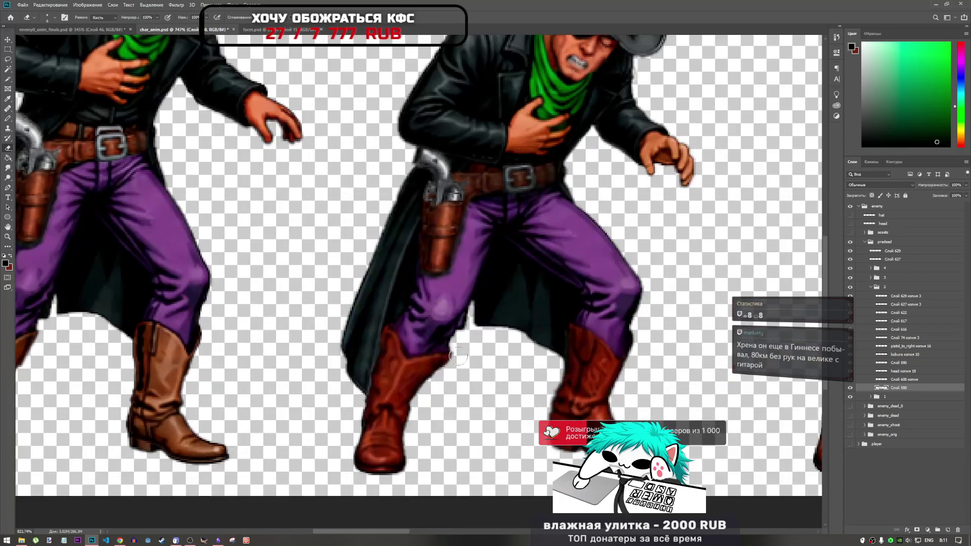
pyautogui.scroll(-3, 455, 356)
pyautogui.scroll(2, 444, 352)
pyautogui.scroll(3, 444, 352)
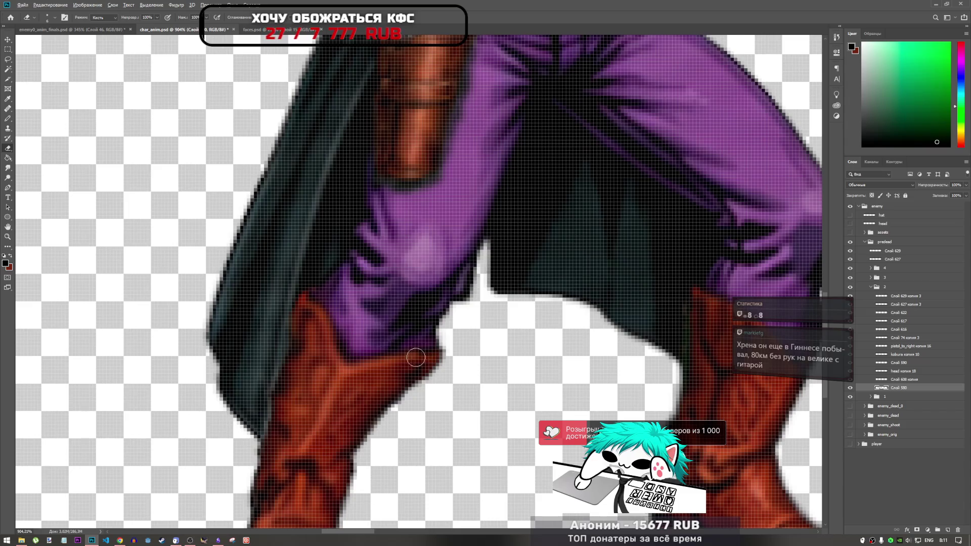
pyautogui.scroll(-5, 400, 349)
pyautogui.scroll(5, 415, 357)
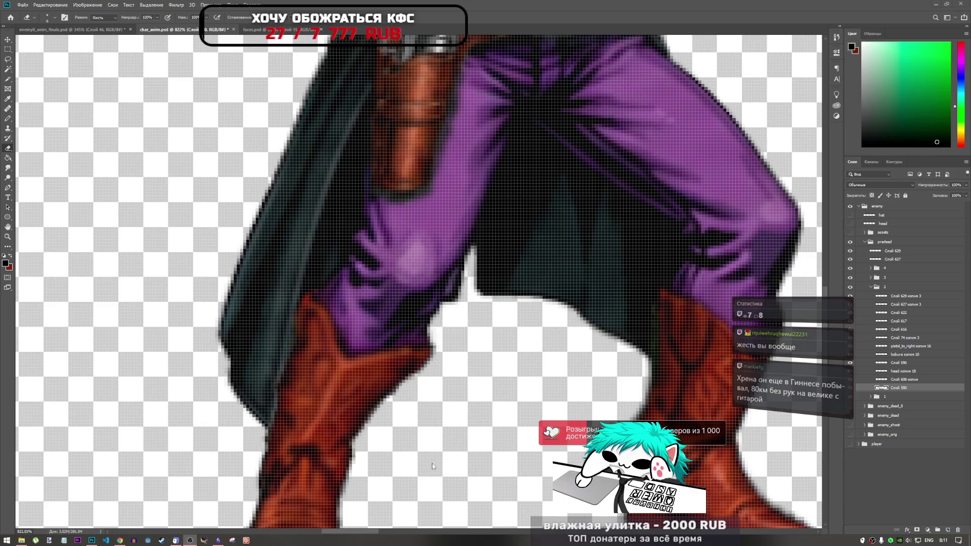
# - Bring Chrome forward and close the finished video's tab
pyautogui.click(120, 540)
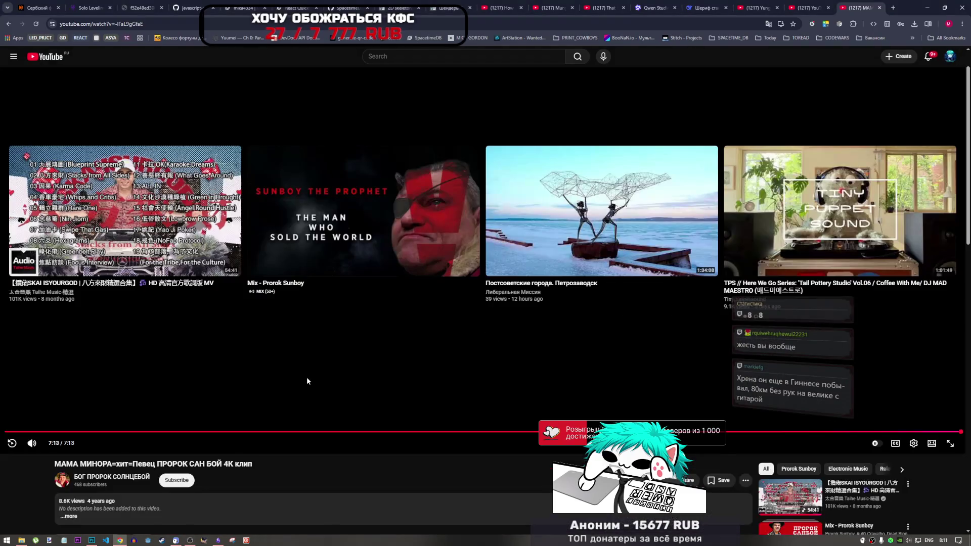
pyautogui.scroll(-5, 320, 385)
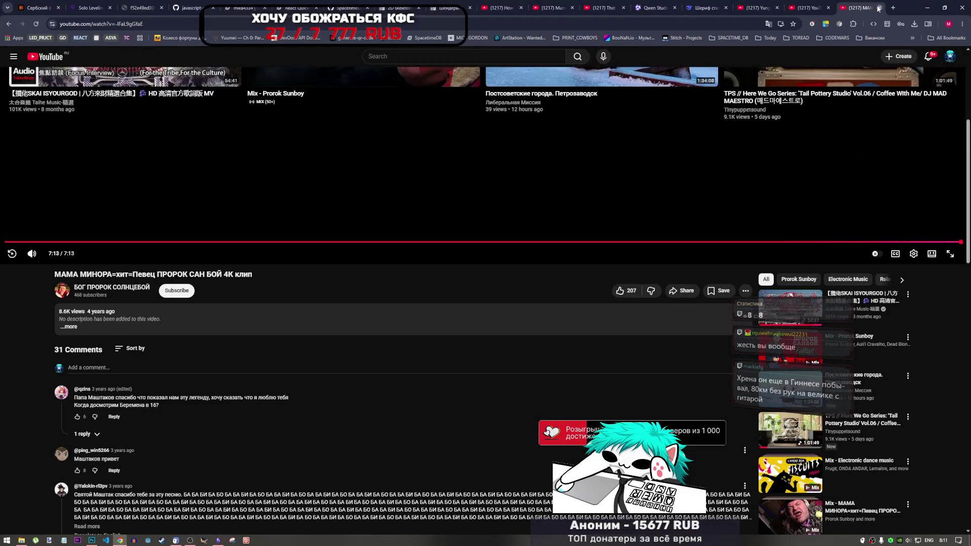
pyautogui.hotkey('ctrl', 'w')
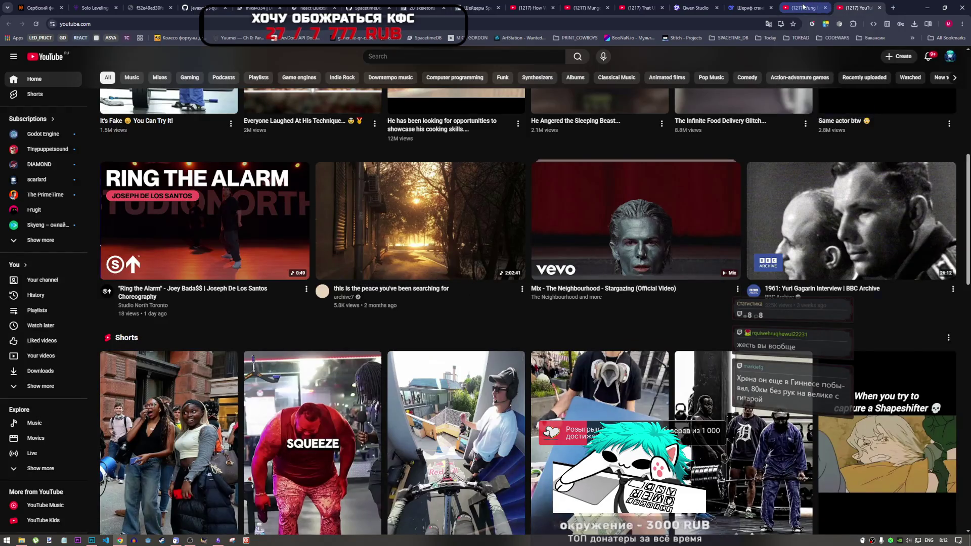
# - Go to the Yung Lean - Blue Plastic tab and scroll through the YouTube home feed
pyautogui.click(803, 7)
pyautogui.scroll(-4, 55, 291)
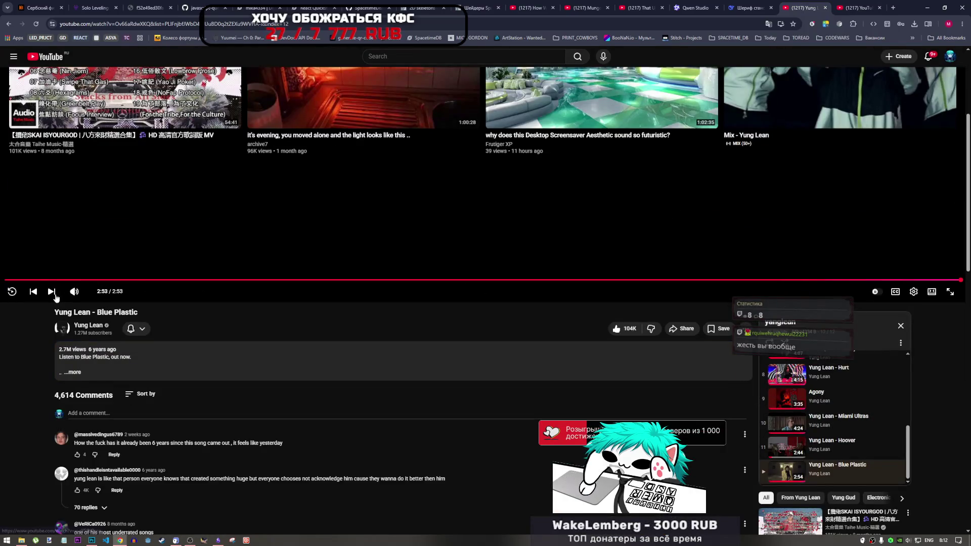
pyautogui.scroll(2, 825, 435)
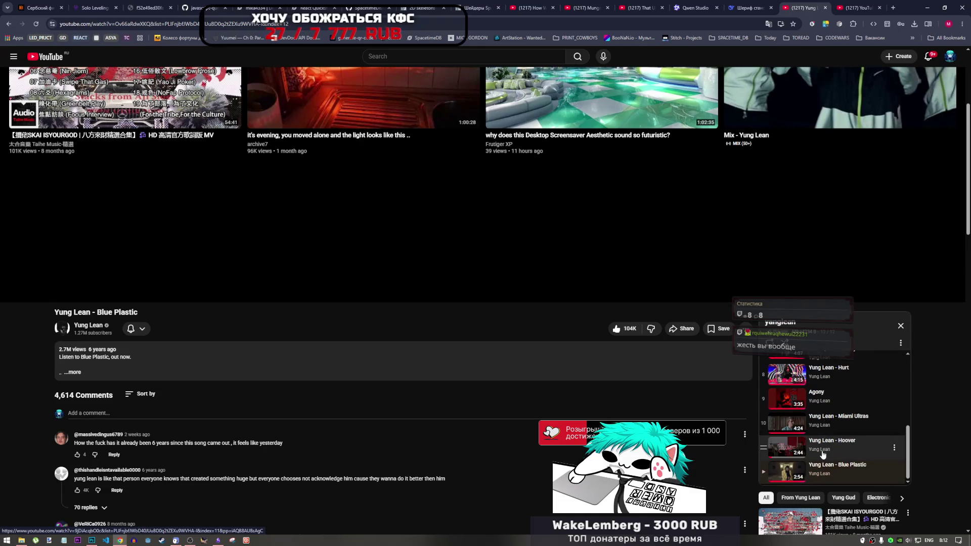
pyautogui.scroll(4, 394, 349)
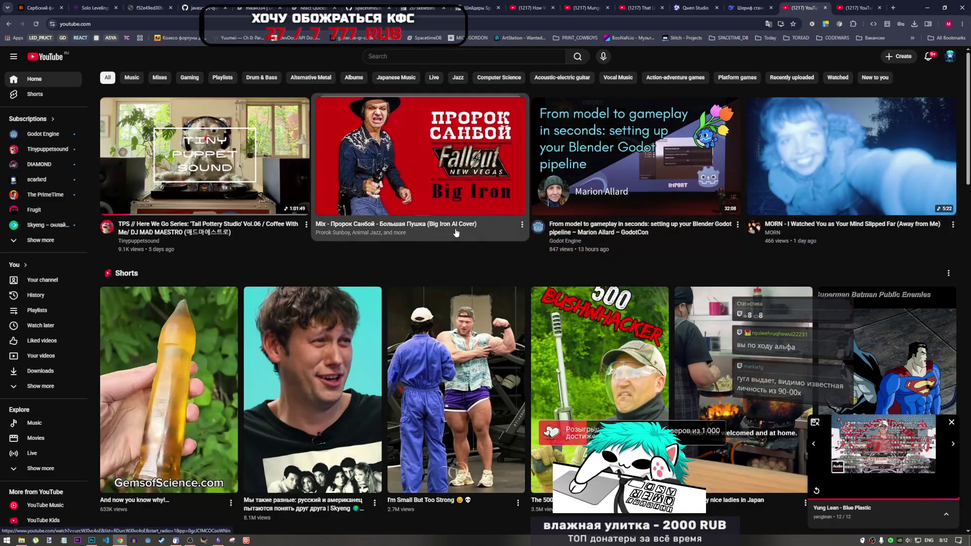
pyautogui.scroll(-2, 459, 285)
pyautogui.scroll(-10, 459, 285)
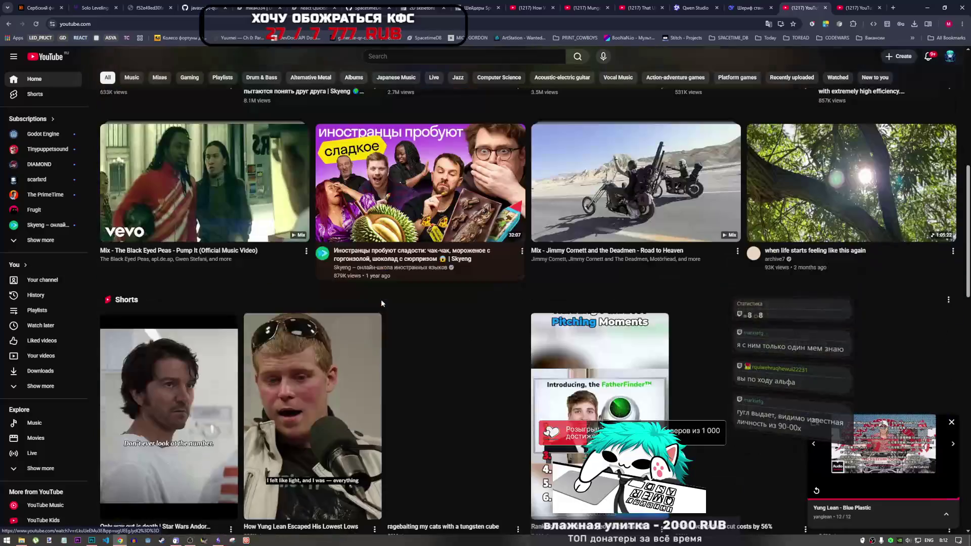
pyautogui.scroll(-6, 381, 305)
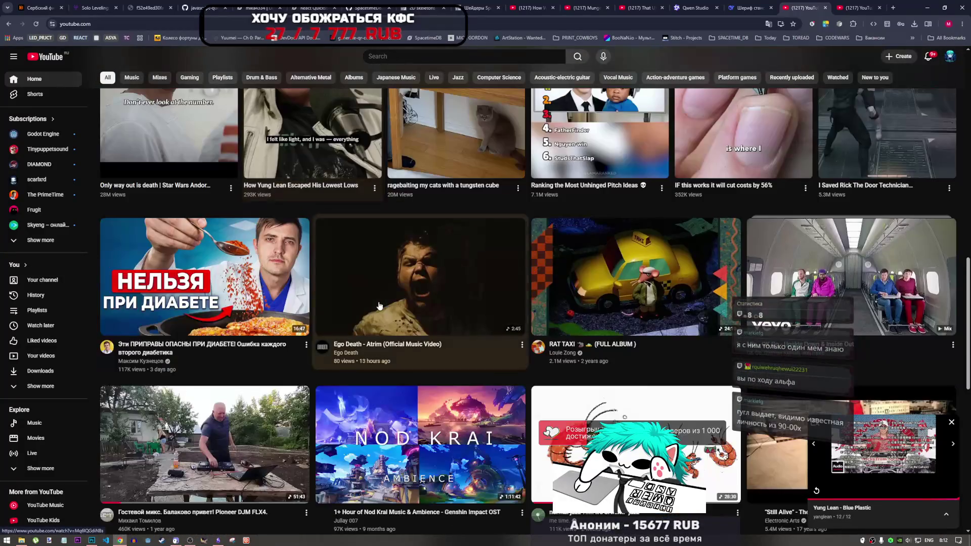
pyautogui.scroll(-2, 378, 305)
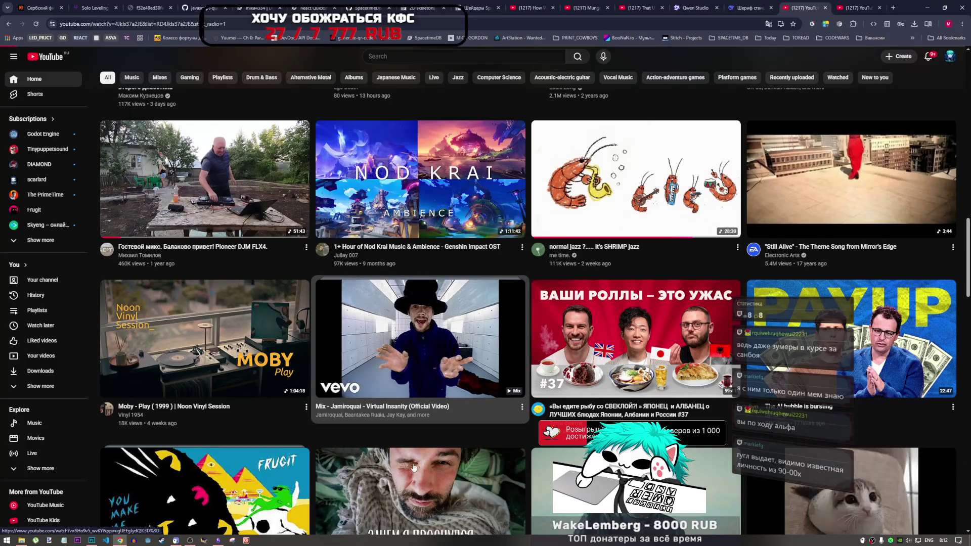
# - Play the Jamiroquai Virtual Insanity mix, pause it at 0:36, and move to the home feed tab
pyautogui.click(412, 460)
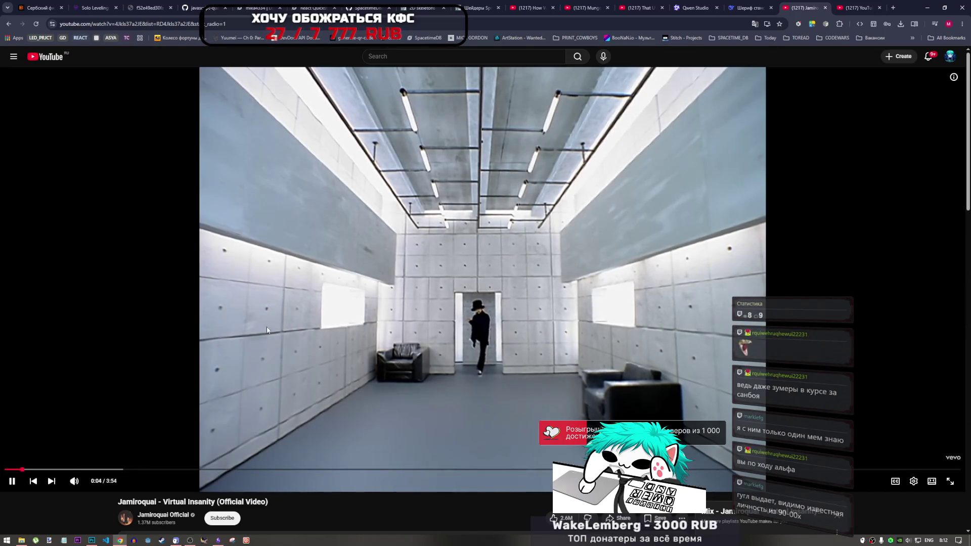
pyautogui.moveTo(193, 543)
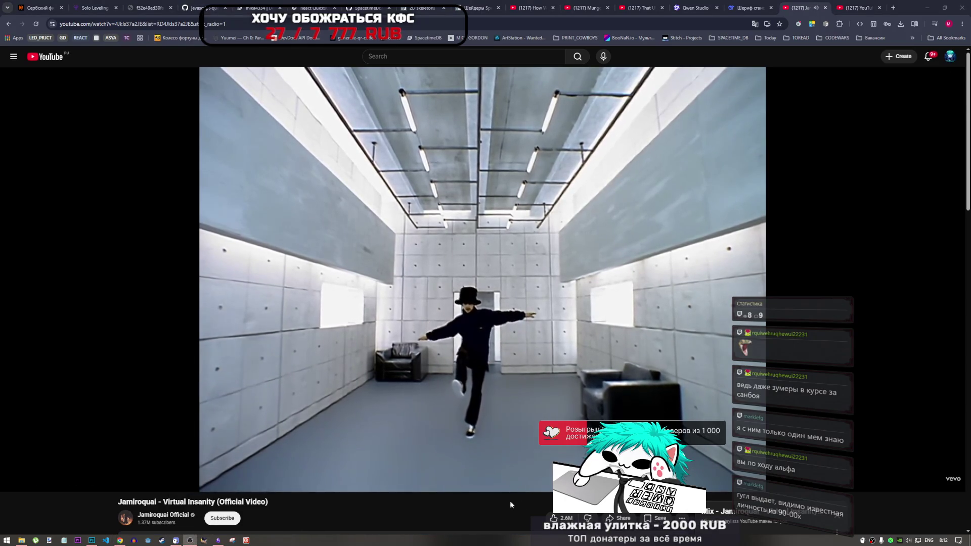
pyautogui.moveTo(527, 490)
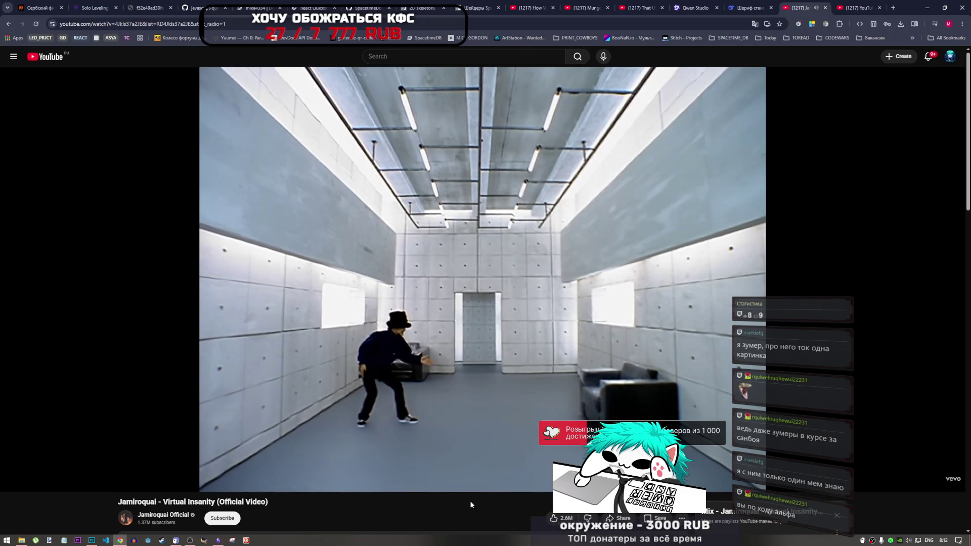
pyautogui.moveTo(599, 384)
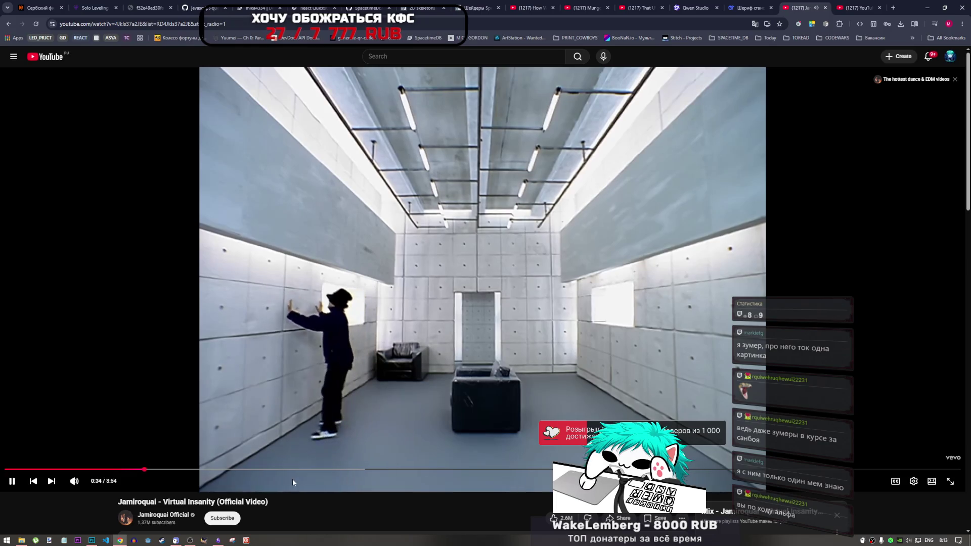
pyautogui.press('space')
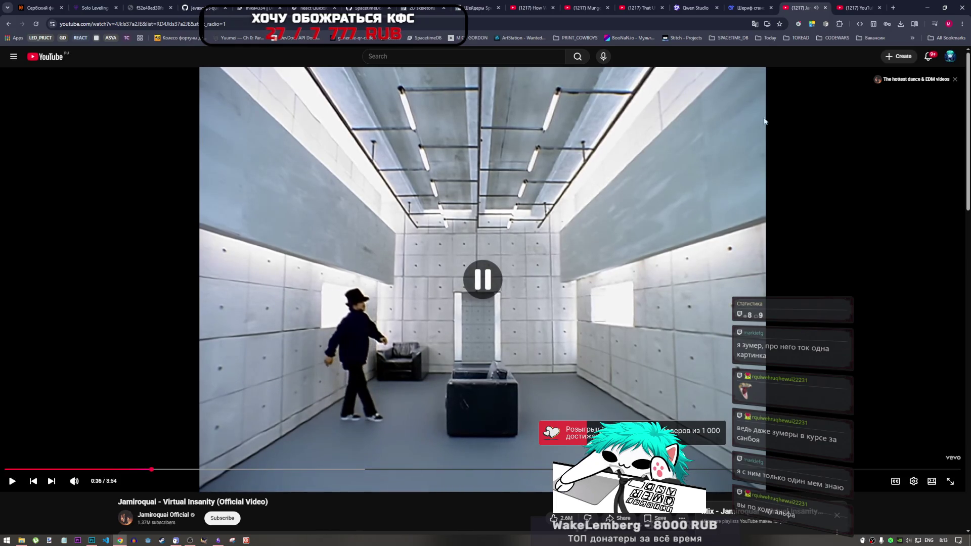
pyautogui.hotkey('ctrl', 'Tab')
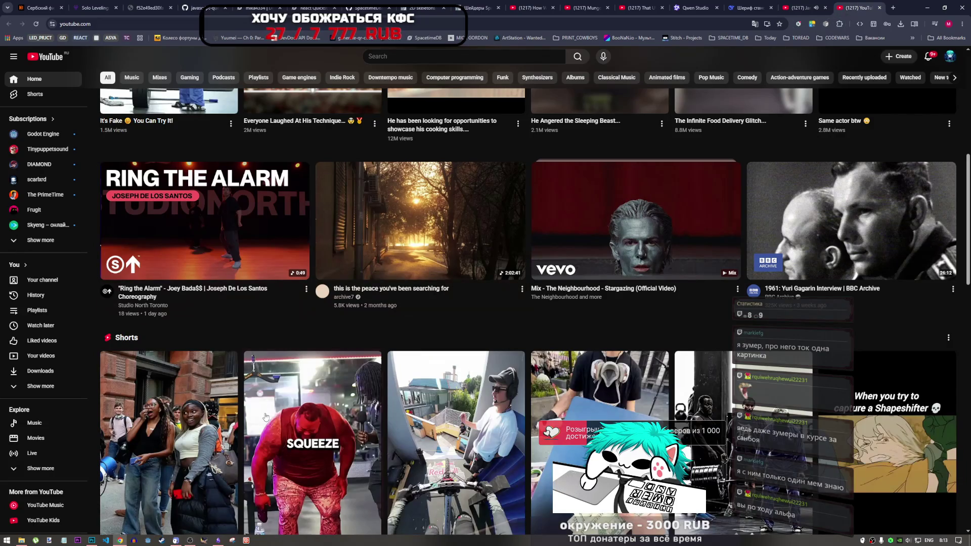
# - Play the COWBOYS playlist's Big Iron AI Cover, pause it at 0:03, and return to Photoshop
pyautogui.scroll(8, 265, 417)
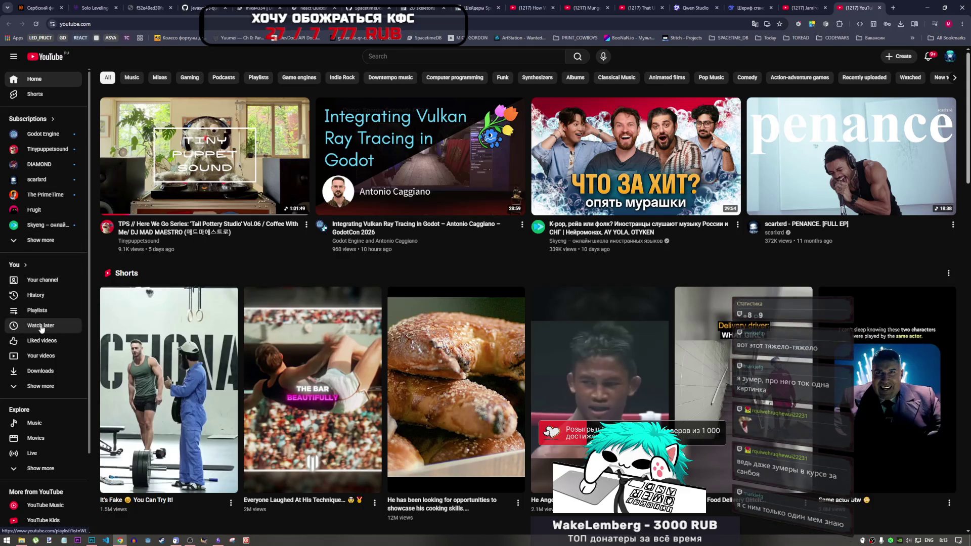
pyautogui.click(37, 311)
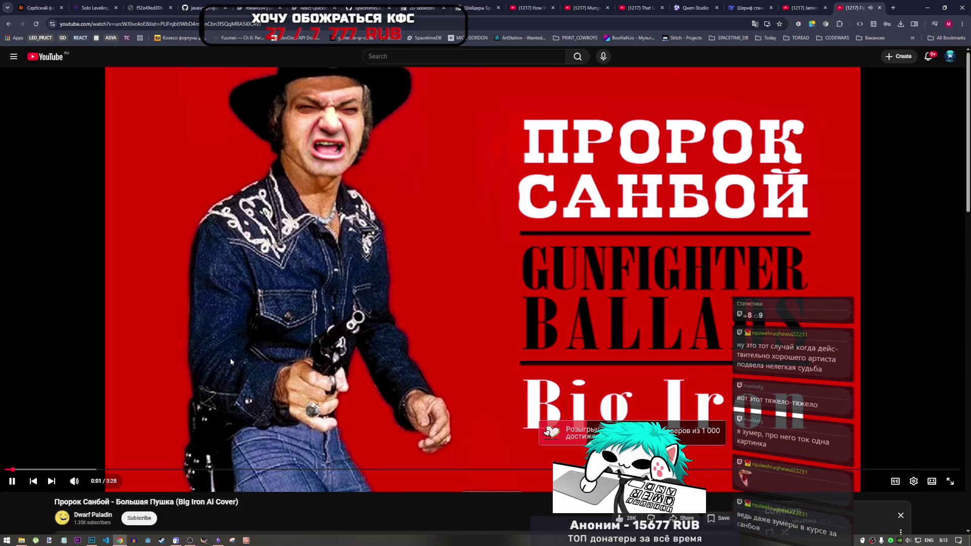
pyautogui.click(229, 349)
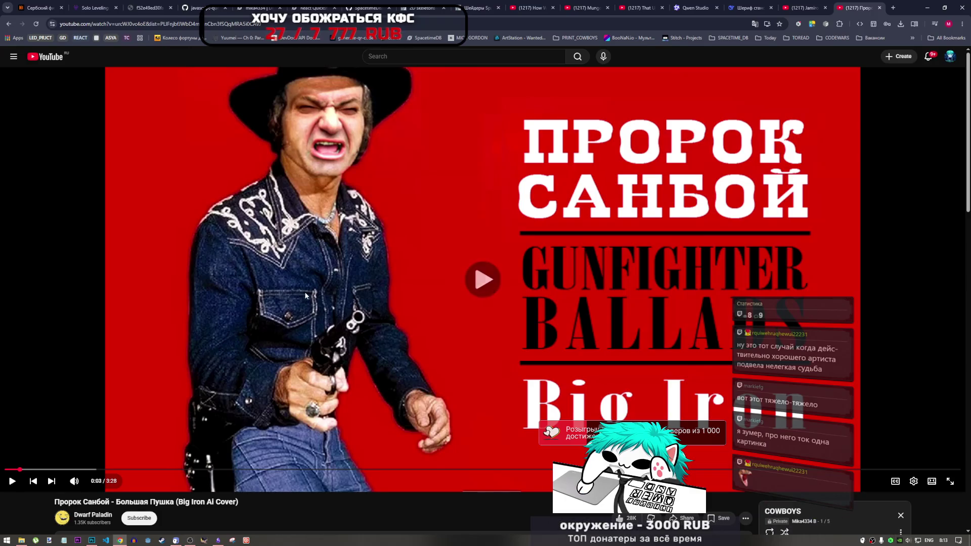
pyautogui.click(93, 540)
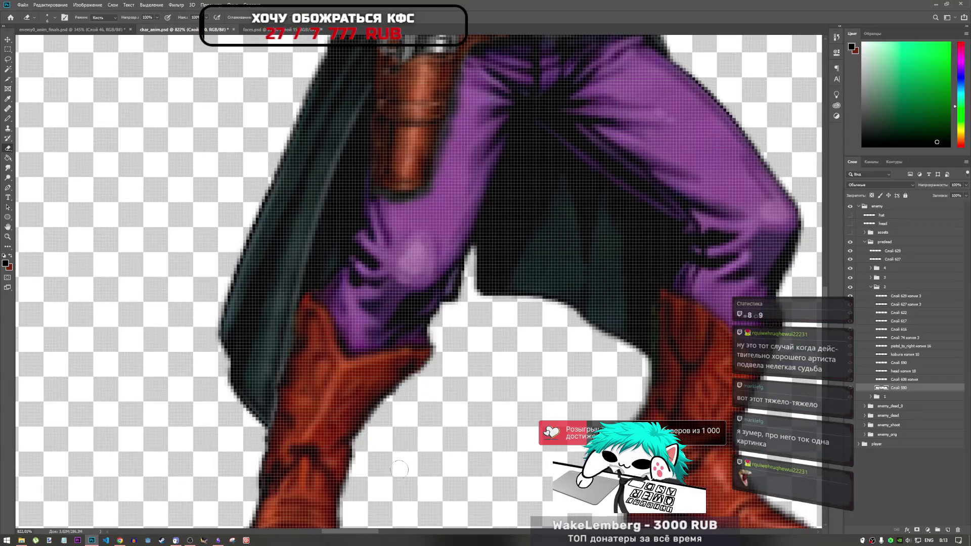
# - Compare the boot versions by toggling the body and boot layers, leaving the red left boot visible
pyautogui.scroll(-5, 383, 376)
pyautogui.scroll(5, 450, 346)
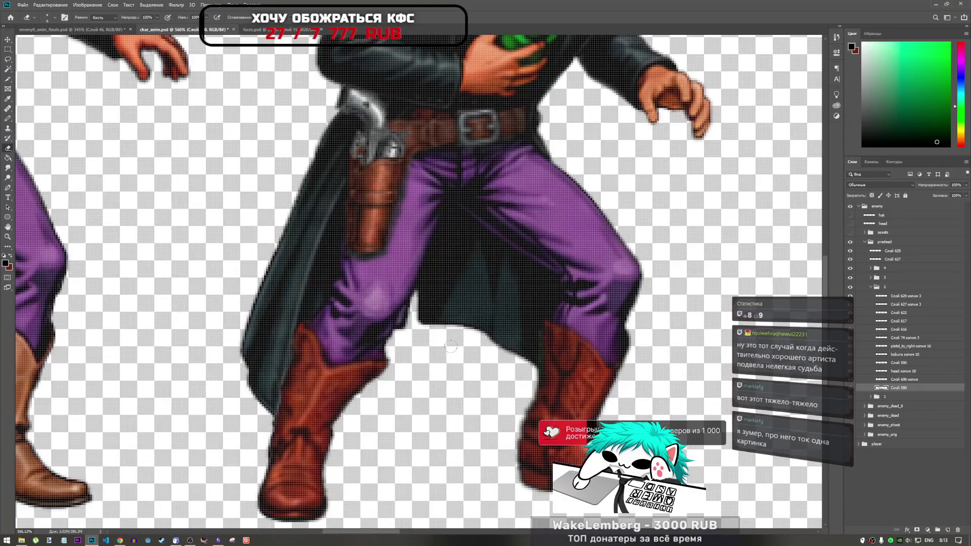
pyautogui.click(850, 388)
pyautogui.click(851, 388)
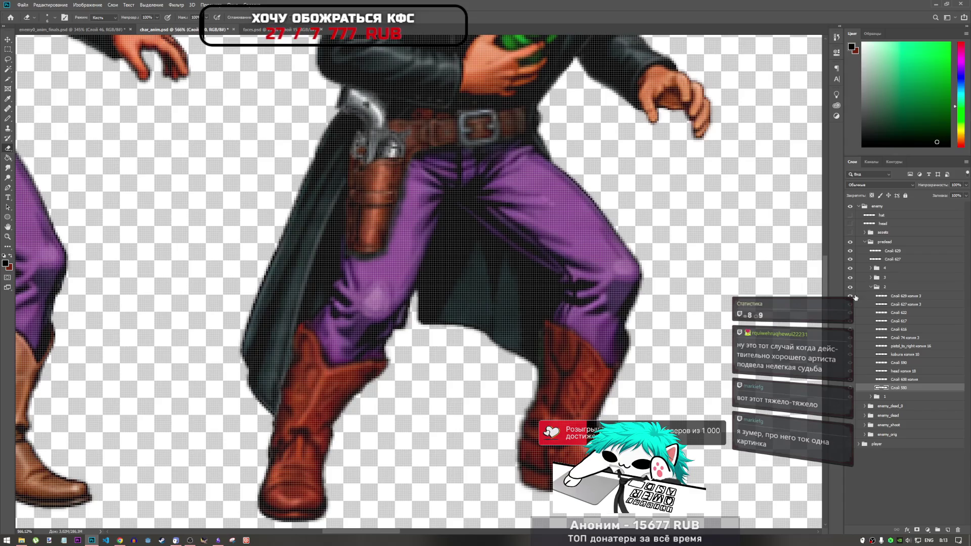
pyautogui.click(851, 299)
pyautogui.click(851, 299)
pyautogui.click(851, 305)
pyautogui.click(852, 305)
pyautogui.click(851, 305)
pyautogui.click(852, 305)
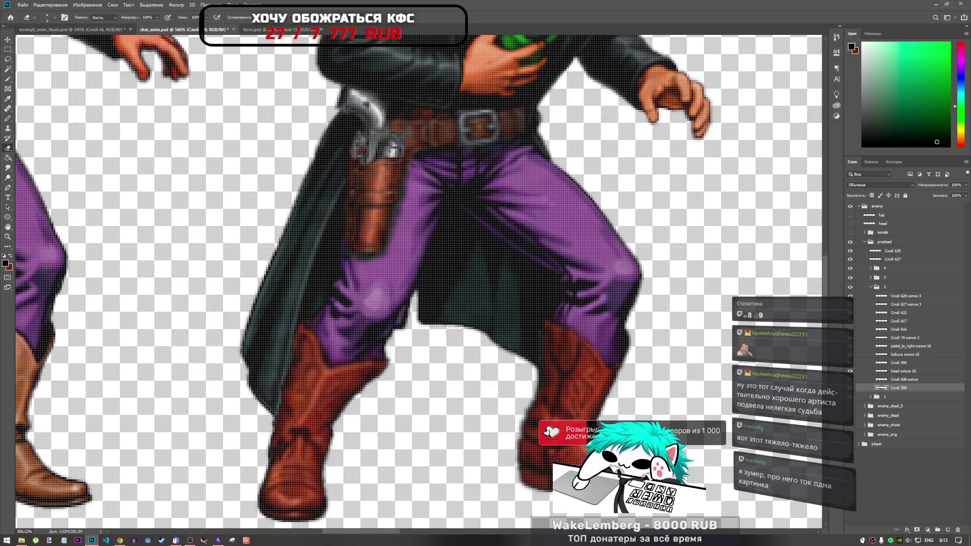
# - Select the left boot layer and put a warp grid around it
pyautogui.hotkey('ctrl', 't')
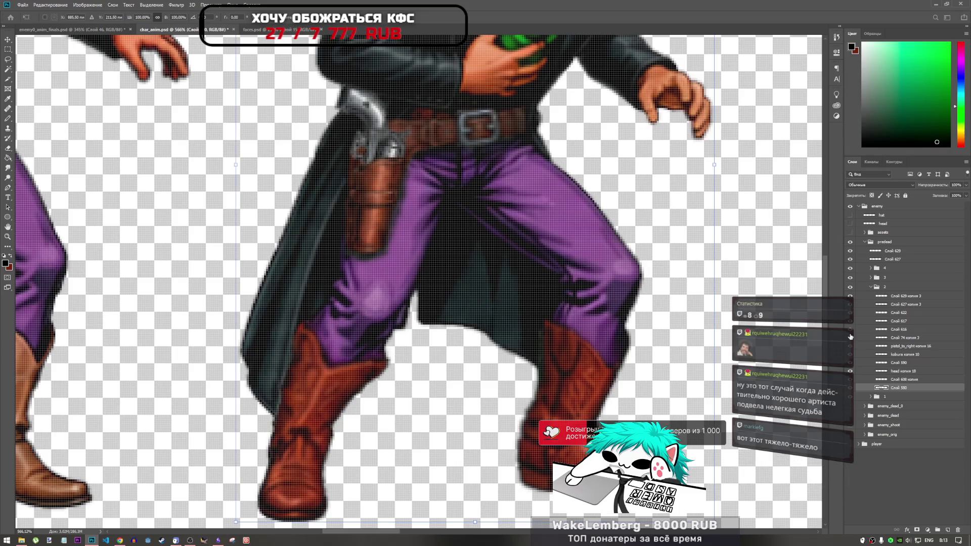
pyautogui.press('Return')
pyautogui.press('e')
pyautogui.click(891, 377)
pyautogui.click(890, 304)
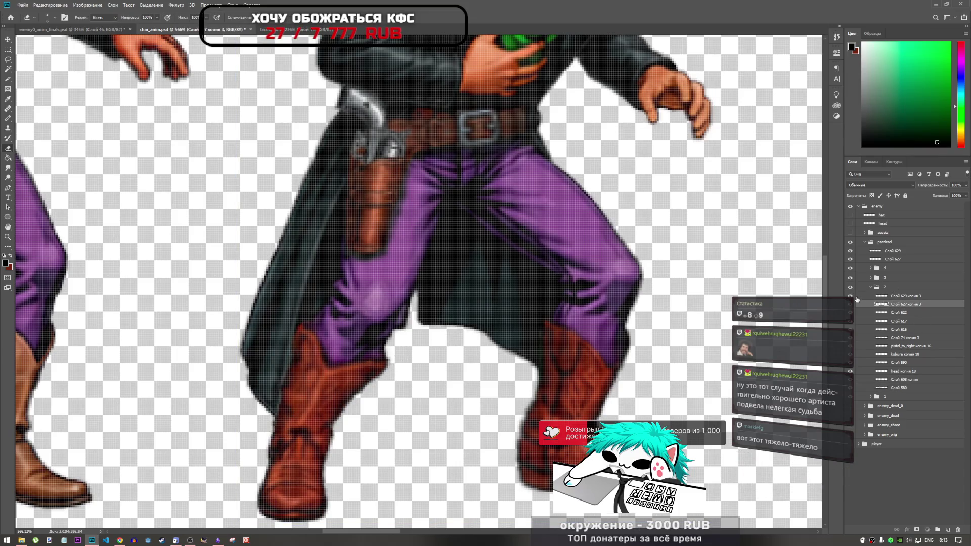
pyautogui.click(850, 296)
pyautogui.click(851, 296)
pyautogui.hotkey('ctrl', 't')
pyautogui.click(324, 19)
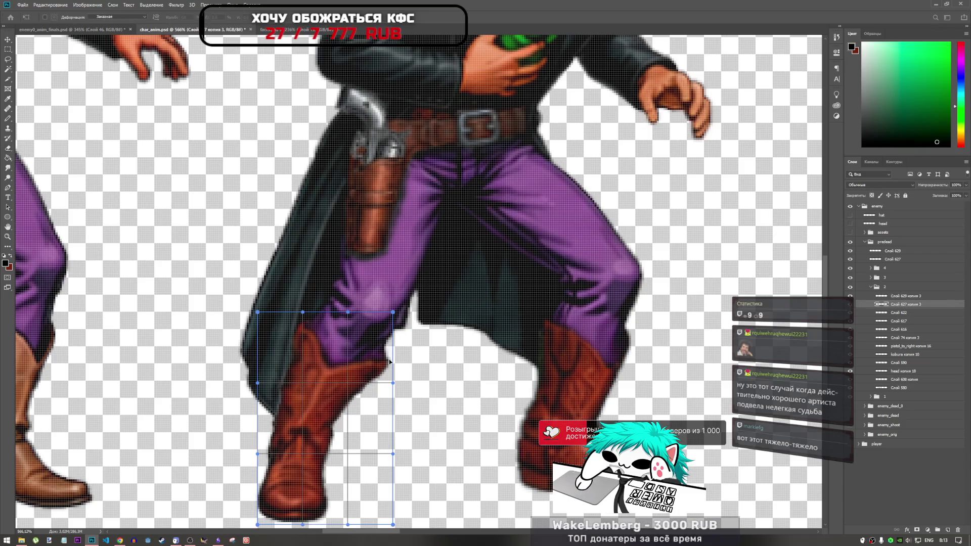
# - Warp the left boot's top up under the purple trouser leg and commit it
pyautogui.moveTo(391, 372)
pyautogui.mouseDown()
pyautogui.moveTo(399, 354)
pyautogui.moveTo(389, 358)
pyautogui.mouseUp()
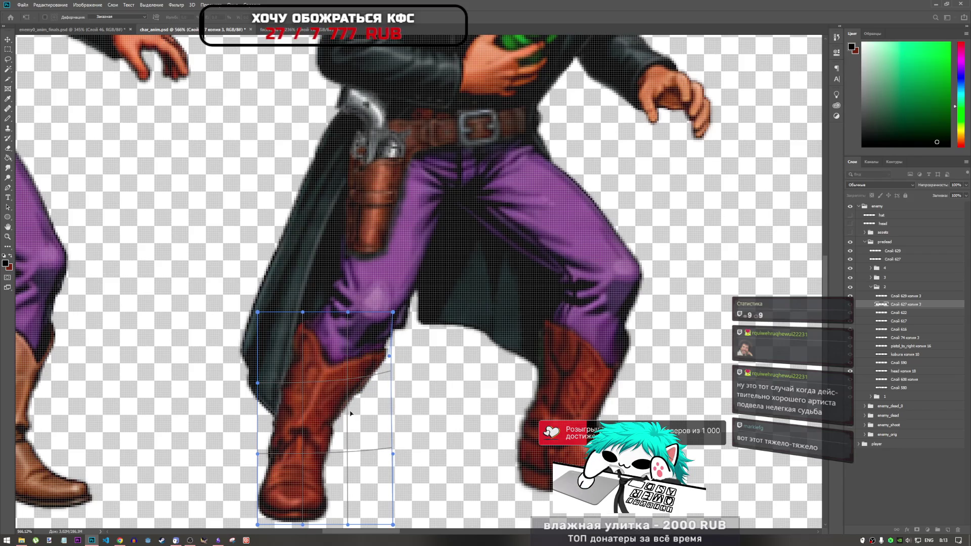
pyautogui.press('Return')
pyautogui.press('e')
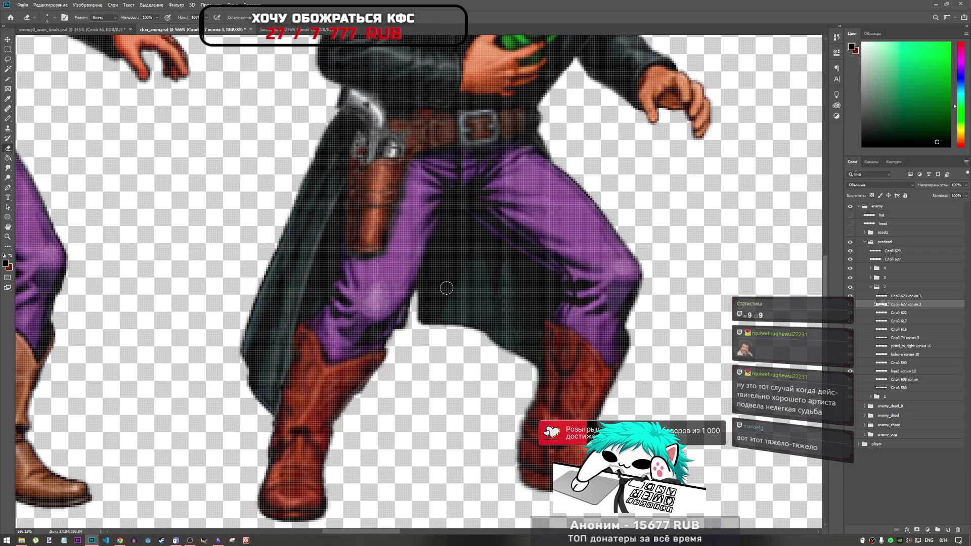
pyautogui.scroll(-5, 368, 360)
pyautogui.scroll(7, 354, 352)
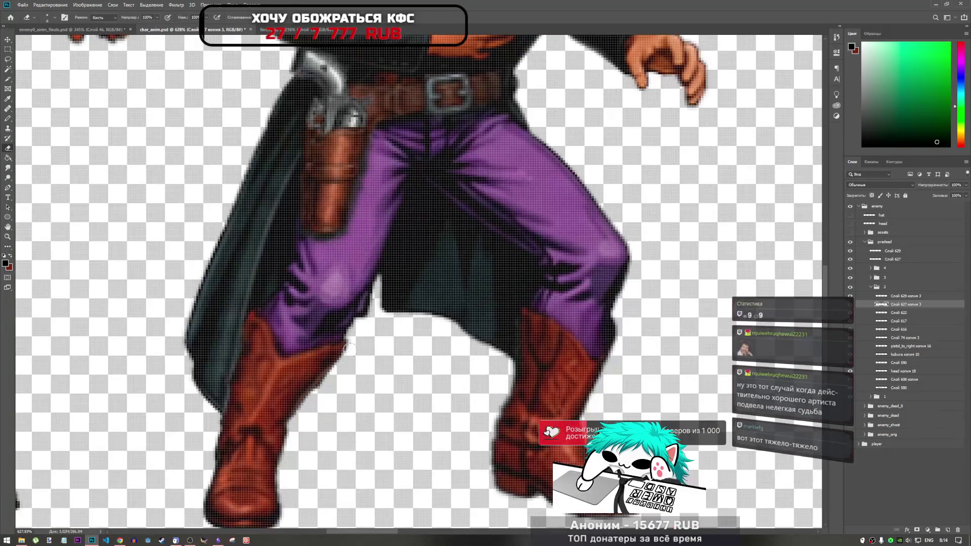
# - Select layers Слой 622 and Слой 580, then bring the YouTube video to the front
pyautogui.click(905, 314)
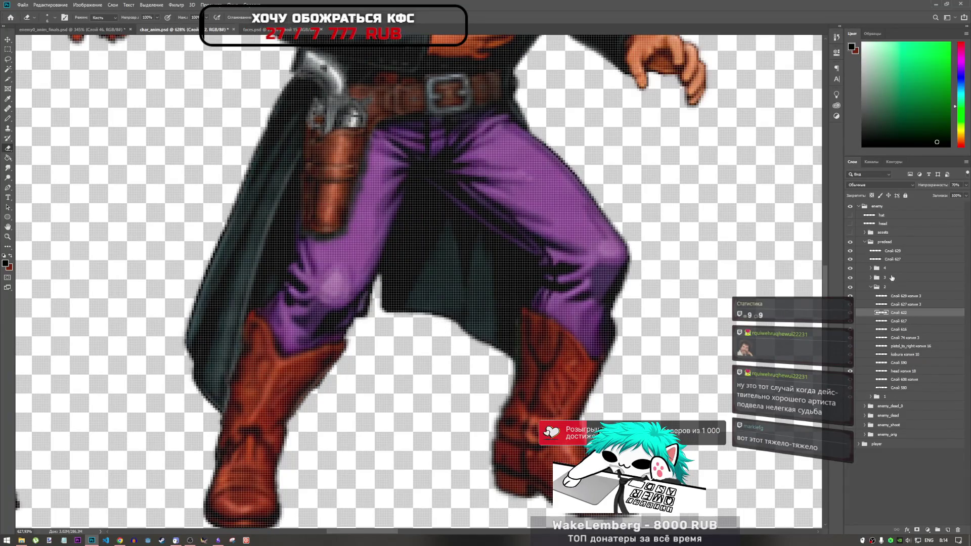
pyautogui.click(893, 389)
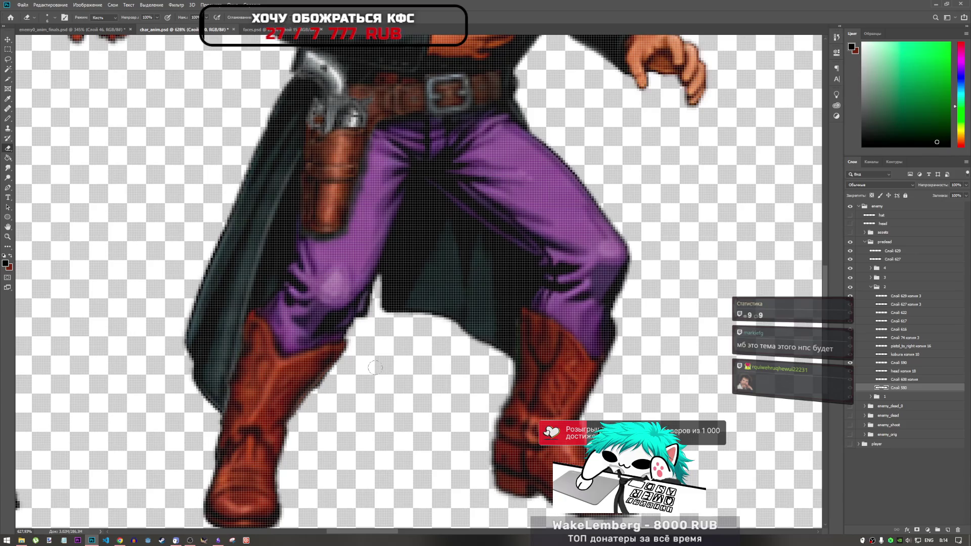
pyautogui.scroll(-5, 367, 352)
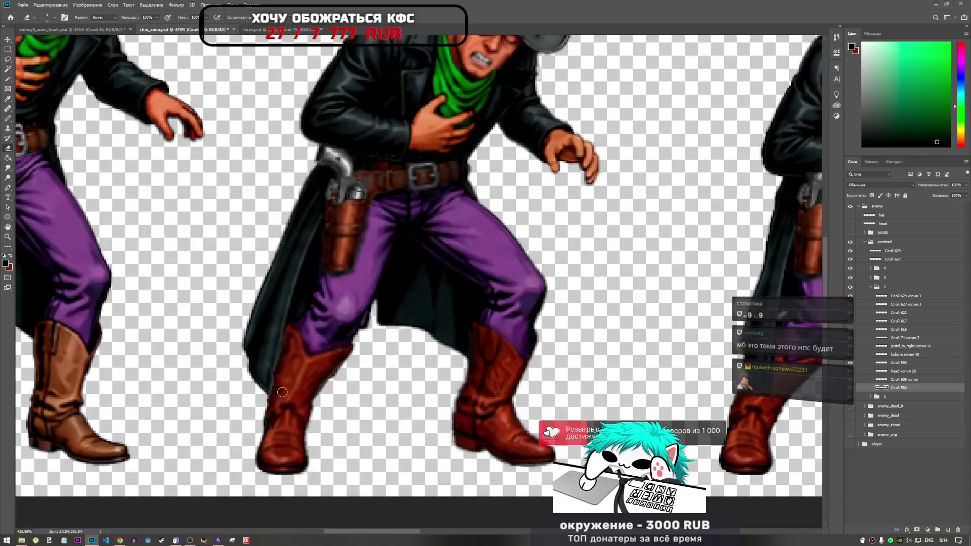
pyautogui.scroll(6, 353, 375)
pyautogui.scroll(-3, 387, 359)
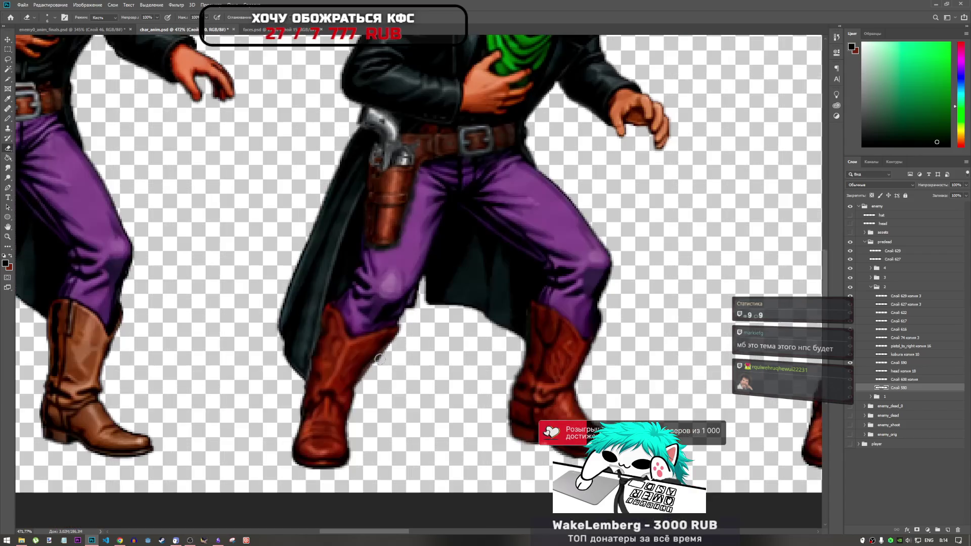
pyautogui.scroll(-2, 378, 359)
pyautogui.click(119, 537)
# - Pause Big Iron, review the three cowboy death frames in Photoshop, then return to YouTube
pyautogui.click(308, 311)
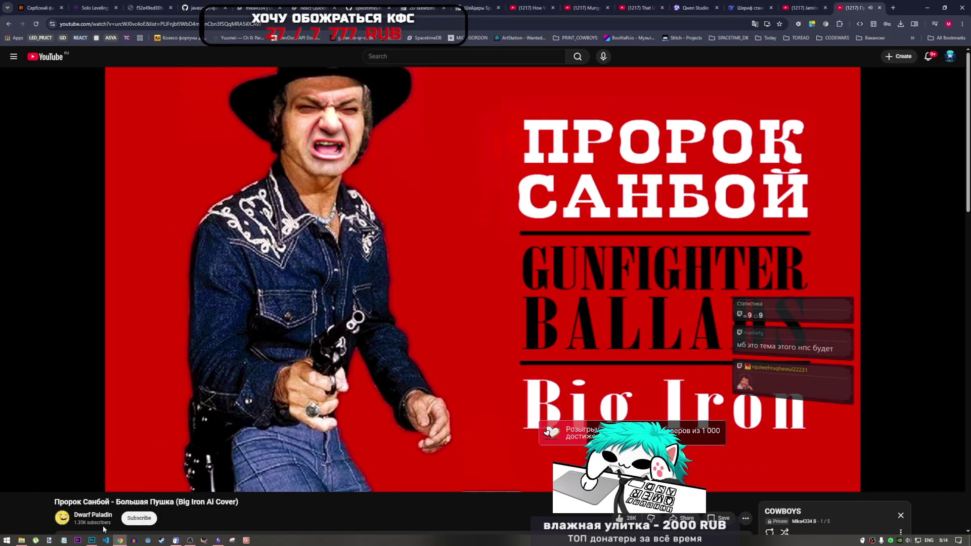
pyautogui.click(92, 541)
pyautogui.scroll(-4, 382, 369)
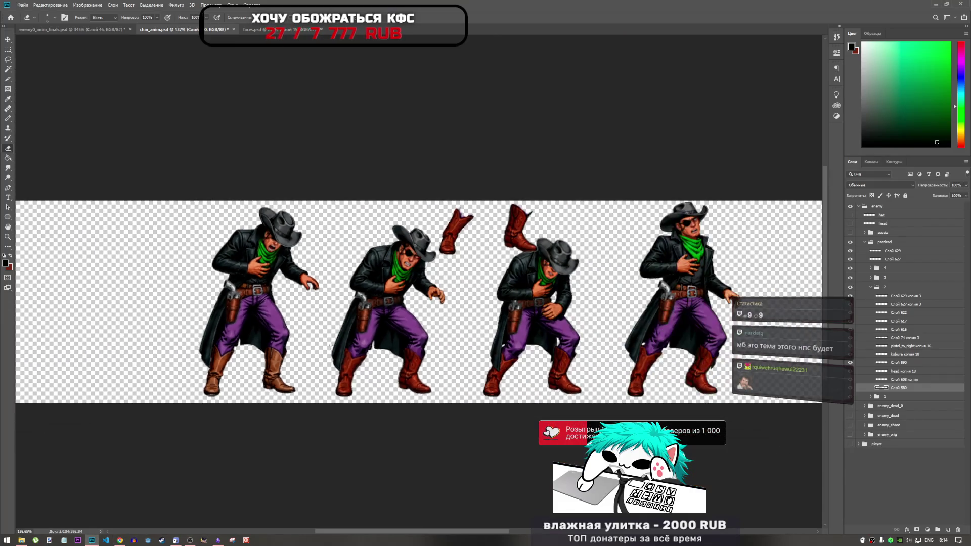
pyautogui.scroll(2, 347, 369)
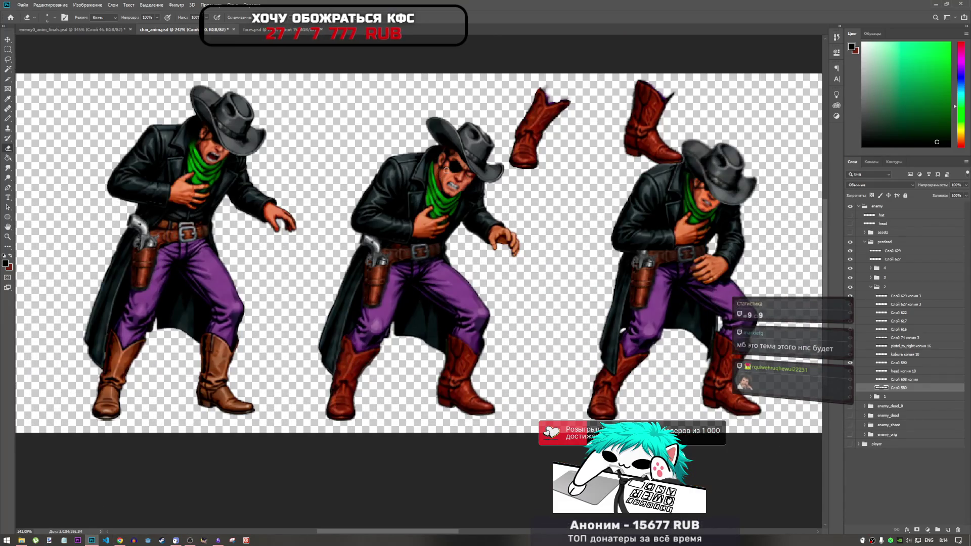
pyautogui.click(120, 540)
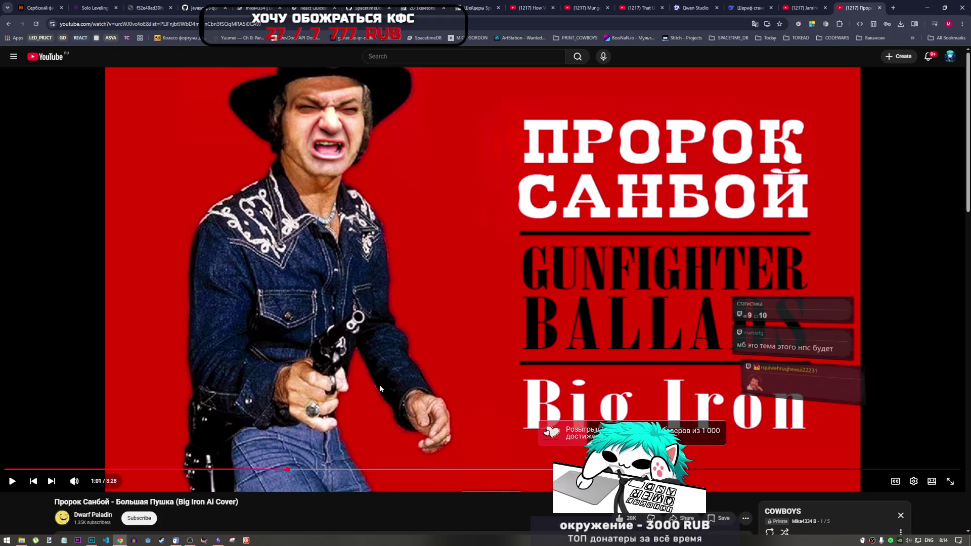
# - Resume the Big Iron AI cover, then return to the cowboy frames in Photoshop
pyautogui.scroll(-2, 377, 387)
pyautogui.scroll(2, 369, 387)
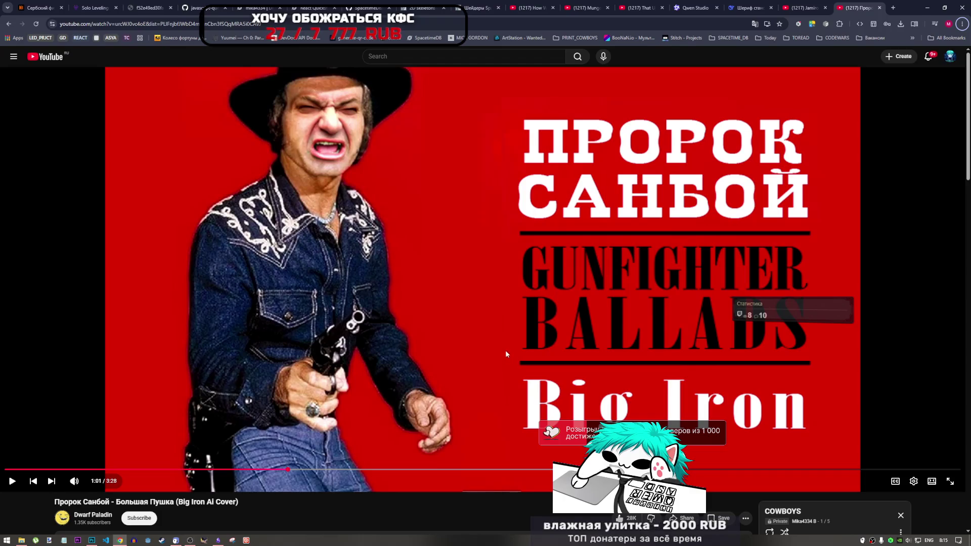
pyautogui.click(496, 332)
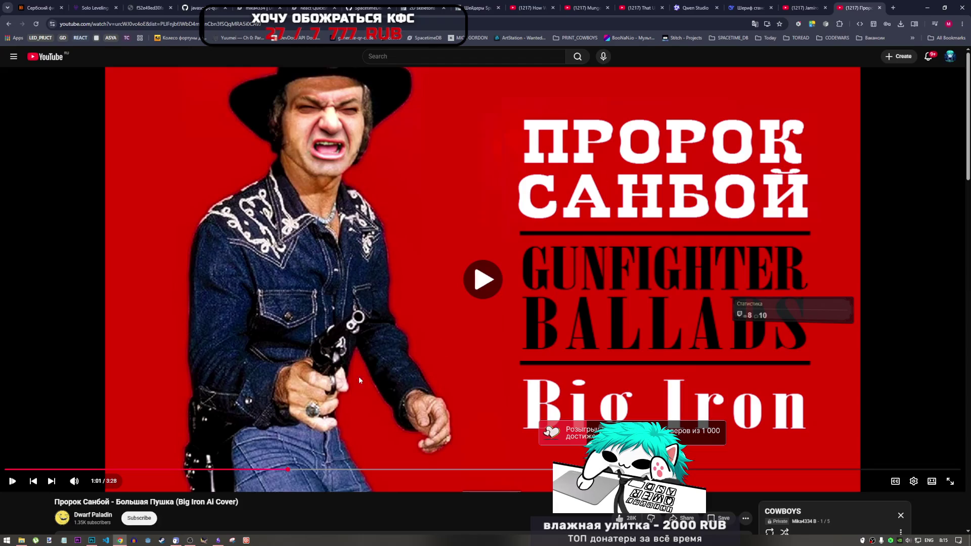
pyautogui.click(91, 540)
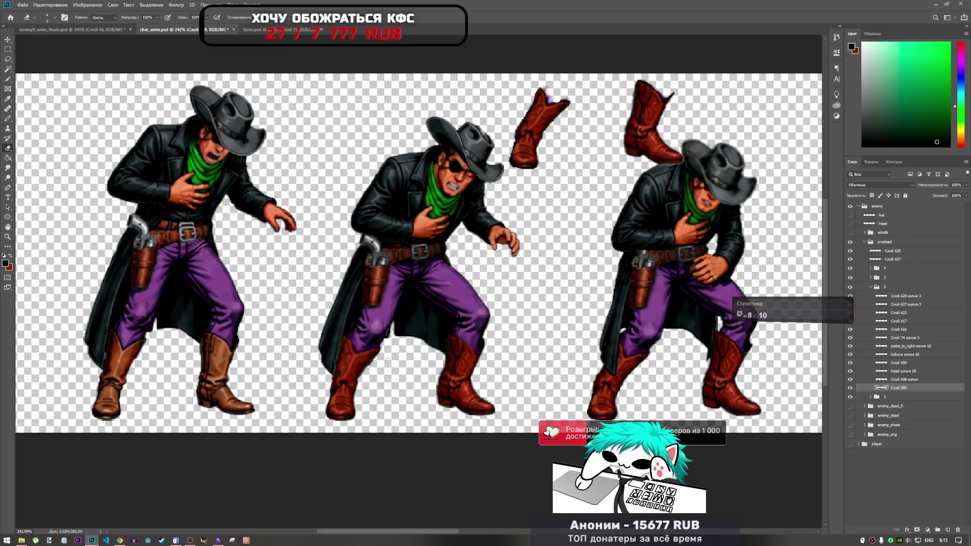
# - Erase the stray pixels along the left boot's edge
pyautogui.scroll(5, 379, 354)
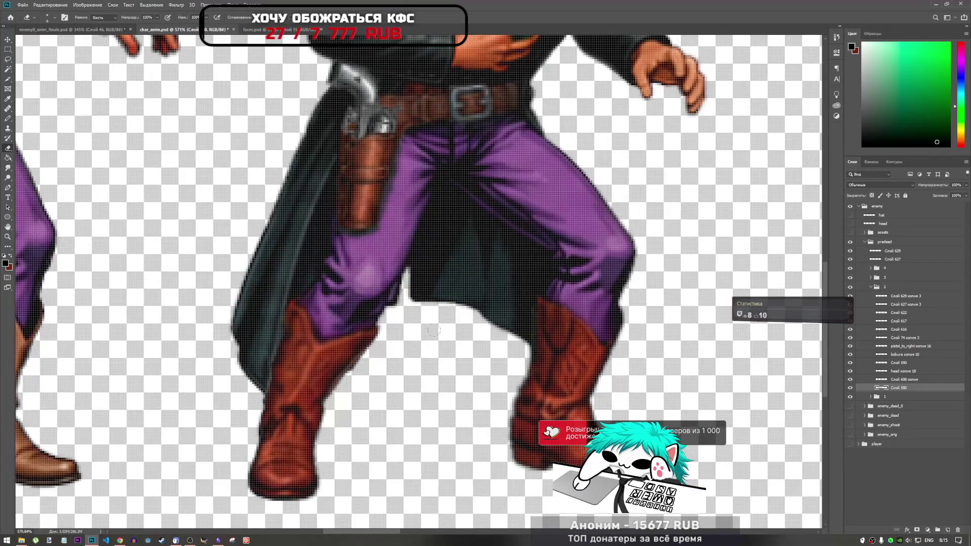
pyautogui.moveTo(352, 357); pyautogui.dragTo(328, 401)
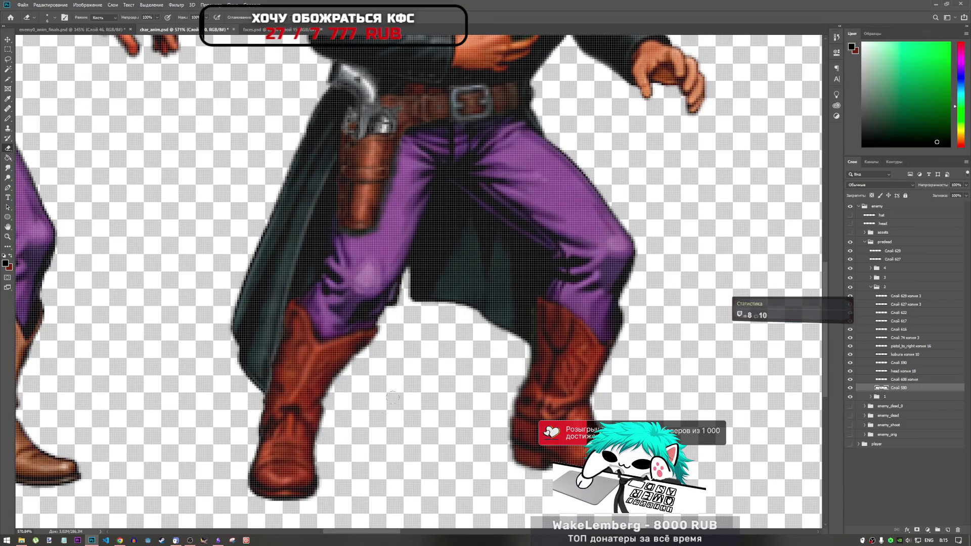
pyautogui.scroll(-5, 393, 398)
pyautogui.scroll(2, 369, 389)
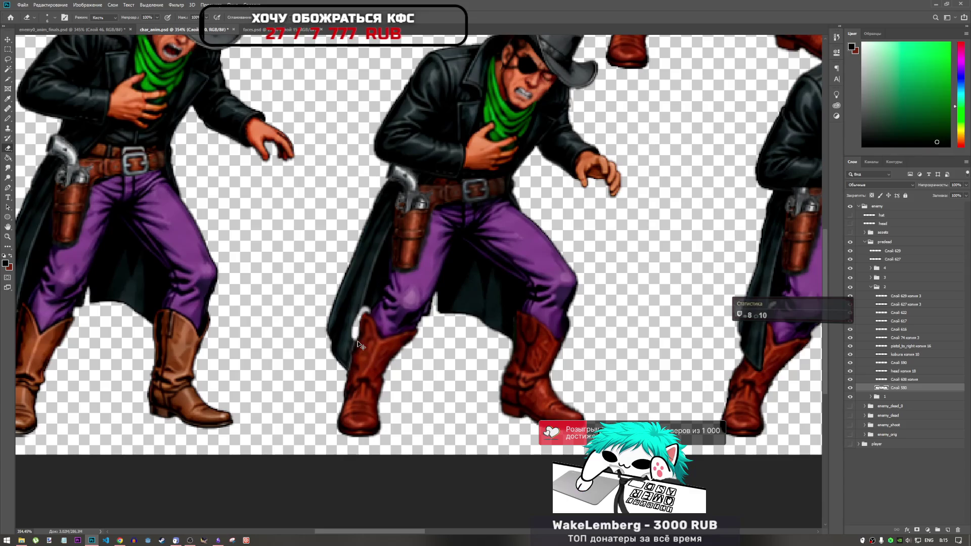
# - Select the copied layer inside group 2 for retouching the legs
pyautogui.scroll(3, 360, 324)
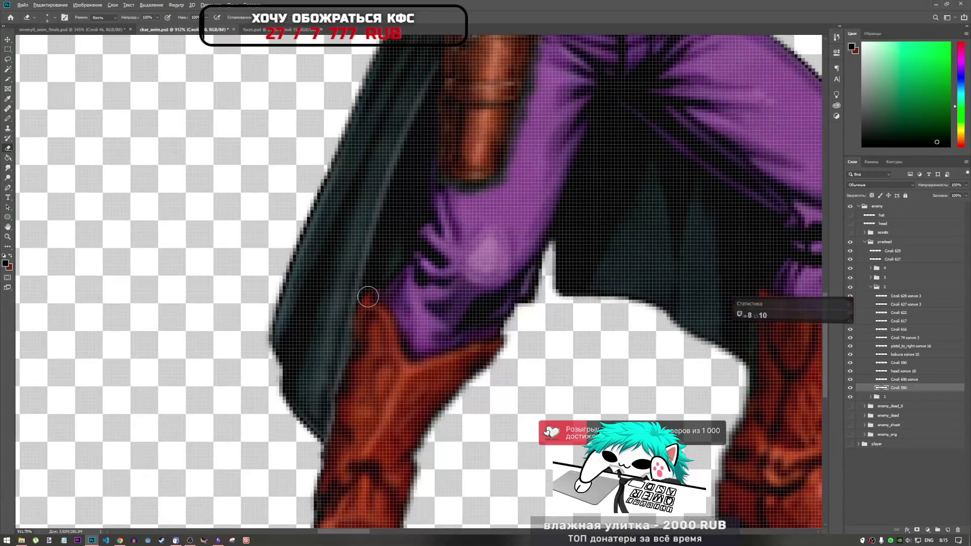
pyautogui.scroll(-5, 363, 311)
pyautogui.scroll(6, 363, 304)
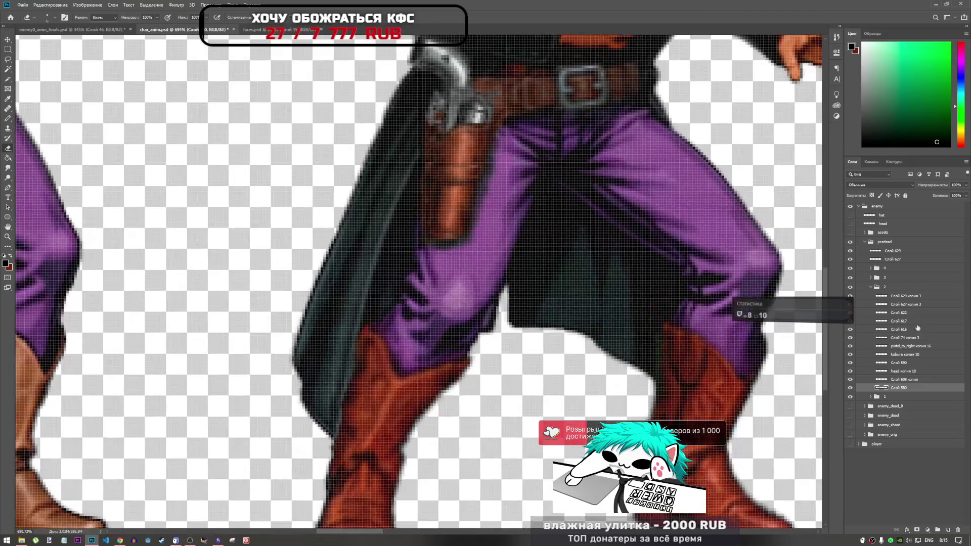
pyautogui.click(855, 297)
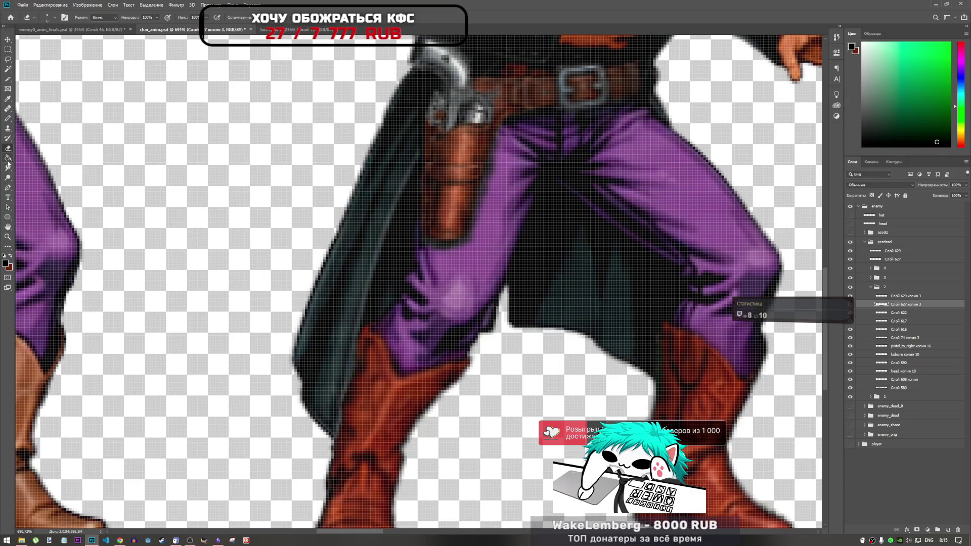
pyautogui.click(9, 168)
# - Darken the purple trouser knee above the boot with the Burn tool
pyautogui.click(9, 171)
pyautogui.click(45, 175)
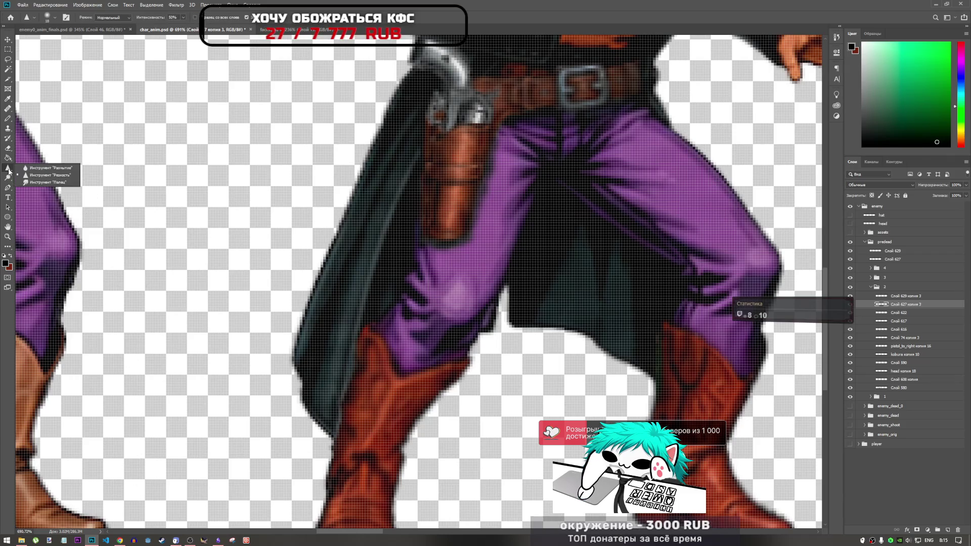
pyautogui.click(9, 177)
pyautogui.click(51, 188)
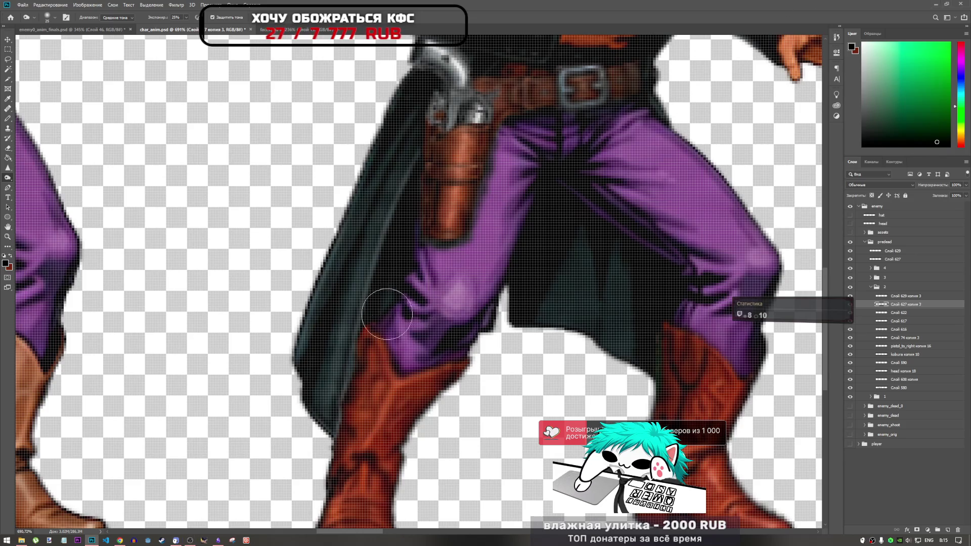
pyautogui.moveTo(412, 304); pyautogui.dragTo(458, 327)
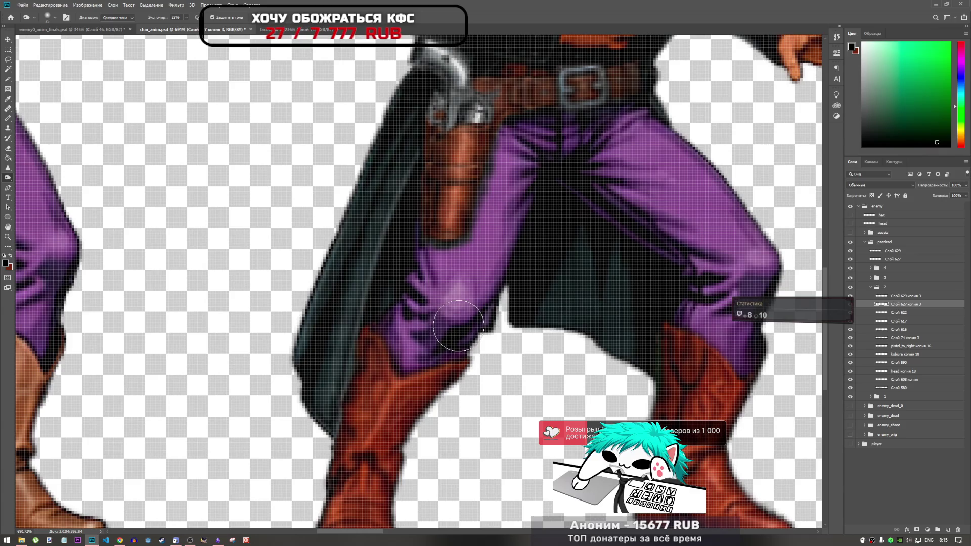
# - Select the other copied leg layer
pyautogui.scroll(-6, 458, 326)
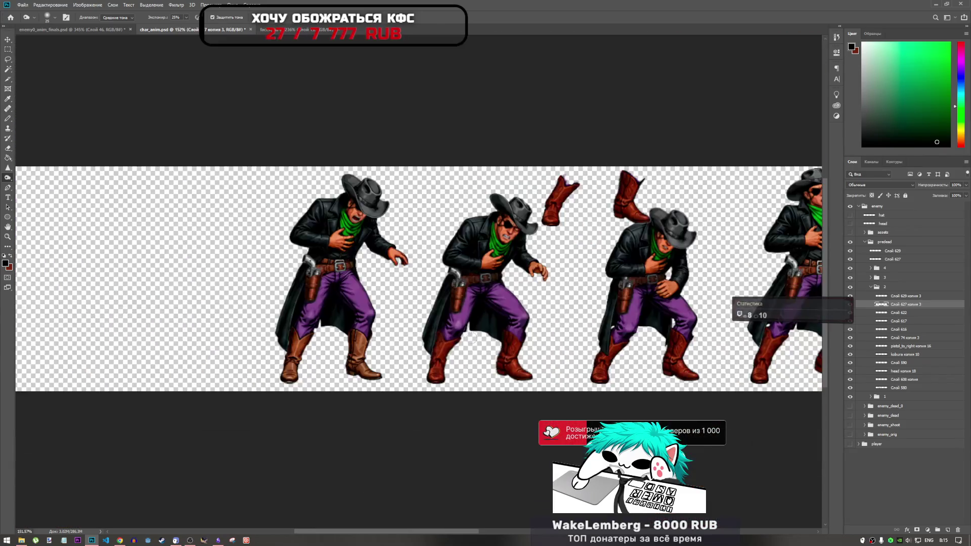
pyautogui.scroll(4, 471, 338)
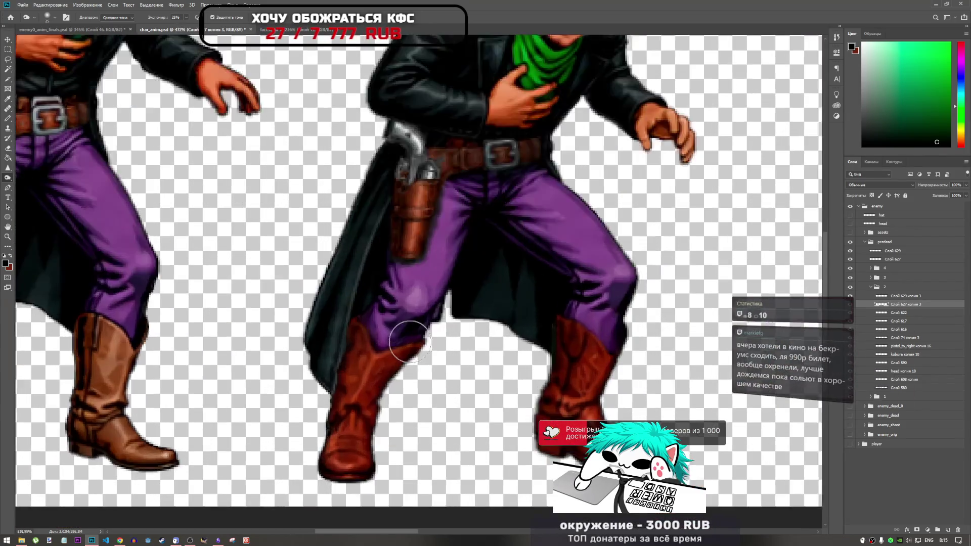
pyautogui.scroll(-3, 410, 342)
pyautogui.scroll(4, 488, 324)
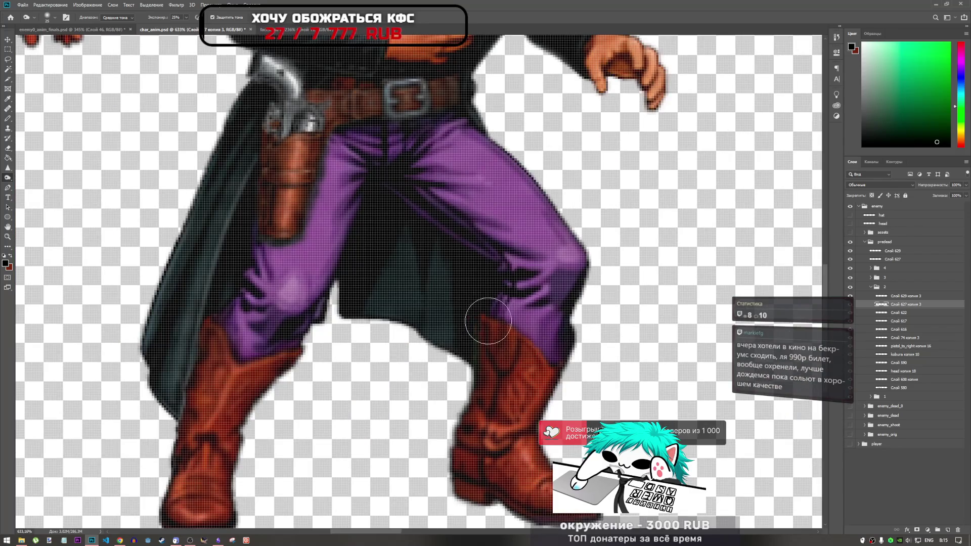
pyautogui.click(885, 297)
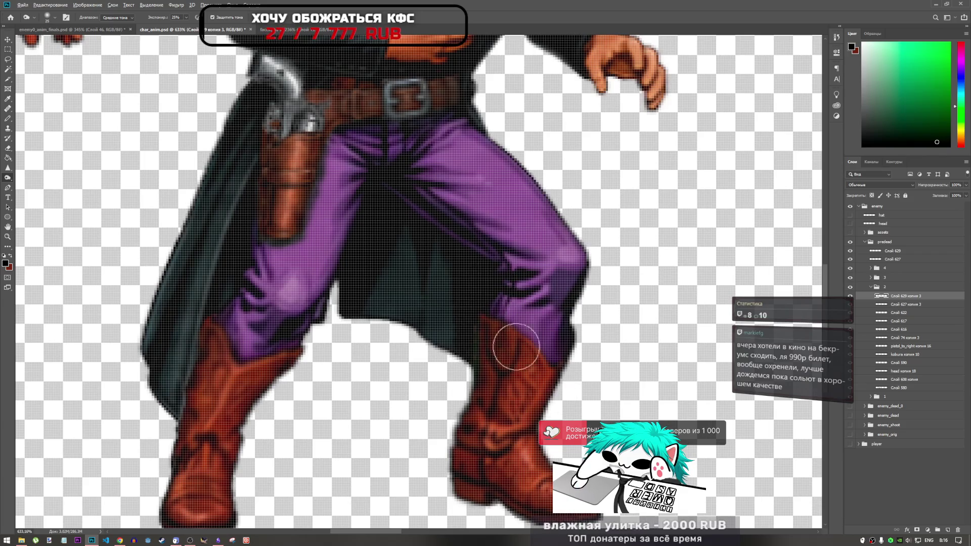
pyautogui.scroll(-8, 516, 346)
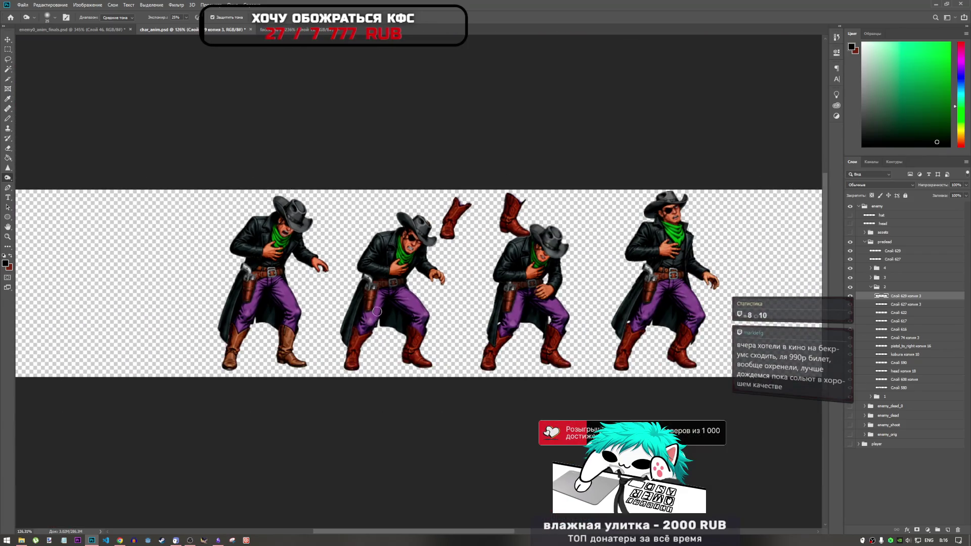
# - Lower the Windows speaker volume slightly, then collapse group 2 in the Layers panel
pyautogui.scroll(-2, 377, 311)
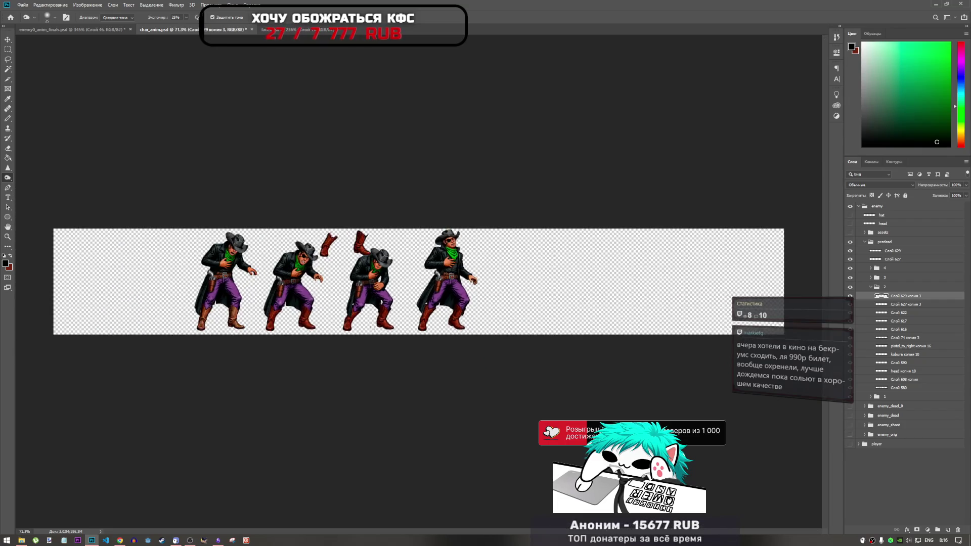
pyautogui.scroll(3, 261, 308)
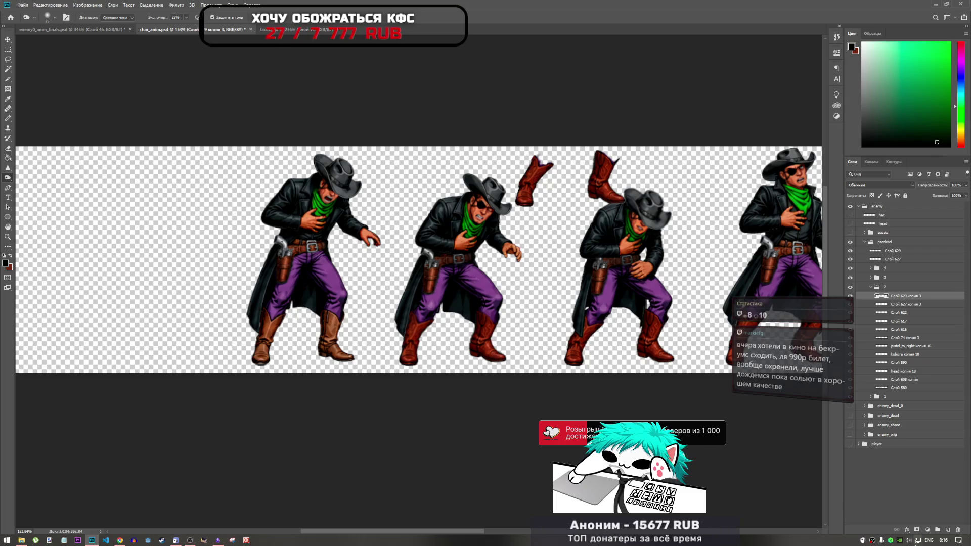
pyautogui.click(909, 540)
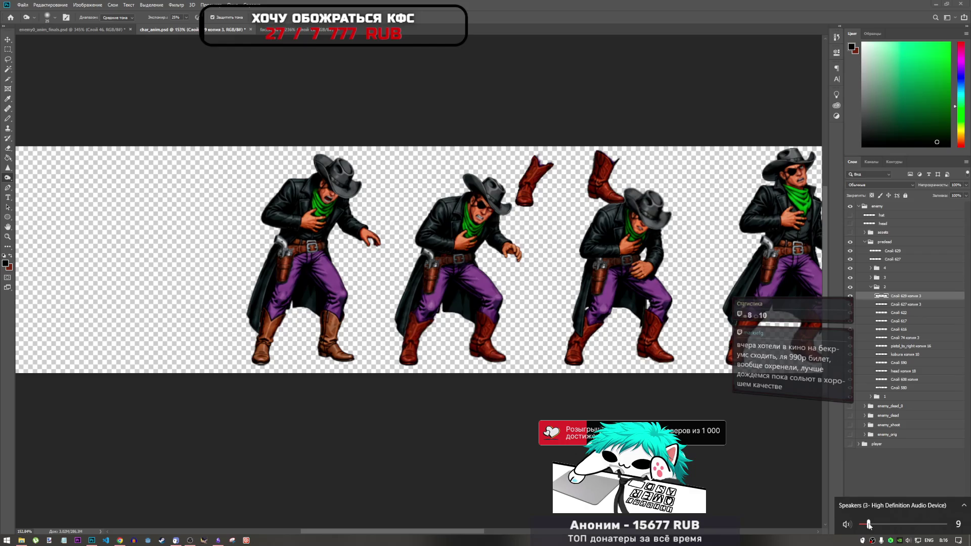
pyautogui.moveTo(868, 524); pyautogui.dragTo(867, 525)
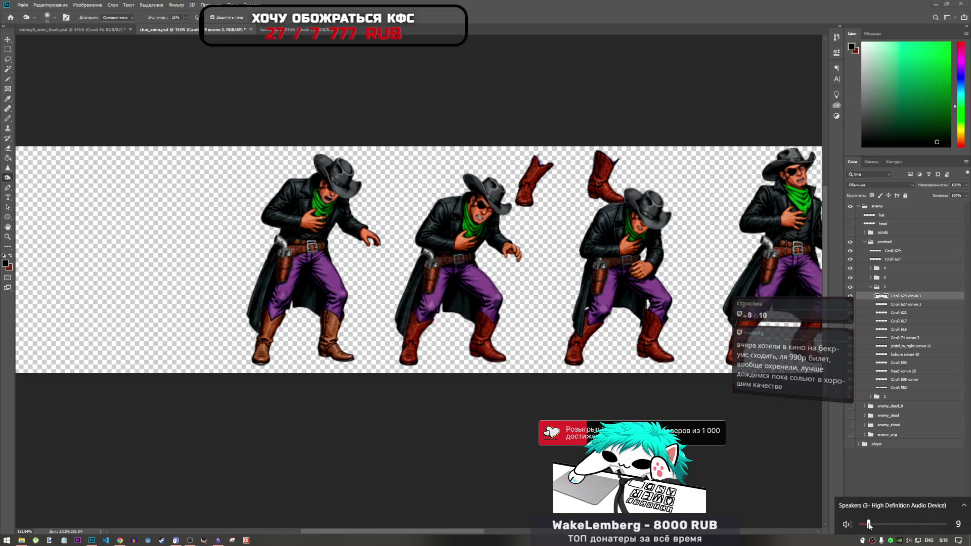
pyautogui.click(850, 481)
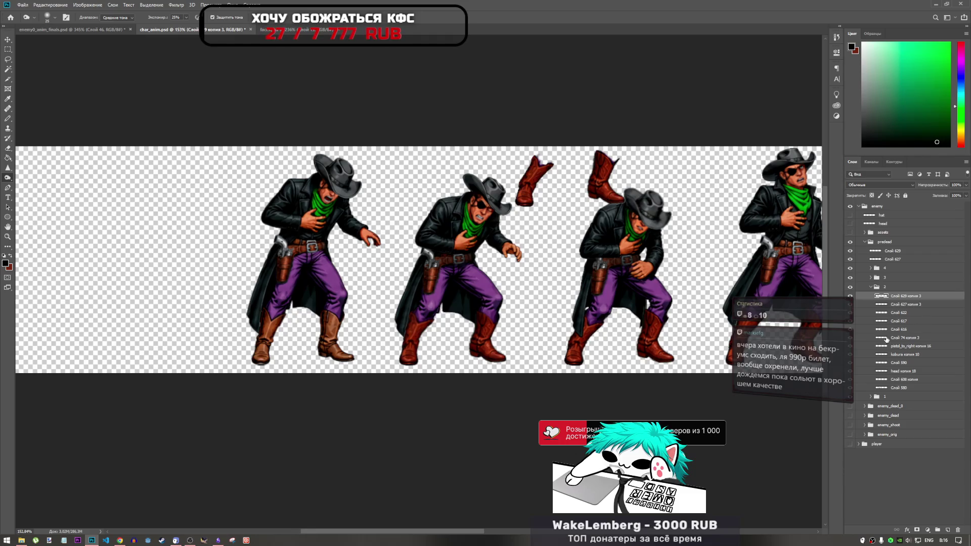
pyautogui.click(872, 287)
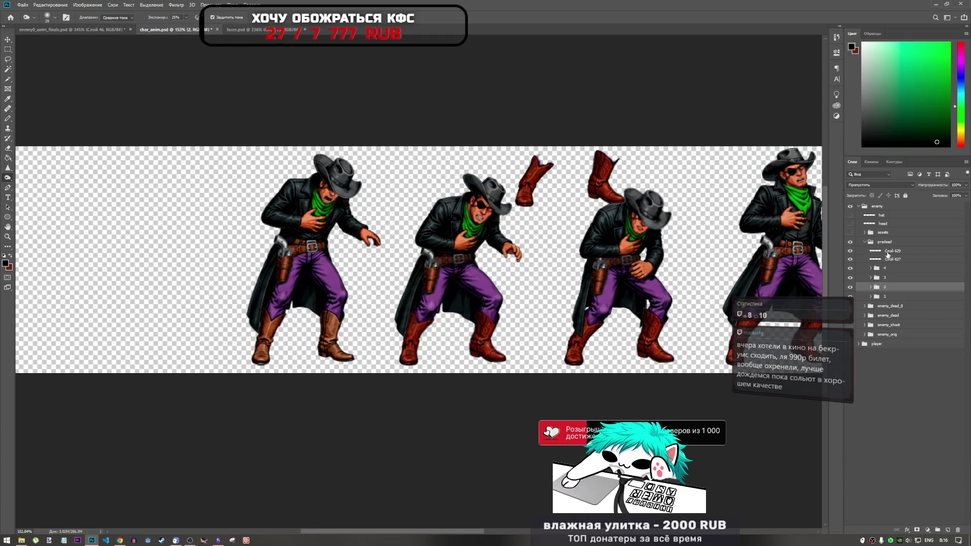
# - Delete the loose boot layers Слой 629 and Слой 627
pyautogui.click(890, 251)
pyautogui.keyDown('shift'); pyautogui.click(901, 260); pyautogui.keyUp('shift')
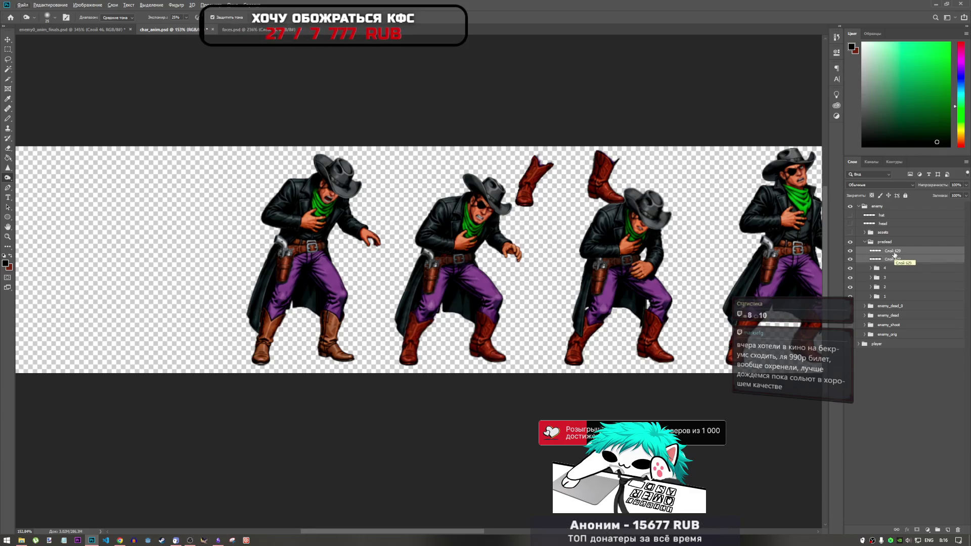
pyautogui.press('Delete')
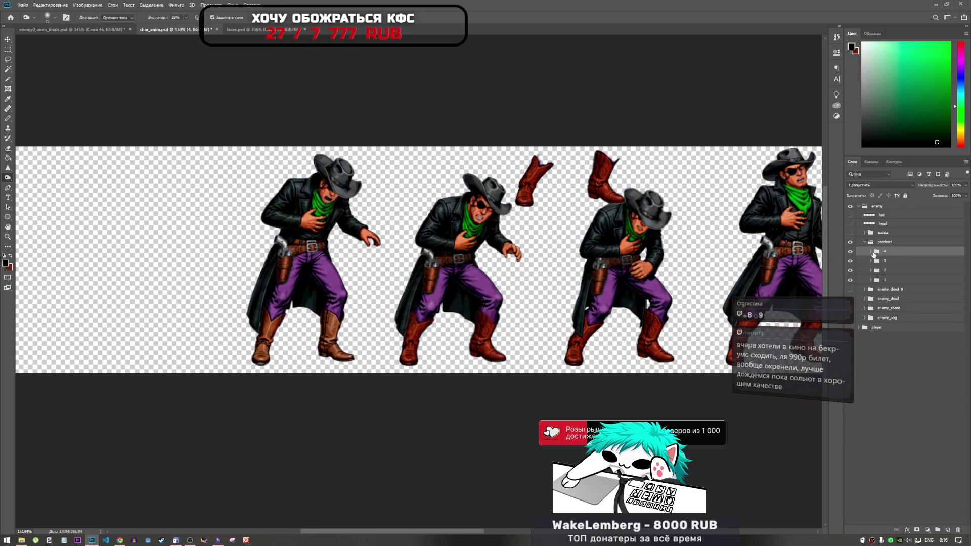
# - Move the boot layers Слой 629 and Слой 627 around within group 4
pyautogui.click(872, 253)
pyautogui.moveTo(899, 265); pyautogui.dragTo(898, 228)
pyautogui.keyDown('shift'); pyautogui.click(896, 259); pyautogui.keyUp('shift')
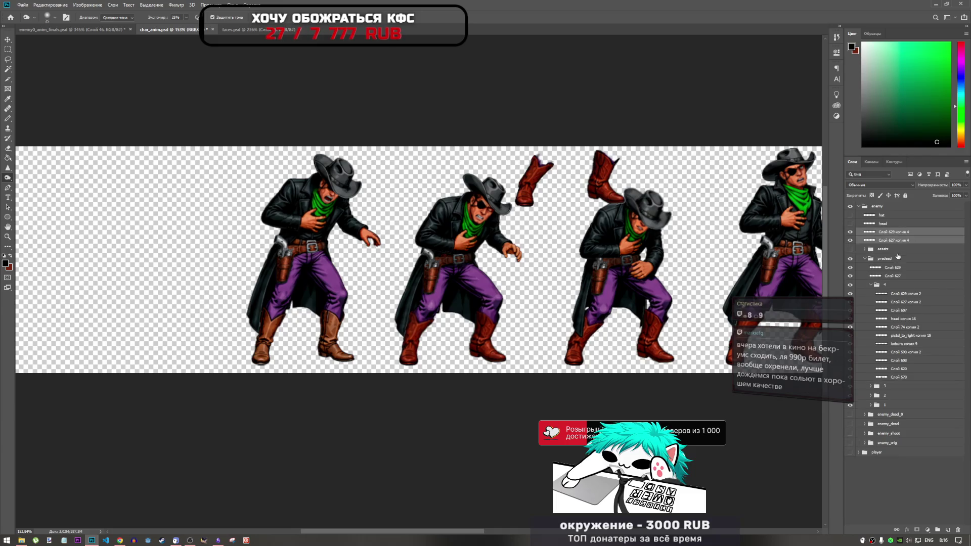
pyautogui.click(898, 268)
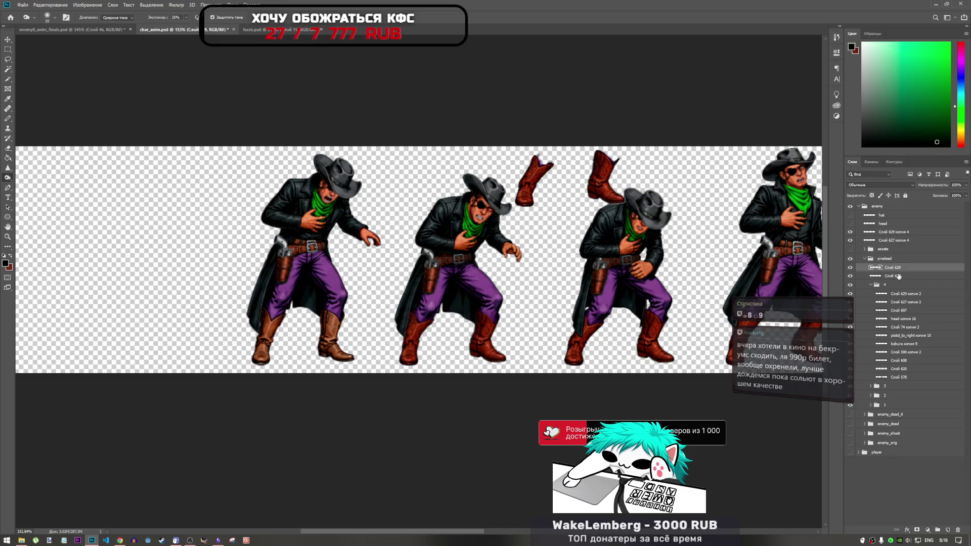
pyautogui.keyDown('shift'); pyautogui.click(896, 275); pyautogui.keyUp('shift')
pyautogui.moveTo(898, 273); pyautogui.dragTo(904, 290)
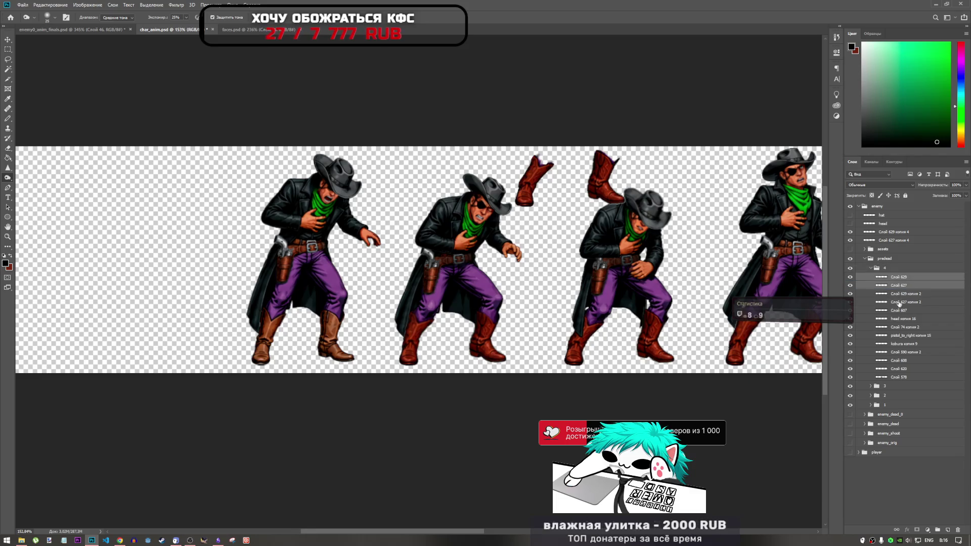
# - Drag both boot layers into group 1, collapsing group 4 and expanding group 1
pyautogui.hotkey('ctrl', 't')
pyautogui.press('Return')
pyautogui.press('o')
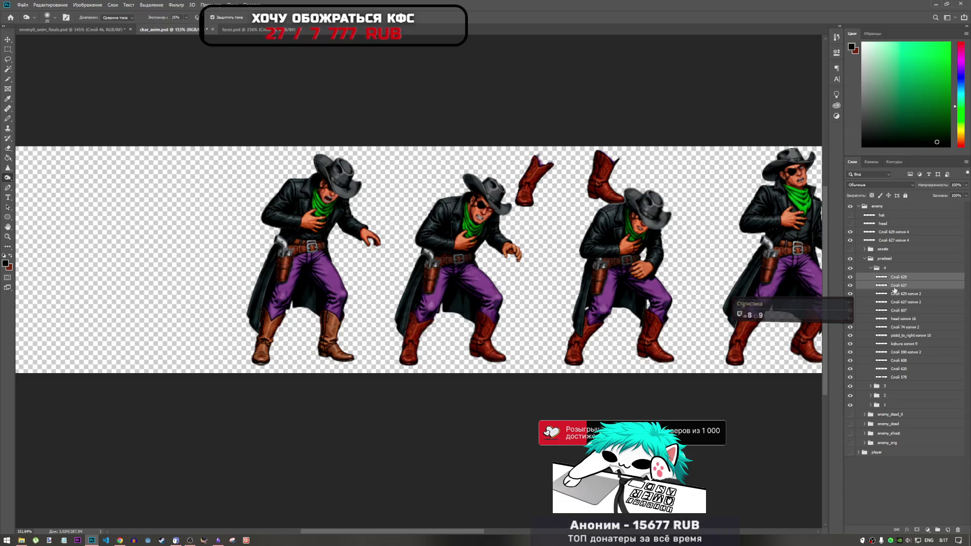
pyautogui.moveTo(899, 279); pyautogui.dragTo(885, 406)
pyautogui.click(872, 268)
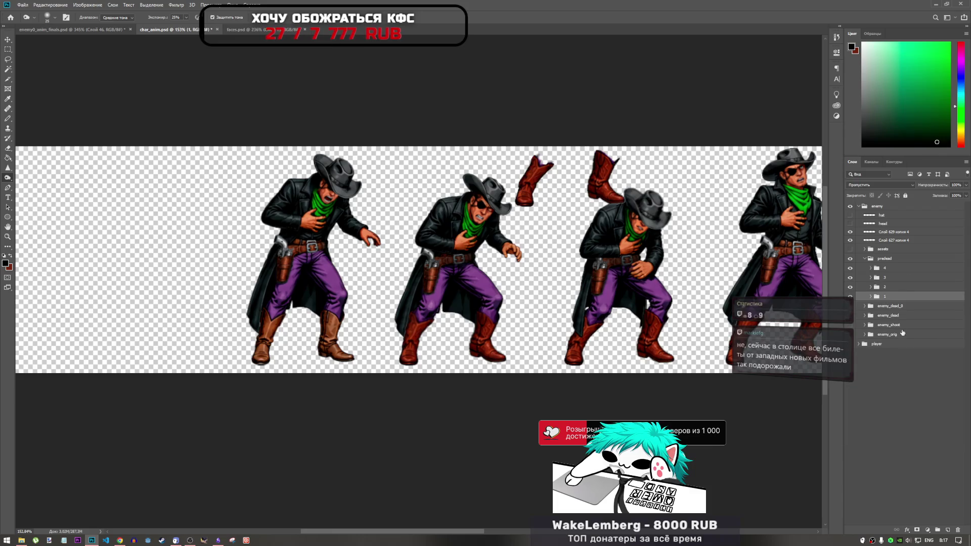
pyautogui.click(871, 297)
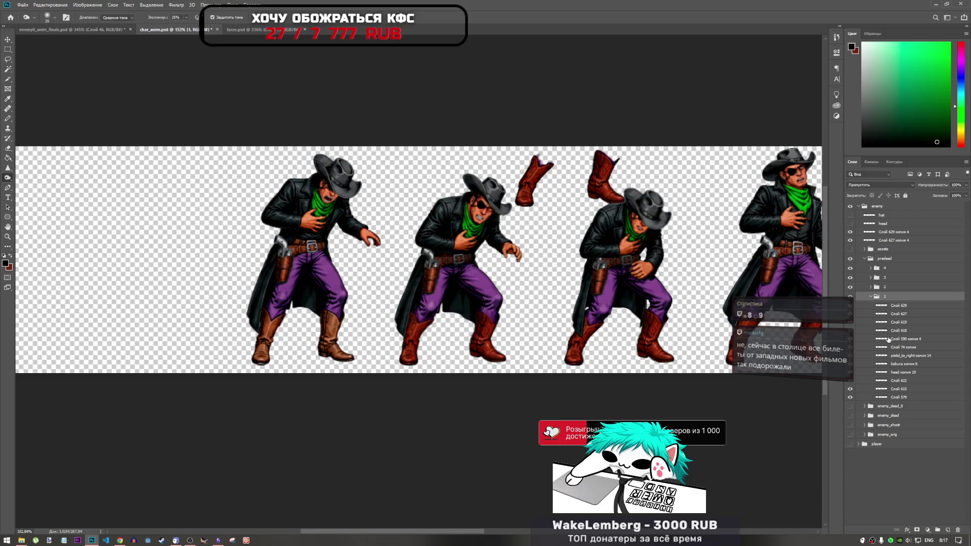
# - Move red boots Слой 629 and Слой 627 under the first cowboy's purple trousers
pyautogui.click(896, 307)
pyautogui.keyDown('shift'); pyautogui.click(897, 315); pyautogui.keyUp('shift')
pyautogui.hotkey('ctrl', 't')
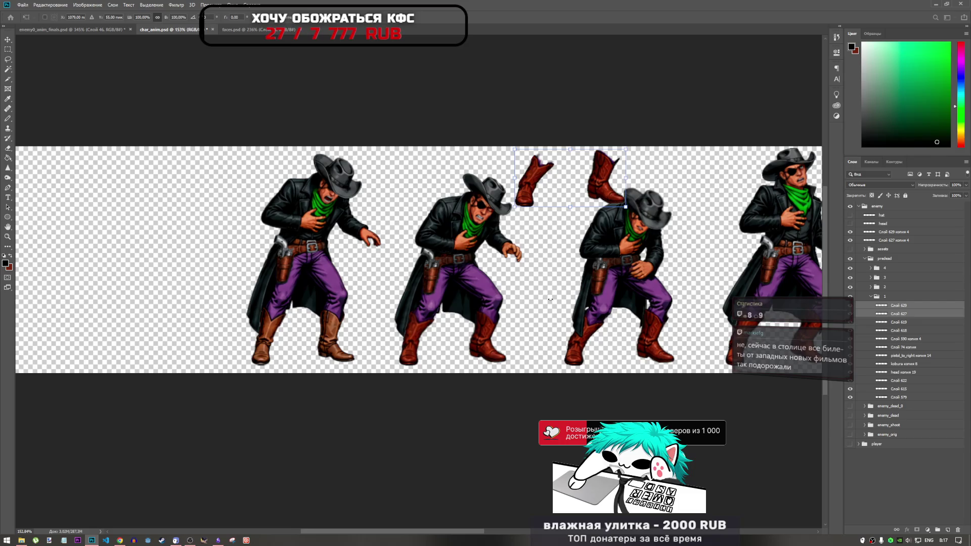
pyautogui.moveTo(573, 194); pyautogui.dragTo(304, 349)
pyautogui.scroll(5, 304, 344)
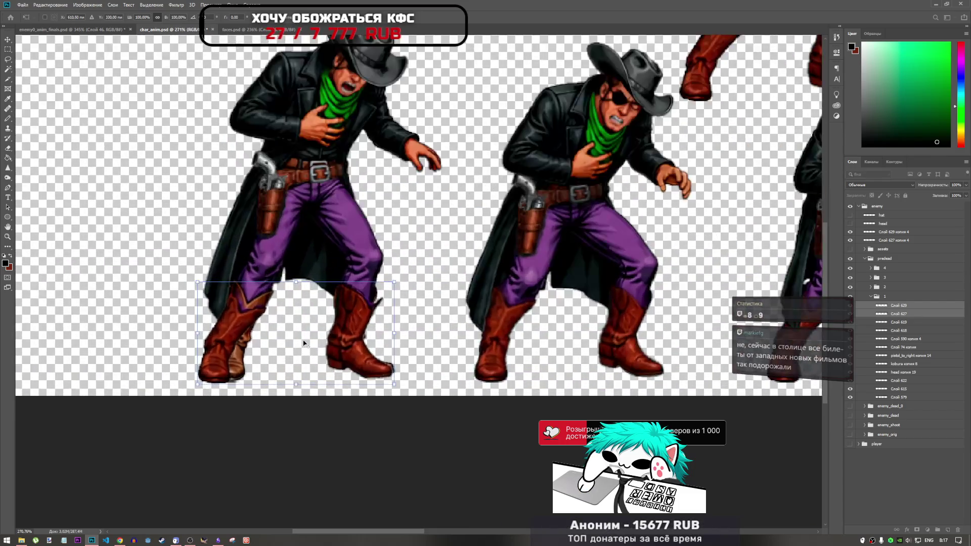
pyautogui.moveTo(373, 306)
pyautogui.mouseDown()
pyautogui.moveTo(317, 338)
pyautogui.moveTo(351, 308)
pyautogui.moveTo(354, 342)
pyautogui.moveTo(366, 281)
pyautogui.moveTo(377, 303)
pyautogui.moveTo(382, 289)
pyautogui.moveTo(379, 302)
pyautogui.mouseUp()
pyautogui.press('Return')
# - Keep the right boot layer Слой 629 in place under the purple trouser leg and commit the transform
pyautogui.press('o')
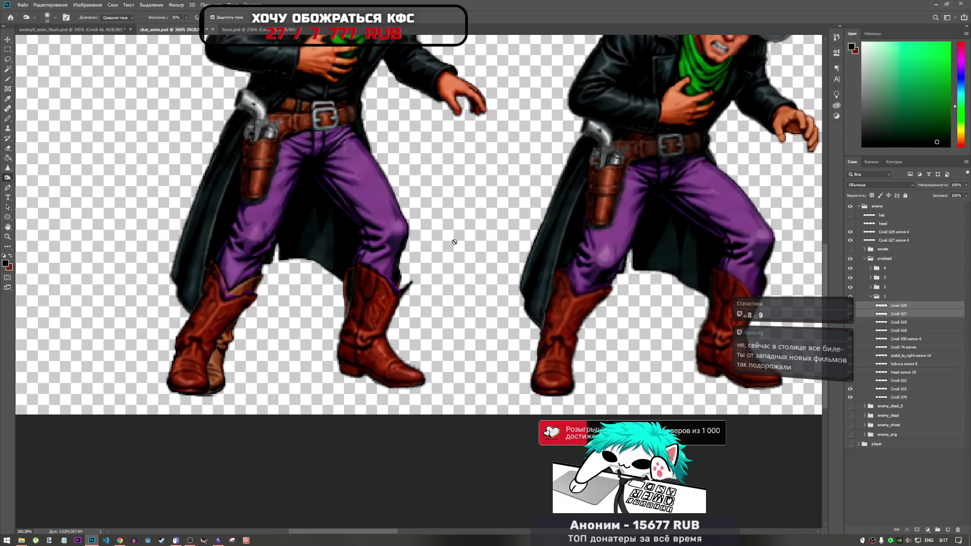
pyautogui.keyDown('ctrl'); pyautogui.click(907, 314); pyautogui.keyUp('ctrl')
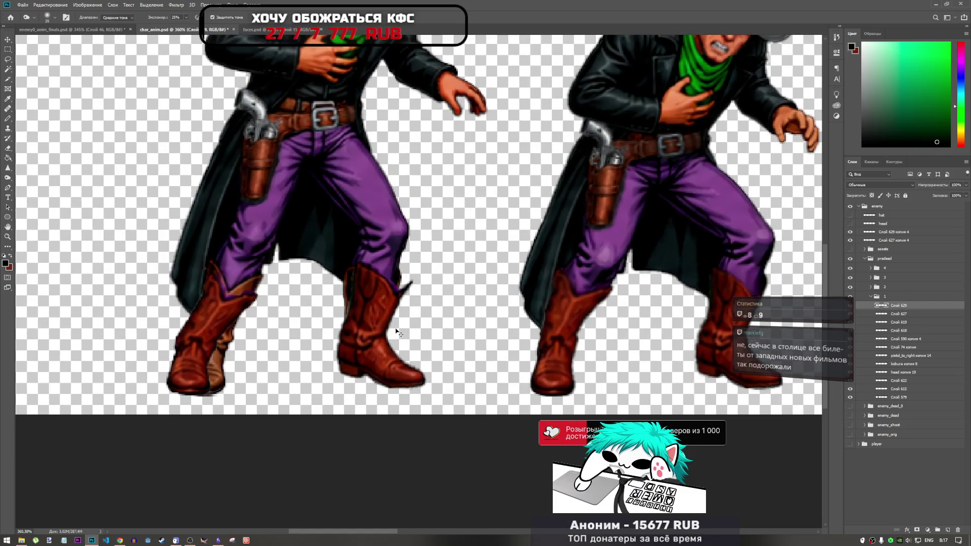
pyautogui.hotkey('ctrl', 't')
pyautogui.moveTo(399, 333); pyautogui.dragTo(343, 333)
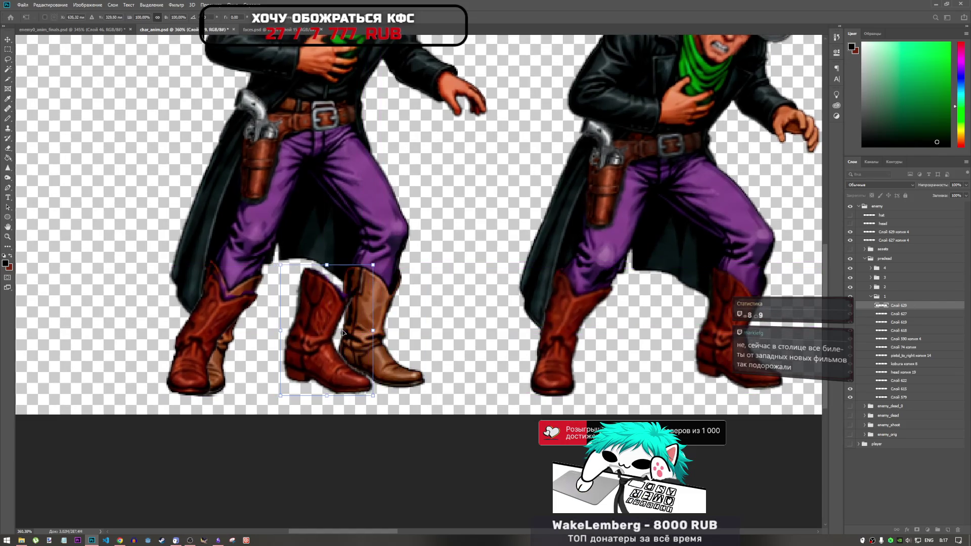
pyautogui.hotkey('ctrl', 'z')
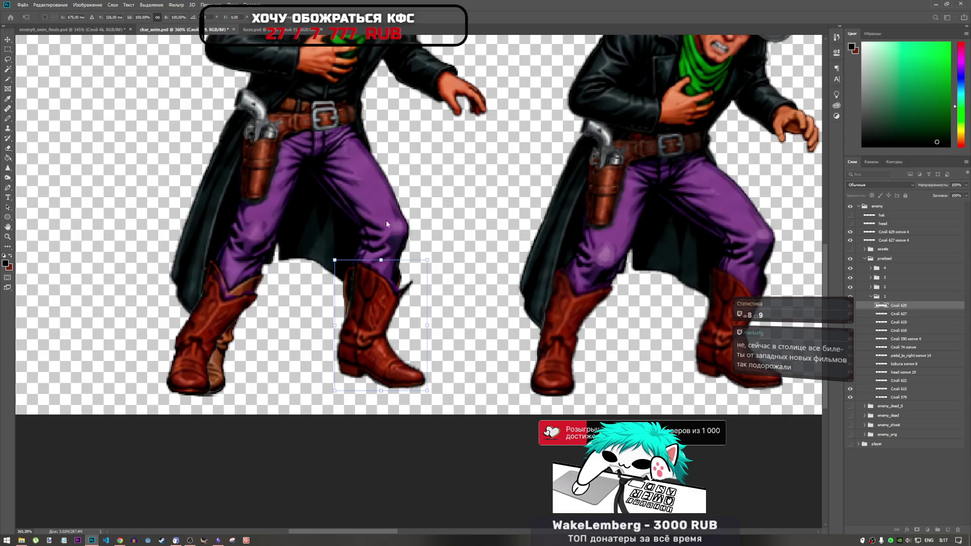
pyautogui.press('Return')
pyautogui.press('o')
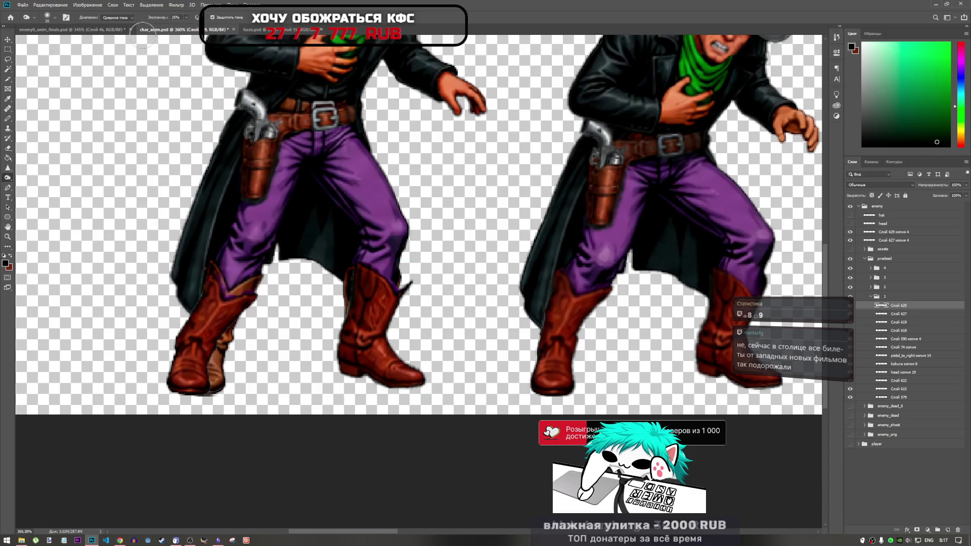
pyautogui.click(120, 540)
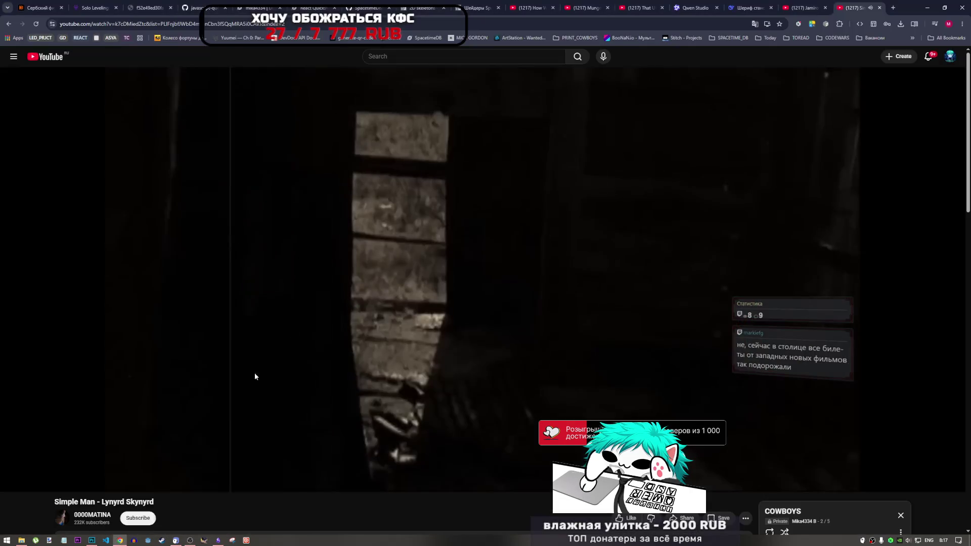
# - Pause 'Simple Man', start 'Virtual Insanity' in its tab, and return to the Photoshop sprite sheet
pyautogui.click(360, 267)
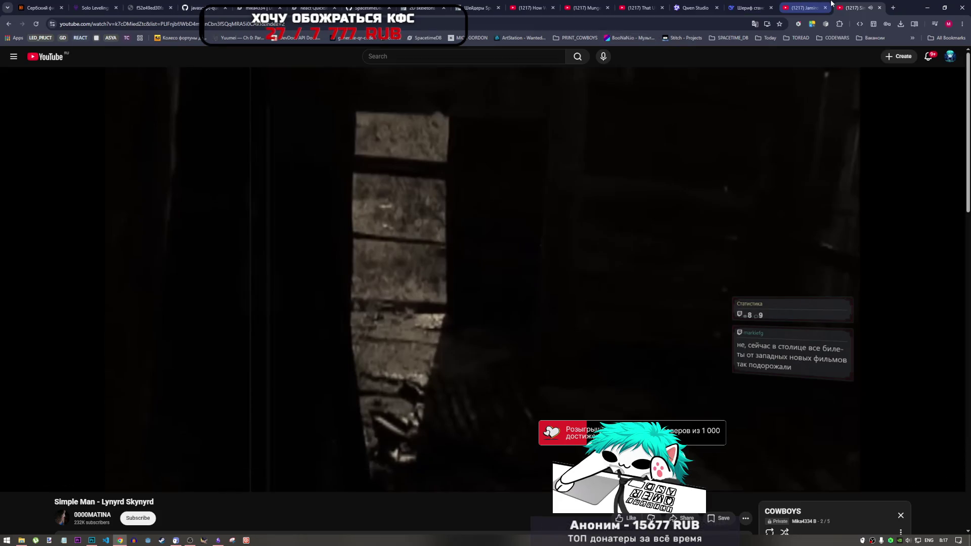
pyautogui.click(810, 8)
pyautogui.click(546, 308)
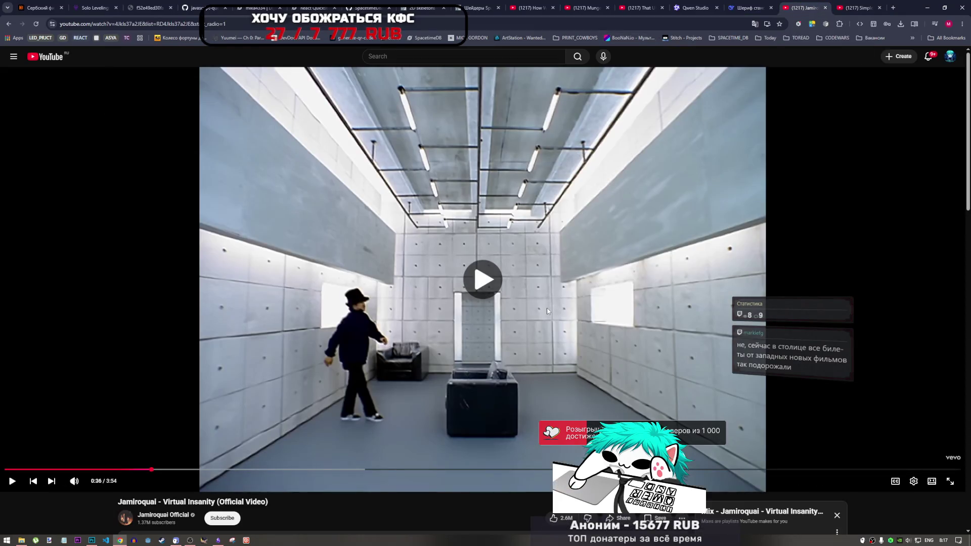
pyautogui.click(93, 541)
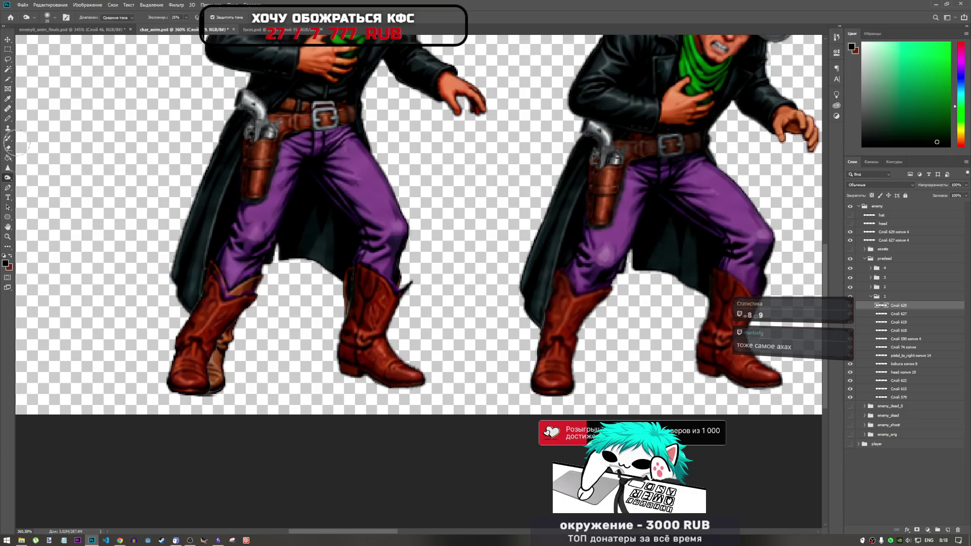
# - Cycle through the Dodge, Sharpen and Clone Stamp tools, ending on Sharpen
pyautogui.rightClick(8, 177)
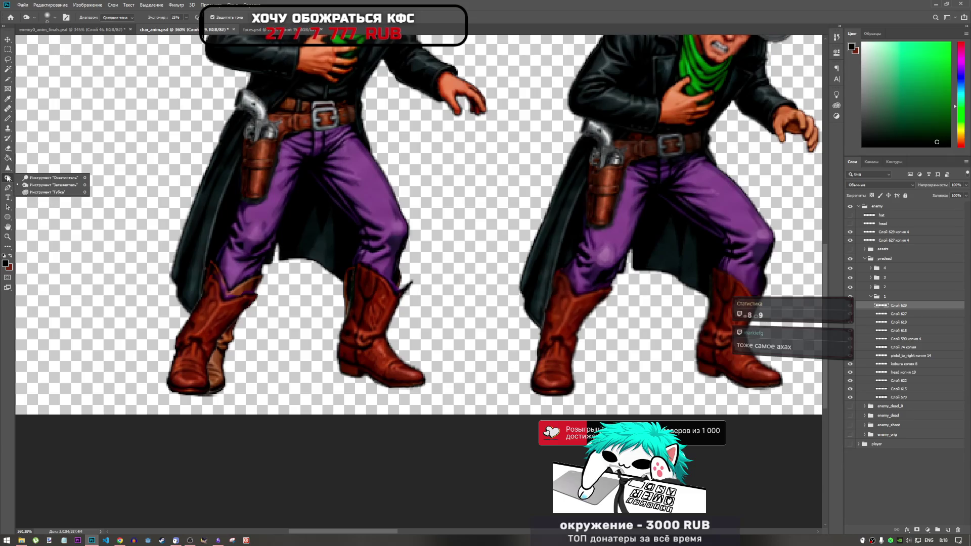
pyautogui.click(8, 167)
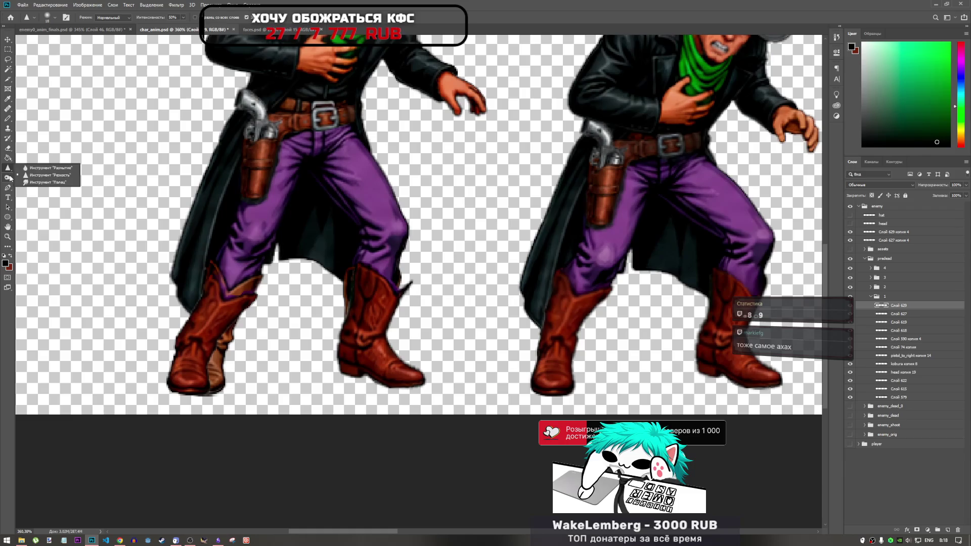
pyautogui.click(9, 178)
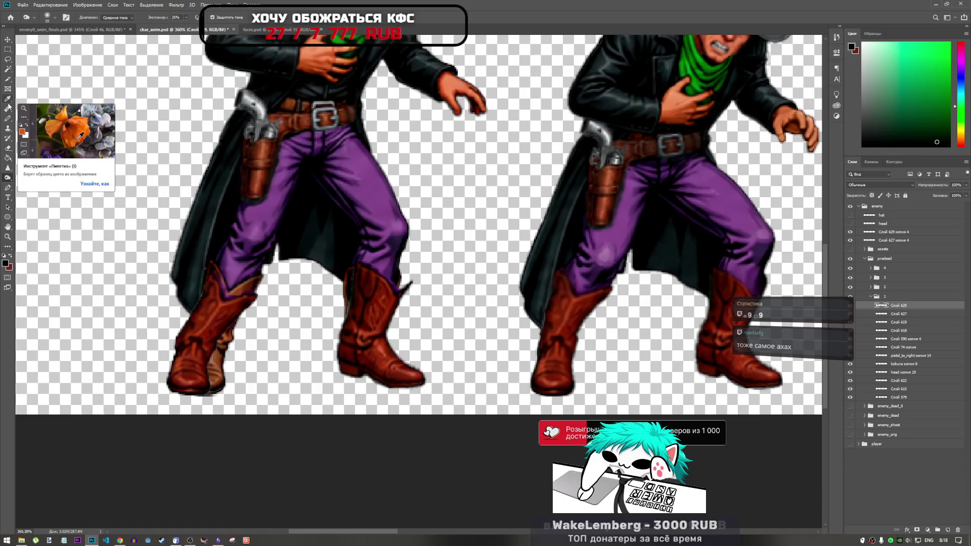
pyautogui.click(8, 129)
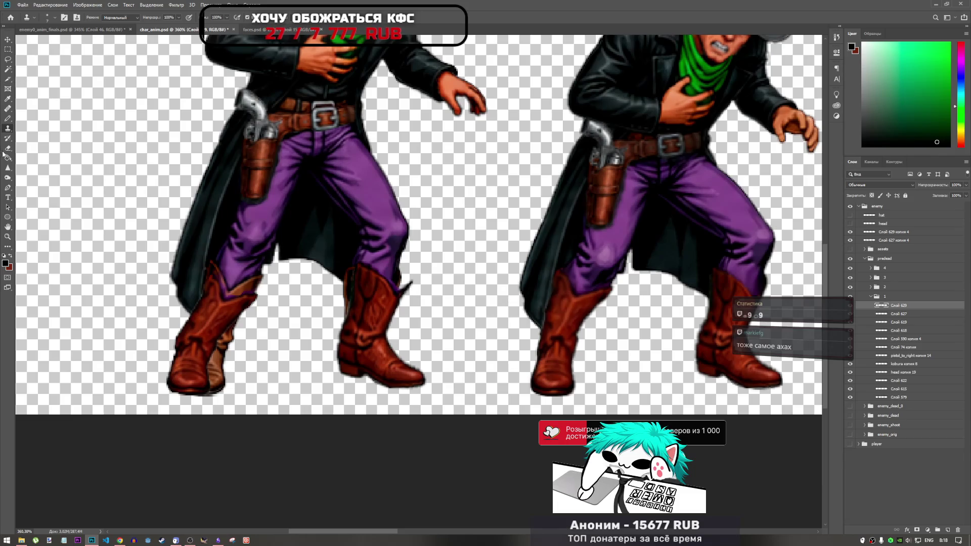
pyautogui.click(8, 171)
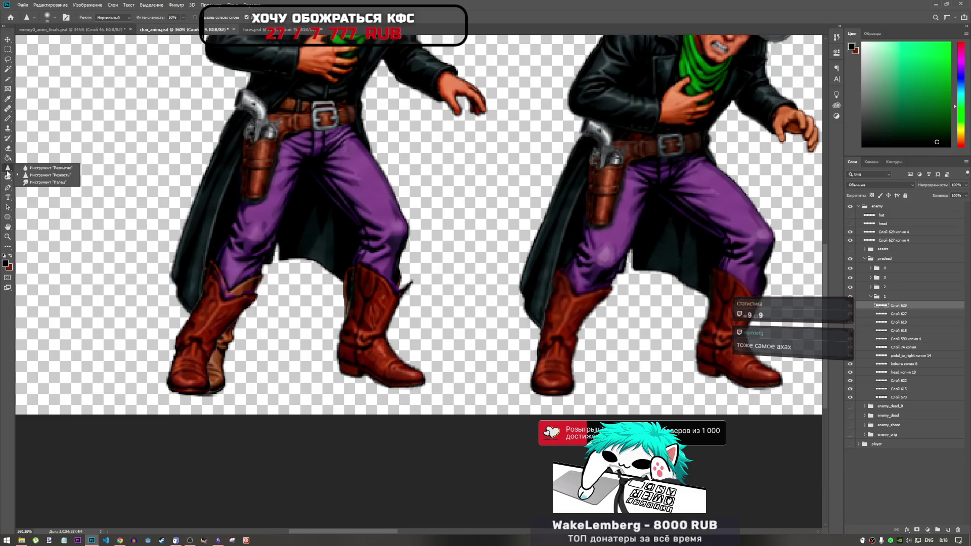
pyautogui.click(53, 4)
# - Run Edit > Puppet Warp on the boot layer to cover it with a mesh
pyautogui.click(51, 5)
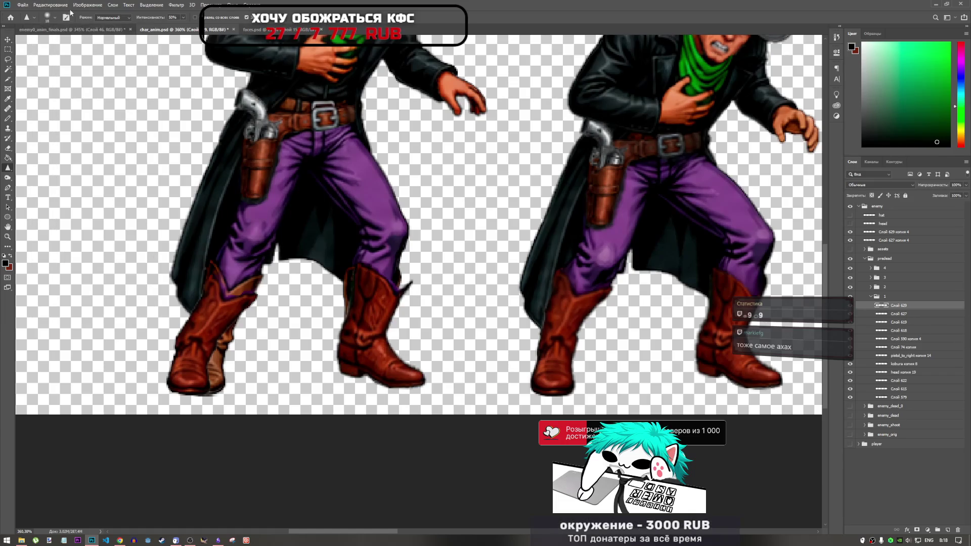
pyautogui.click(57, 5)
pyautogui.click(70, 157)
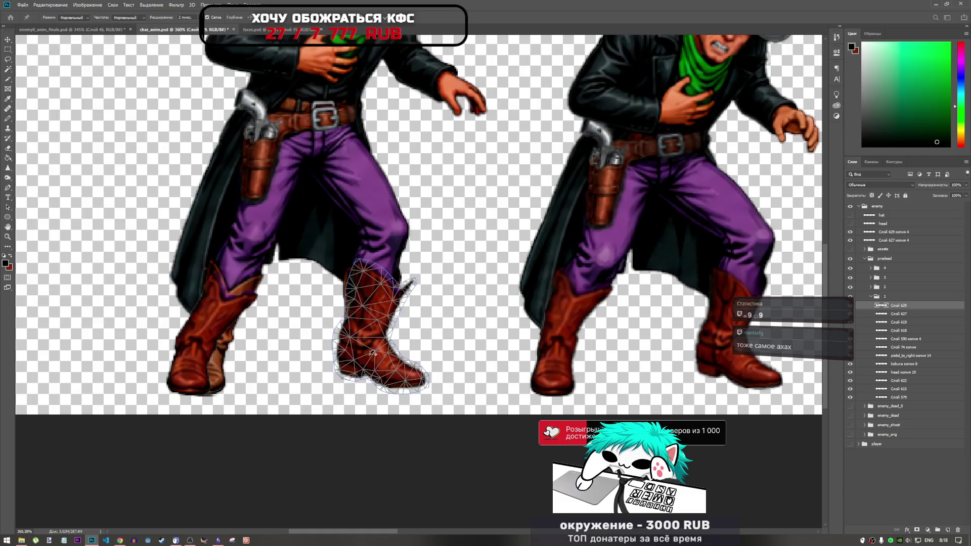
# - Pin the boot's mesh and drag the top of the shaft left under the trousers
pyautogui.scroll(5, 394, 371)
pyautogui.click(441, 372)
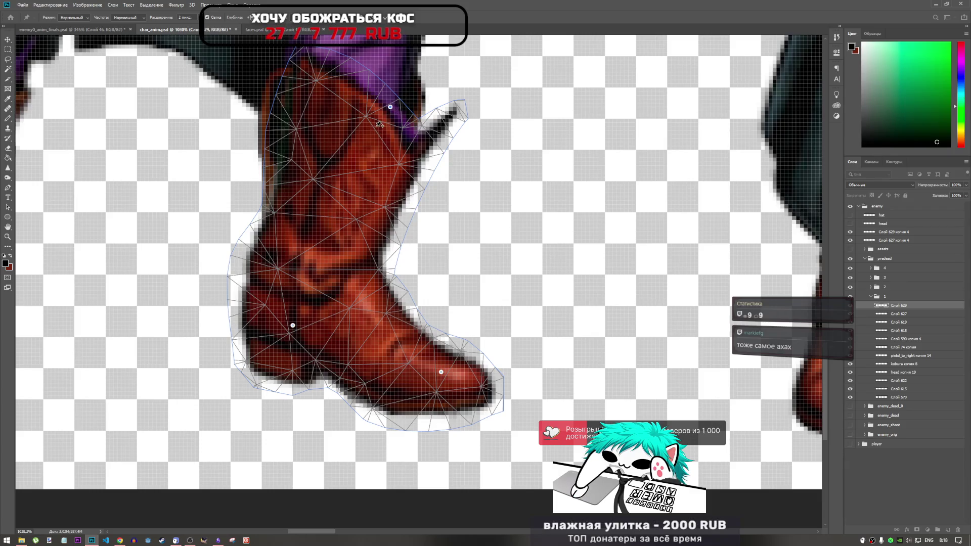
pyautogui.click(390, 107)
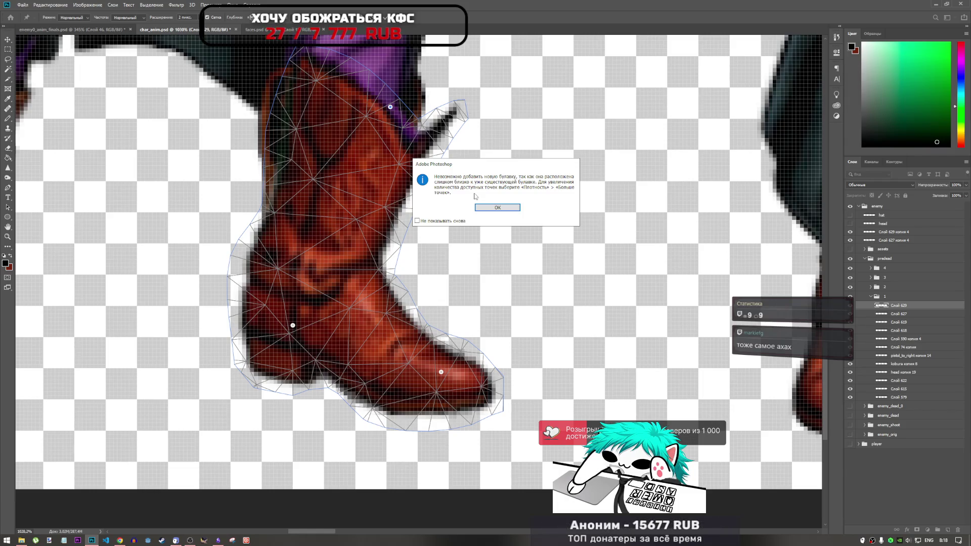
pyautogui.click(499, 205)
pyautogui.click(379, 105)
pyautogui.press('Return')
pyautogui.moveTo(394, 112)
pyautogui.mouseDown()
pyautogui.moveTo(363, 103)
pyautogui.moveTo(359, 87)
pyautogui.mouseUp()
# - Add pins on the lower shaft and top-right corner, then nudge the mid-shaft pin
pyautogui.click(390, 146)
pyautogui.click(426, 87)
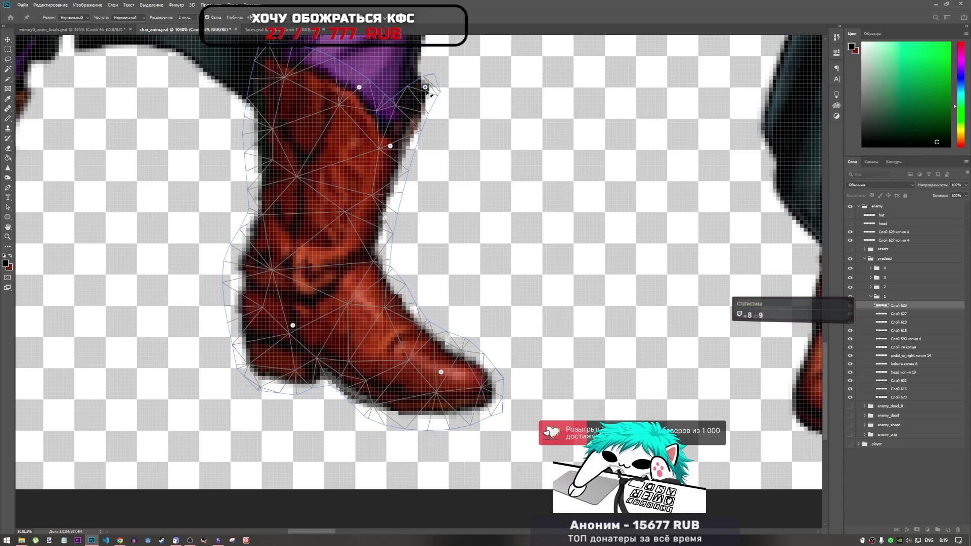
pyautogui.click(397, 144)
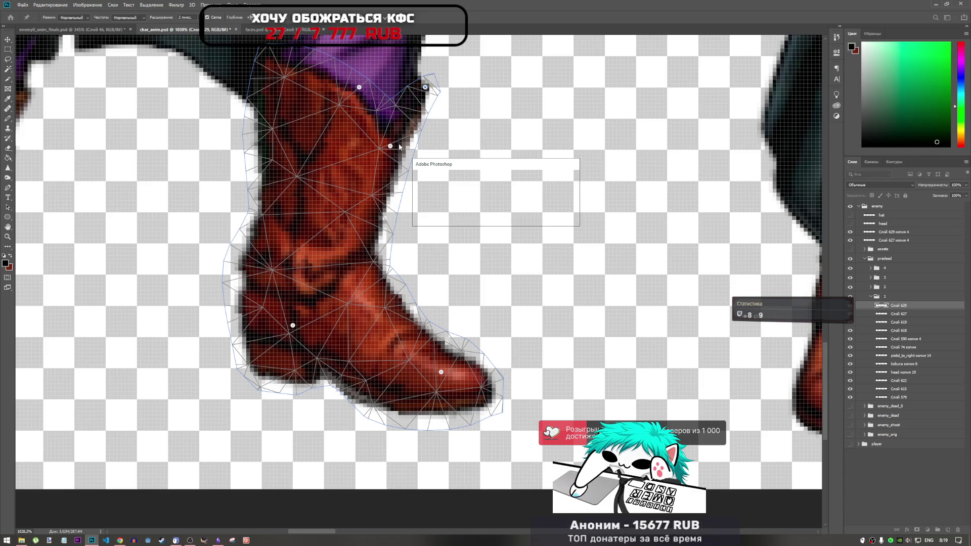
pyautogui.press('Return')
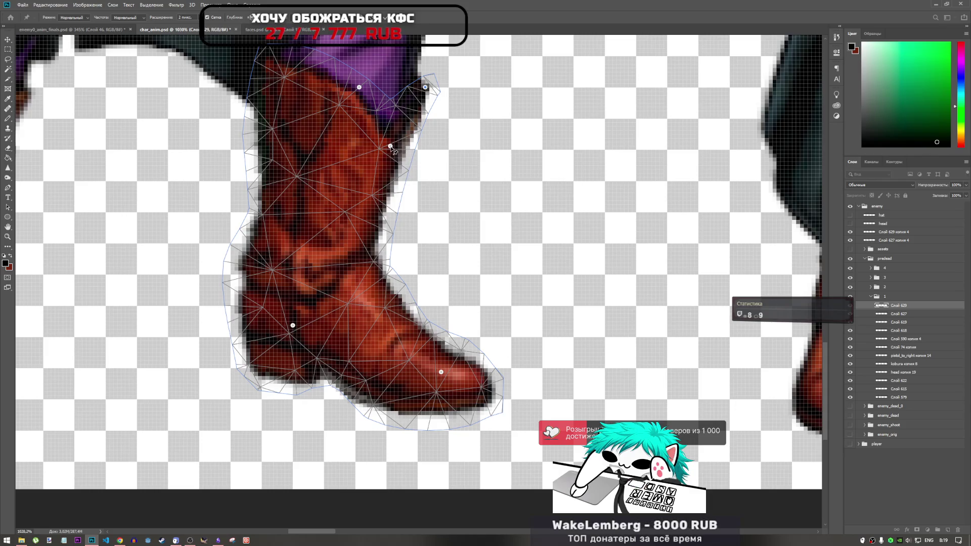
pyautogui.click(394, 147)
pyautogui.press('Return')
pyautogui.moveTo(392, 148); pyautogui.dragTo(396, 151)
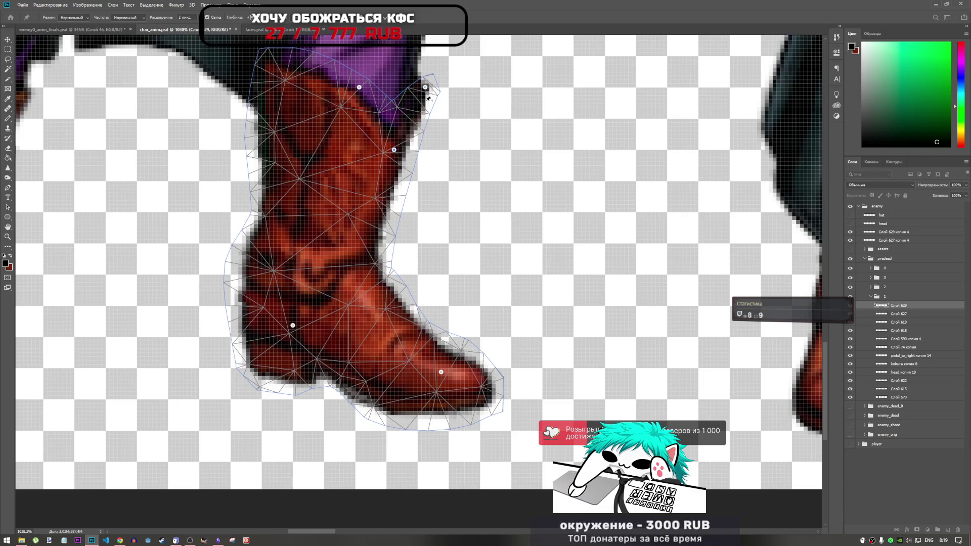
# - Raise the top-right corner pin of the boot shaft
pyautogui.click(429, 91)
pyautogui.press('Return')
pyautogui.click(430, 90)
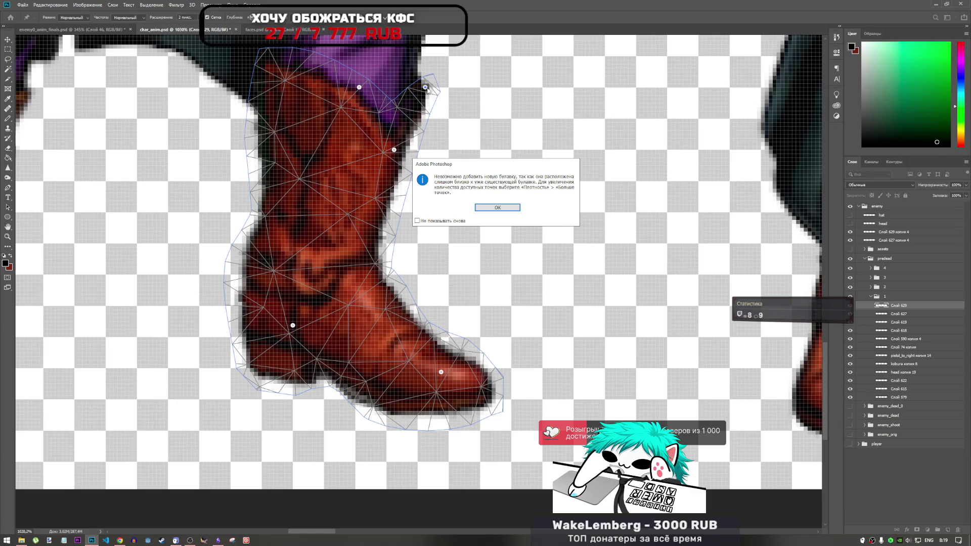
pyautogui.press('Return')
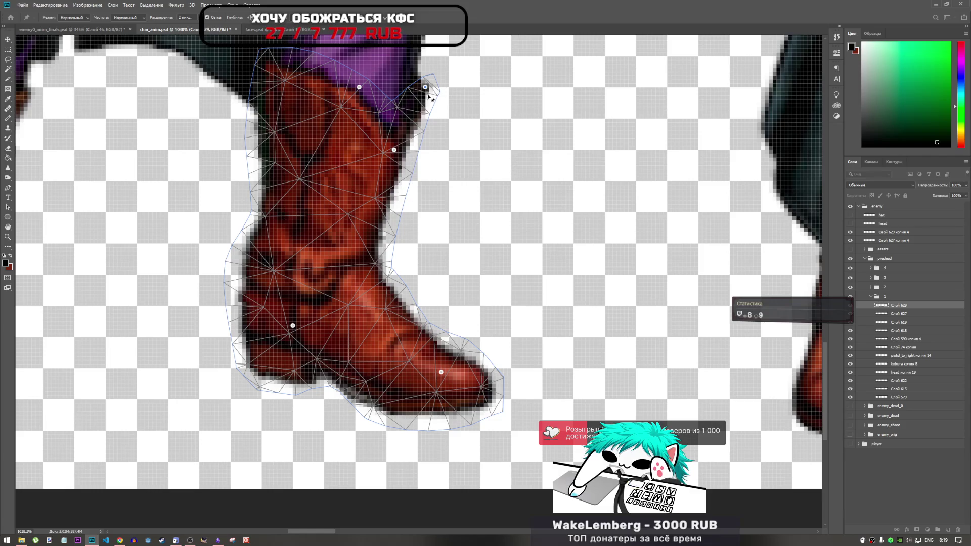
pyautogui.click(429, 95)
pyautogui.press('Return')
pyautogui.click(430, 94)
pyautogui.moveTo(431, 95)
pyautogui.mouseDown()
pyautogui.moveTo(438, 78)
pyautogui.moveTo(431, 87)
pyautogui.mouseUp()
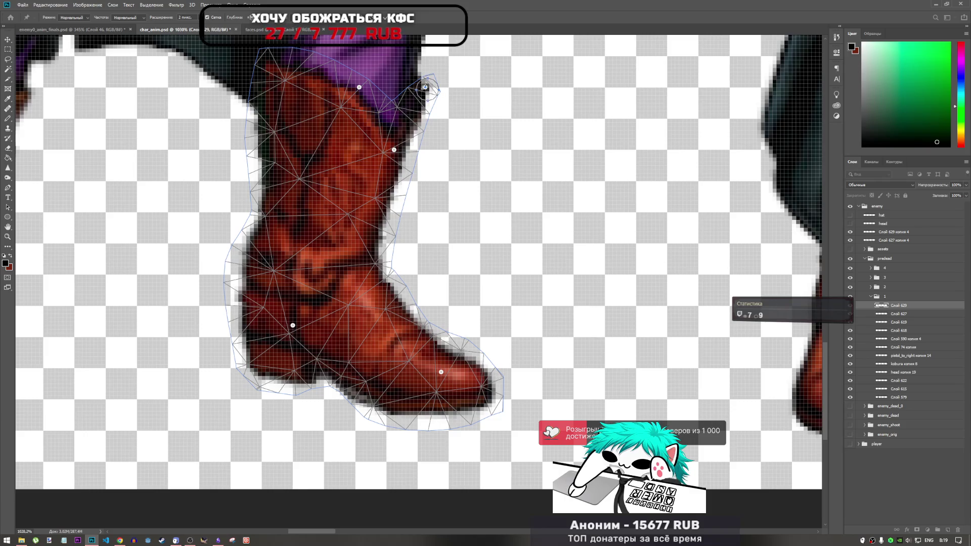
pyautogui.moveTo(427, 89); pyautogui.dragTo(426, 80)
# - Add a pin on the shaft's right side and shift it outward
pyautogui.click(410, 111)
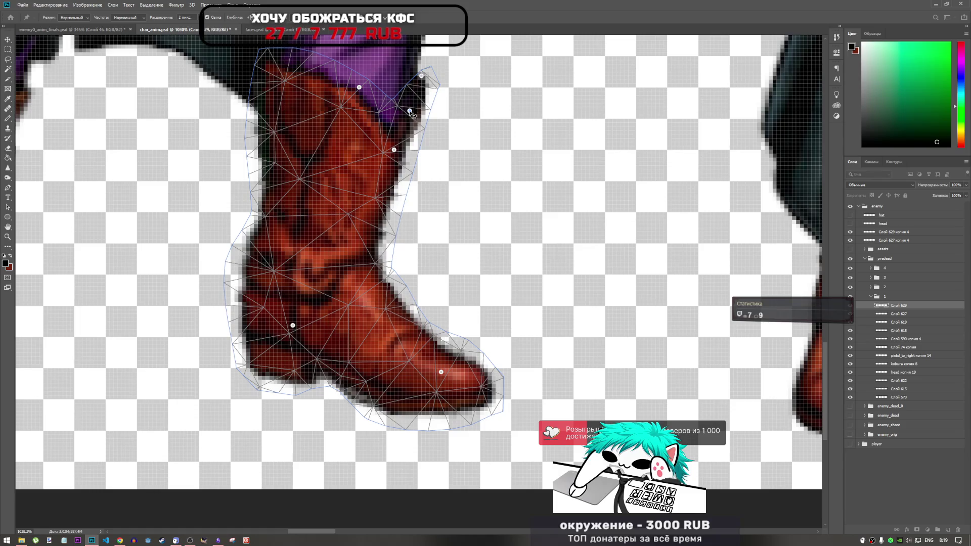
pyautogui.click(411, 112)
pyautogui.press('Return')
pyautogui.click(414, 112)
pyautogui.press('Return')
pyautogui.moveTo(414, 112); pyautogui.dragTo(421, 120)
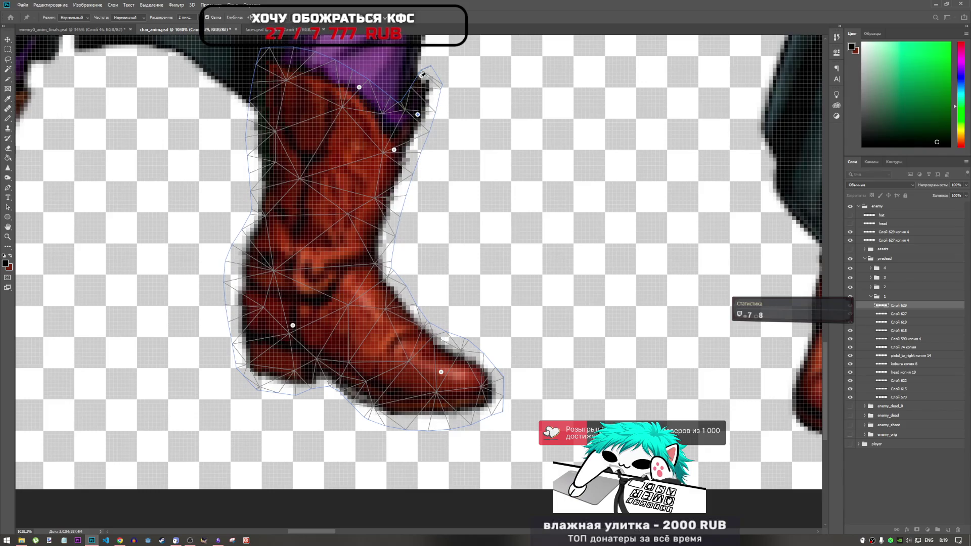
# - Pull the top-right corner under the trousers, lift the mid-shaft pin, and pull the top-left edge down
pyautogui.moveTo(423, 77); pyautogui.dragTo(415, 77)
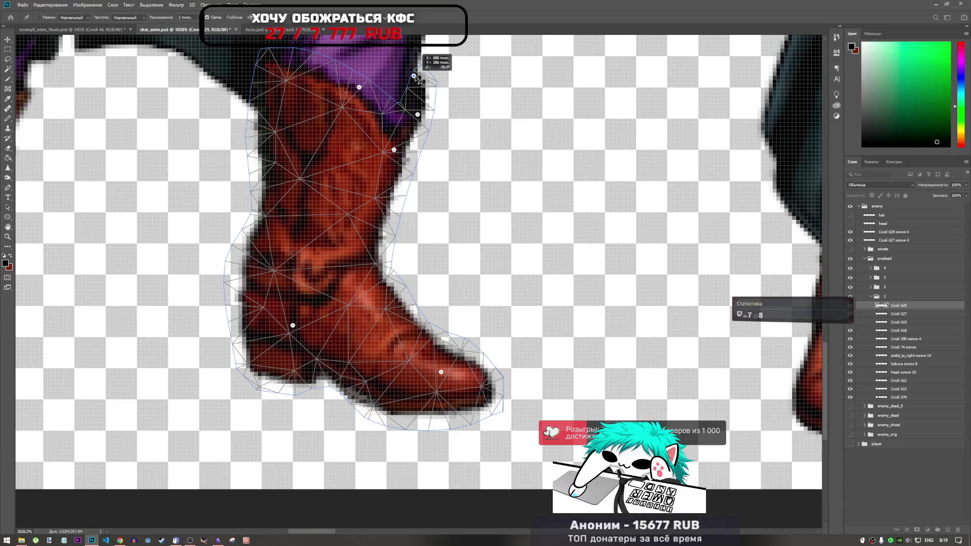
pyautogui.moveTo(395, 151); pyautogui.dragTo(395, 149)
pyautogui.click(285, 67)
pyautogui.moveTo(285, 69); pyautogui.dragTo(288, 76)
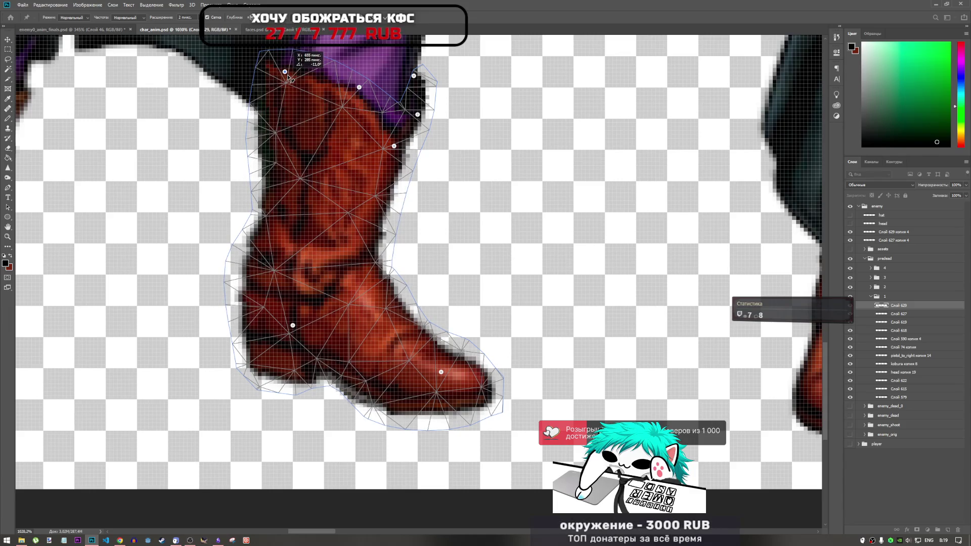
pyautogui.scroll(-6, 333, 250)
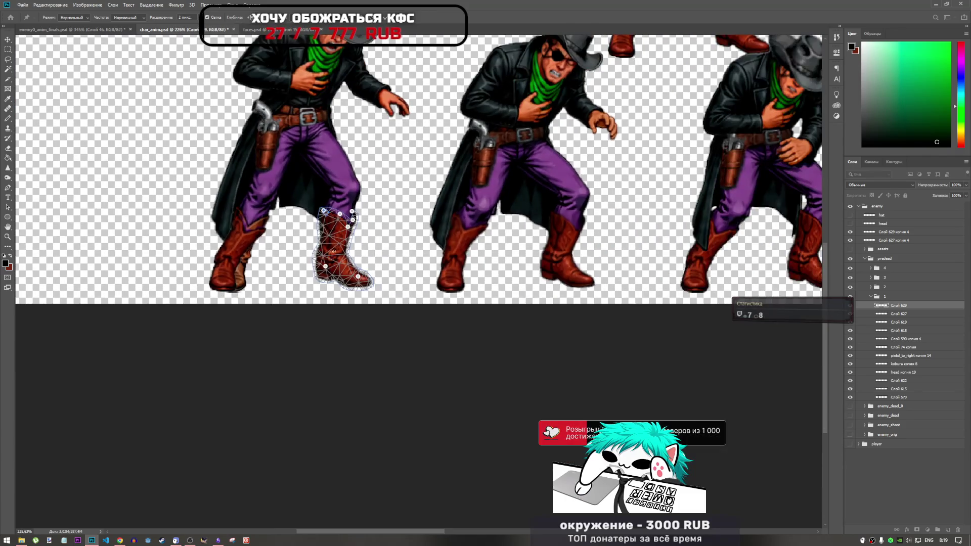
pyautogui.press('Return')
pyautogui.press('r')
pyautogui.scroll(-2, 335, 279)
pyautogui.scroll(5, 335, 279)
pyautogui.hotkey('ctrl', 't')
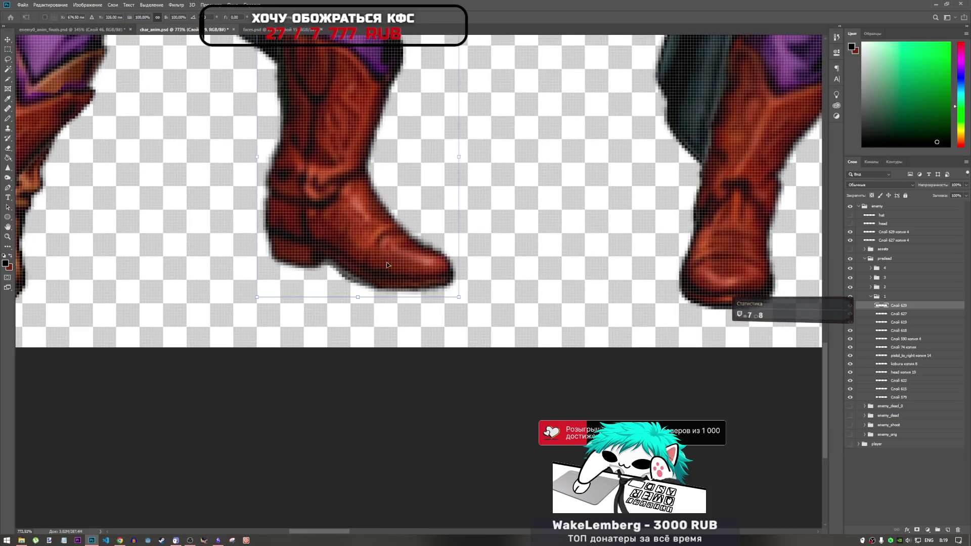
pyautogui.hotkey('ctrl', 'z')
pyautogui.hotkey('ctrl', 'shift', 'z')
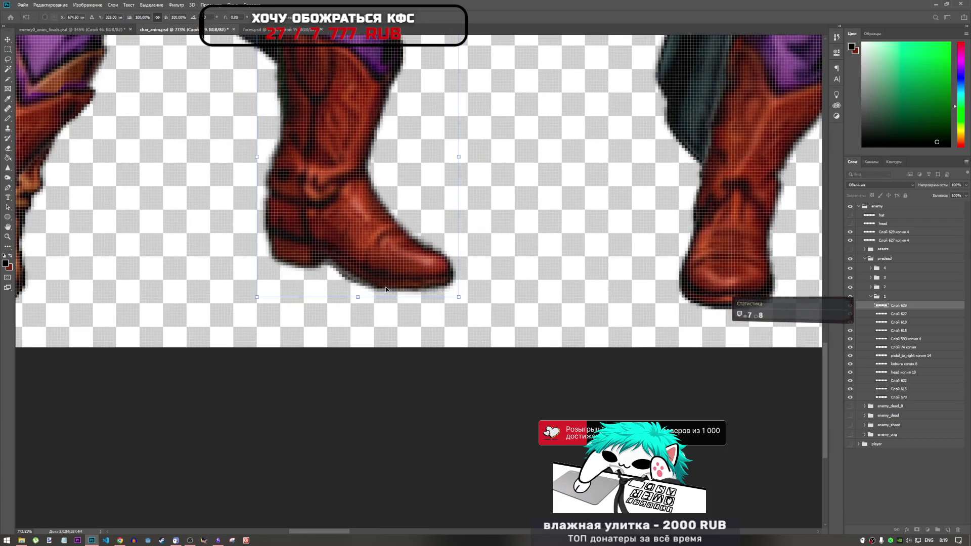
pyautogui.press('Return')
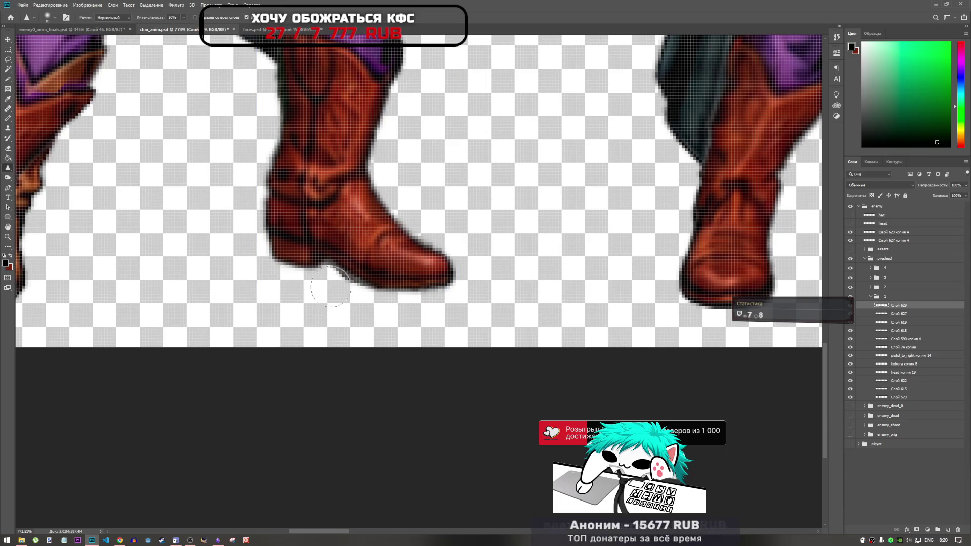
pyautogui.click(8, 149)
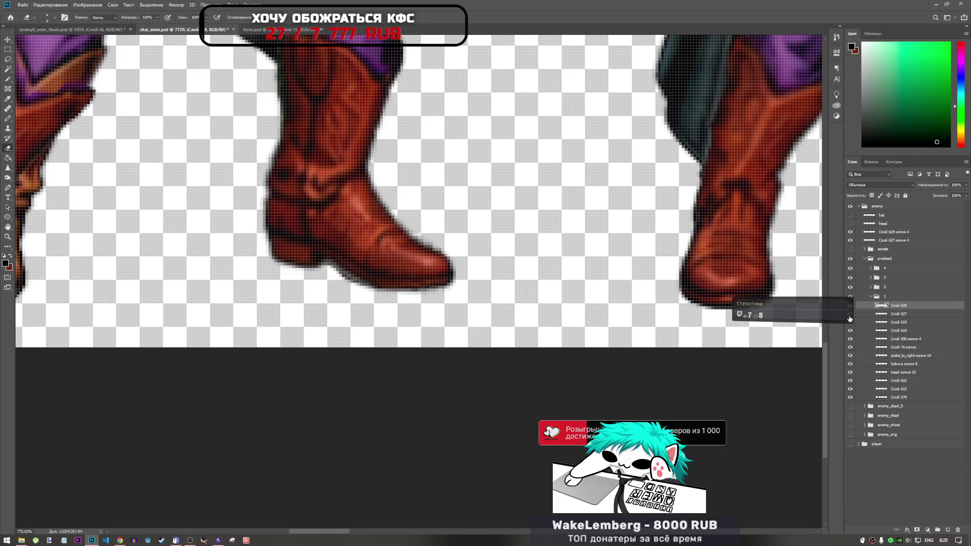
pyautogui.click(917, 398)
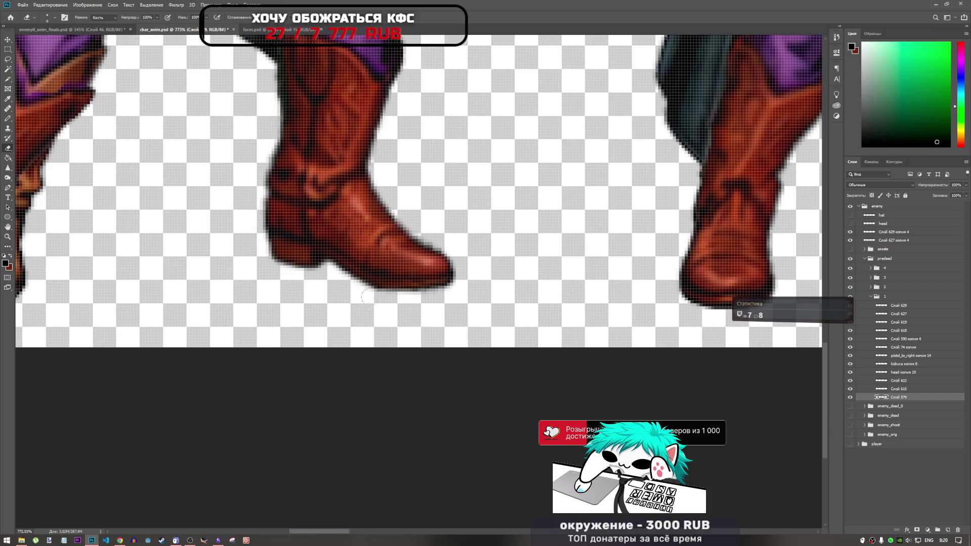
pyautogui.scroll(-4, 392, 290)
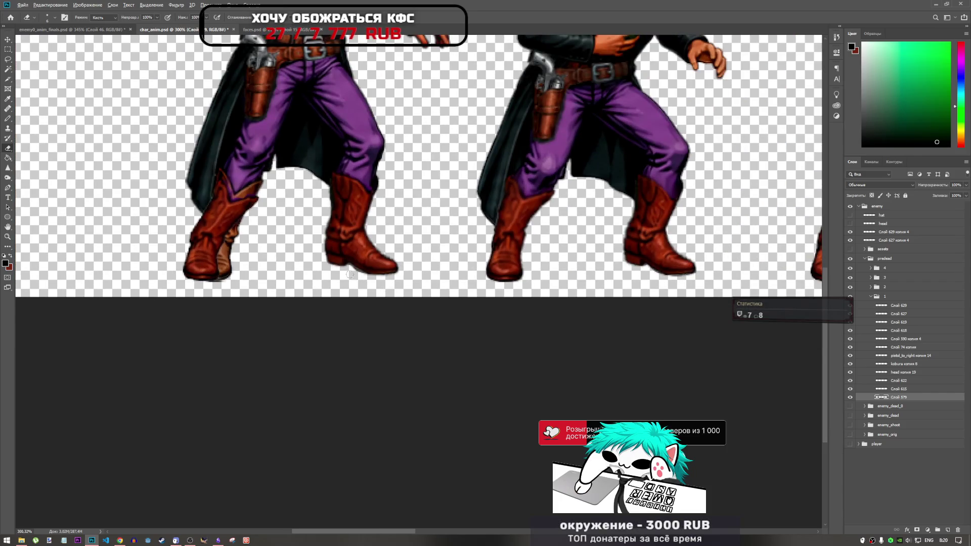
# - Select layer Слой 615 and pick the Smudge tool from the Blur flyout
pyautogui.scroll(4, 350, 274)
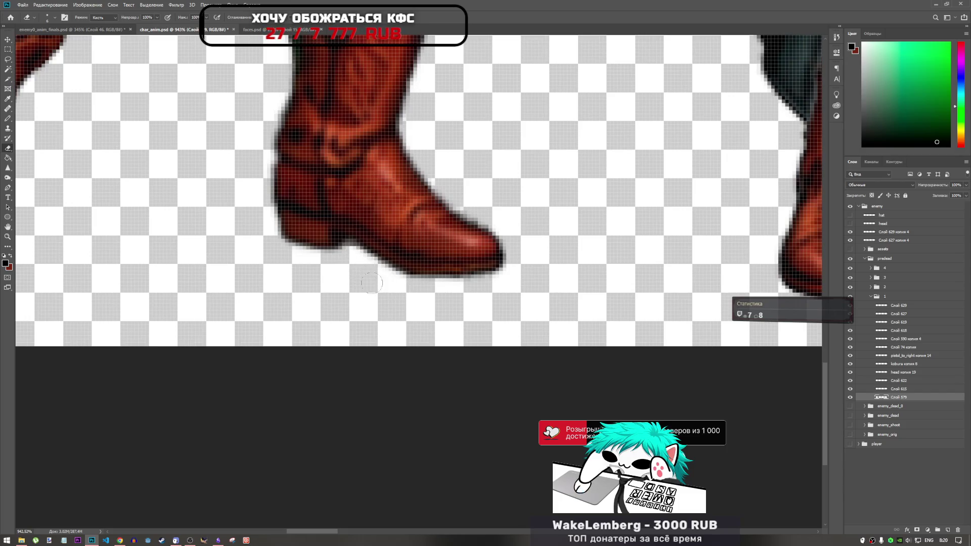
pyautogui.scroll(-6, 371, 283)
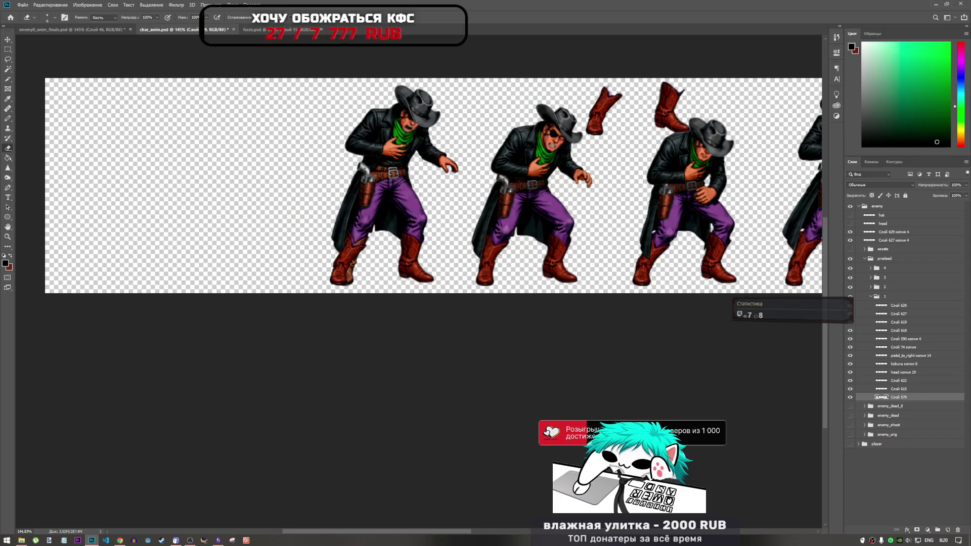
pyautogui.scroll(2, 375, 241)
pyautogui.click(891, 389)
pyautogui.scroll(2, 437, 227)
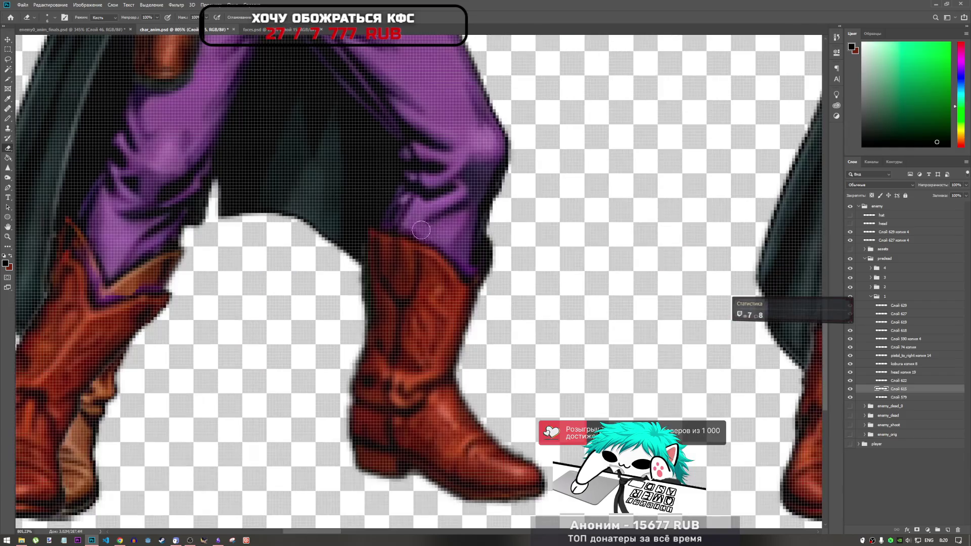
pyautogui.scroll(-4, 455, 225)
pyautogui.scroll(2, 503, 220)
pyautogui.scroll(-3, 503, 220)
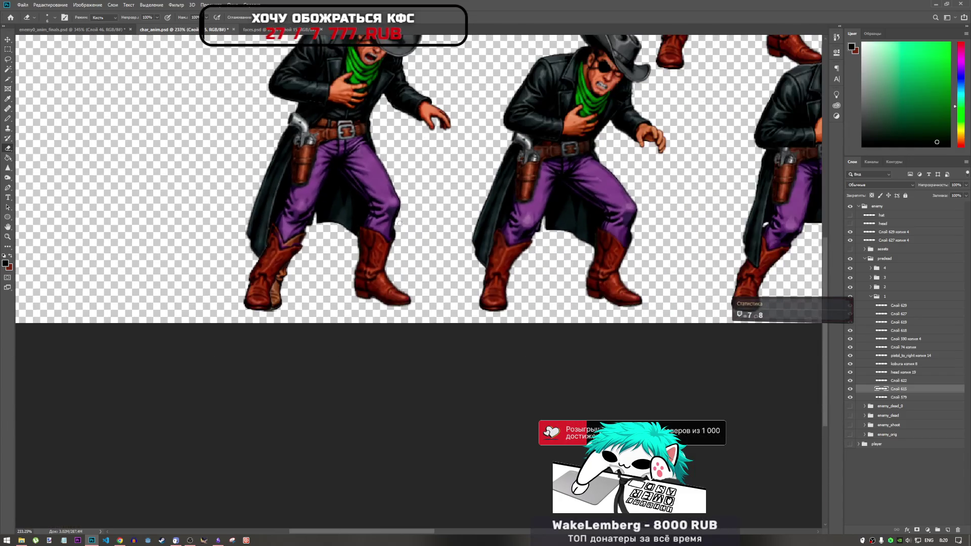
pyautogui.scroll(5, 153, 141)
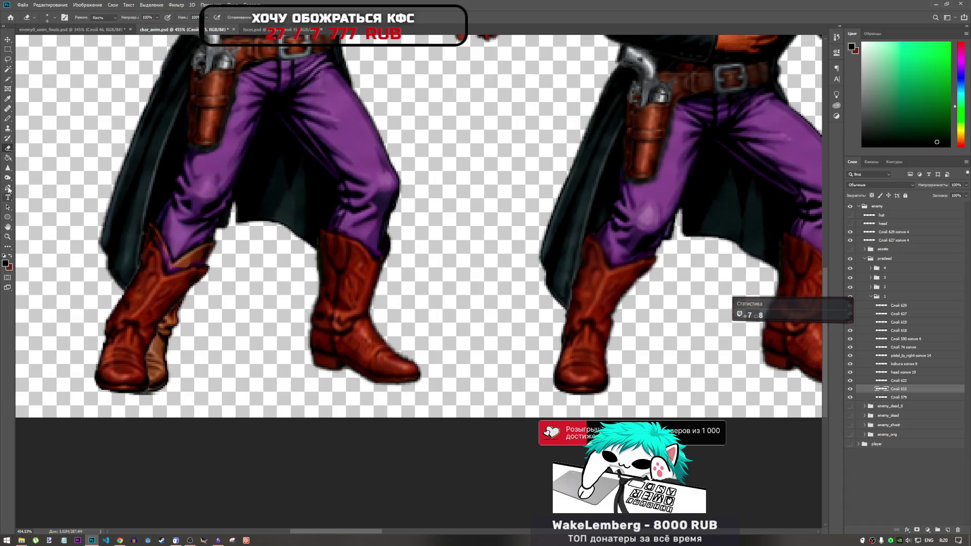
pyautogui.click(8, 170)
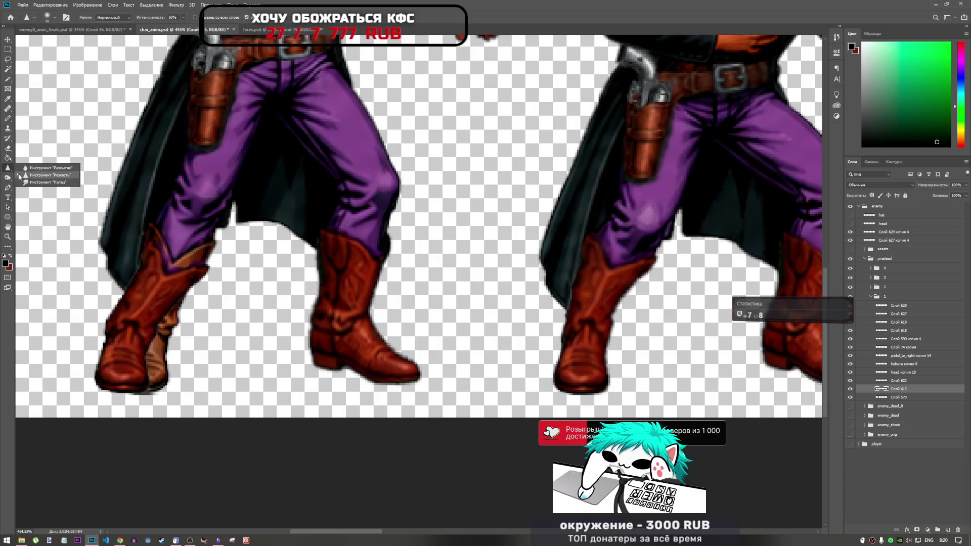
pyautogui.click(32, 182)
# - Select the boot layer Слой 627 and enter Free Transform
pyautogui.scroll(3, 375, 246)
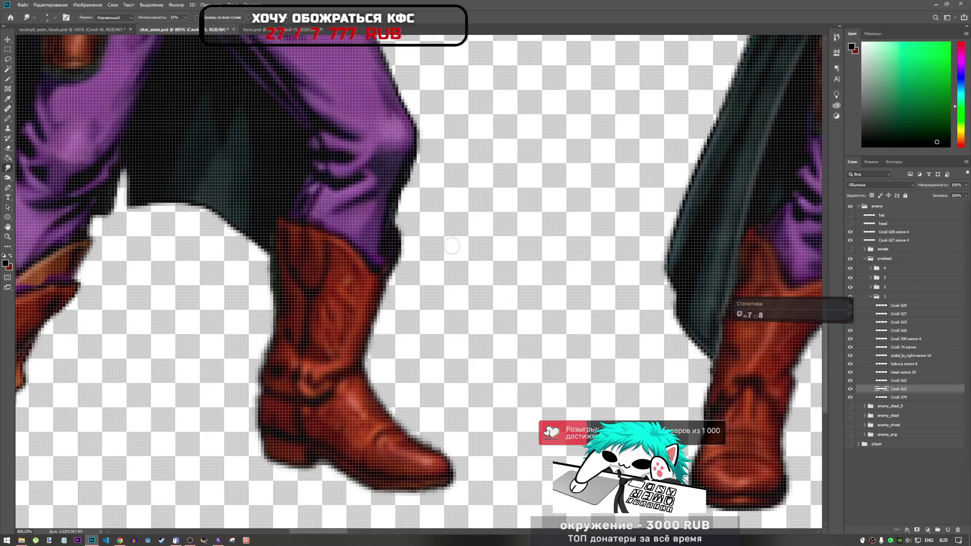
pyautogui.click(898, 306)
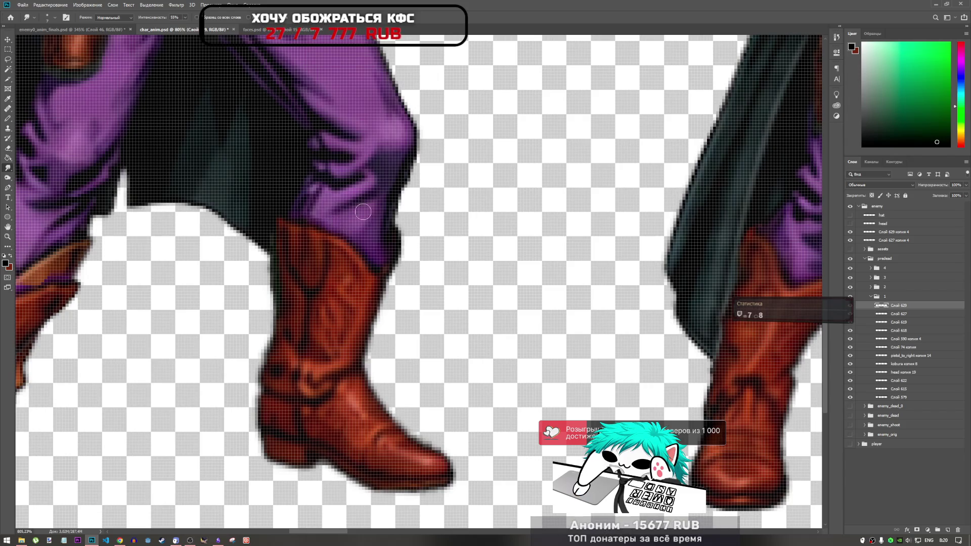
pyautogui.scroll(-8, 394, 255)
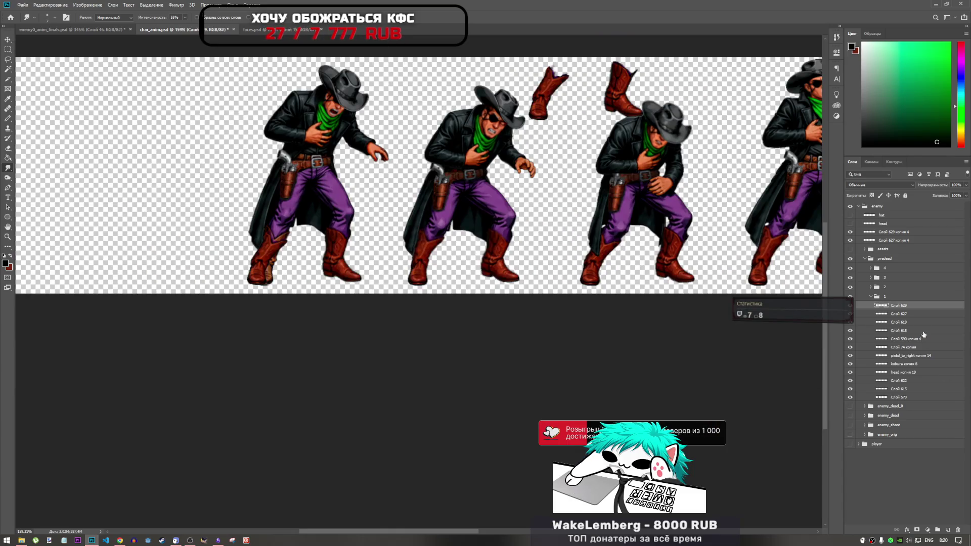
pyautogui.click(900, 317)
pyautogui.hotkey('ctrl', 't')
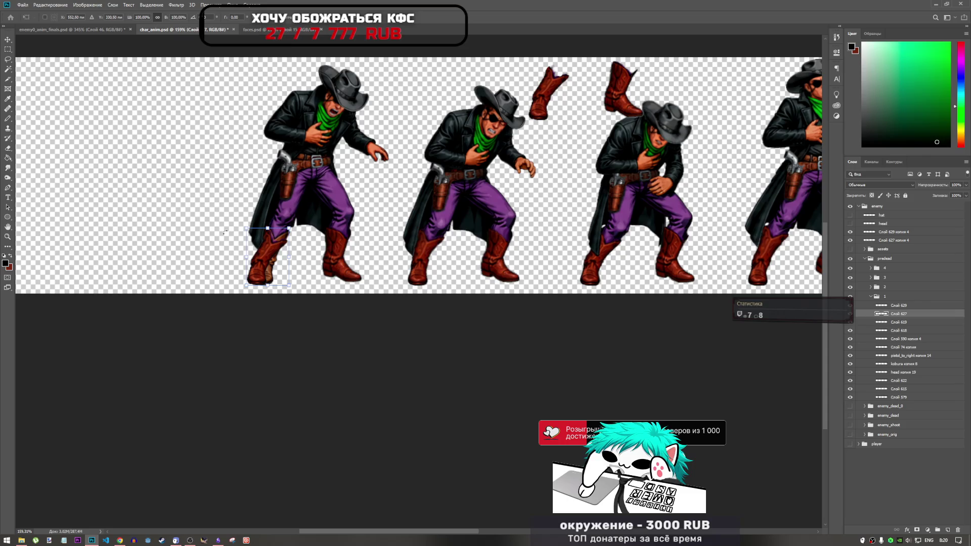
# - Drag the left boot down and right beneath the trouser leg and commit its position
pyautogui.scroll(5, 226, 259)
pyautogui.moveTo(329, 263)
pyautogui.mouseDown()
pyautogui.moveTo(340, 260)
pyautogui.moveTo(286, 254)
pyautogui.moveTo(332, 265)
pyautogui.moveTo(248, 263)
pyautogui.moveTo(284, 263)
pyautogui.mouseUp()
pyautogui.scroll(-5, 243, 267)
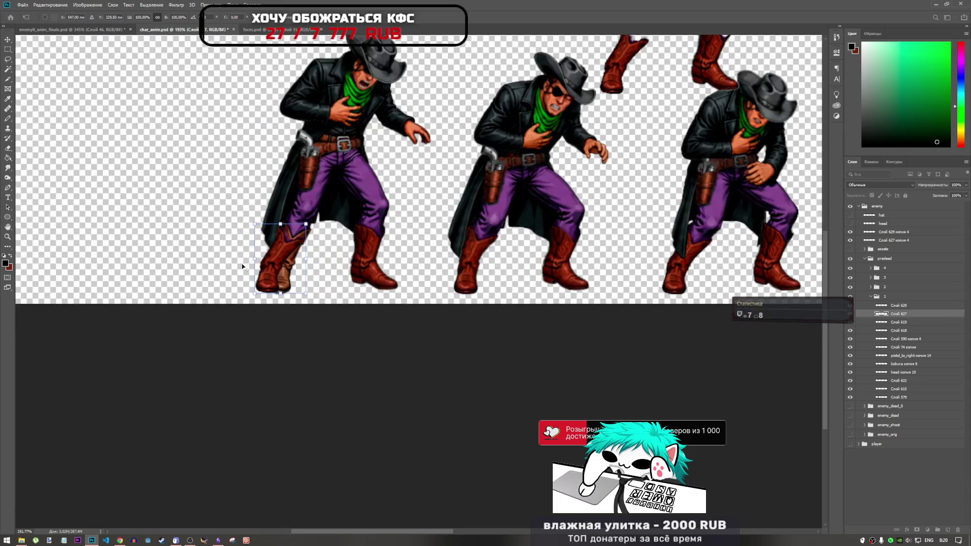
pyautogui.scroll(-2, 243, 267)
pyautogui.scroll(9, 248, 263)
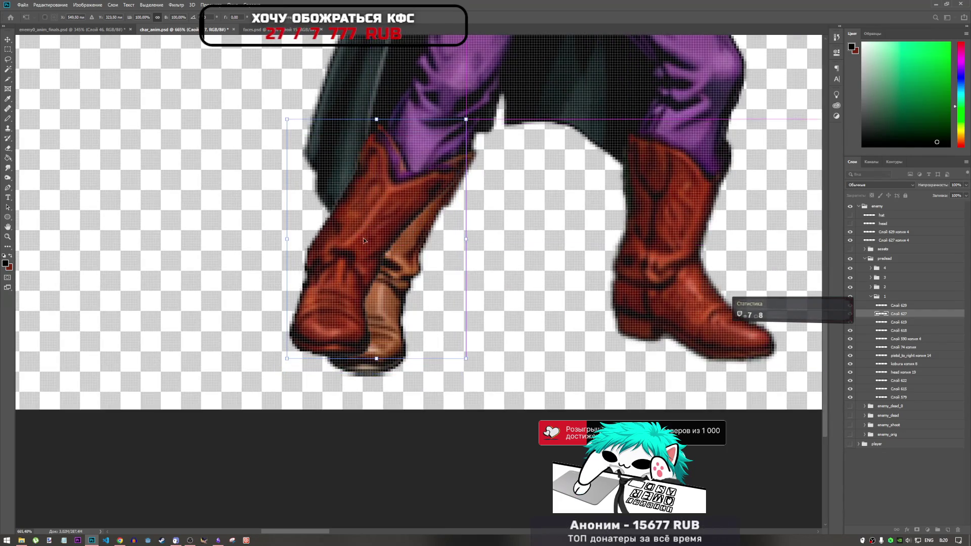
pyautogui.moveTo(364, 240)
pyautogui.mouseDown()
pyautogui.moveTo(399, 281)
pyautogui.moveTo(397, 264)
pyautogui.moveTo(390, 266)
pyautogui.mouseUp()
pyautogui.scroll(-3, 283, 273)
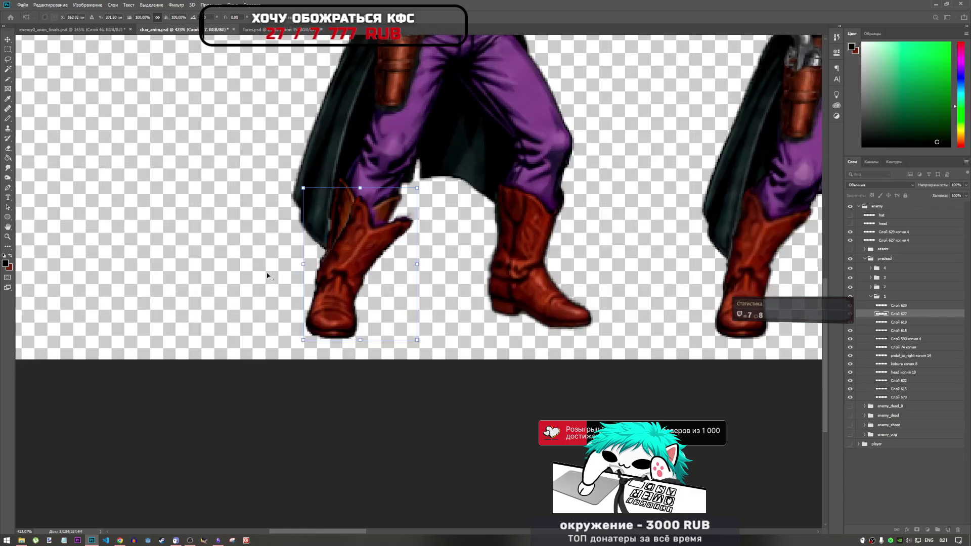
pyautogui.scroll(2, 293, 281)
pyautogui.moveTo(317, 306); pyautogui.dragTo(315, 306)
pyautogui.press('r')
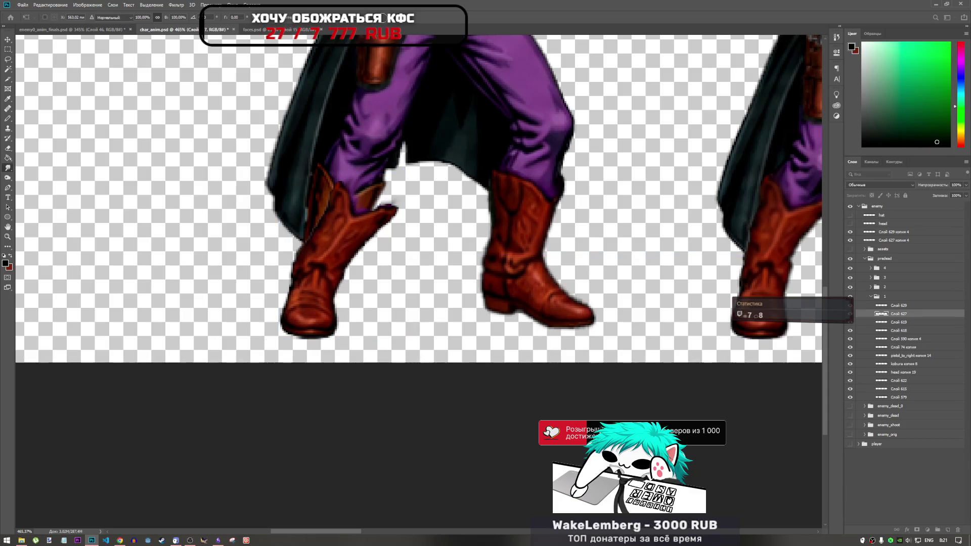
# - Switch to the Eraser and select layer Слой 579
pyautogui.scroll(2, 278, 392)
pyautogui.click(8, 148)
pyautogui.click(892, 397)
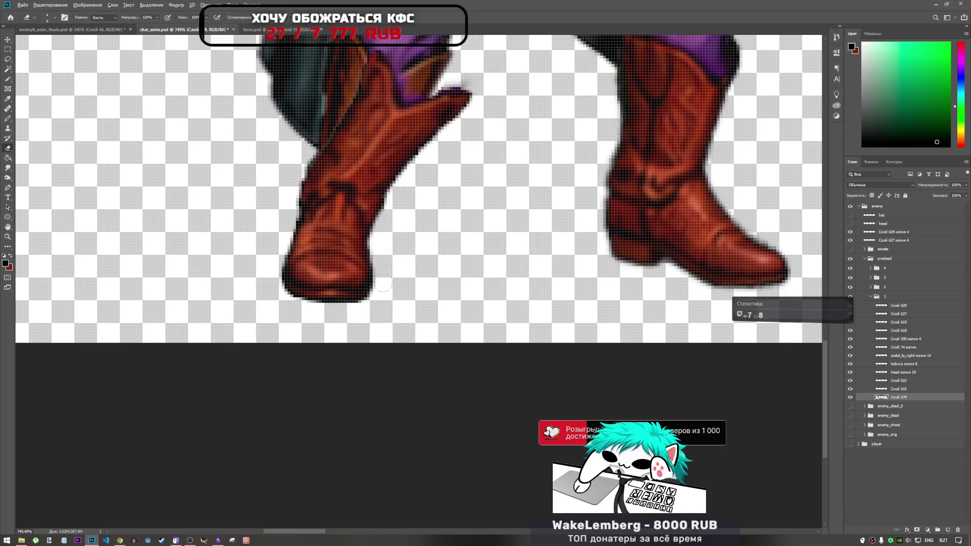
pyautogui.scroll(-5, 400, 207)
pyautogui.scroll(1, 411, 128)
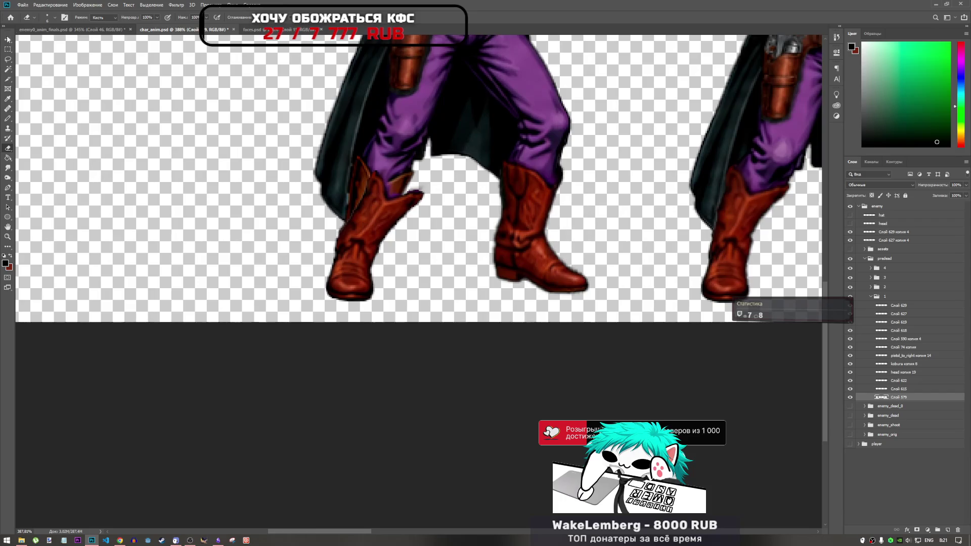
pyautogui.click(40, 5)
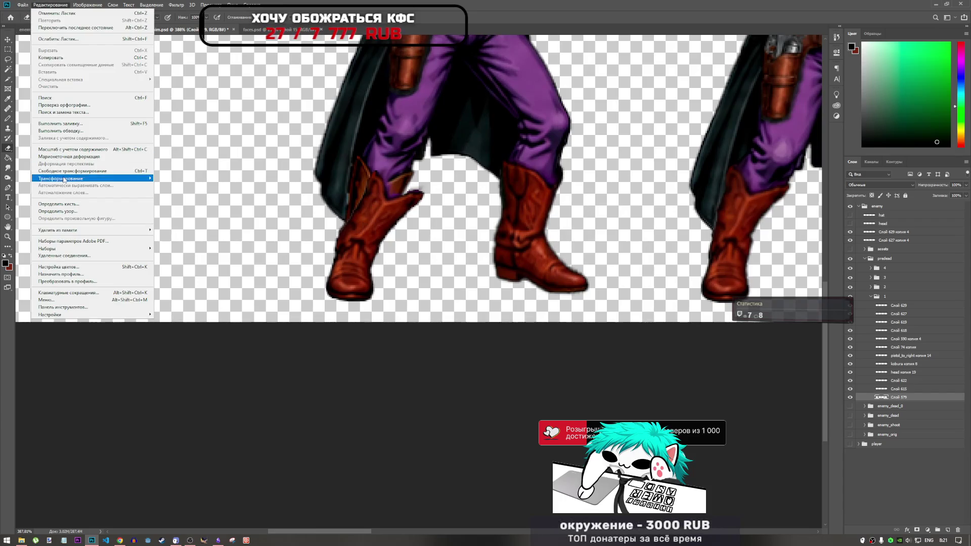
# - Cancel the first puppet warp, select Слой 627, and toggle its visibility to compare
pyautogui.click(65, 156)
pyautogui.scroll(6, 390, 208)
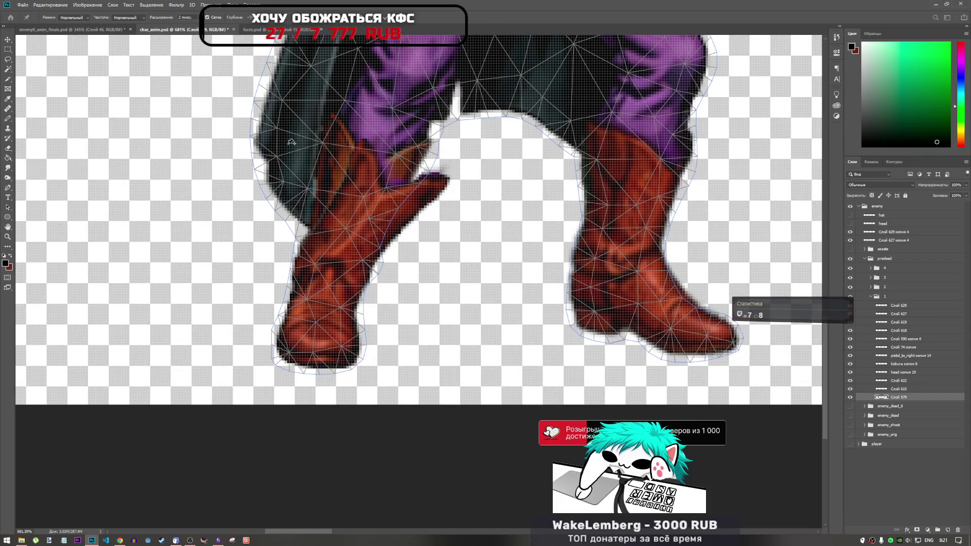
pyautogui.press('Escape')
pyautogui.press('e')
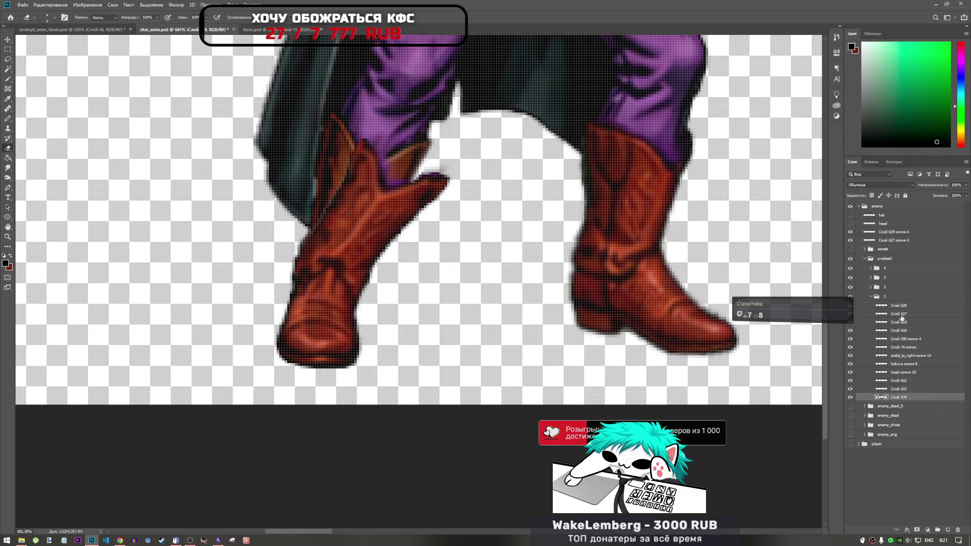
pyautogui.click(901, 317)
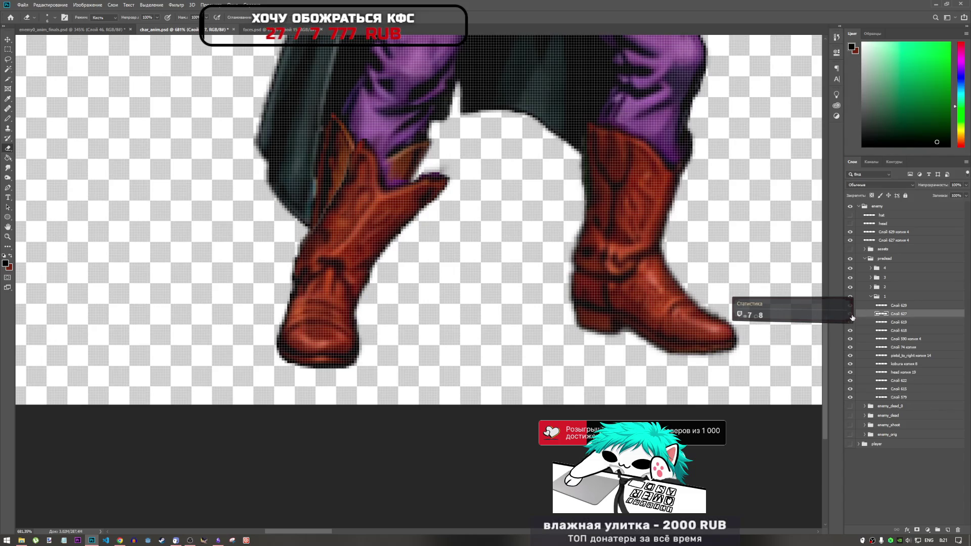
pyautogui.click(851, 316)
pyautogui.click(851, 316)
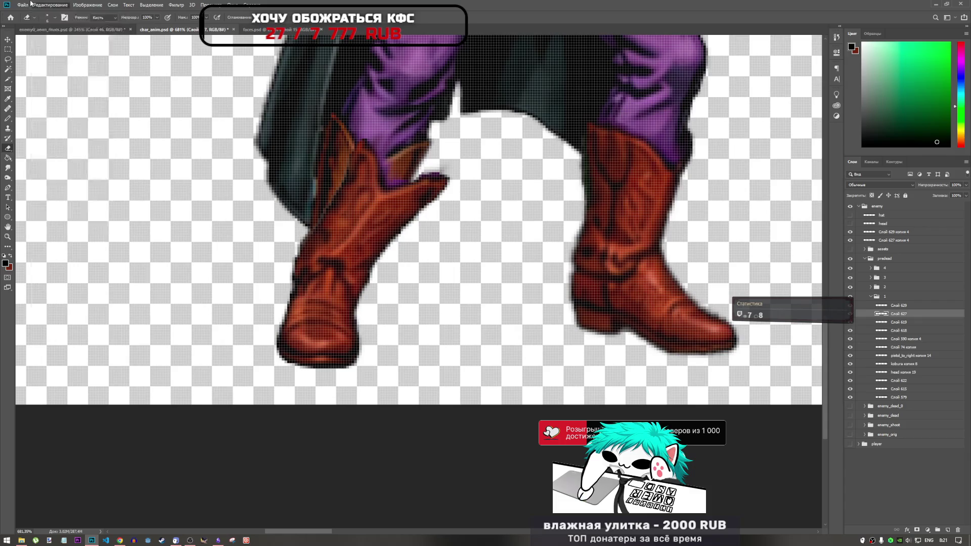
pyautogui.click(22, 4)
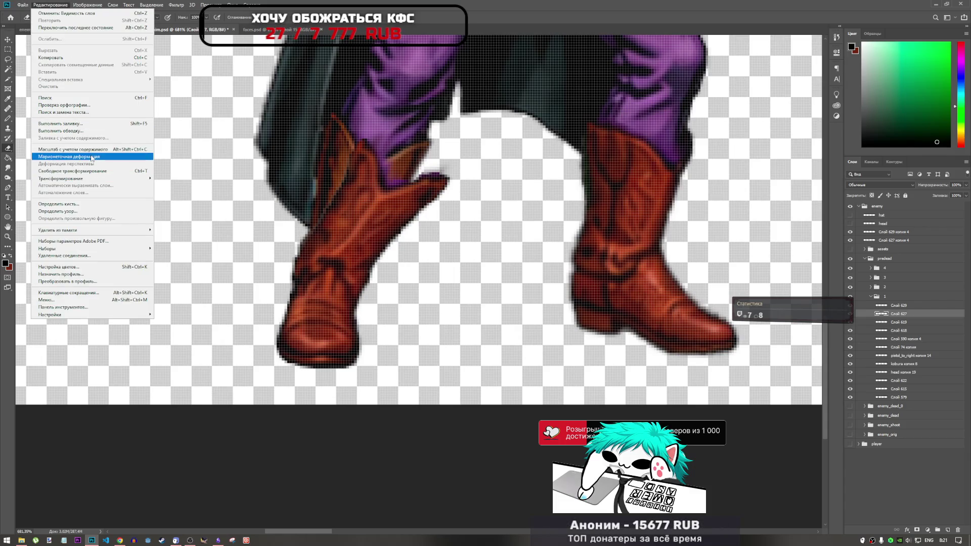
# - Puppet-warp the left boot: pin the foot, drag the top to straighten it, and apply
pyautogui.click(60, 154)
pyautogui.click(323, 357)
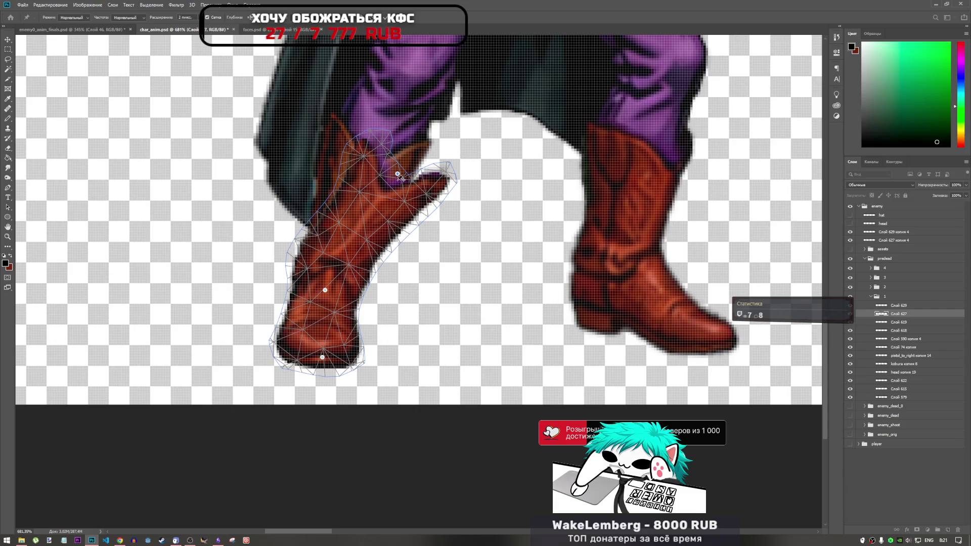
pyautogui.moveTo(398, 174)
pyautogui.mouseDown()
pyautogui.moveTo(388, 145)
pyautogui.moveTo(327, 128)
pyautogui.moveTo(326, 116)
pyautogui.mouseUp()
pyautogui.click(327, 130)
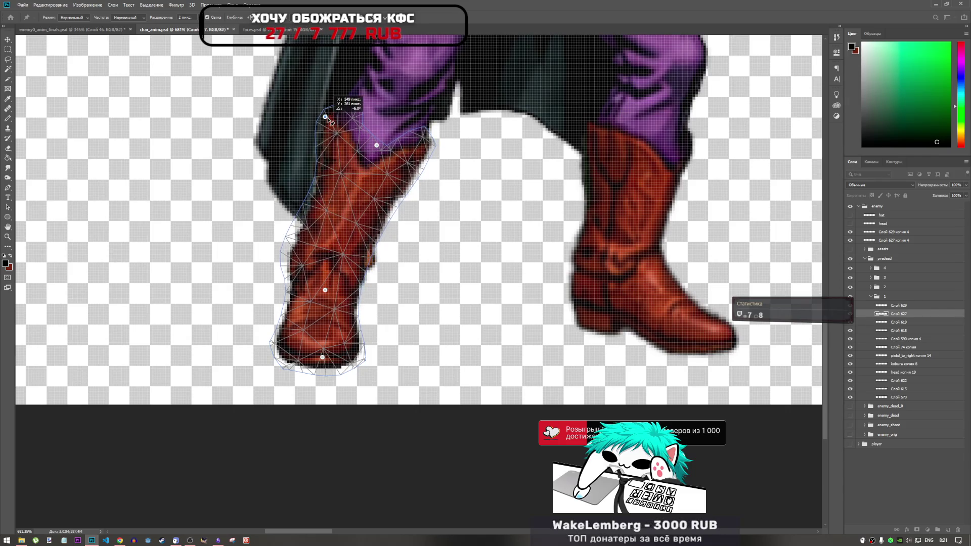
pyautogui.scroll(-5, 146, 246)
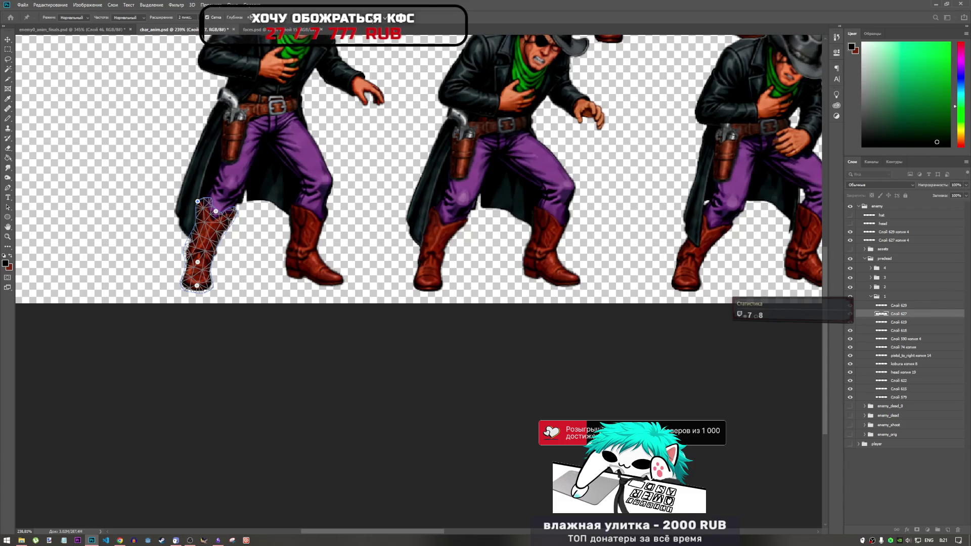
pyautogui.press('Return')
pyautogui.press('e')
pyautogui.click(912, 306)
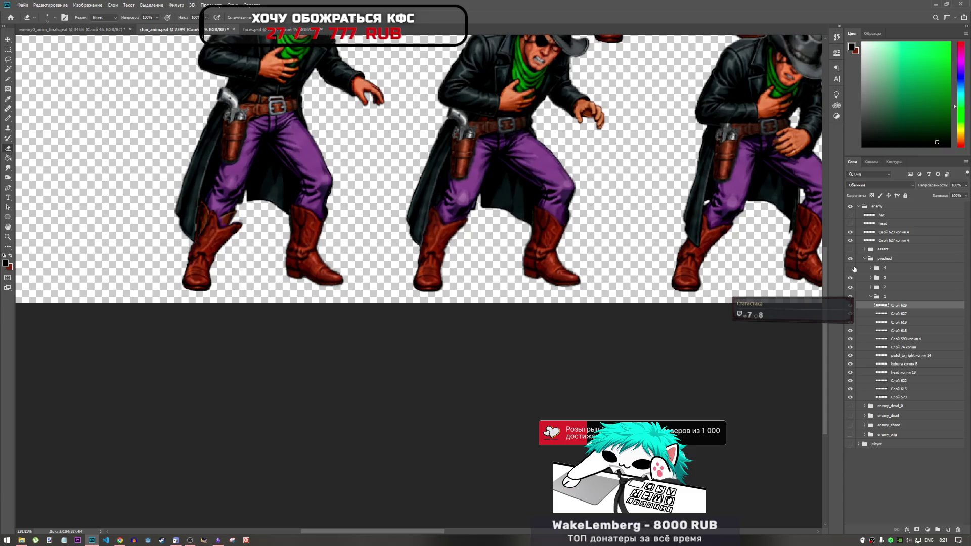
# - Copy Слой 627 копия 3 into group 1 and move it onto the left figure
pyautogui.click(866, 299)
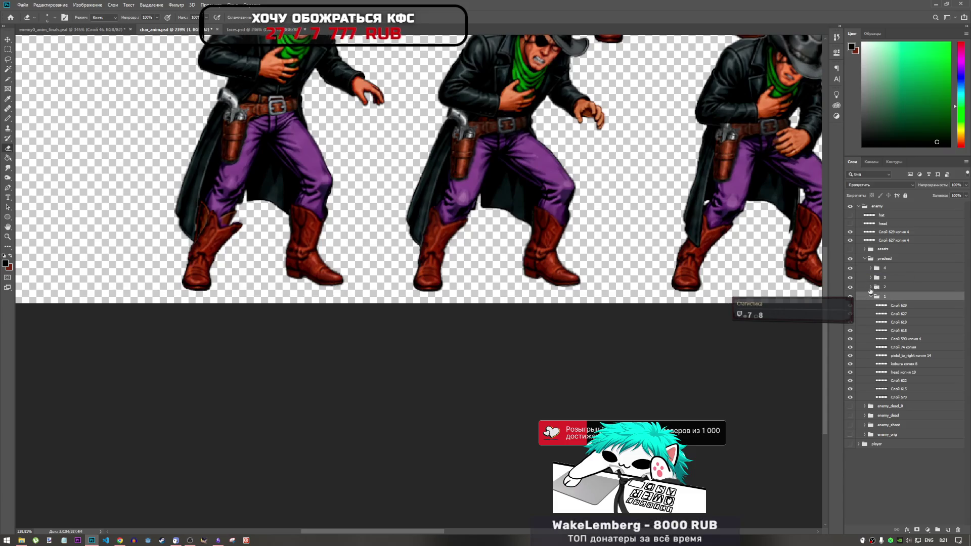
pyautogui.click(871, 288)
pyautogui.click(889, 305)
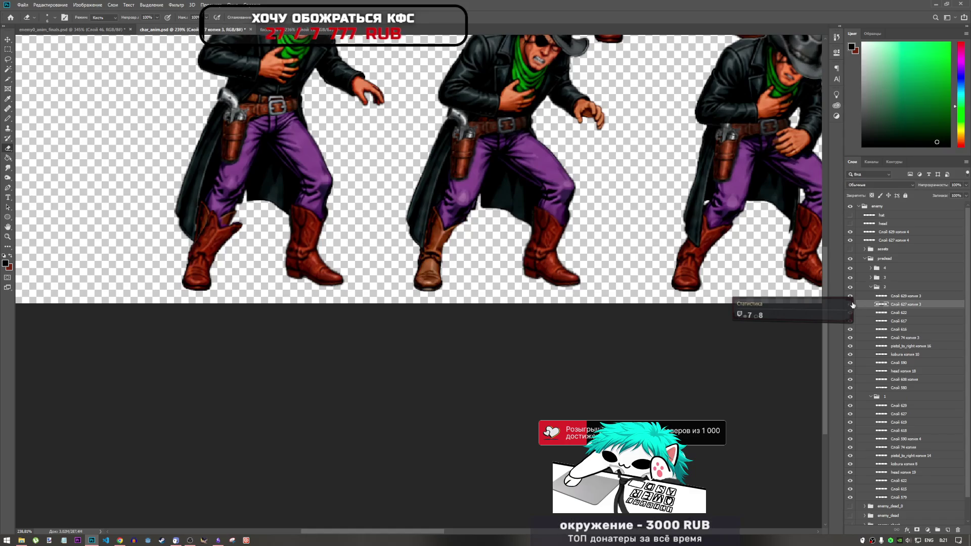
pyautogui.moveTo(899, 305); pyautogui.dragTo(896, 404)
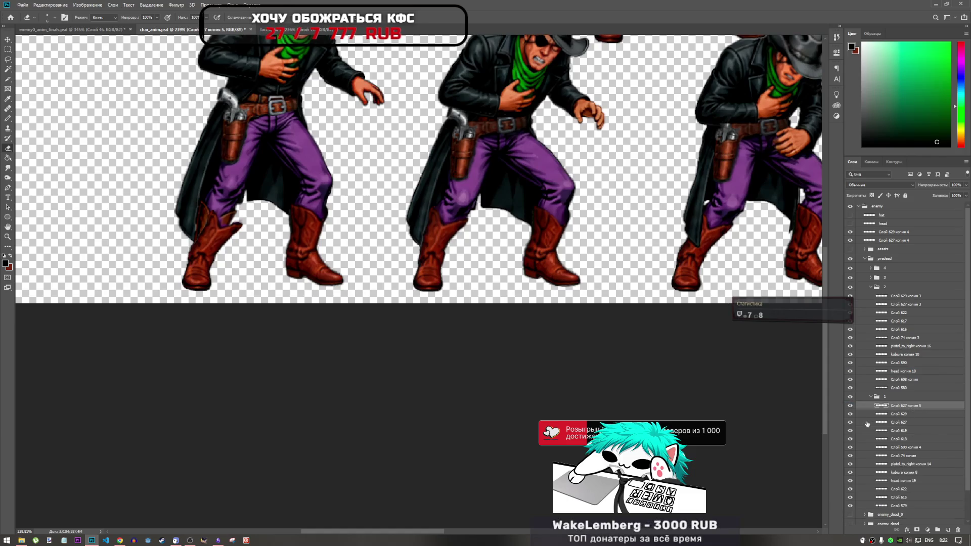
pyautogui.hotkey('ctrl', 't')
pyautogui.moveTo(500, 245); pyautogui.dragTo(221, 244)
pyautogui.press('Return')
pyautogui.press('e')
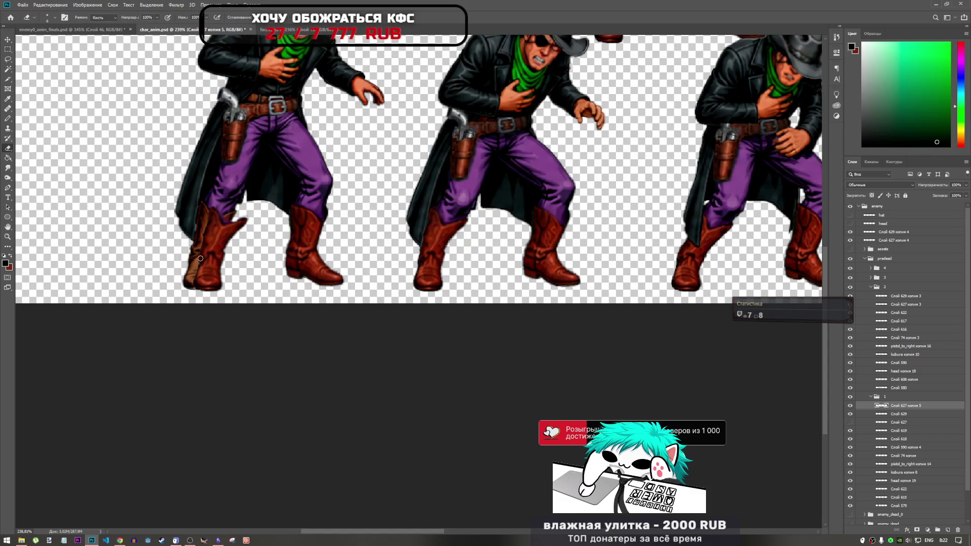
# - Nudge the boot copy 2 px, then undo and delete the copy layer
pyautogui.scroll(3, 200, 258)
pyautogui.hotkey('ctrl', 't')
pyautogui.moveTo(215, 262)
pyautogui.mouseDown()
pyautogui.moveTo(206, 261)
pyautogui.moveTo(214, 257)
pyautogui.mouseUp()
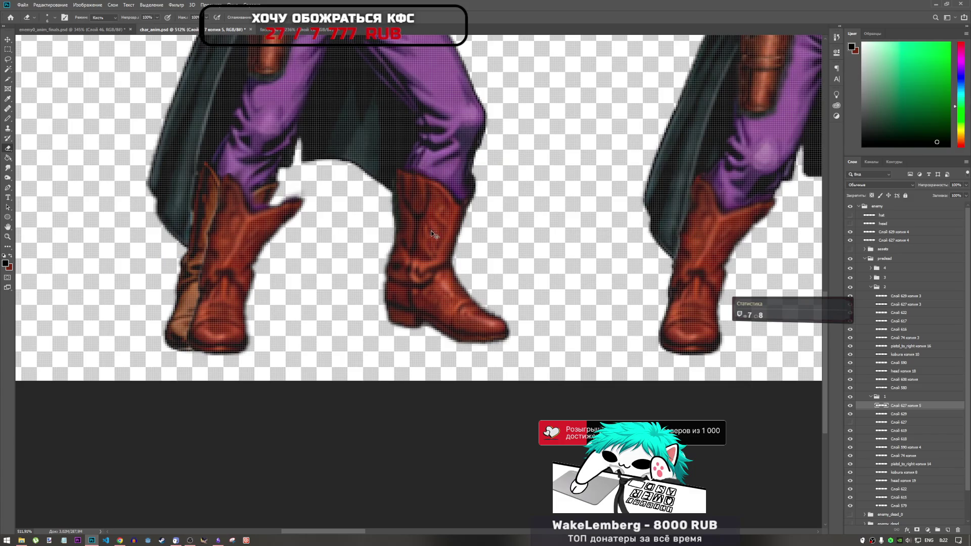
pyautogui.hotkey('ctrl', 'z')
pyautogui.press('Delete')
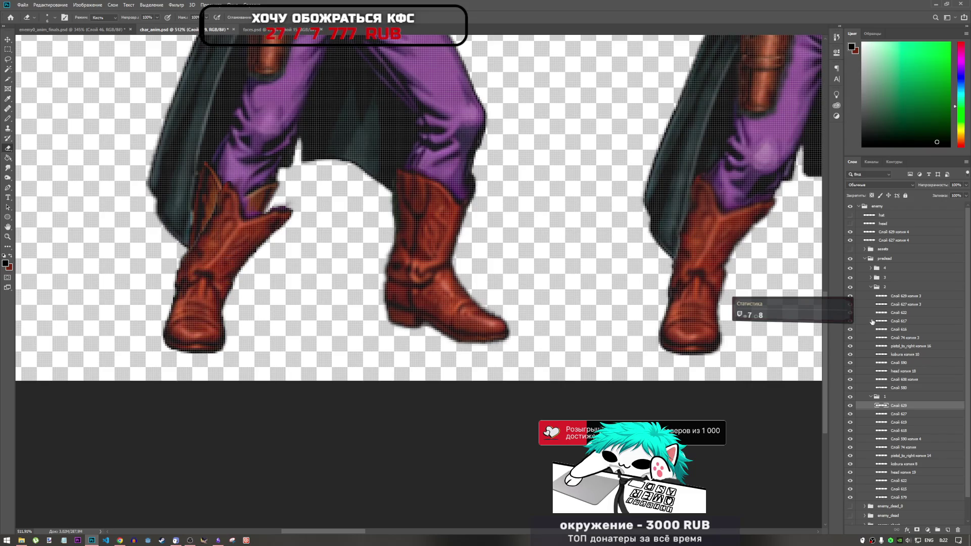
pyautogui.scroll(-2, 171, 298)
pyautogui.scroll(2, 171, 299)
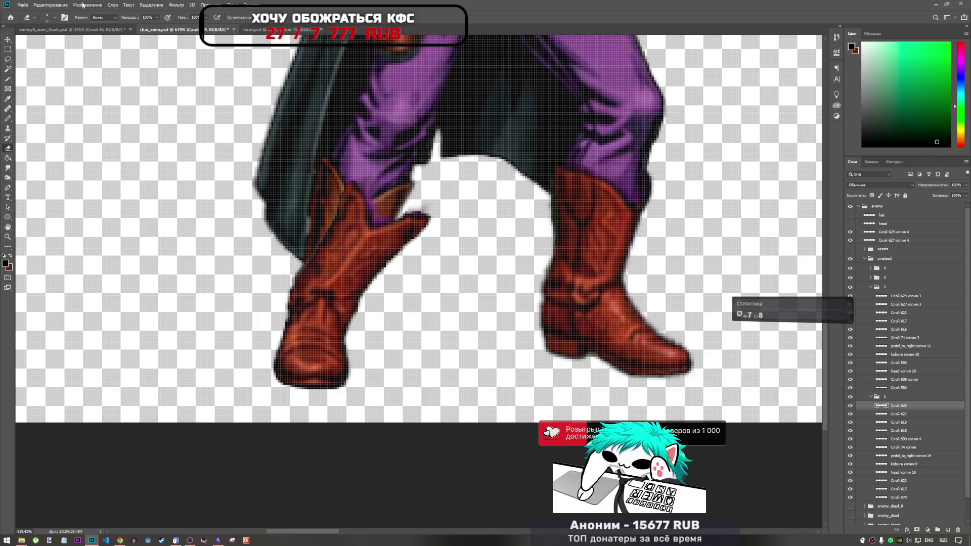
pyautogui.click(50, 5)
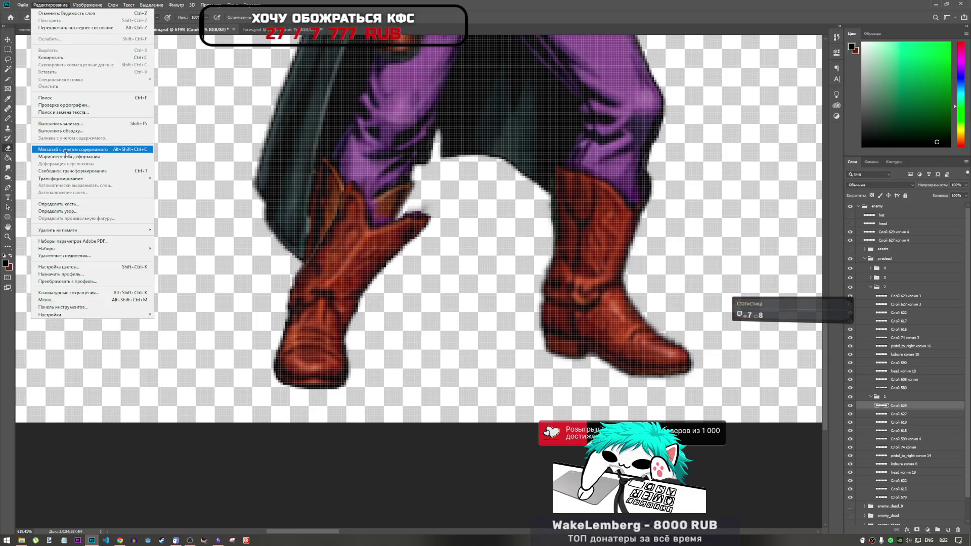
# - Apply the right boot's puppet warp and select the left boot layer Слой 627, toggling it to compare
pyautogui.click(70, 156)
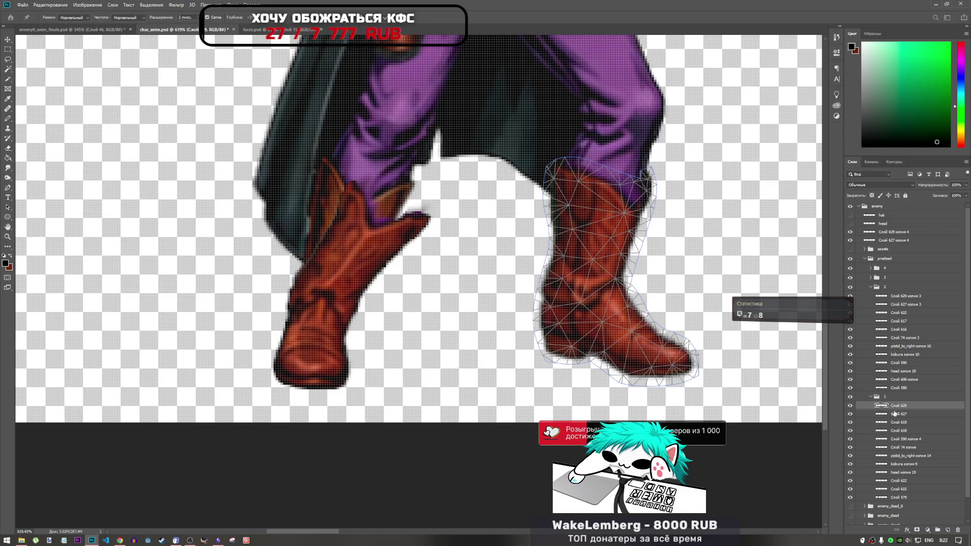
pyautogui.press('Return')
pyautogui.press('e')
pyautogui.click(856, 415)
pyautogui.click(850, 415)
pyautogui.click(850, 415)
# - Start a puppet warp on the left boot with pins at sole, ankle, both sides and top
pyautogui.click(50, 4)
pyautogui.click(66, 156)
pyautogui.click(314, 375)
pyautogui.click(314, 320)
pyautogui.click(298, 293)
pyautogui.click(347, 304)
pyautogui.click(386, 210)
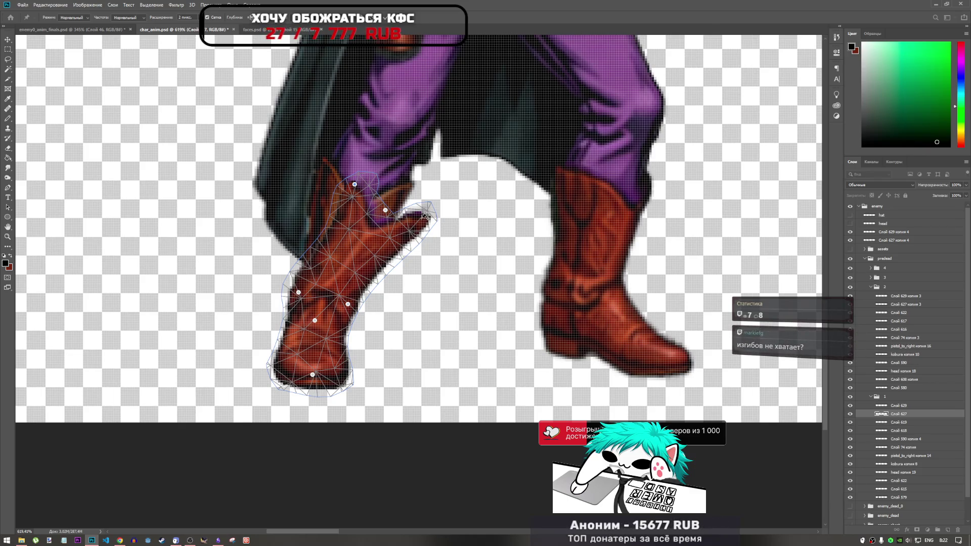
# - Bend the boot's upper upward and stretch its top up under the purple trousers
pyautogui.keyDown('alt'); pyautogui.click(355, 185); pyautogui.keyUp('alt')
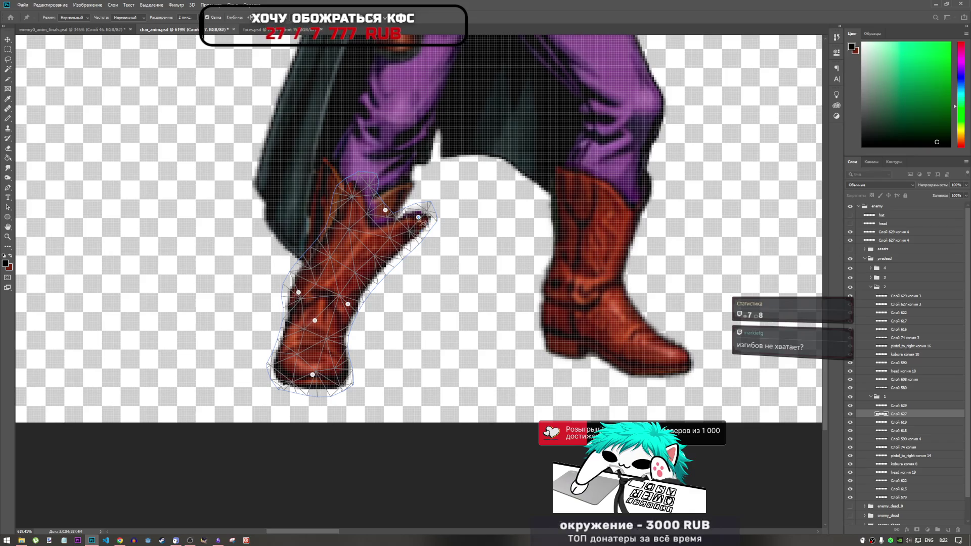
pyautogui.moveTo(386, 212)
pyautogui.mouseDown()
pyautogui.moveTo(349, 196)
pyautogui.moveTo(369, 187)
pyautogui.moveTo(362, 177)
pyautogui.moveTo(363, 198)
pyautogui.moveTo(370, 184)
pyautogui.mouseUp()
pyautogui.click(327, 170)
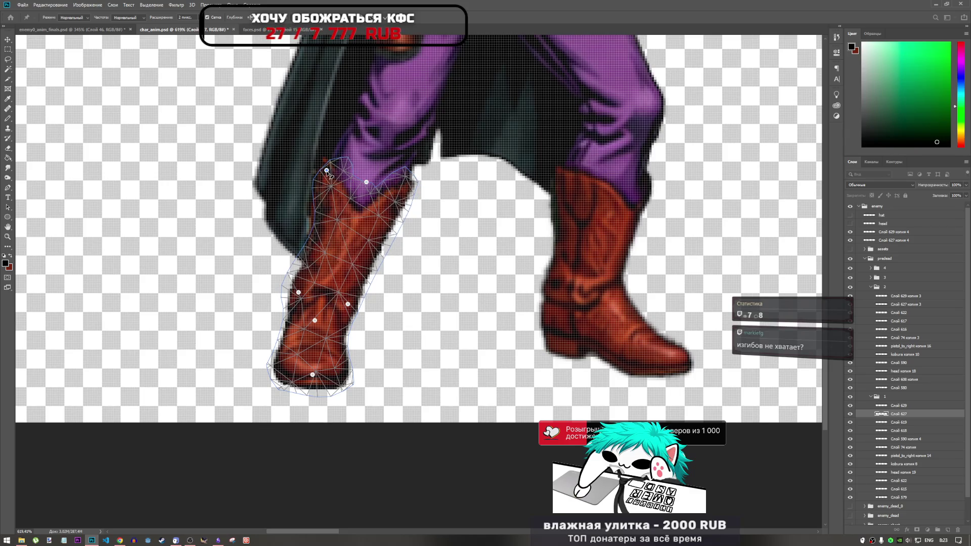
pyautogui.click(402, 180)
pyautogui.moveTo(327, 170)
pyautogui.mouseDown()
pyautogui.moveTo(333, 143)
pyautogui.moveTo(322, 151)
pyautogui.mouseUp()
# - Fine-tune the boot's left edge and raise its middle, then commit the warp
pyautogui.click(317, 212)
pyautogui.moveTo(319, 215); pyautogui.dragTo(311, 212)
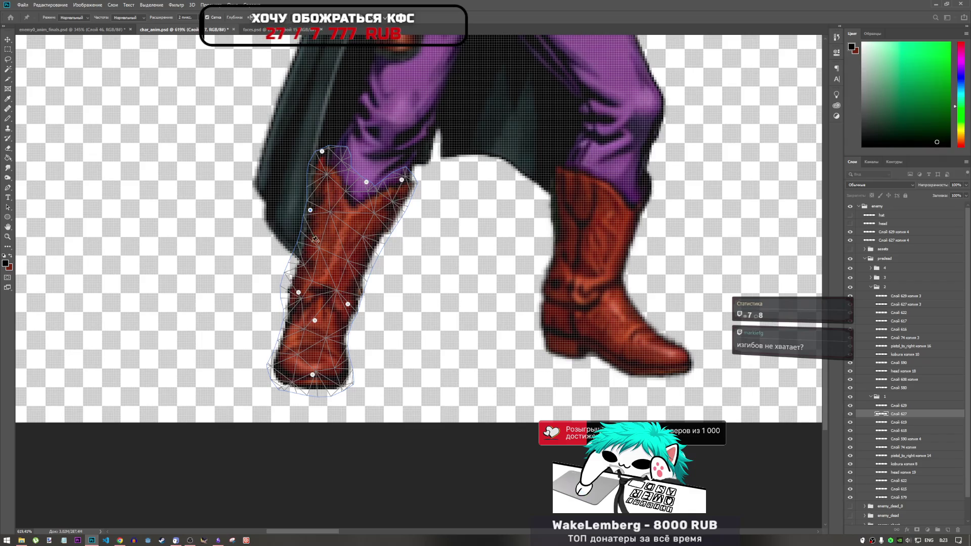
pyautogui.moveTo(348, 305); pyautogui.dragTo(362, 288)
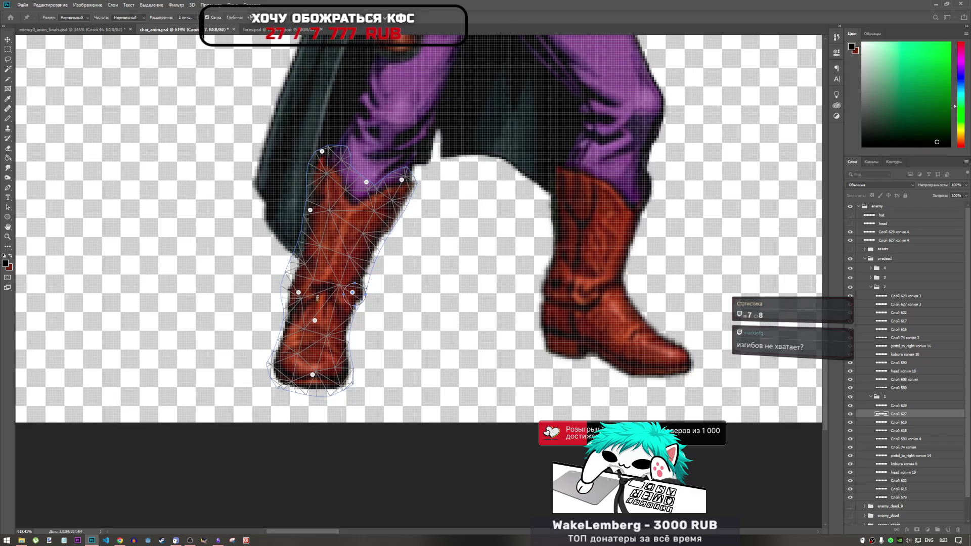
pyautogui.click(299, 292)
pyautogui.moveTo(299, 292); pyautogui.dragTo(295, 293)
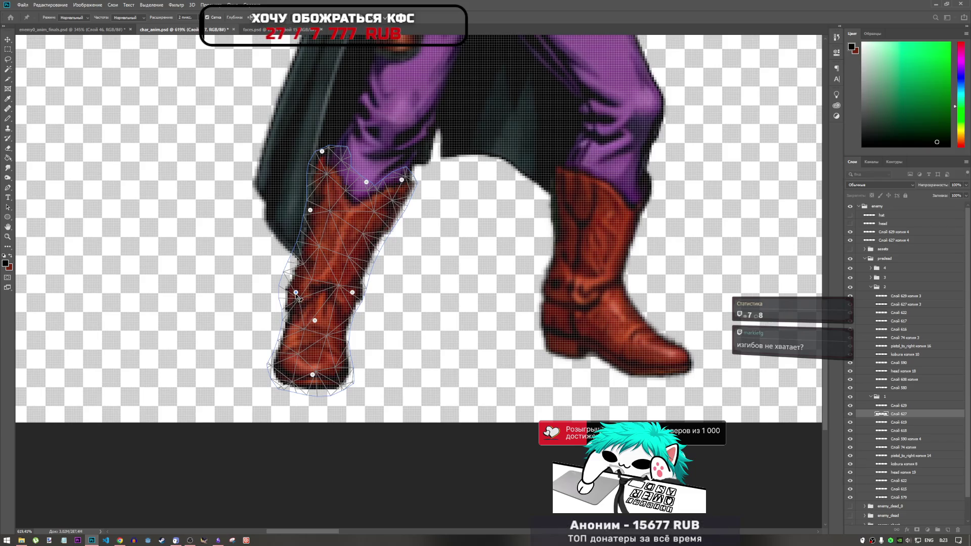
pyautogui.moveTo(300, 298); pyautogui.dragTo(311, 286)
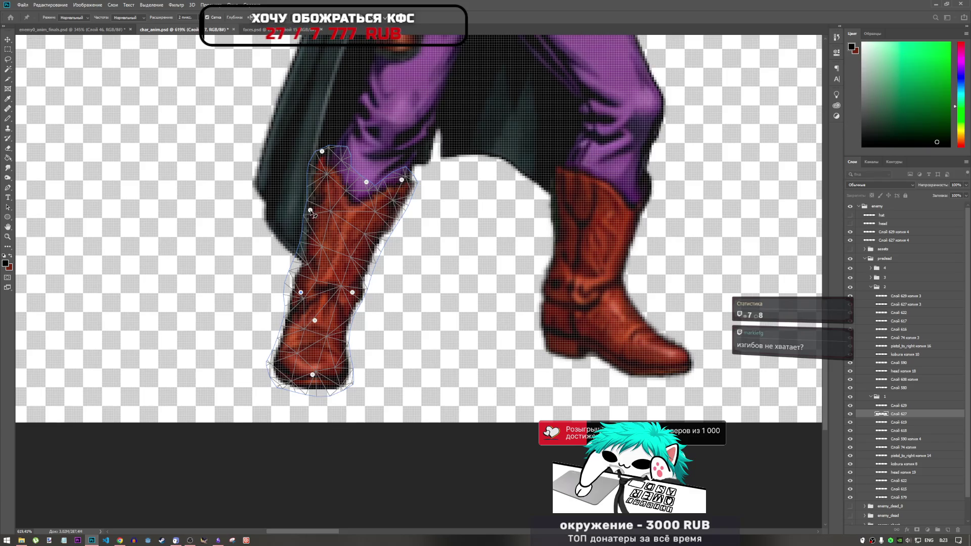
pyautogui.click(392, 20)
# - Select layer Слой 579, then select boot layer Слой 627 and toggle its visibility to compare
pyautogui.press('e')
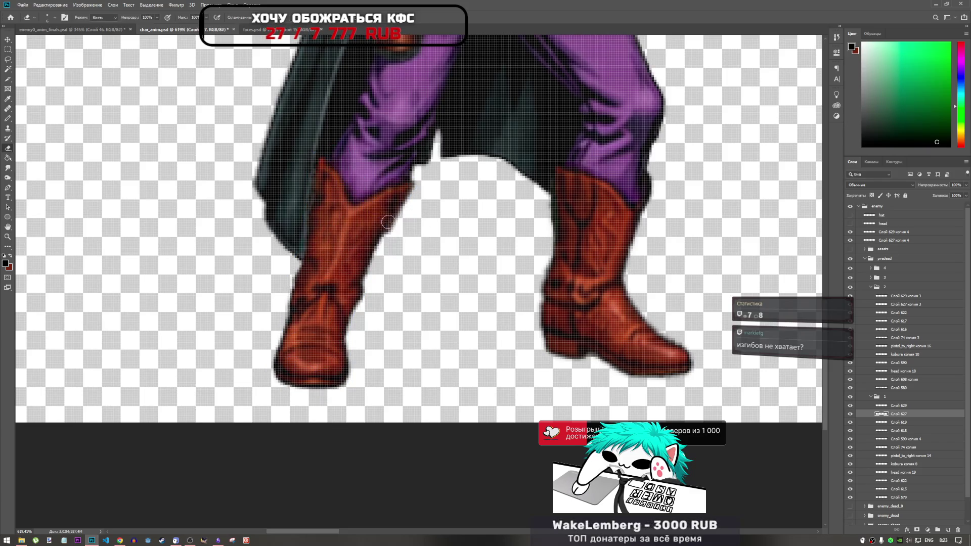
pyautogui.scroll(-4, 301, 285)
pyautogui.scroll(7, 343, 280)
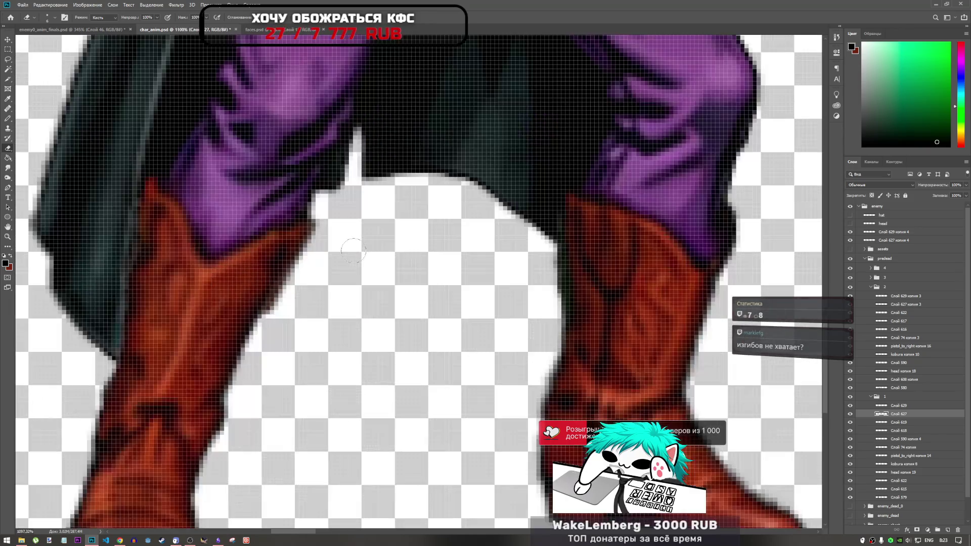
pyautogui.scroll(-6, 349, 263)
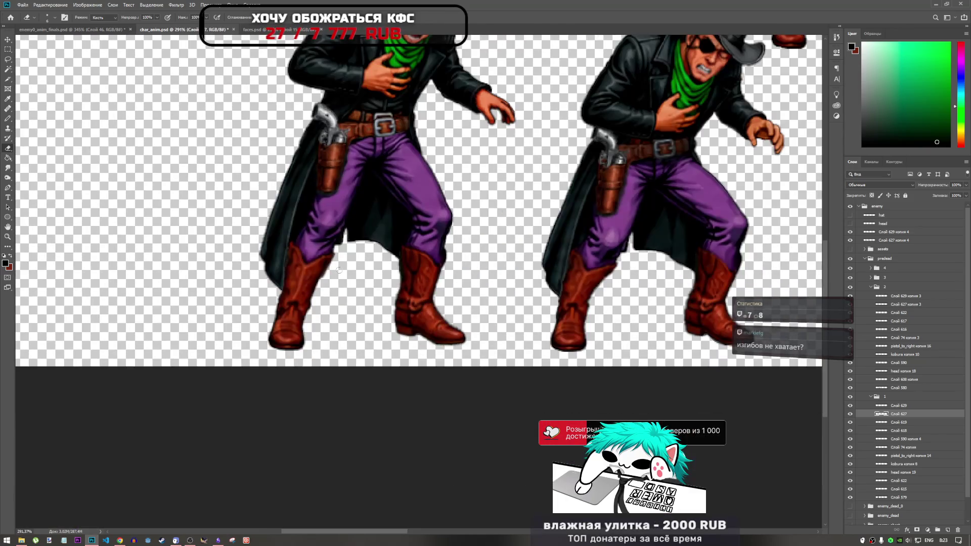
pyautogui.scroll(1, 334, 273)
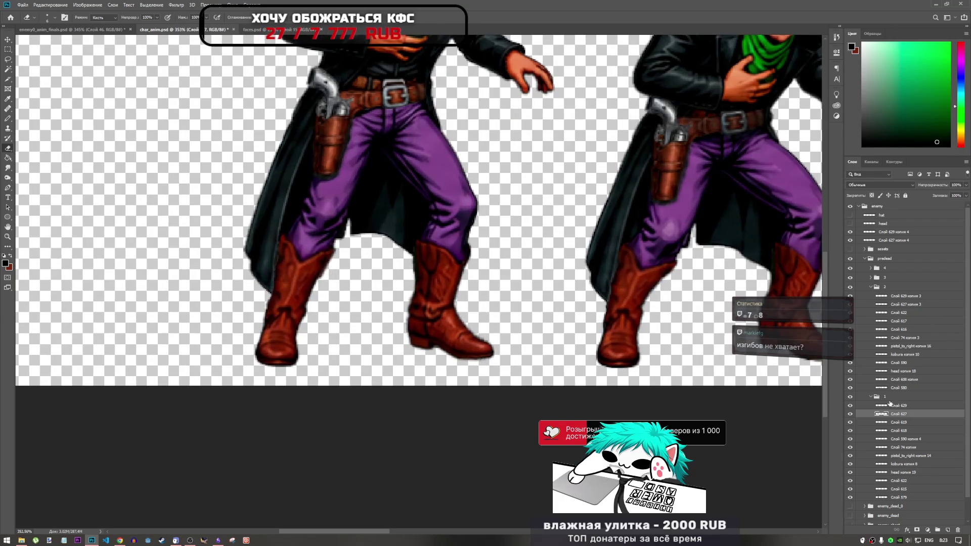
pyautogui.click(898, 498)
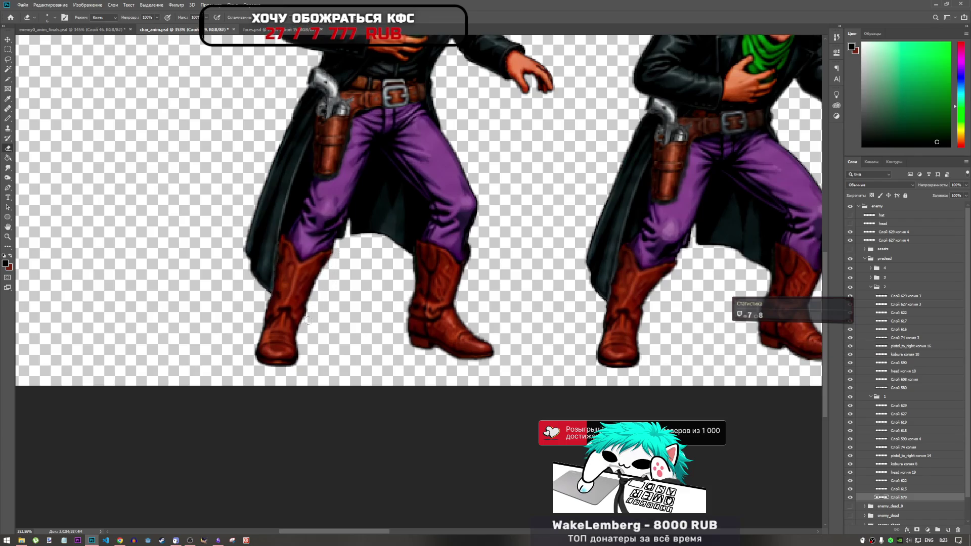
pyautogui.scroll(3, 305, 300)
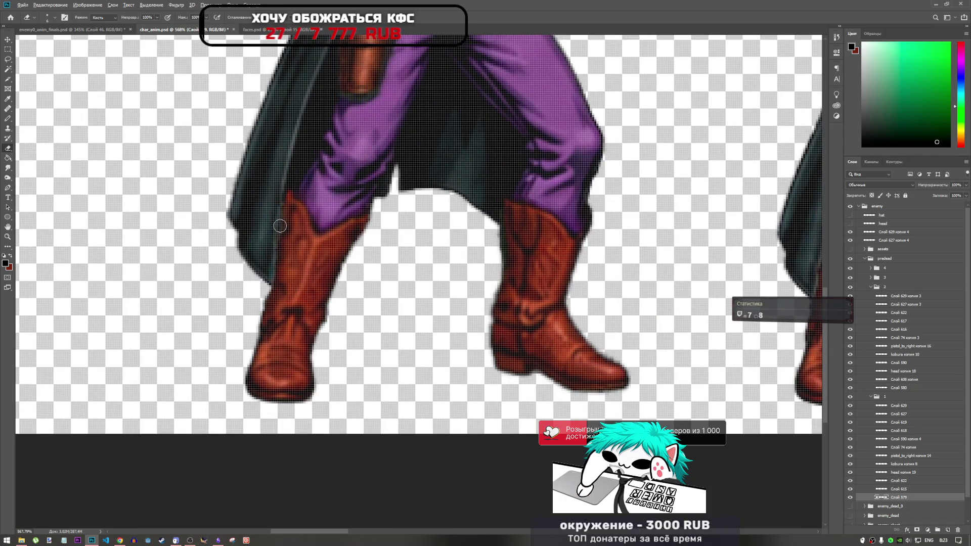
pyautogui.scroll(3, 281, 274)
pyautogui.scroll(-5, 299, 284)
pyautogui.scroll(2, 291, 284)
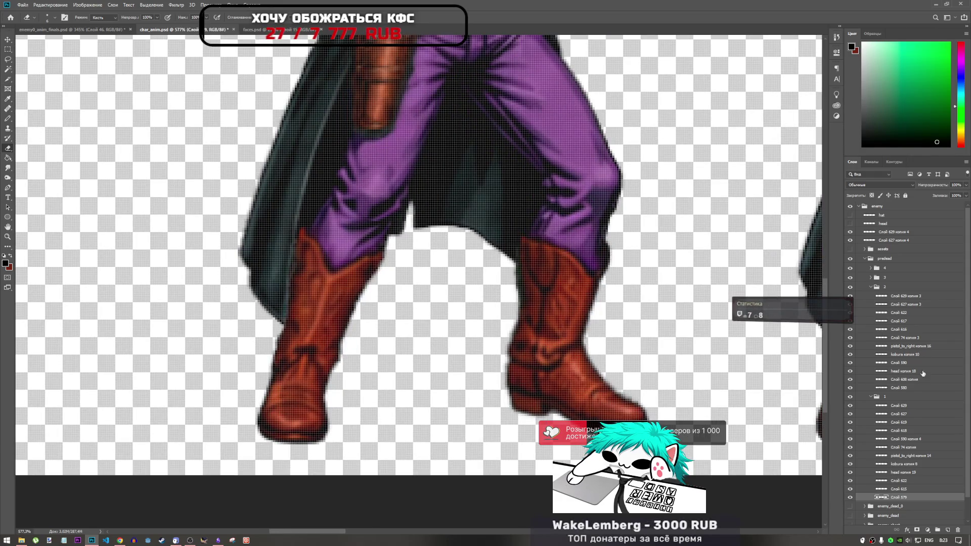
pyautogui.click(899, 414)
pyautogui.click(850, 413)
pyautogui.click(850, 414)
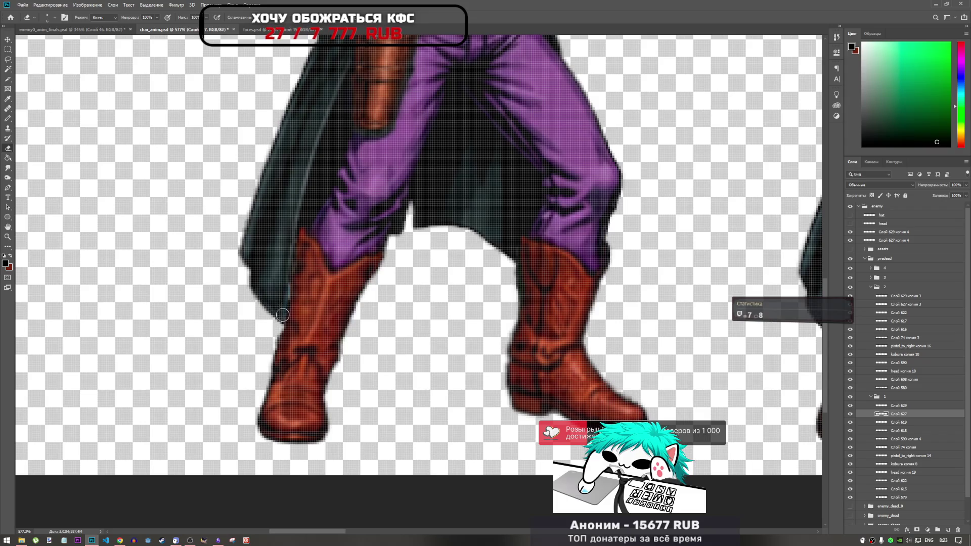
# - Collapse layer groups 2 and 1, briefly hiding group 1 to check the first cowboy
pyautogui.scroll(-3, 282, 320)
pyautogui.scroll(-6, 313, 312)
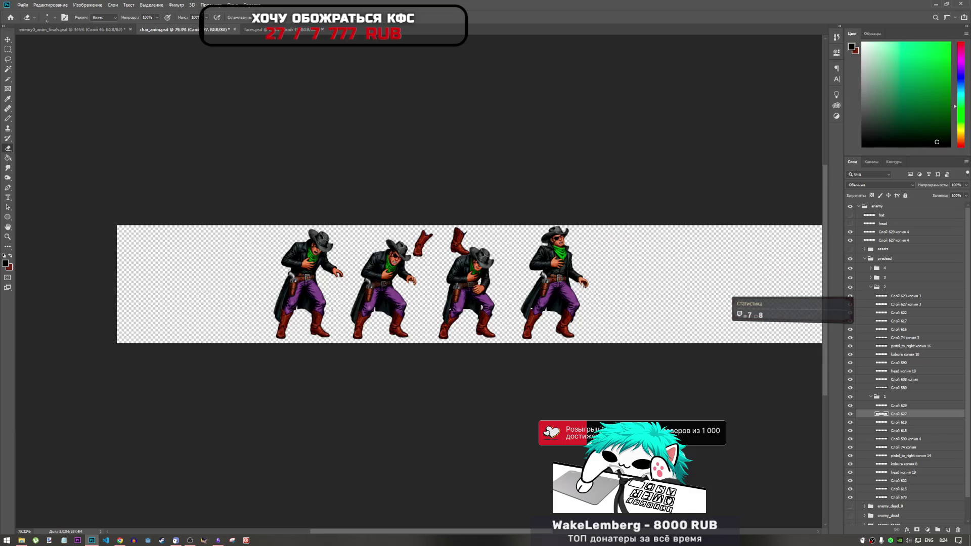
pyautogui.scroll(2, 503, 298)
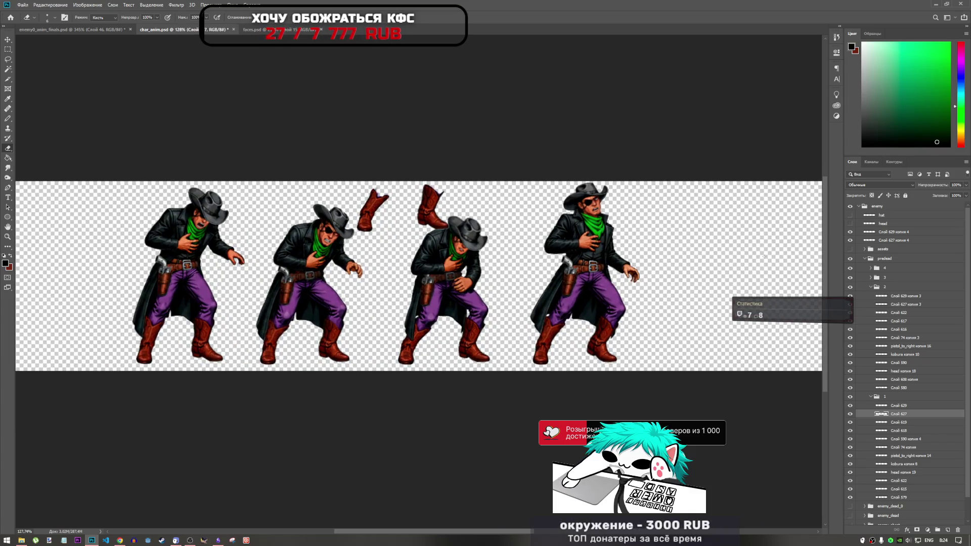
pyautogui.click(877, 289)
pyautogui.click(870, 287)
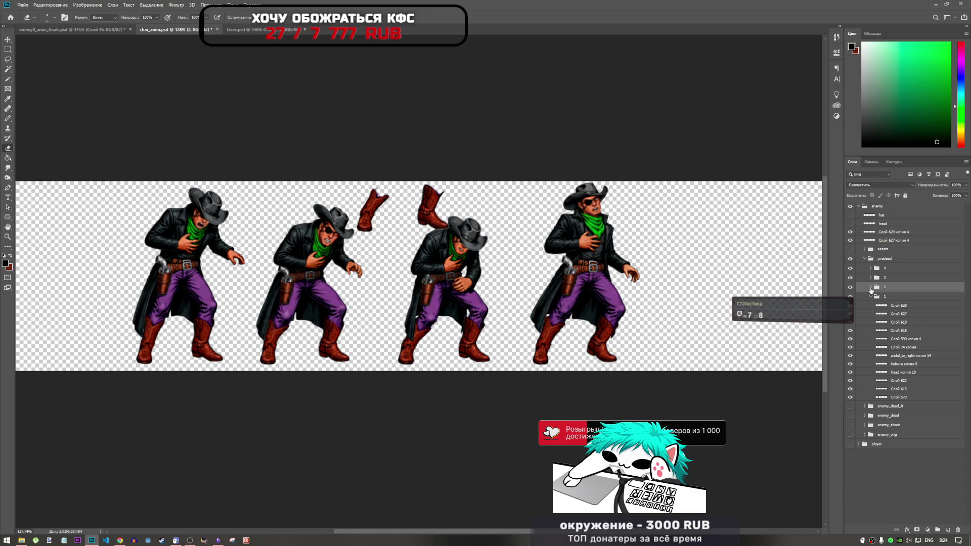
pyautogui.click(869, 297)
pyautogui.click(850, 296)
pyautogui.click(851, 297)
# - Hide the flying boots above the second and third cowboys and save the sprite sheet
pyautogui.click(850, 232)
pyautogui.click(850, 232)
pyautogui.click(851, 240)
pyautogui.click(851, 240)
pyautogui.click(851, 232)
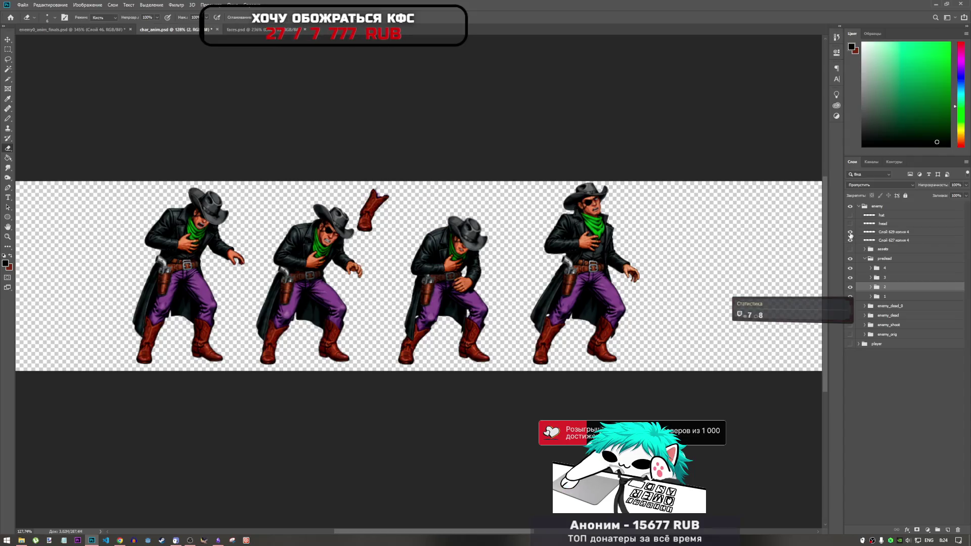
pyautogui.click(850, 232)
pyautogui.click(850, 231)
pyautogui.click(850, 240)
pyautogui.hotkey('ctrl', 's')
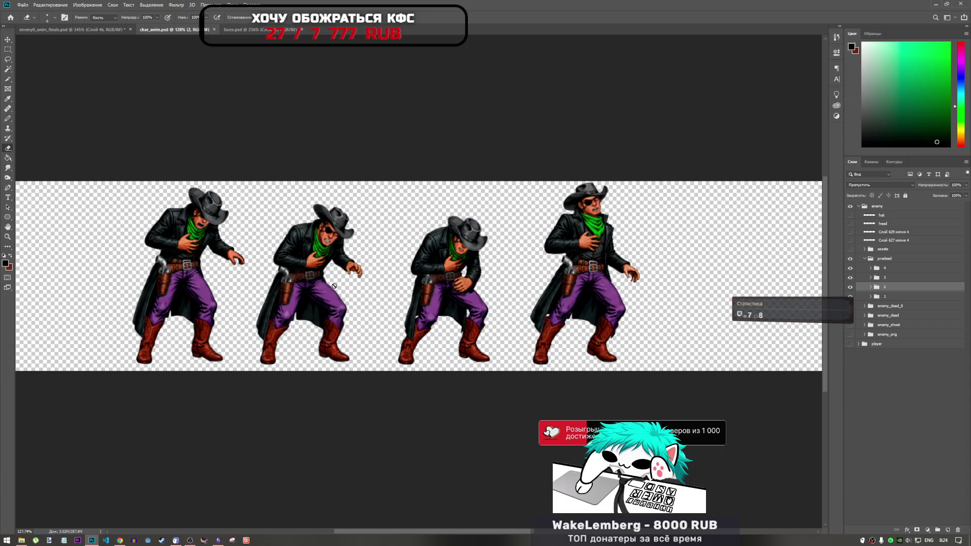
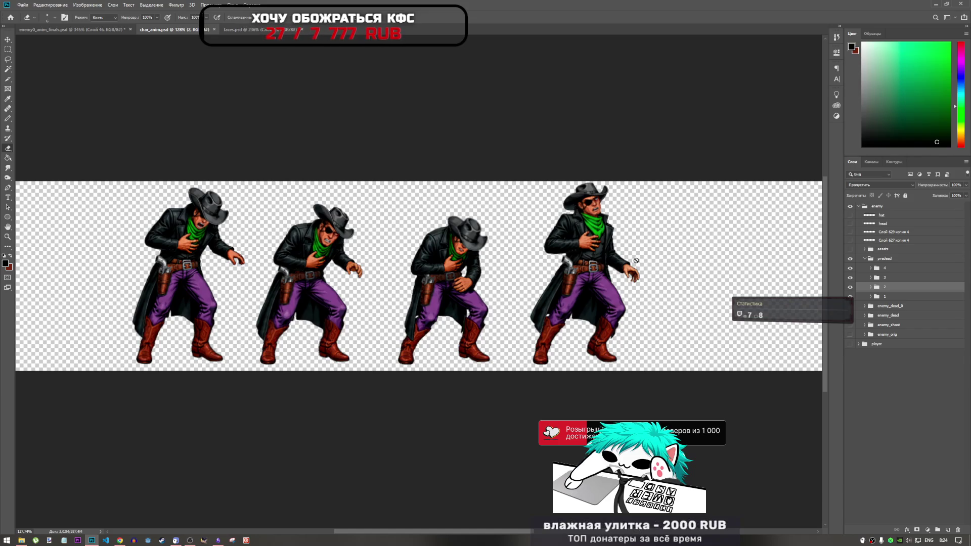
# - With the pencil active, add an empty layer at the top of frame group 4, then bring up enemy0_anim_finals.psd
pyautogui.keyDown('alt'); pyautogui.scroll(5, 575, 284); pyautogui.keyUp('alt')
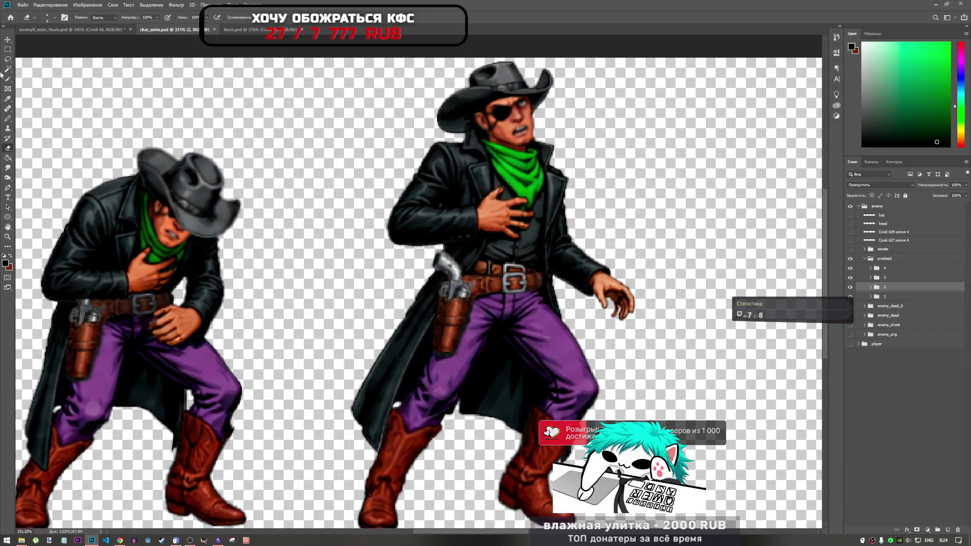
pyautogui.press('b')
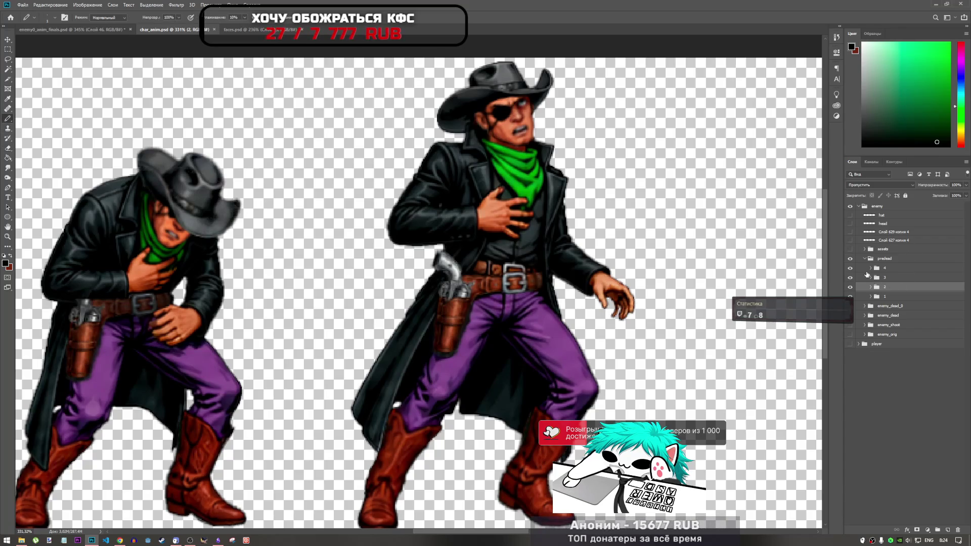
pyautogui.click(876, 268)
pyautogui.click(871, 268)
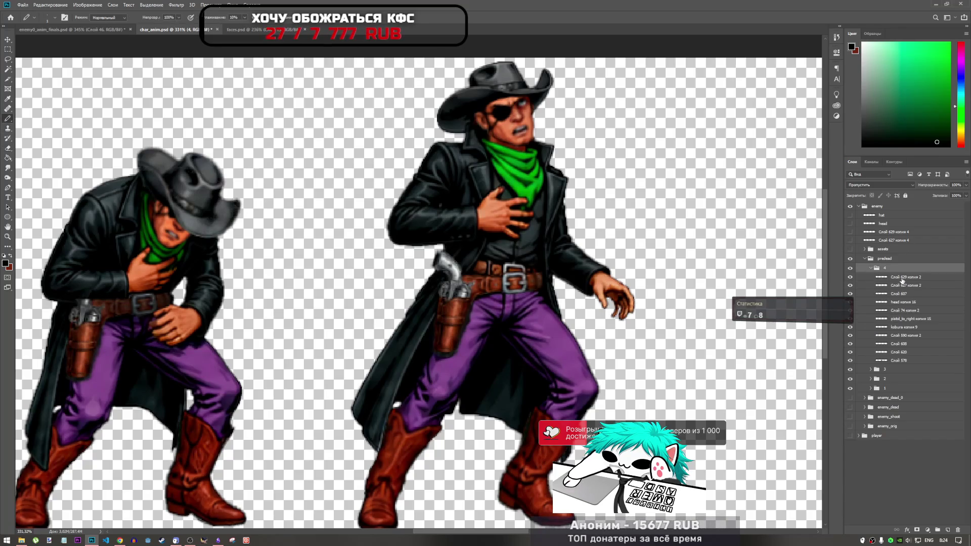
pyautogui.click(948, 530)
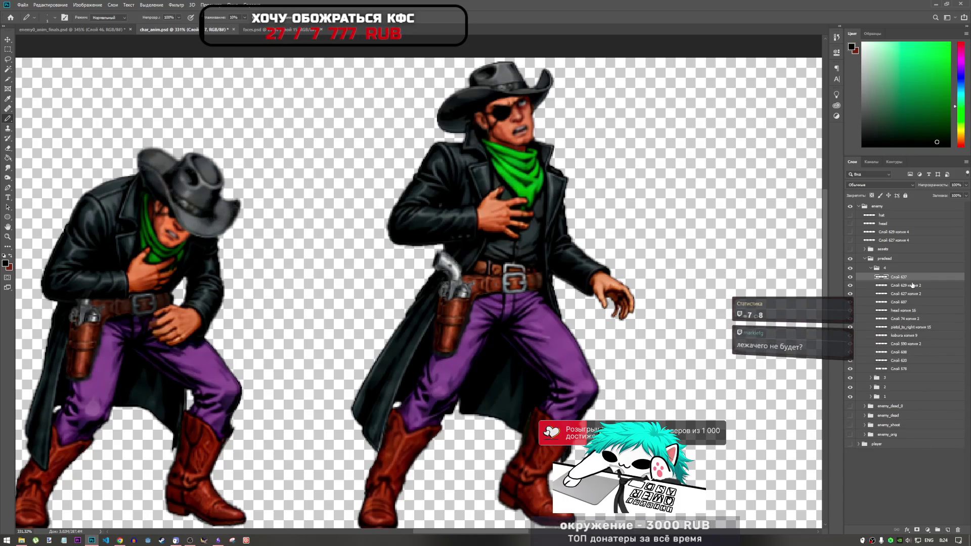
pyautogui.scroll(-3, 553, 278)
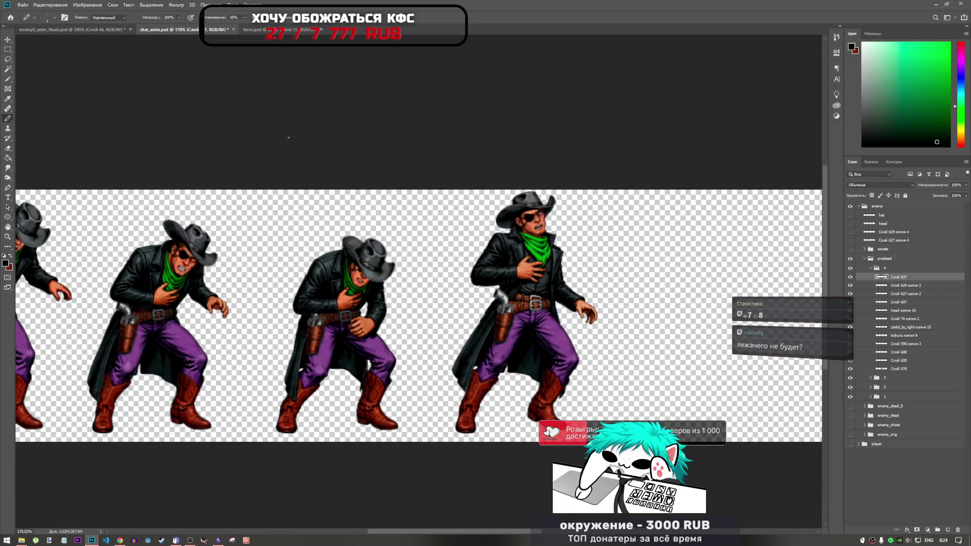
pyautogui.click(75, 31)
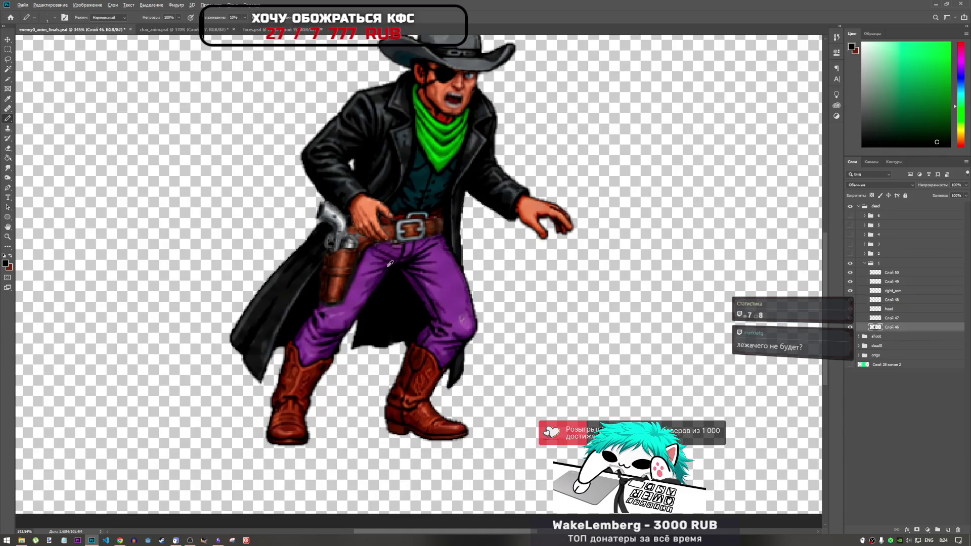
# - Onion-skin the dead group's frames 1–5 by showing them stacked over each other
pyautogui.scroll(-3, 391, 263)
pyautogui.click(866, 264)
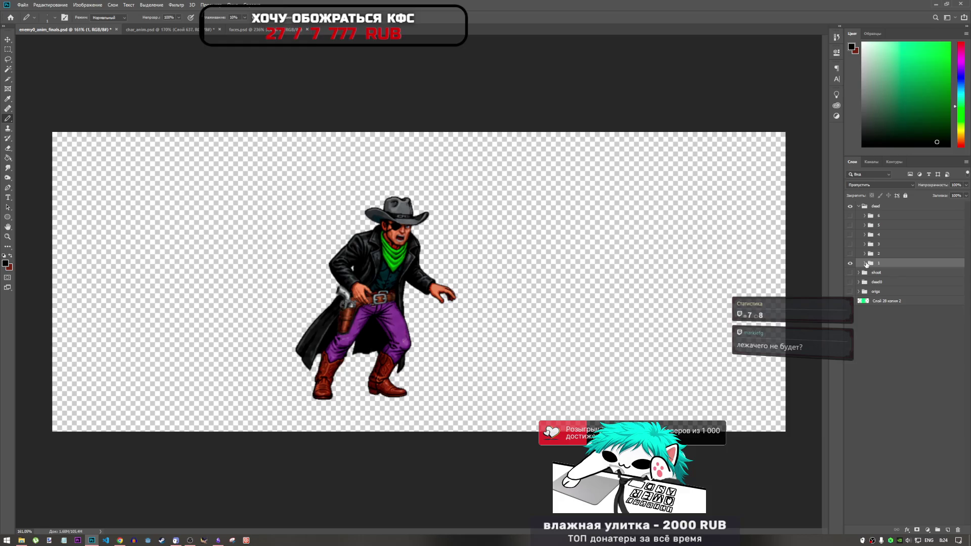
pyautogui.click(850, 263)
pyautogui.click(850, 263)
pyautogui.click(851, 254)
pyautogui.click(850, 245)
pyautogui.click(851, 235)
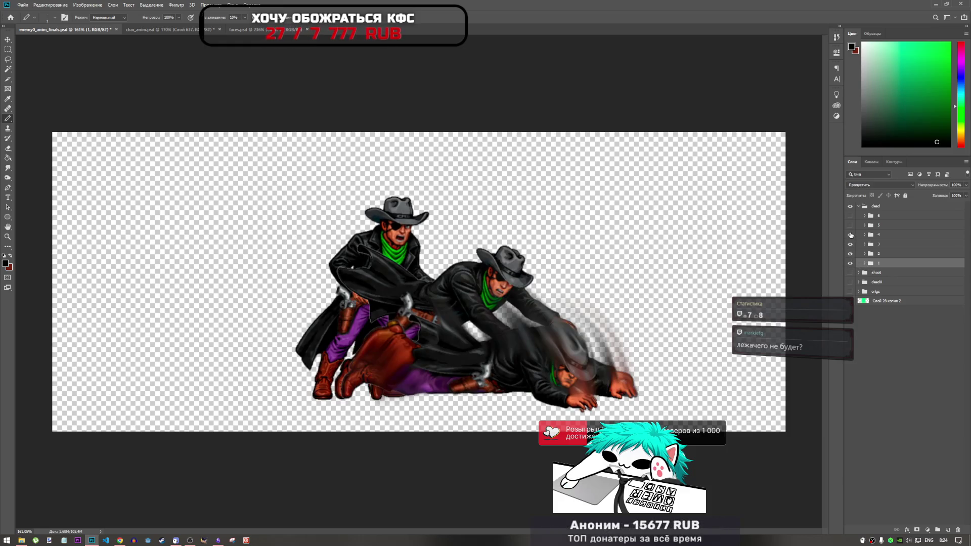
pyautogui.click(851, 225)
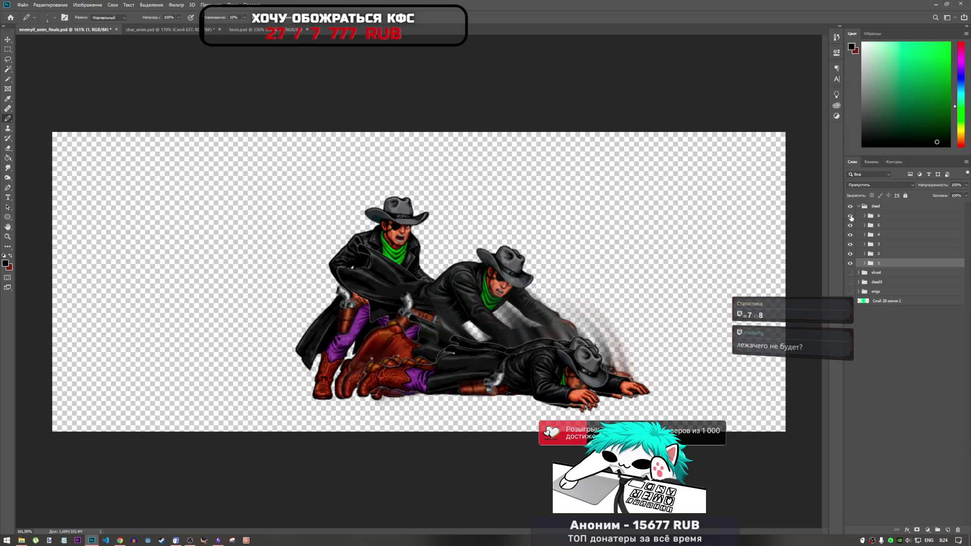
# - Hide frames 5 down to 1, leaving the lying cowboy, then show all five again
pyautogui.click(850, 226)
pyautogui.click(851, 234)
pyautogui.click(850, 244)
pyautogui.click(850, 254)
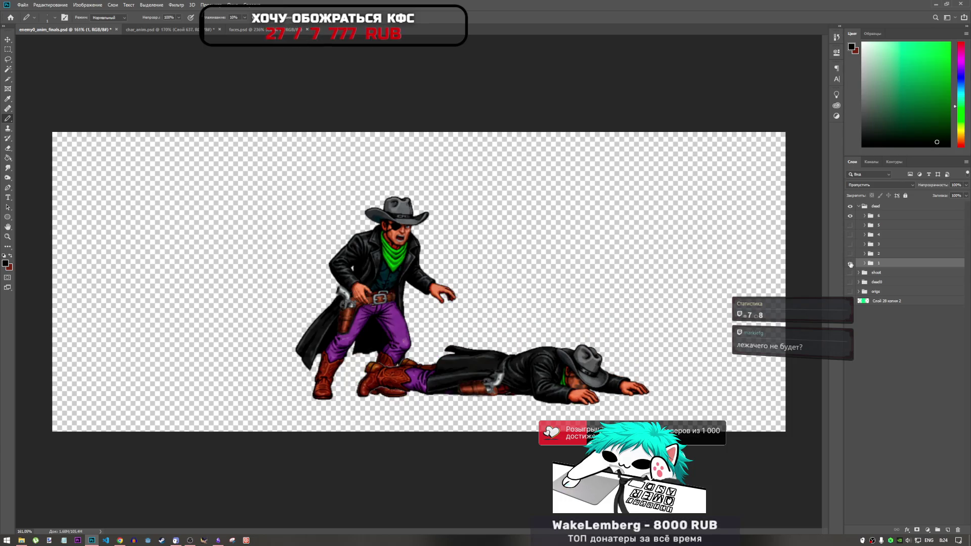
pyautogui.click(850, 263)
pyautogui.click(851, 264)
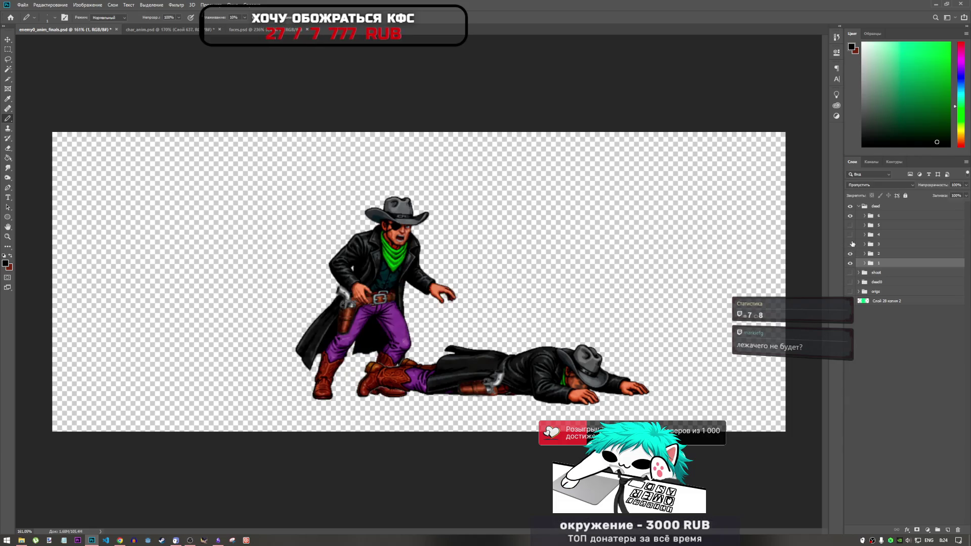
pyautogui.click(850, 254)
pyautogui.click(850, 244)
pyautogui.click(850, 226)
pyautogui.click(851, 234)
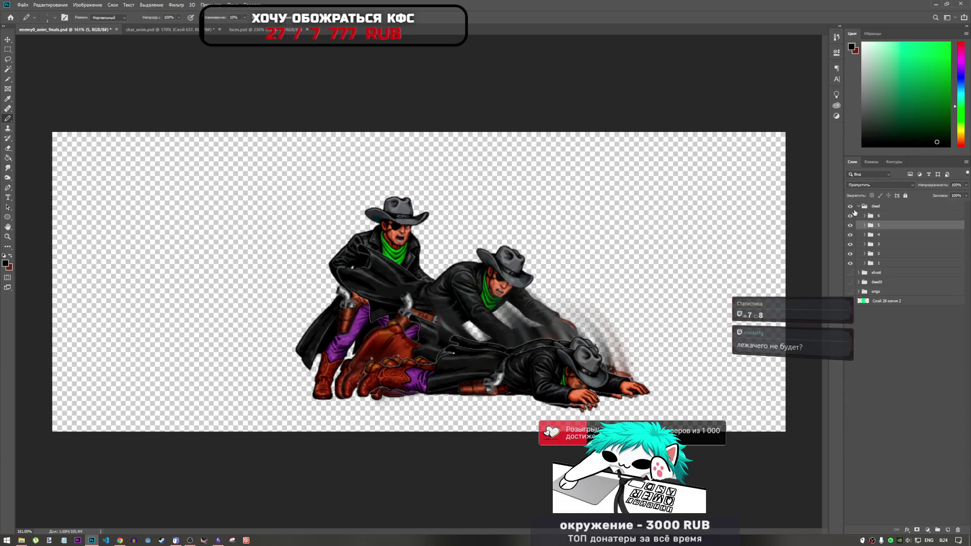
# - Collapse and hide the dead group, and briefly check the shoot animation group
pyautogui.click(858, 207)
pyautogui.click(850, 207)
pyautogui.click(851, 216)
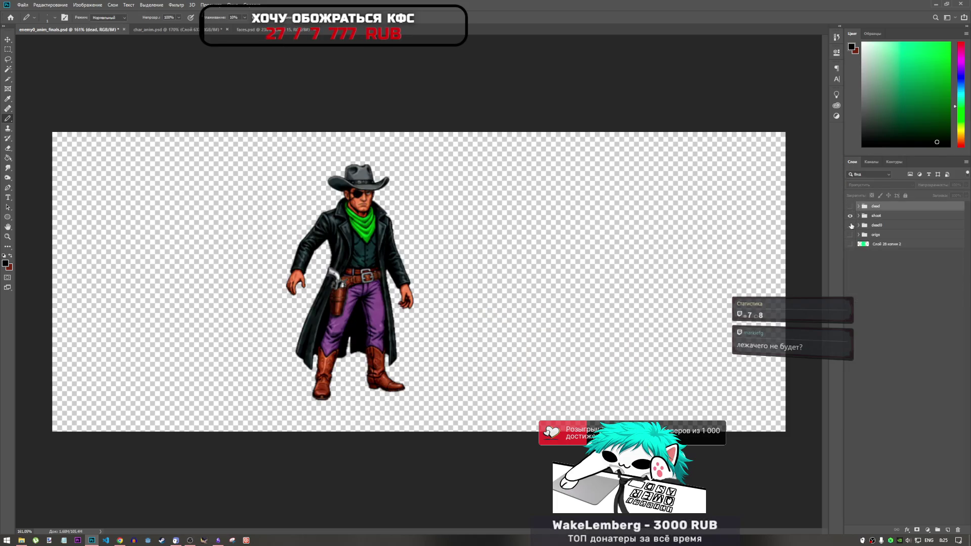
pyautogui.click(850, 216)
# - Show and expand dead0, overlaying frames 2, 4 and 5 of the fall
pyautogui.click(850, 226)
pyautogui.click(863, 225)
pyautogui.click(858, 225)
pyautogui.click(851, 235)
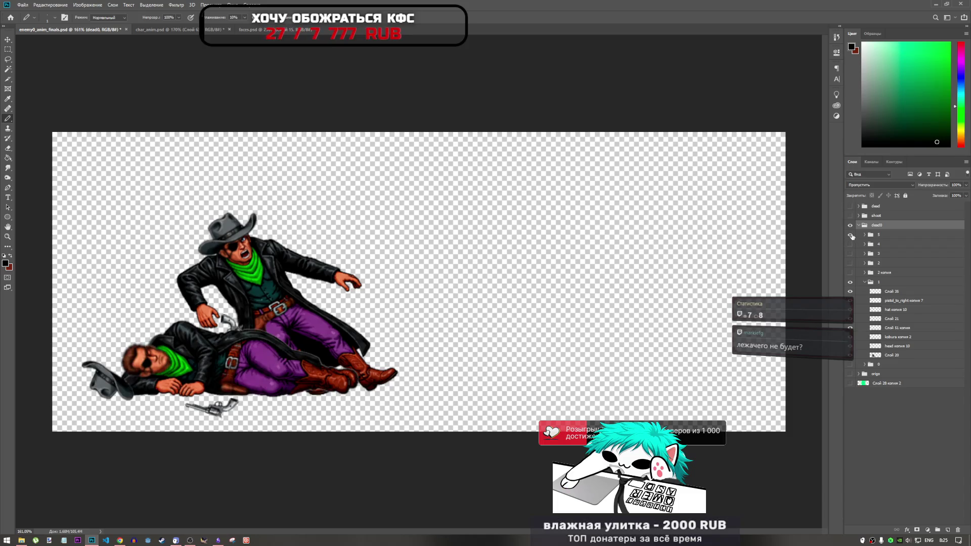
pyautogui.click(851, 245)
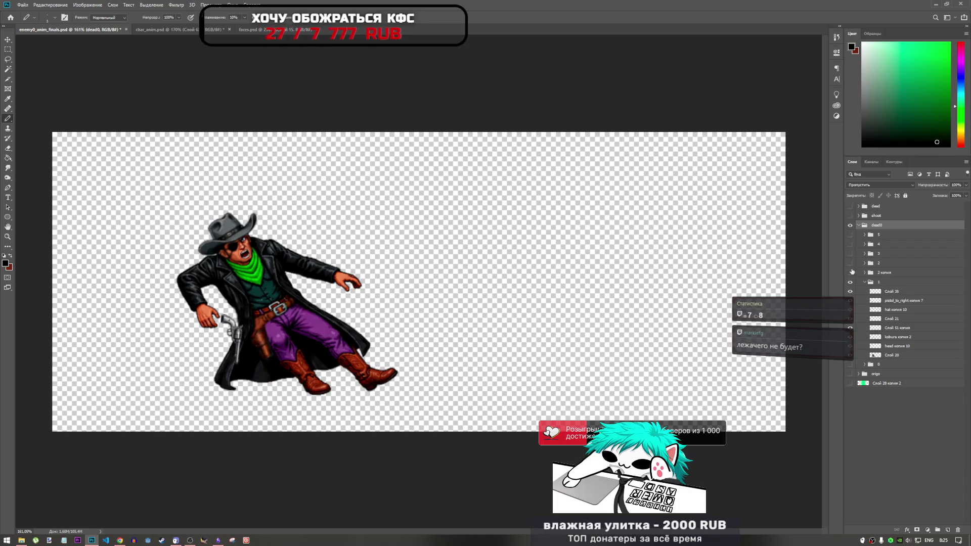
pyautogui.click(851, 263)
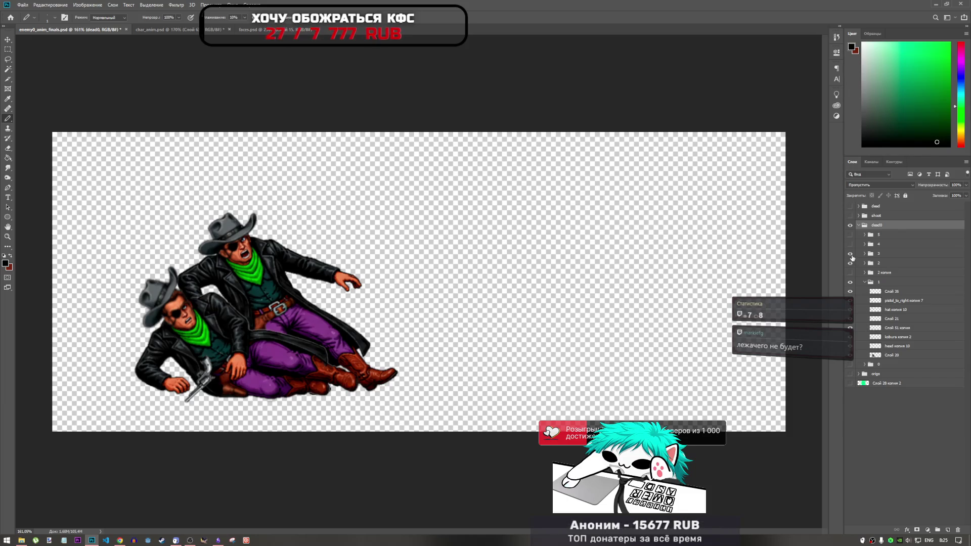
pyautogui.click(851, 244)
pyautogui.click(851, 235)
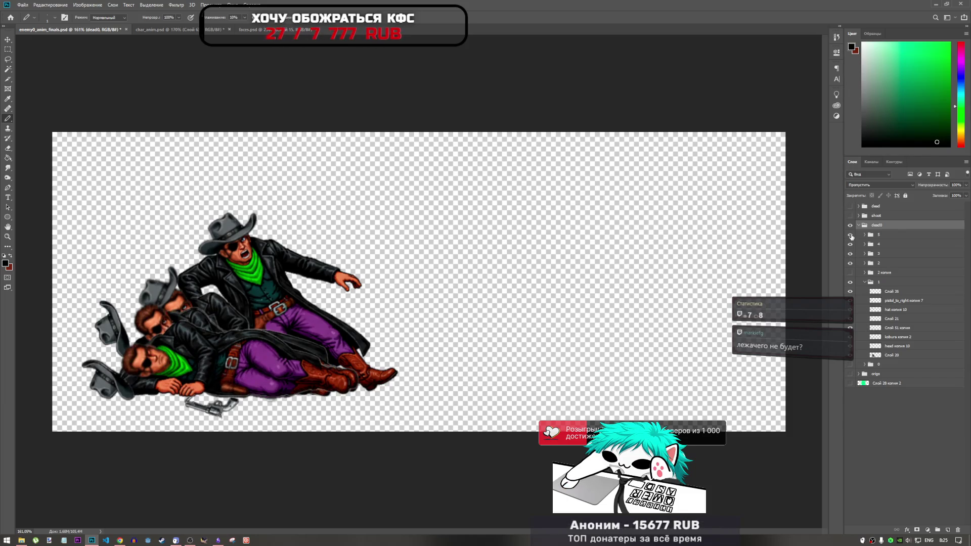
# - Swap frames 2–5 for the '2 копия' frame, then re-overlay frames 3, 4 and 5
pyautogui.click(851, 235)
pyautogui.click(850, 245)
pyautogui.click(850, 253)
pyautogui.click(850, 263)
pyautogui.click(851, 272)
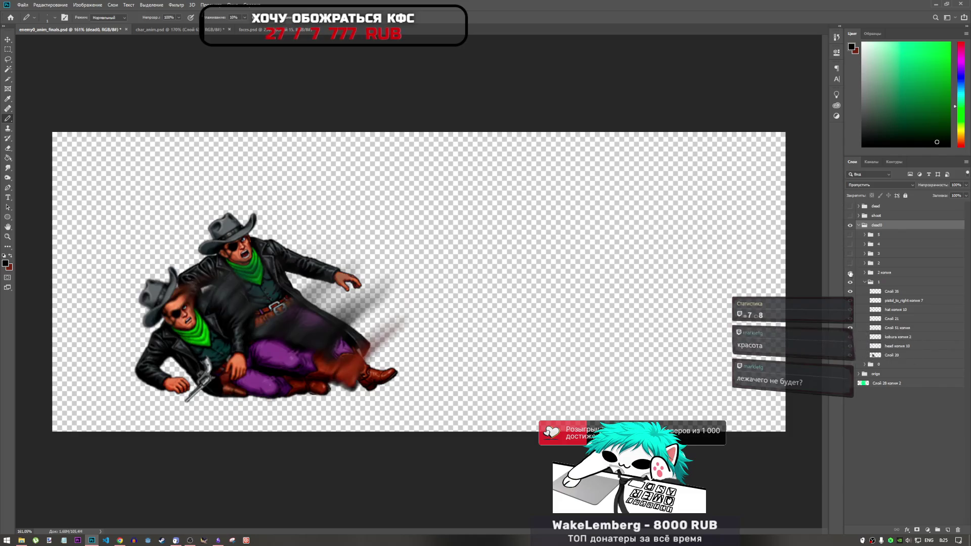
pyautogui.click(850, 253)
pyautogui.click(851, 245)
pyautogui.click(850, 235)
pyautogui.click(851, 235)
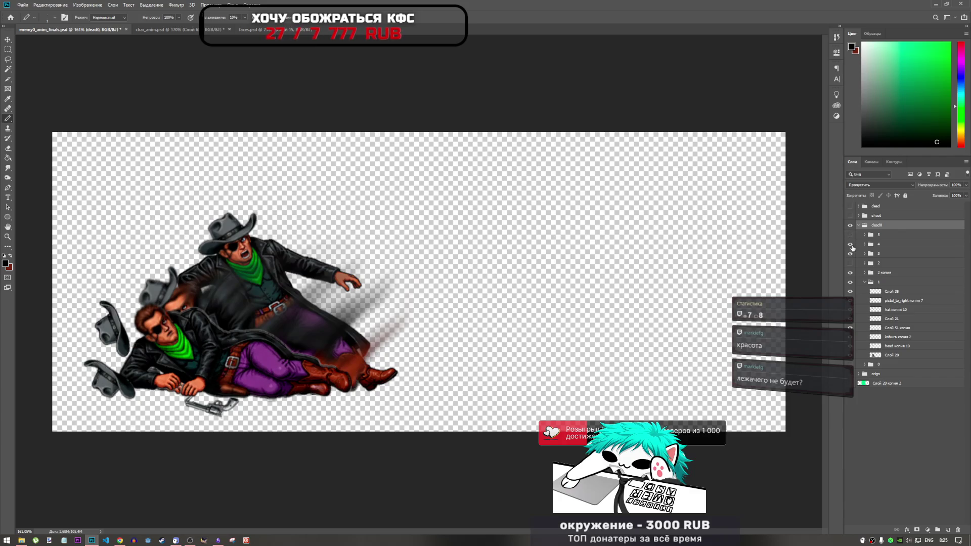
pyautogui.click(851, 235)
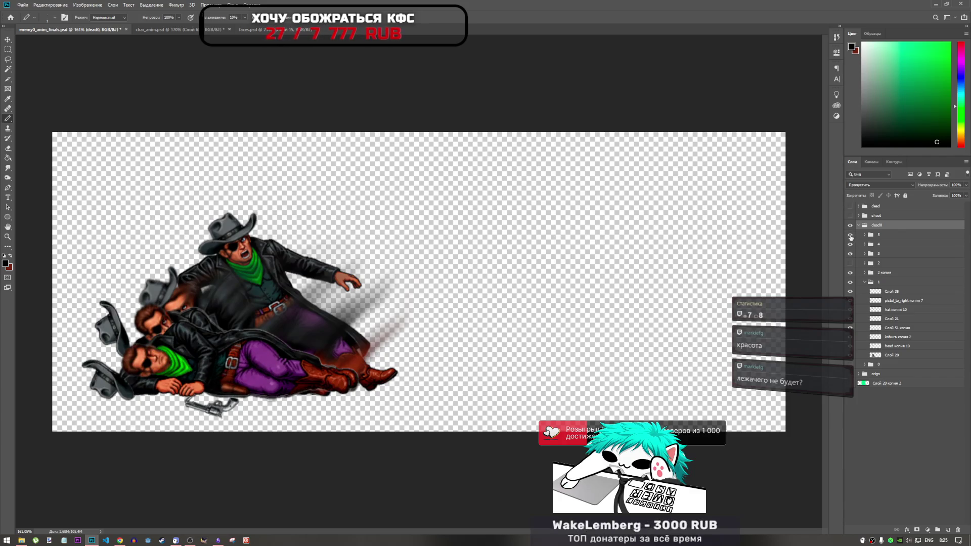
# - Hide dead0's frames 4, 3, '2 копия' and 5 again after comparing
pyautogui.click(850, 245)
pyautogui.click(851, 254)
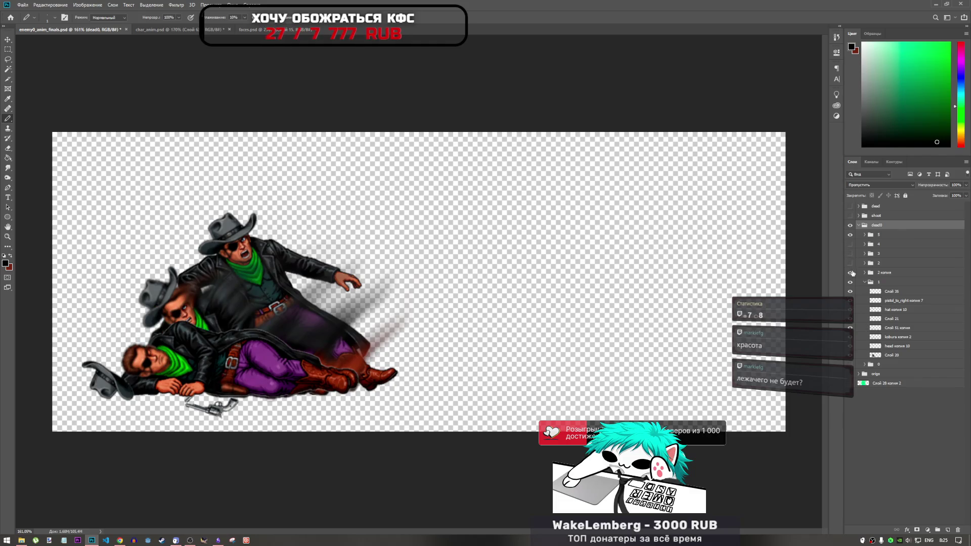
pyautogui.click(850, 272)
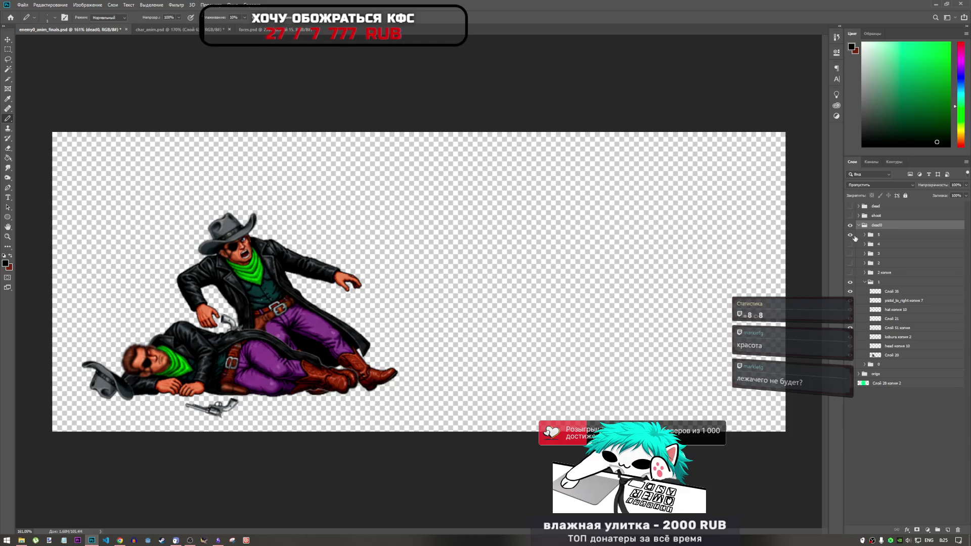
pyautogui.click(851, 235)
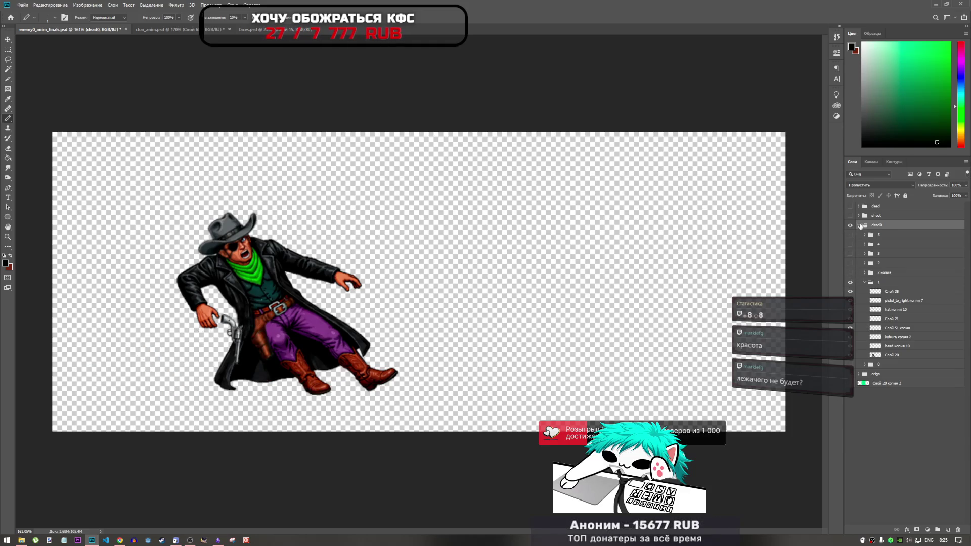
pyautogui.click(851, 273)
pyautogui.click(851, 273)
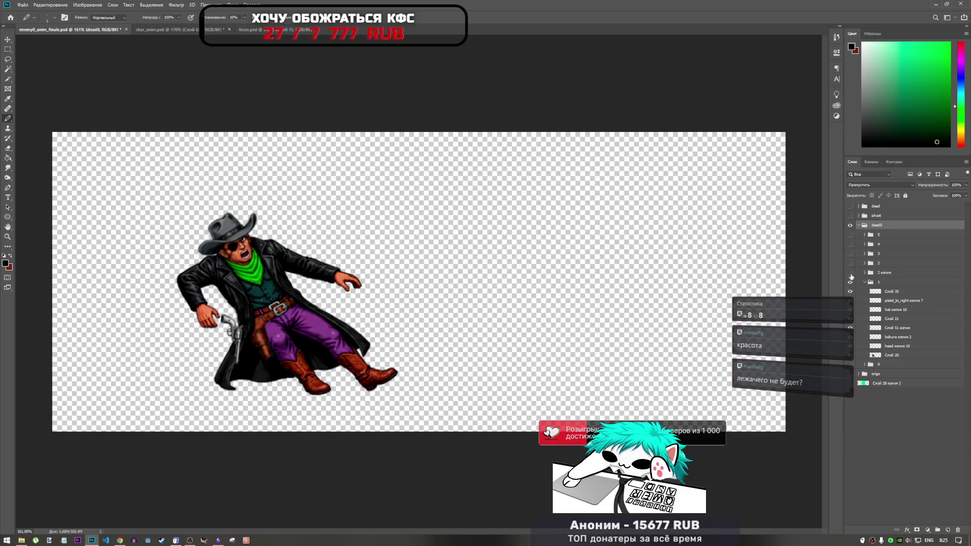
# - Collapse and hide the dead0 group, then save the file with Ctrl+S
pyautogui.click(859, 226)
pyautogui.click(851, 225)
pyautogui.click(851, 215)
pyautogui.click(851, 216)
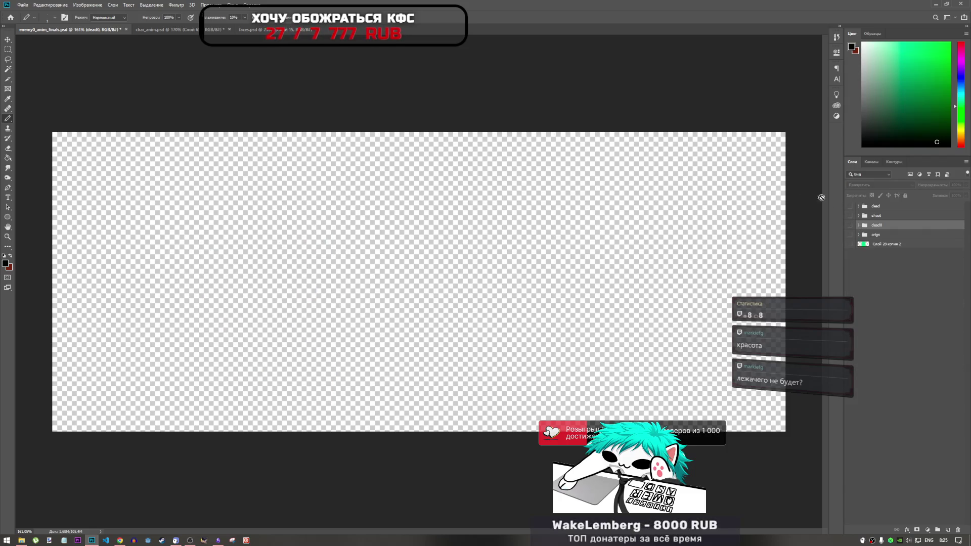
pyautogui.hotkey('ctrl', 's')
# - In char_anim, fit the canvas and compare frame 4 by toggling its visibility
pyautogui.click(163, 31)
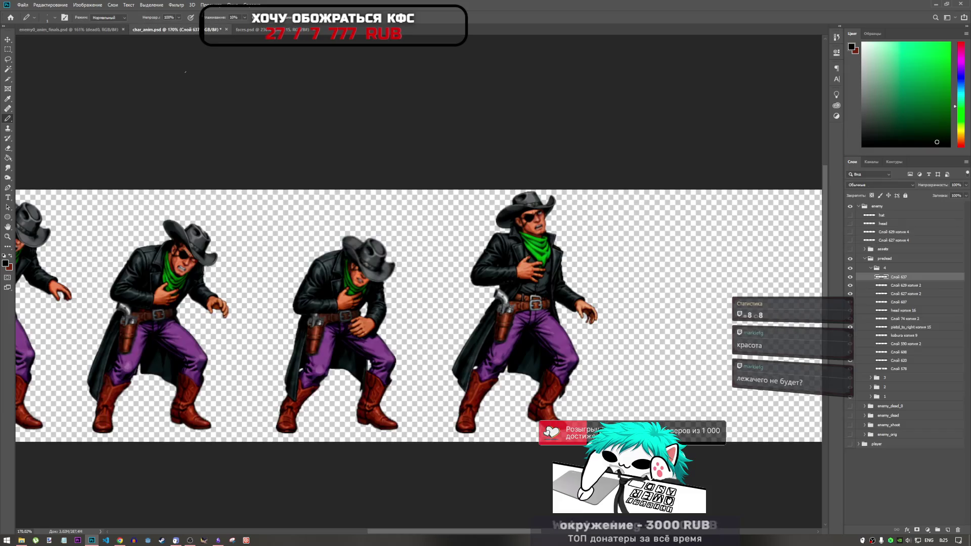
pyautogui.hotkey('ctrl', '0')
pyautogui.scroll(-1, 521, 342)
pyautogui.scroll(5, 520, 342)
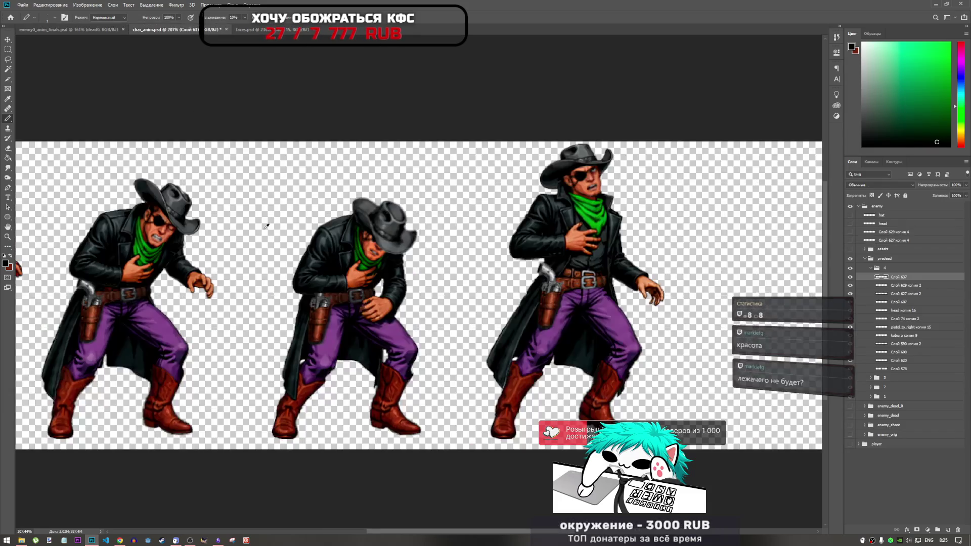
pyautogui.moveTo(485, 533); pyautogui.dragTo(455, 534)
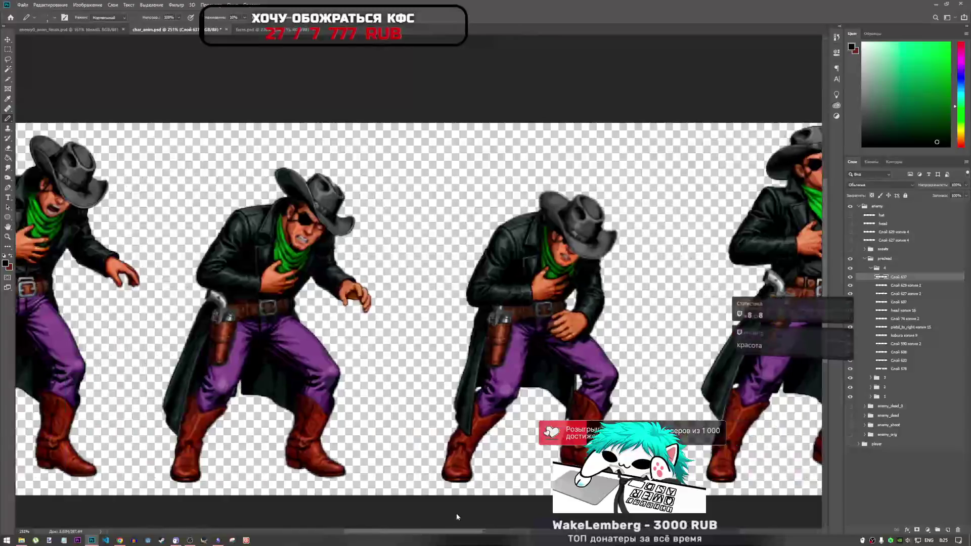
pyautogui.scroll(-4, 440, 413)
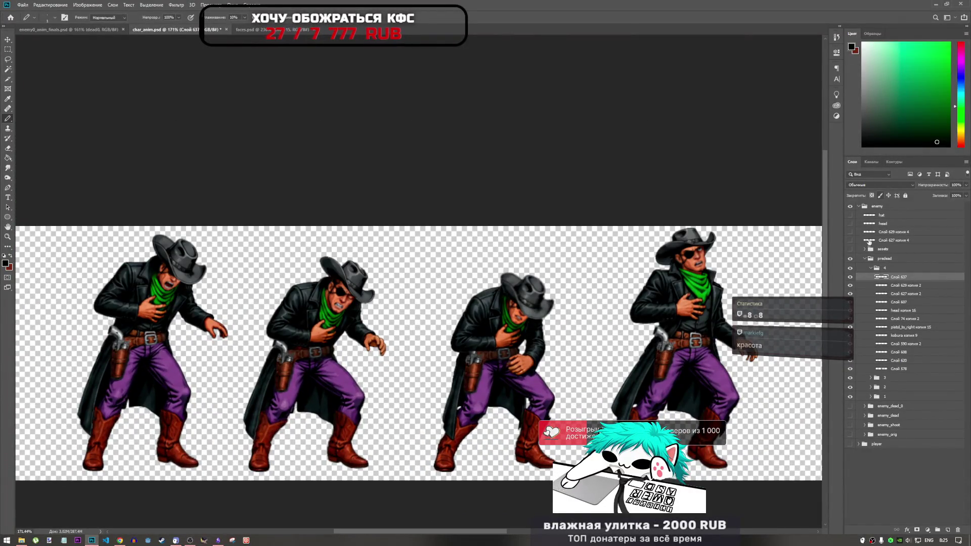
pyautogui.click(872, 269)
pyautogui.click(854, 271)
pyautogui.click(853, 270)
# - Zoom in on the staggering cowboy's hand and sample its orange skin tone as foreground
pyautogui.scroll(-3, 466, 258)
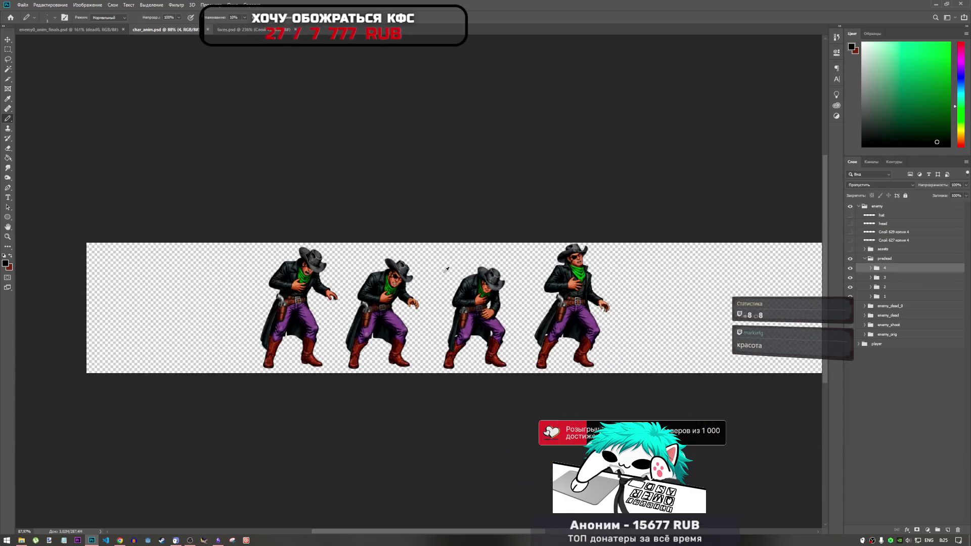
pyautogui.scroll(2, 453, 241)
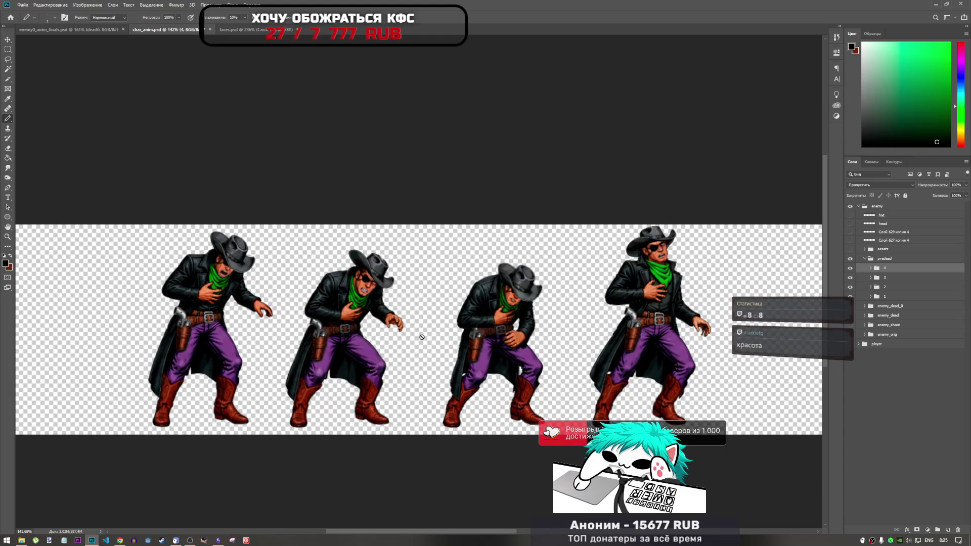
pyautogui.scroll(-3, 352, 320)
pyautogui.scroll(4, 248, 310)
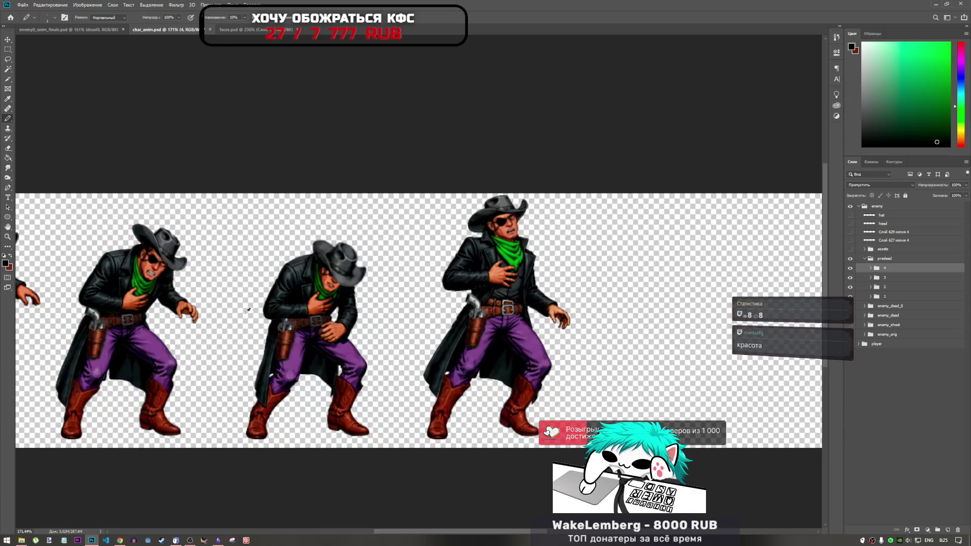
pyautogui.scroll(-2, 414, 331)
pyautogui.scroll(5, 405, 329)
pyautogui.scroll(-4, 405, 330)
pyautogui.scroll(2, 354, 327)
pyautogui.scroll(-2, 303, 326)
pyautogui.scroll(2, 247, 326)
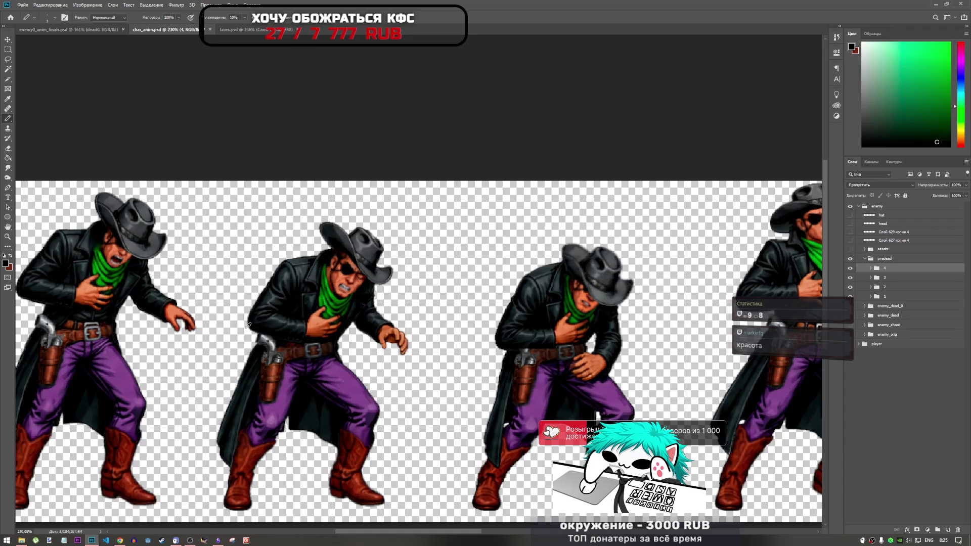
pyautogui.scroll(3, 160, 318)
pyautogui.scroll(-3, 193, 312)
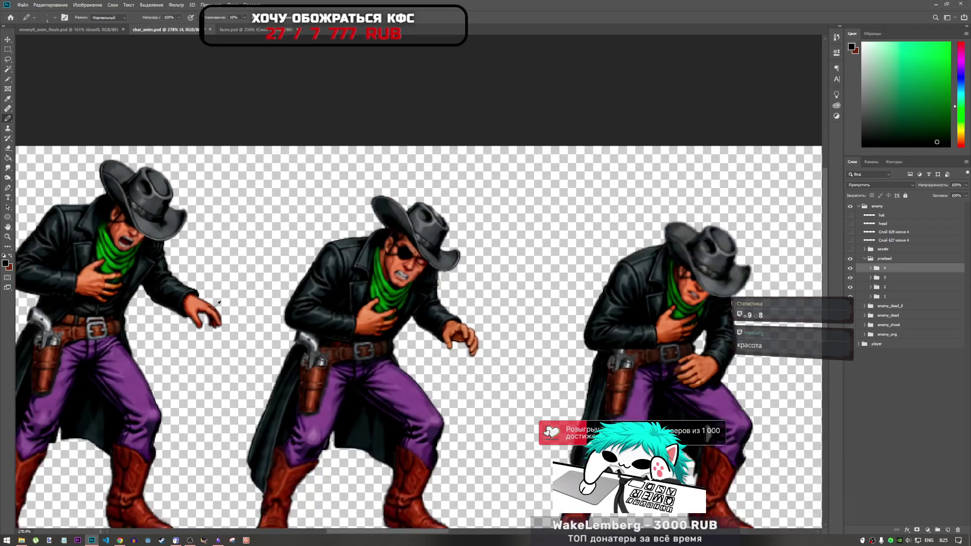
pyautogui.scroll(3, 198, 294)
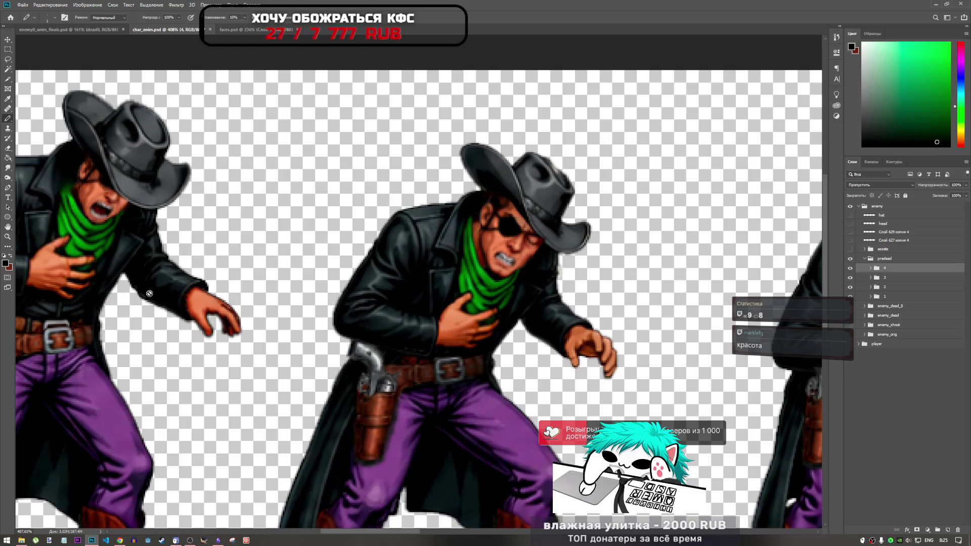
pyautogui.keyDown('alt'); pyautogui.click(63, 260); pyautogui.keyUp('alt')
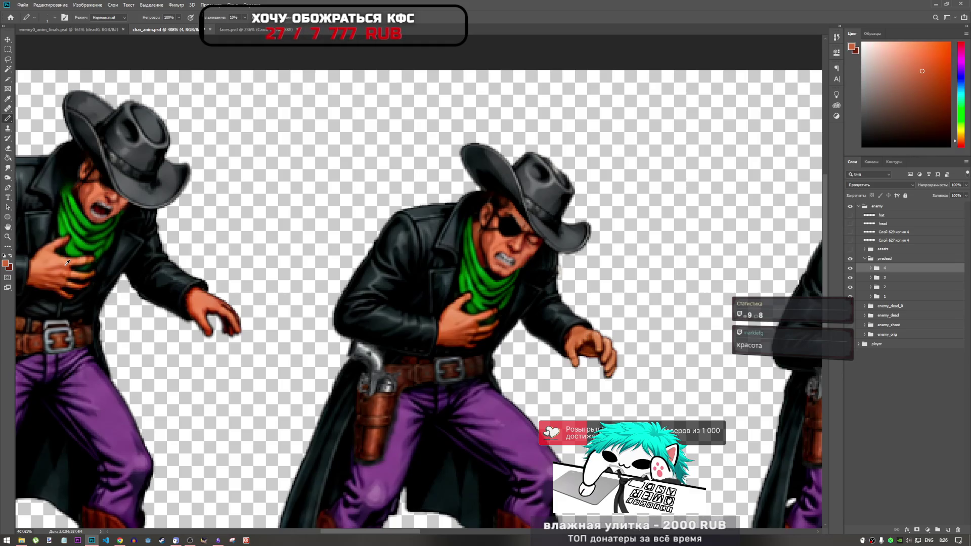
pyautogui.scroll(5, 185, 313)
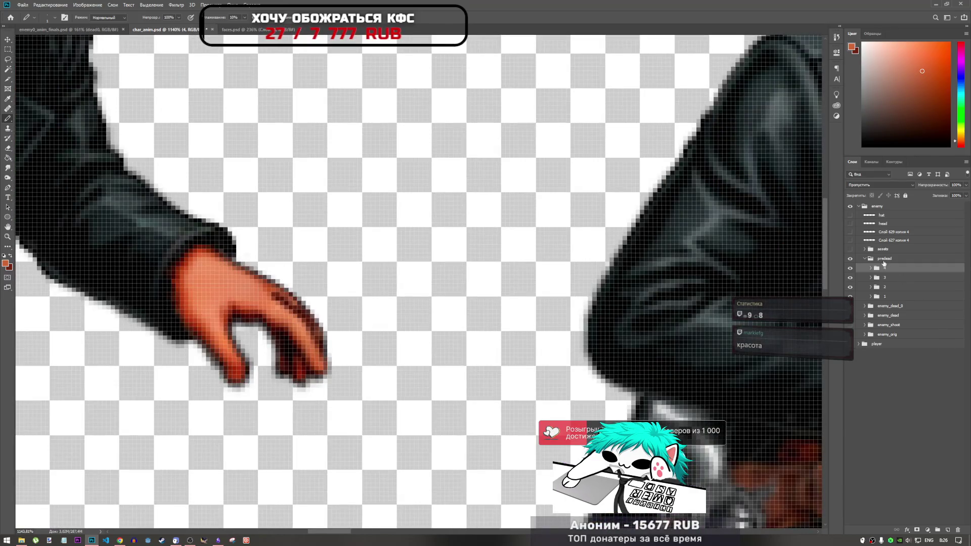
# - Add a layer above Слой 622 in group 1 and pencil the finger's lower and upper edges
pyautogui.click(870, 297)
pyautogui.click(891, 306)
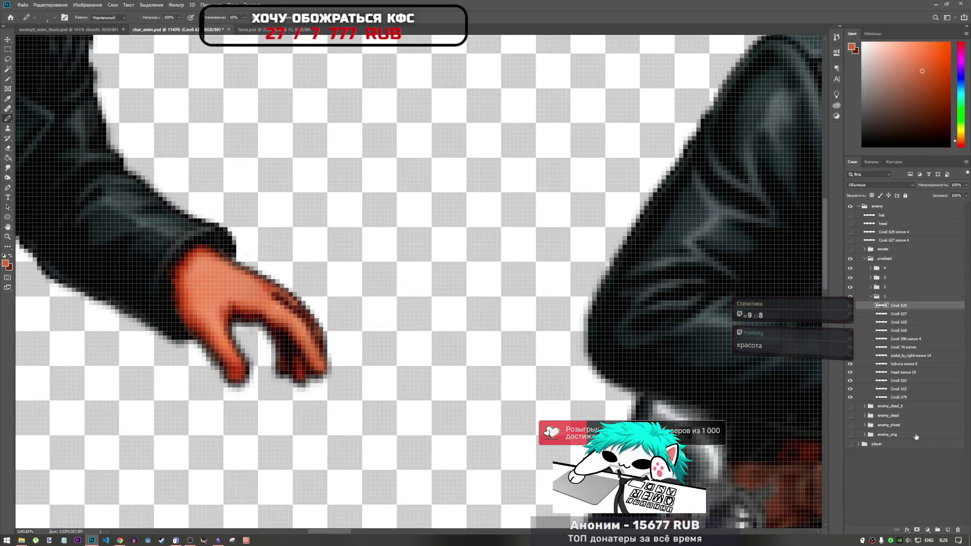
pyautogui.click(910, 391)
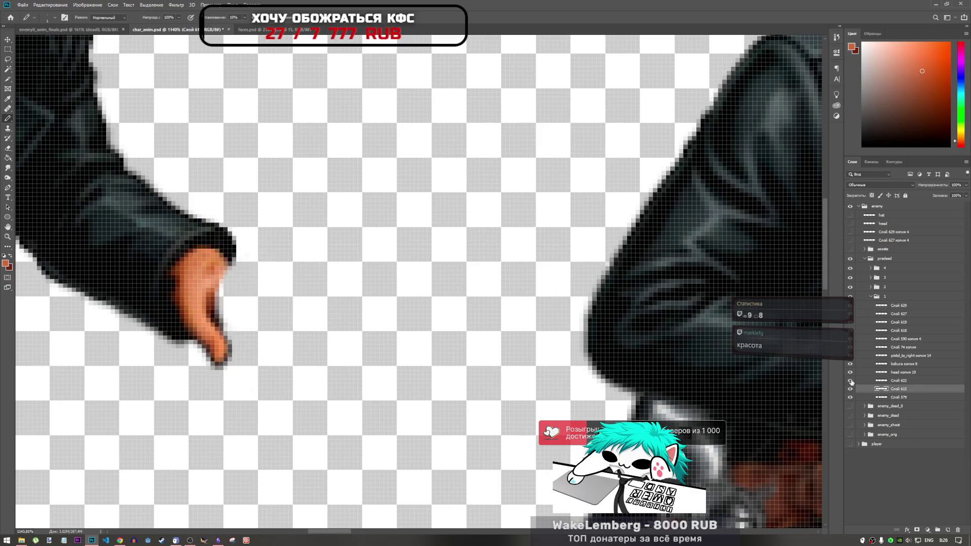
pyautogui.click(884, 382)
pyautogui.click(948, 529)
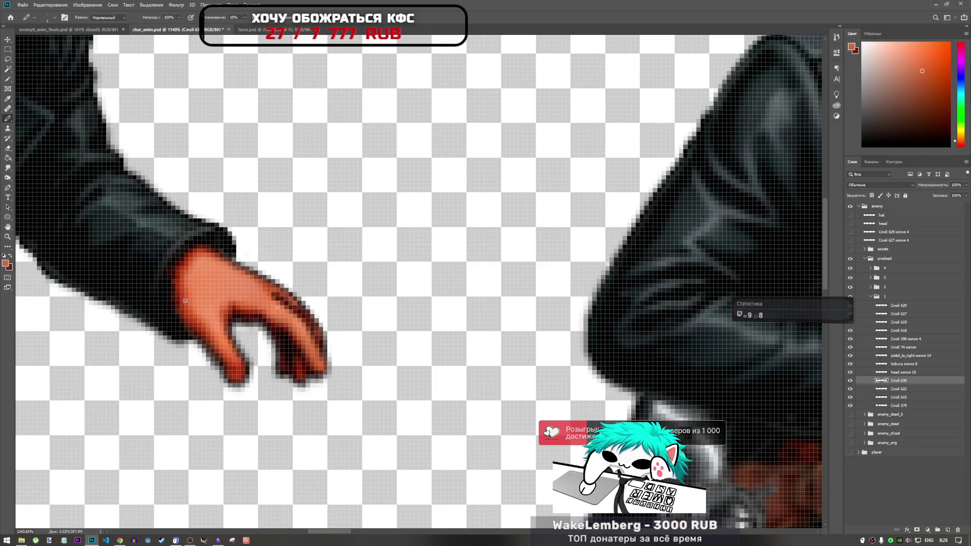
pyautogui.moveTo(203, 327); pyautogui.dragTo(231, 371)
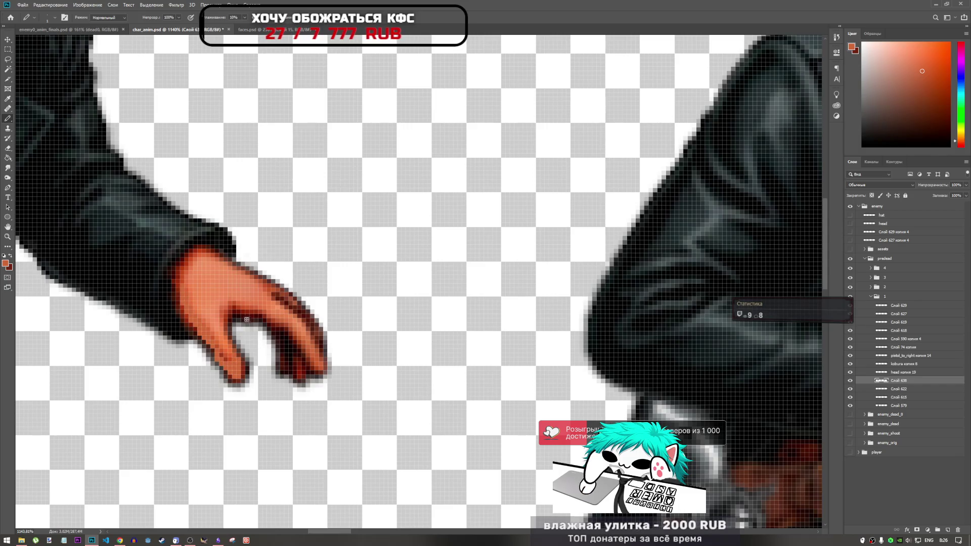
pyautogui.moveTo(273, 286)
pyautogui.mouseDown()
pyautogui.moveTo(318, 332)
pyautogui.moveTo(312, 357)
pyautogui.mouseUp()
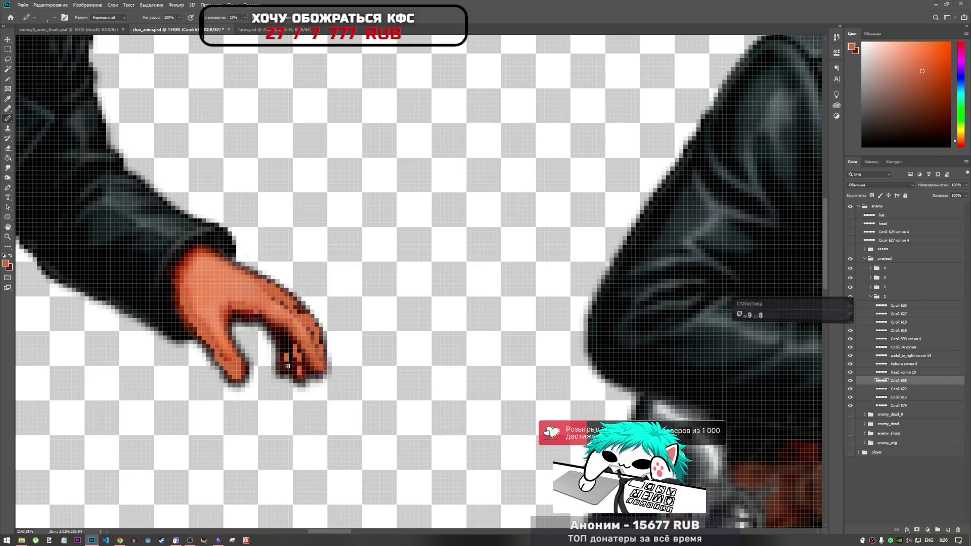
# - Switch to the Blur tool to soften the retouched finger edges
pyautogui.scroll(-3, 279, 339)
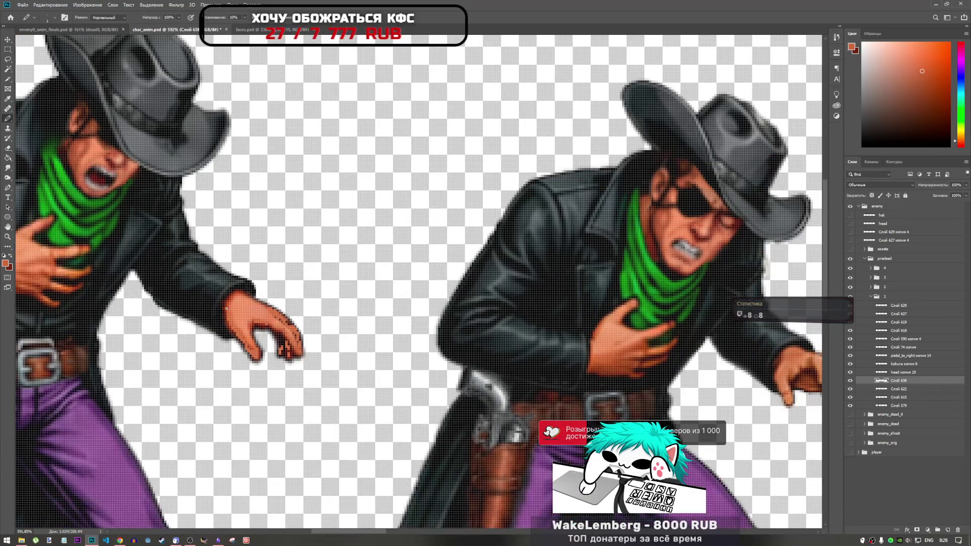
pyautogui.scroll(-2, 381, 310)
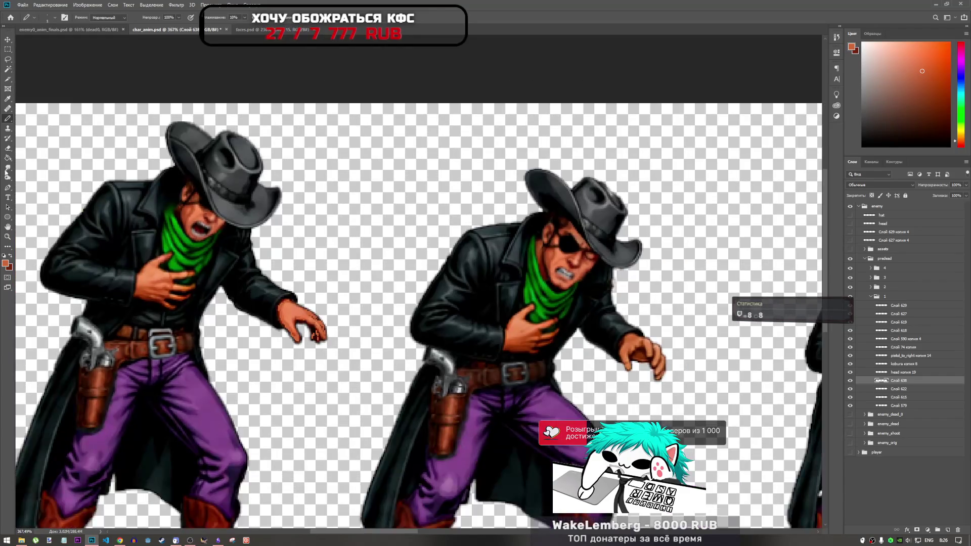
pyautogui.click(9, 179)
pyautogui.click(7, 168)
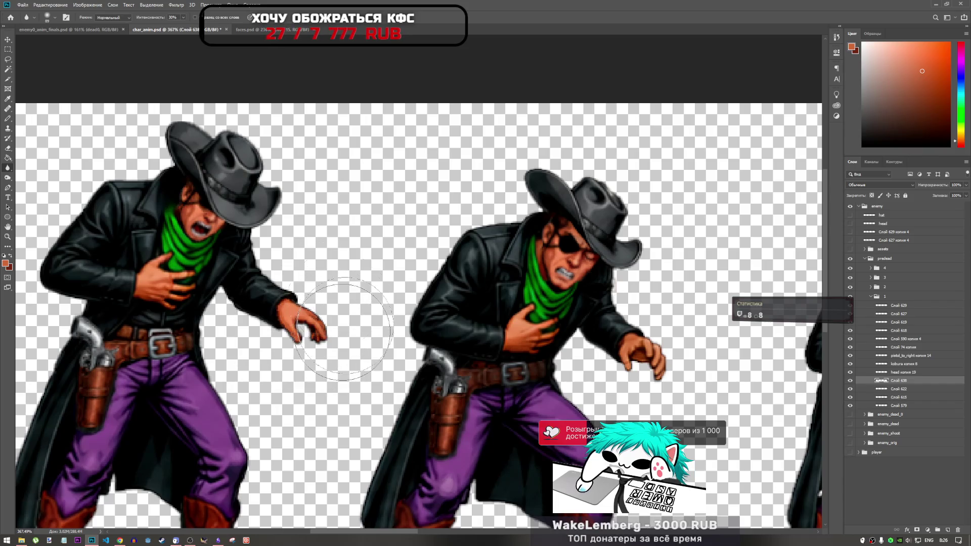
pyautogui.scroll(-2, 314, 319)
pyautogui.scroll(4, 322, 301)
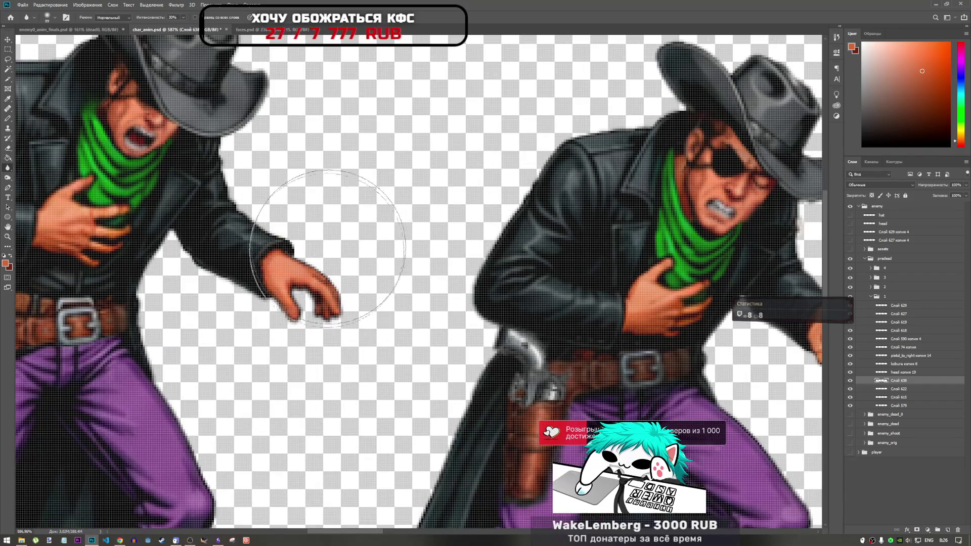
pyautogui.scroll(-5, 266, 345)
pyautogui.scroll(-3, 266, 345)
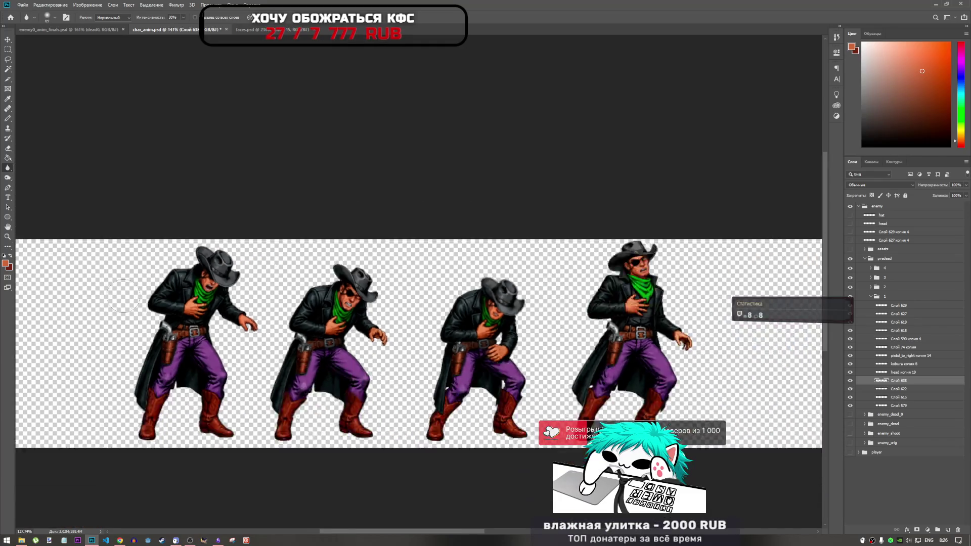
pyautogui.scroll(4, 483, 333)
pyautogui.scroll(4, 483, 333)
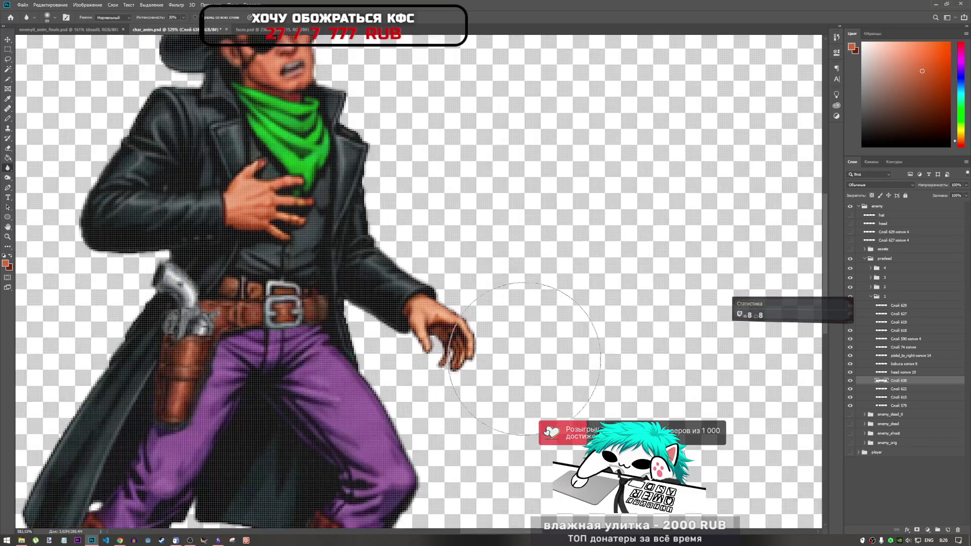
pyautogui.scroll(-3, 491, 280)
pyautogui.scroll(-2, 490, 279)
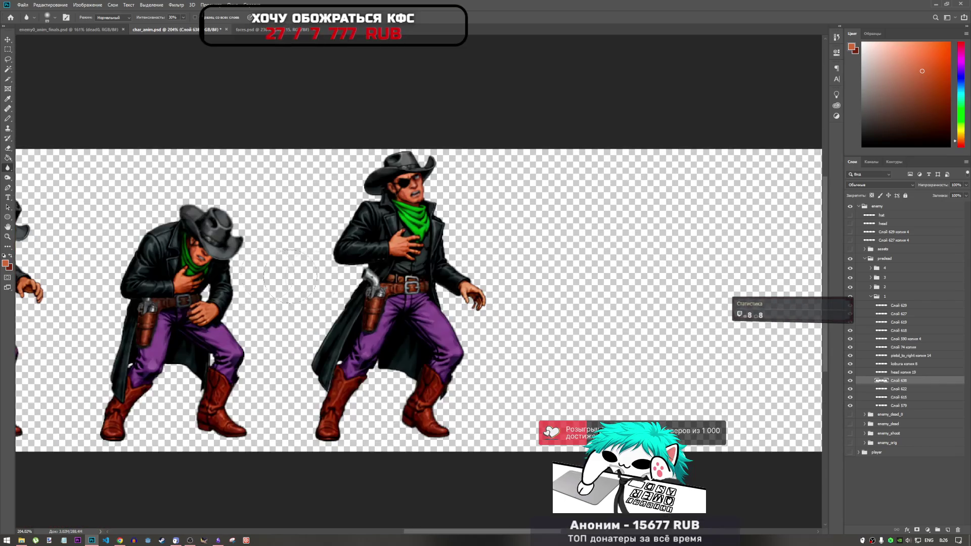
# - Return to the Pencil and sample a darker red-brown from the hand, then collapse group 1
pyautogui.click(7, 119)
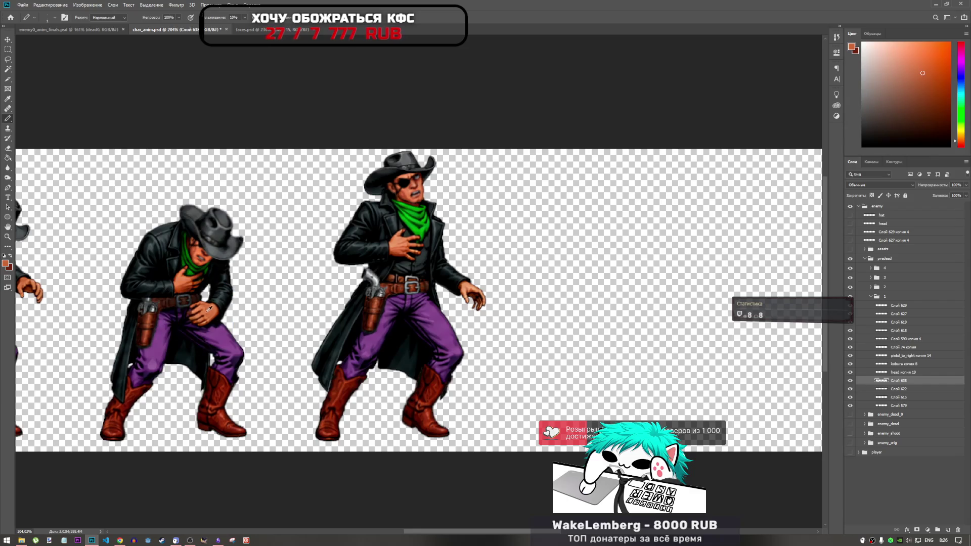
pyautogui.scroll(5, 210, 306)
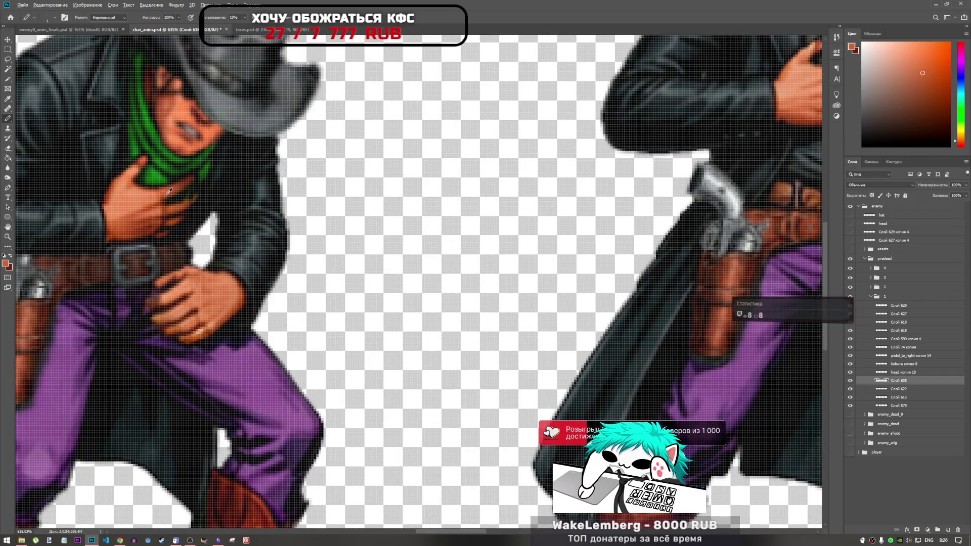
pyautogui.keyDown('alt'); pyautogui.click(146, 219); pyautogui.keyUp('alt')
pyautogui.keyDown('alt'); pyautogui.click(129, 221); pyautogui.keyUp('alt')
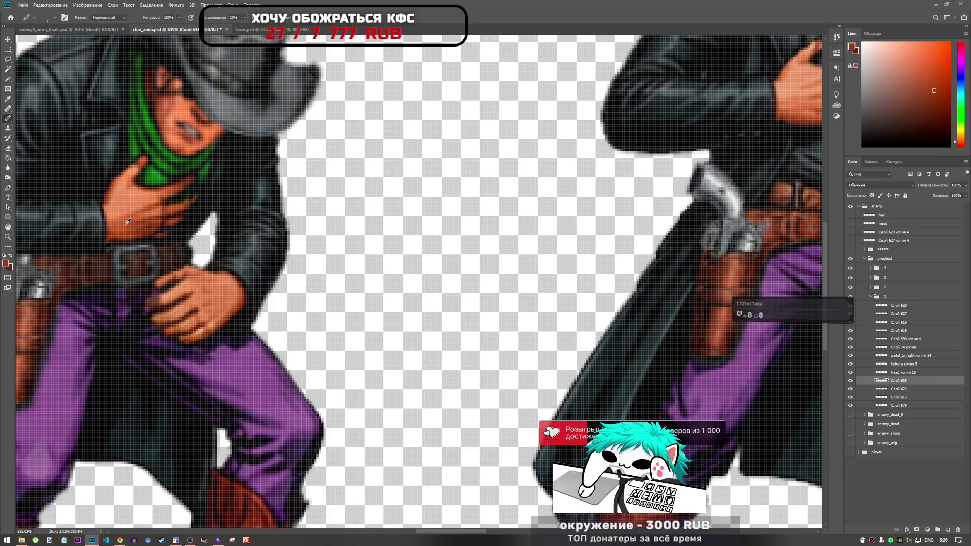
pyautogui.keyDown('alt'); pyautogui.click(138, 211); pyautogui.keyUp('alt')
pyautogui.keyDown('alt'); pyautogui.click(147, 209); pyautogui.keyUp('alt')
pyautogui.keyDown('alt'); pyautogui.click(142, 209); pyautogui.keyUp('alt')
pyautogui.scroll(-5, 87, 243)
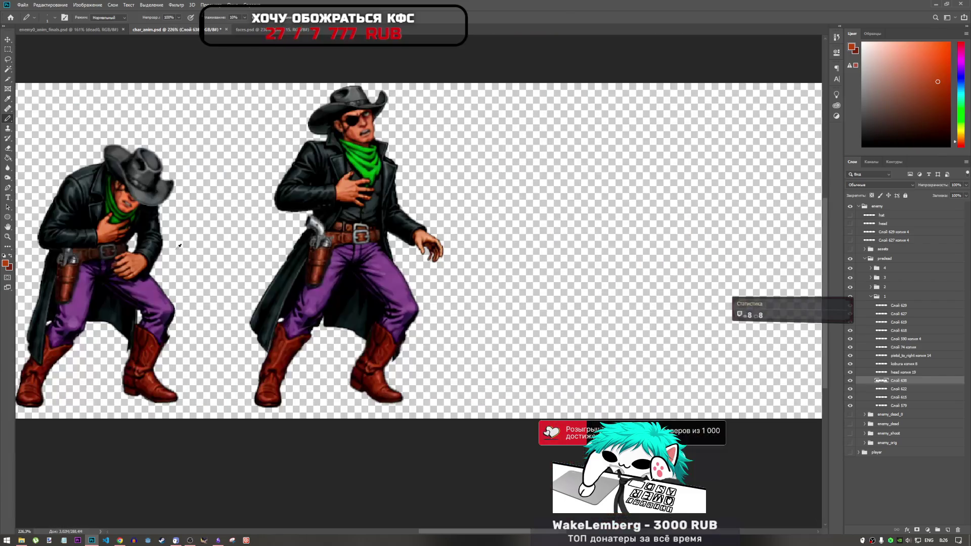
pyautogui.scroll(5, 405, 253)
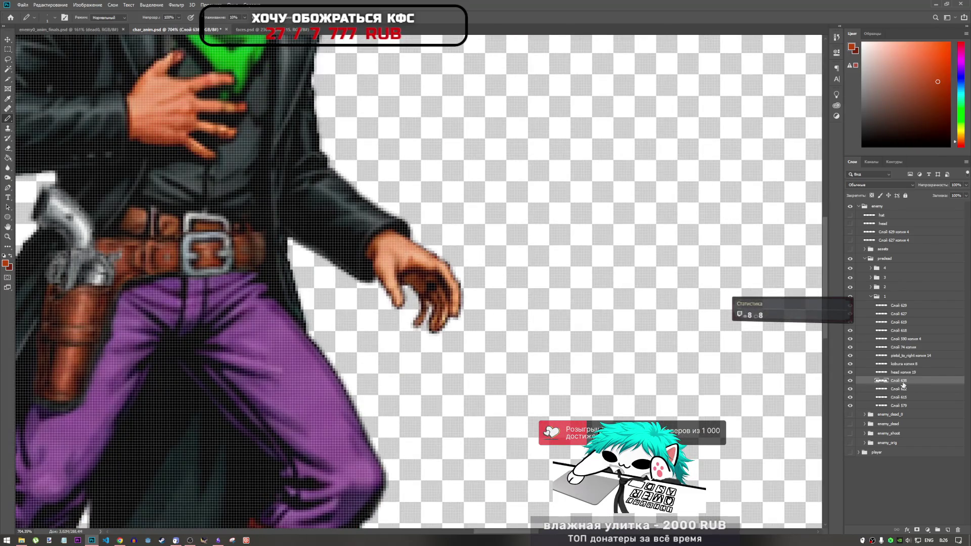
pyautogui.click(871, 297)
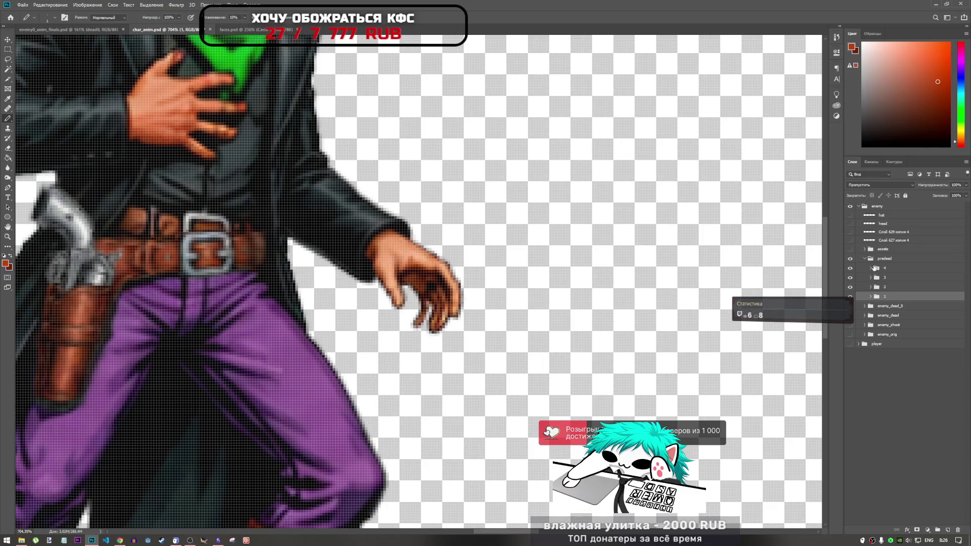
# - Expand group 4, check Слой 620, and add a new layer above Слой 608
pyautogui.click(871, 268)
pyautogui.click(871, 268)
pyautogui.click(871, 268)
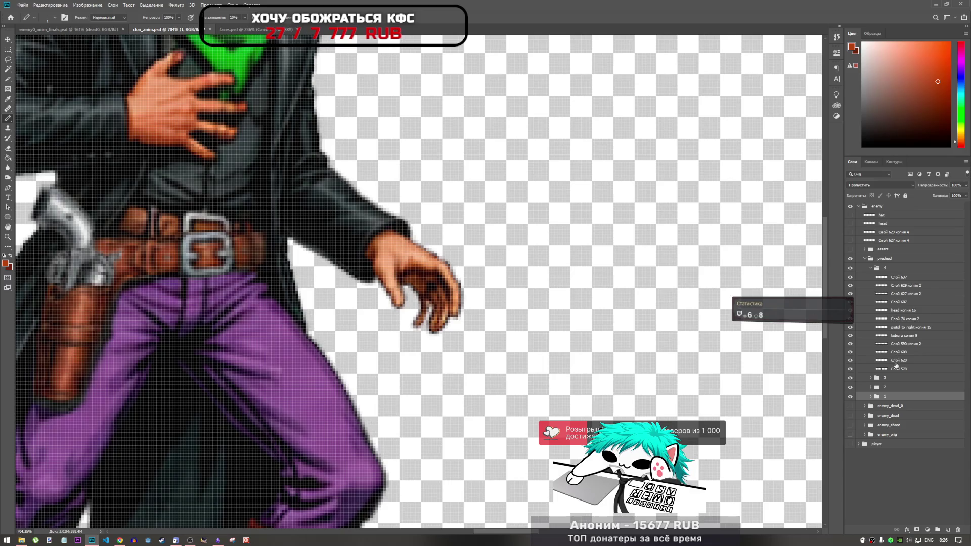
pyautogui.click(896, 361)
pyautogui.click(850, 360)
pyautogui.click(850, 360)
pyautogui.click(890, 354)
pyautogui.click(948, 532)
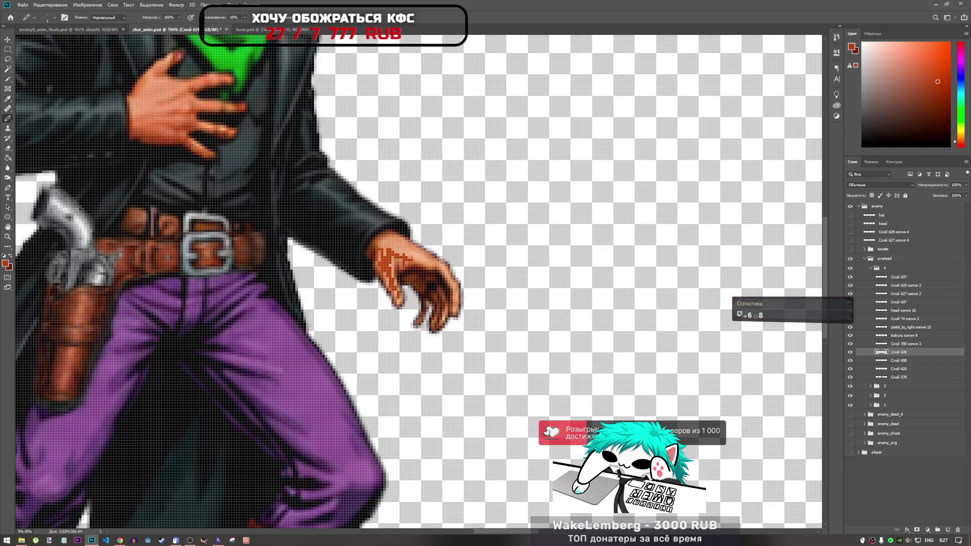
# - Paint dark red-brown pixels over the cowboy's hand with the Pencil
pyautogui.moveTo(390, 236); pyautogui.dragTo(400, 244)
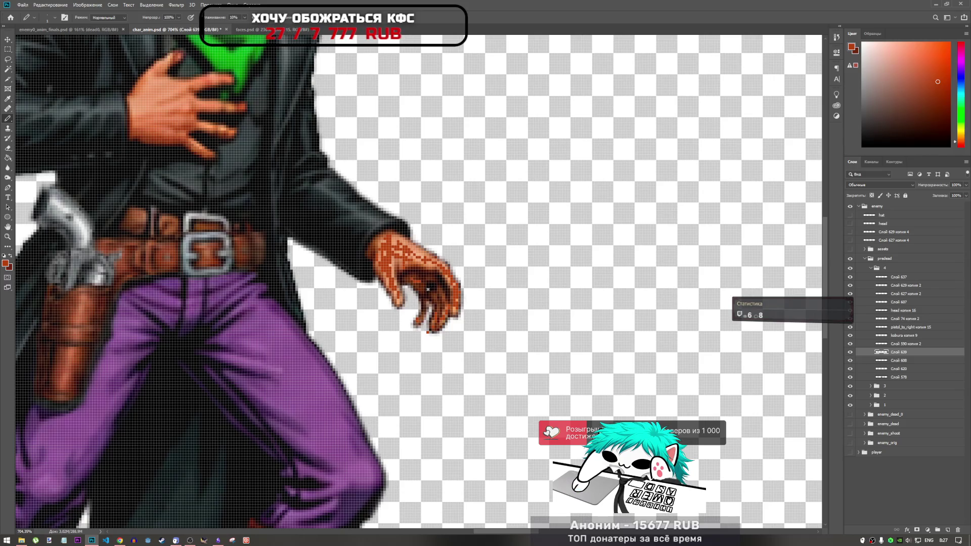
pyautogui.click(9, 149)
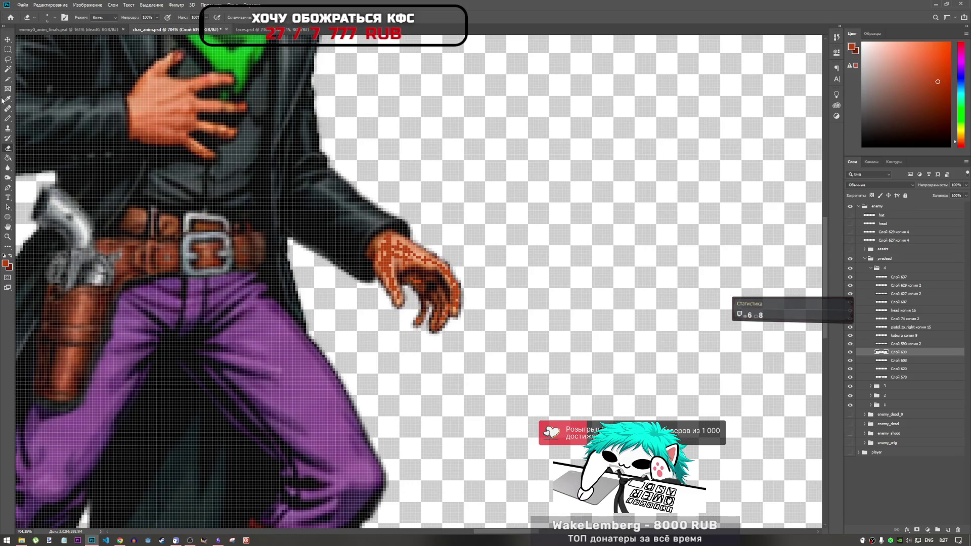
pyautogui.click(8, 118)
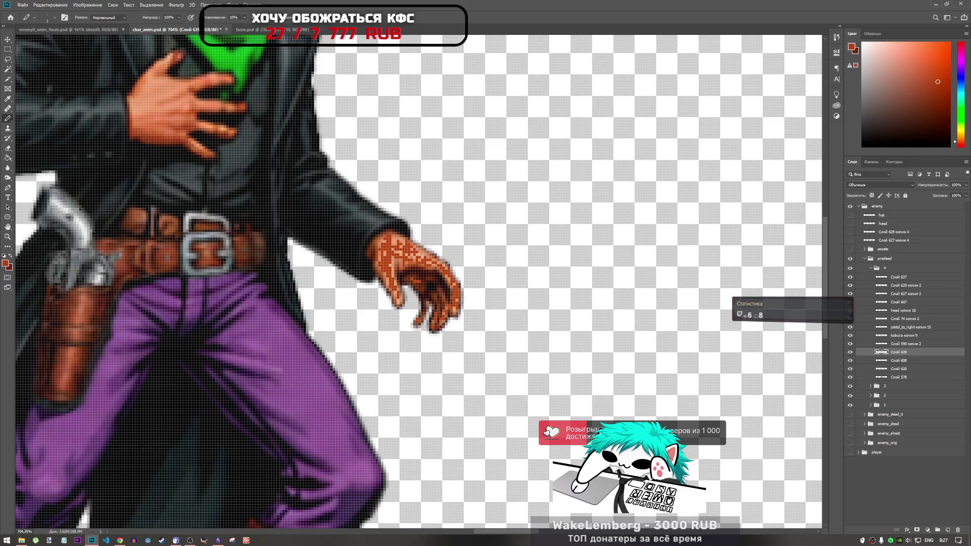
pyautogui.click(9, 168)
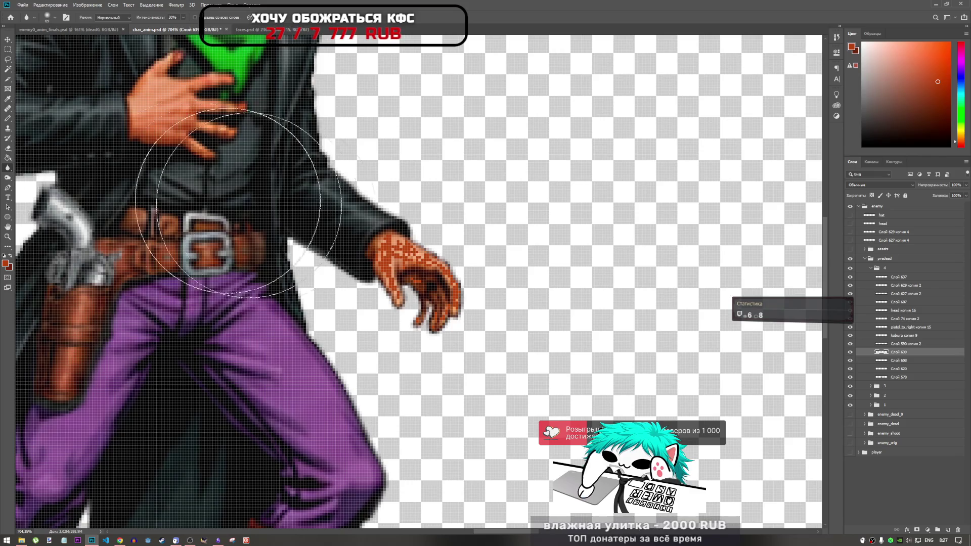
# - Blur the pixelated reaching hand and check the layer opacity setting
pyautogui.moveTo(314, 227)
pyautogui.mouseDown()
pyautogui.moveTo(405, 253)
pyautogui.moveTo(402, 285)
pyautogui.mouseUp()
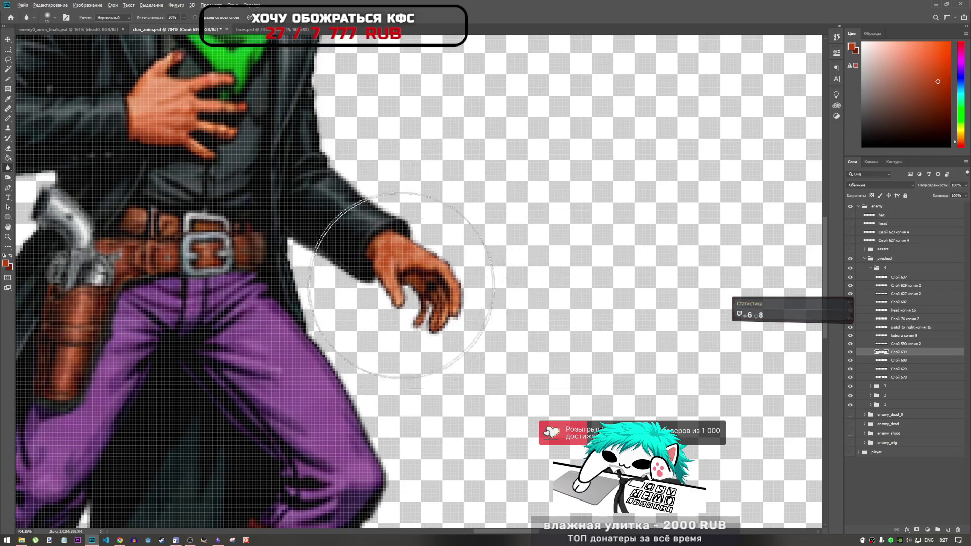
pyautogui.scroll(-2, 400, 286)
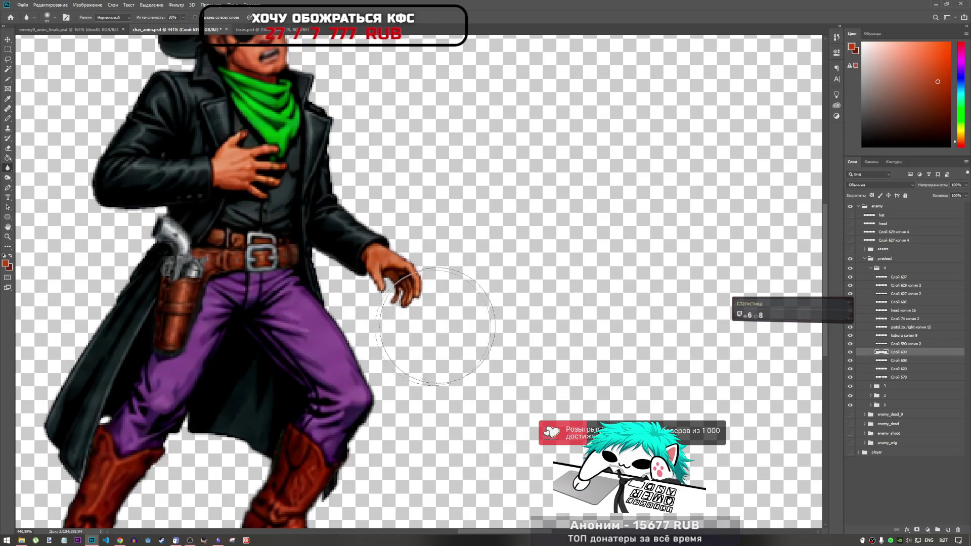
pyautogui.scroll(-2, 435, 326)
pyautogui.scroll(5, 391, 303)
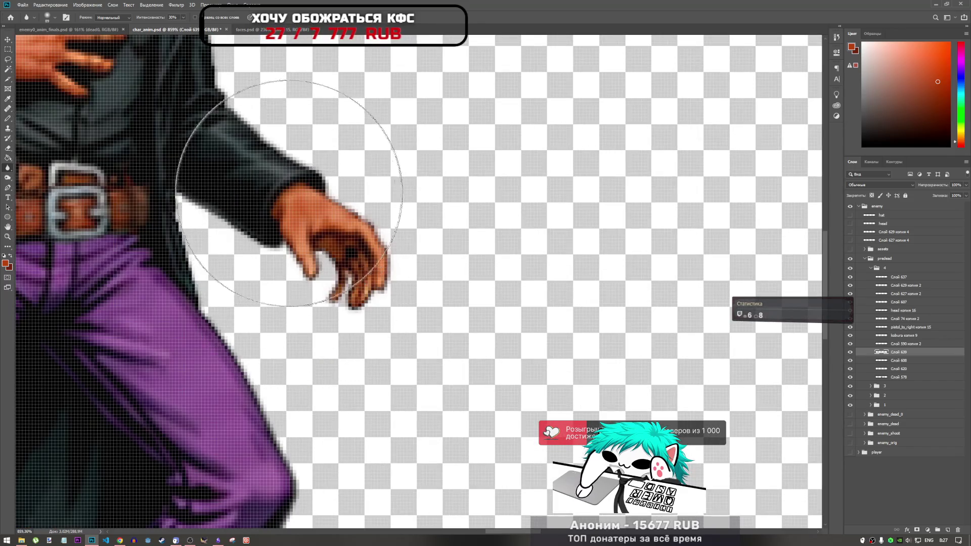
pyautogui.scroll(-2, 542, 328)
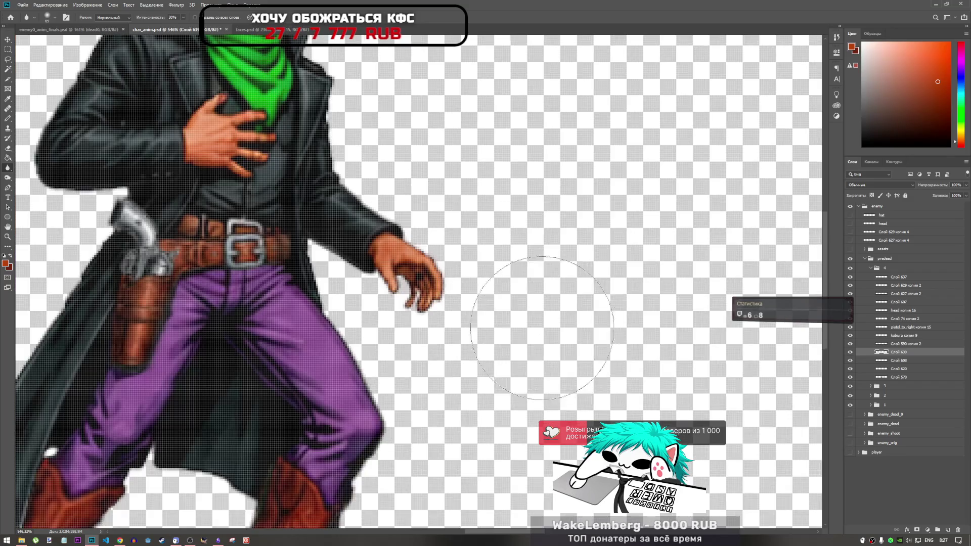
pyautogui.click(965, 186)
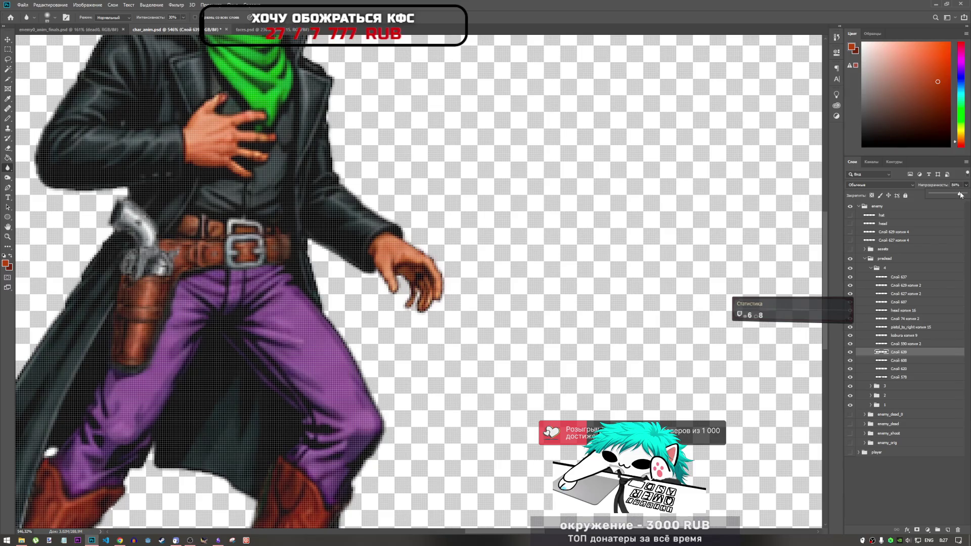
pyautogui.scroll(-5, 327, 301)
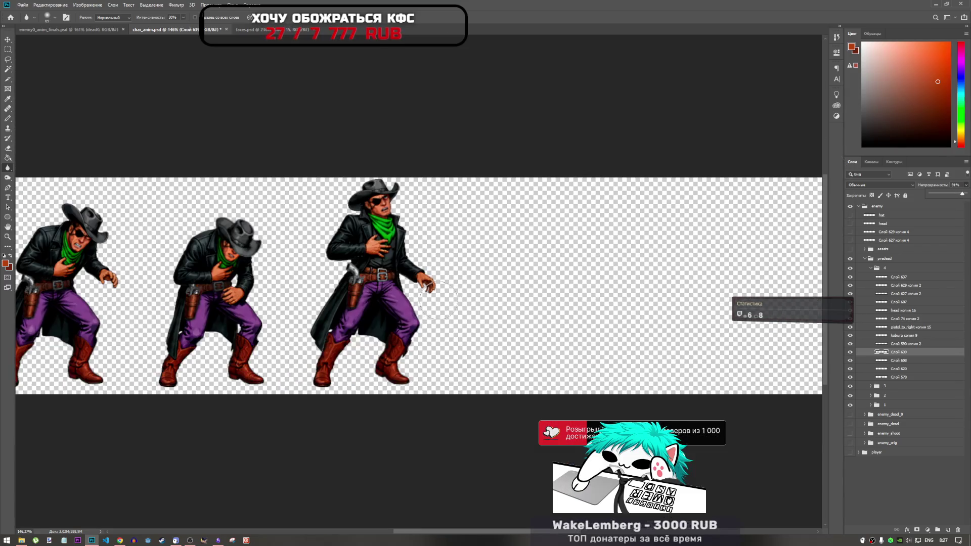
pyautogui.scroll(3, 326, 301)
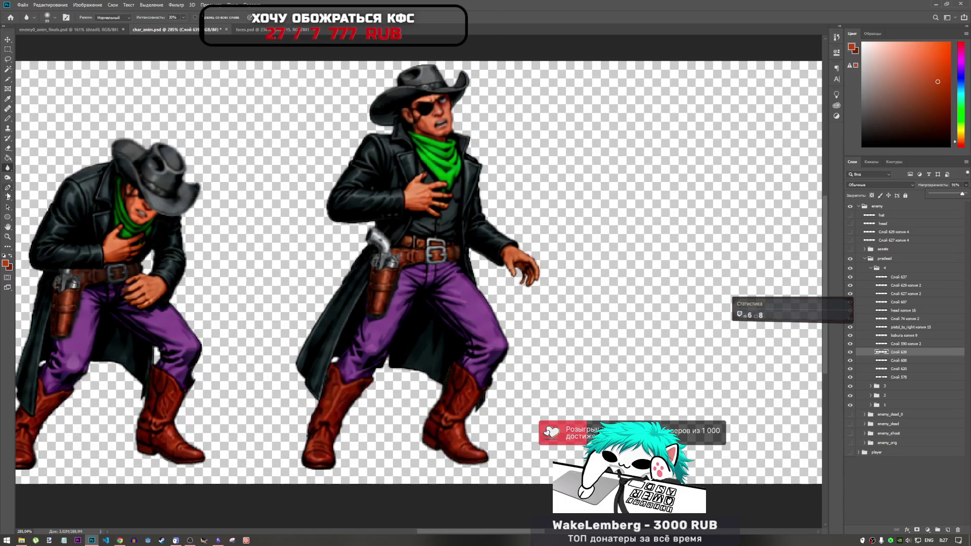
# - Desaturate the cowboy's reaching hand with the Sponge tool
pyautogui.moveTo(7, 177); pyautogui.dragTo(39, 194)
pyautogui.click(39, 193)
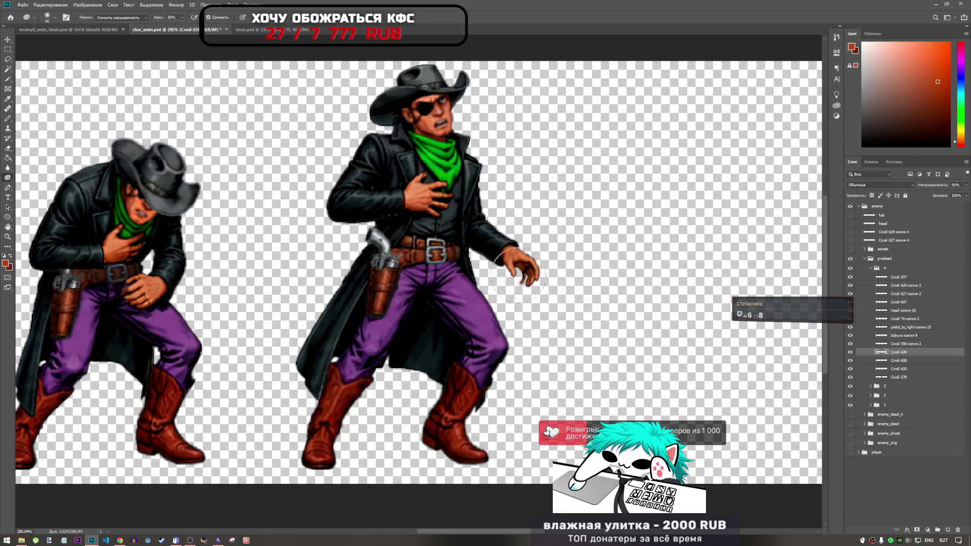
pyautogui.scroll(3, 581, 247)
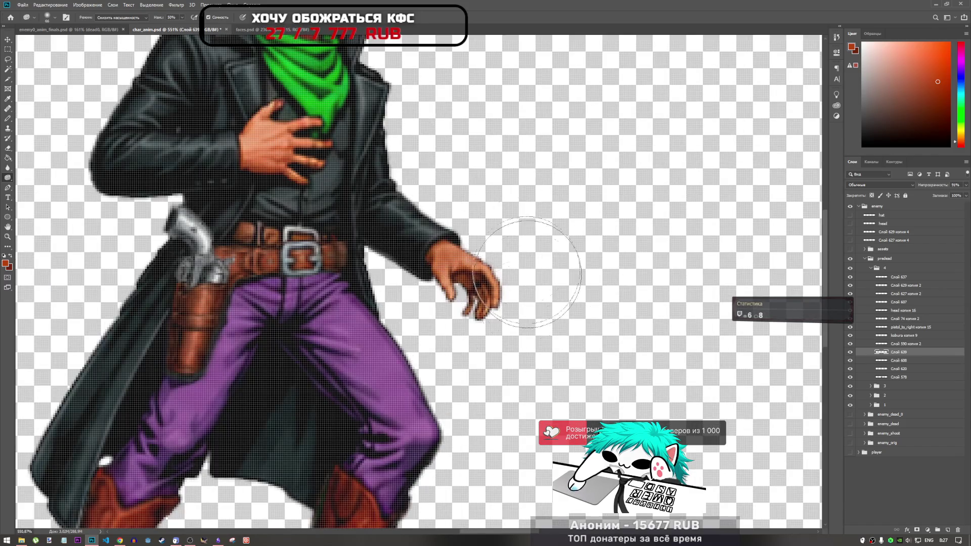
pyautogui.hotkey('ctrl', '0')
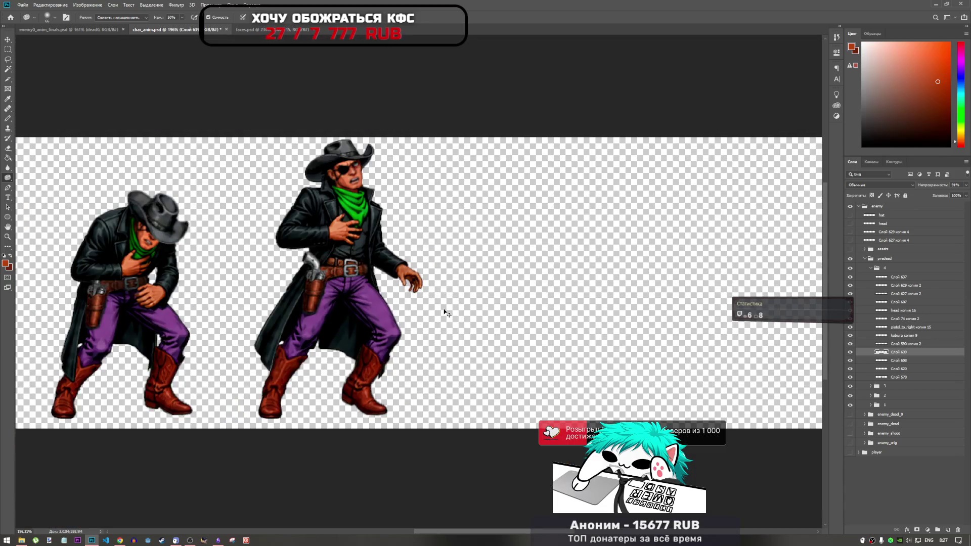
pyautogui.scroll(2, 445, 311)
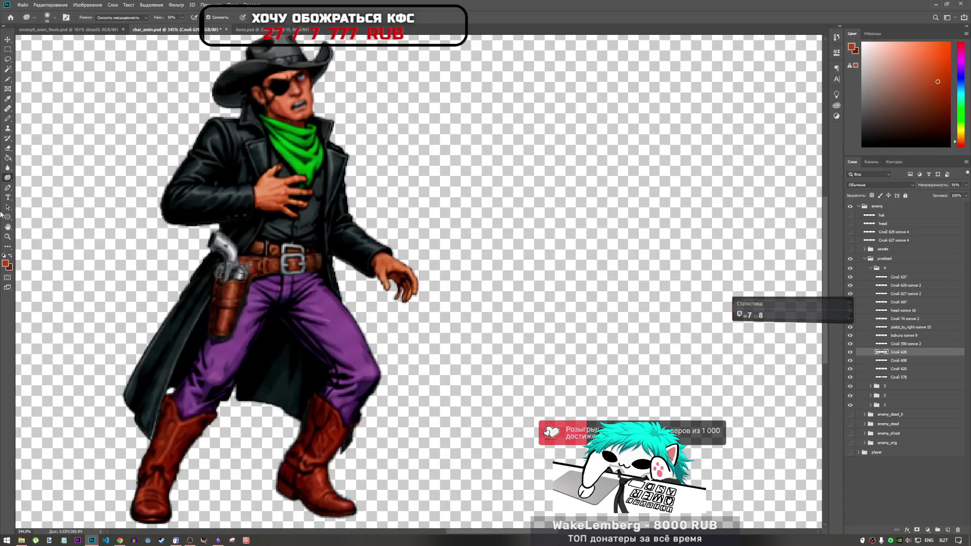
# - Switch to the Dodge tool to lighten stray pixels around the hand
pyautogui.rightClick(8, 180)
pyautogui.click(35, 185)
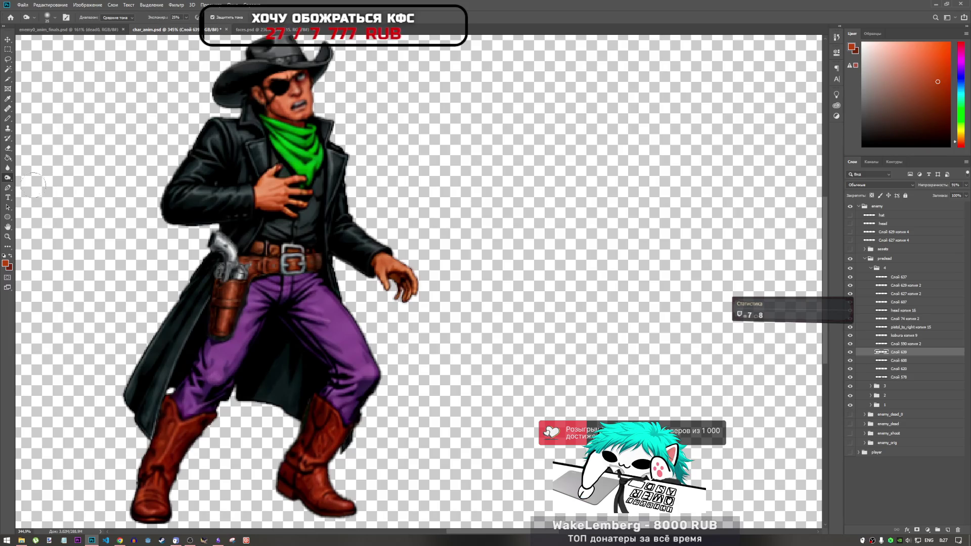
pyautogui.rightClick(7, 178)
pyautogui.click(46, 177)
pyautogui.scroll(1, 391, 240)
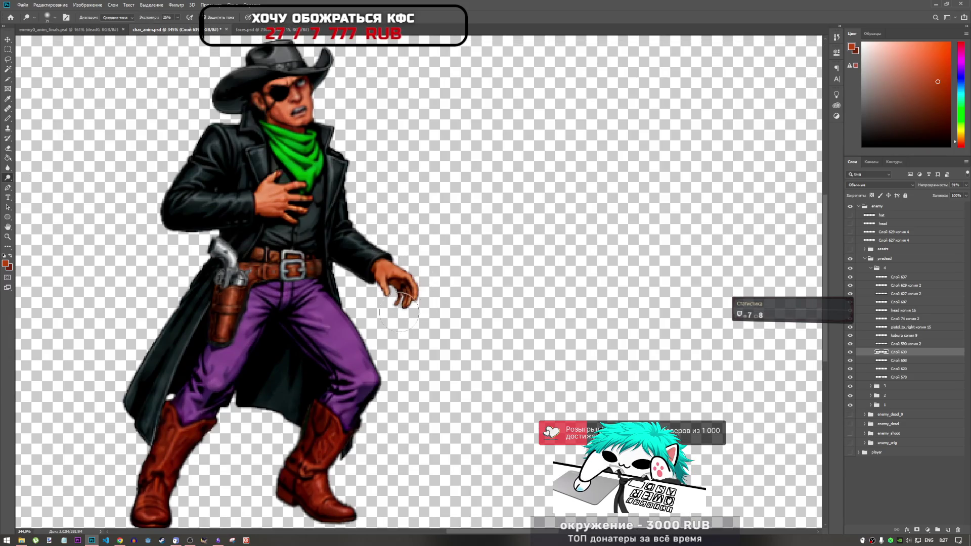
pyautogui.scroll(-4, 412, 293)
pyautogui.scroll(3, 420, 289)
pyautogui.scroll(2, 417, 287)
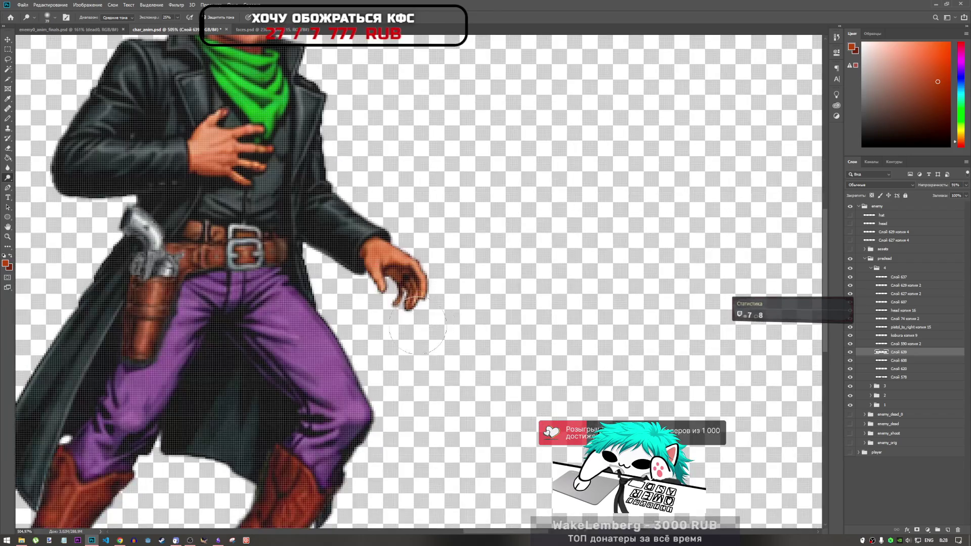
# - Lasso the stray pixels between the fingers, then find and select layer Слой 620
pyautogui.click(7, 60)
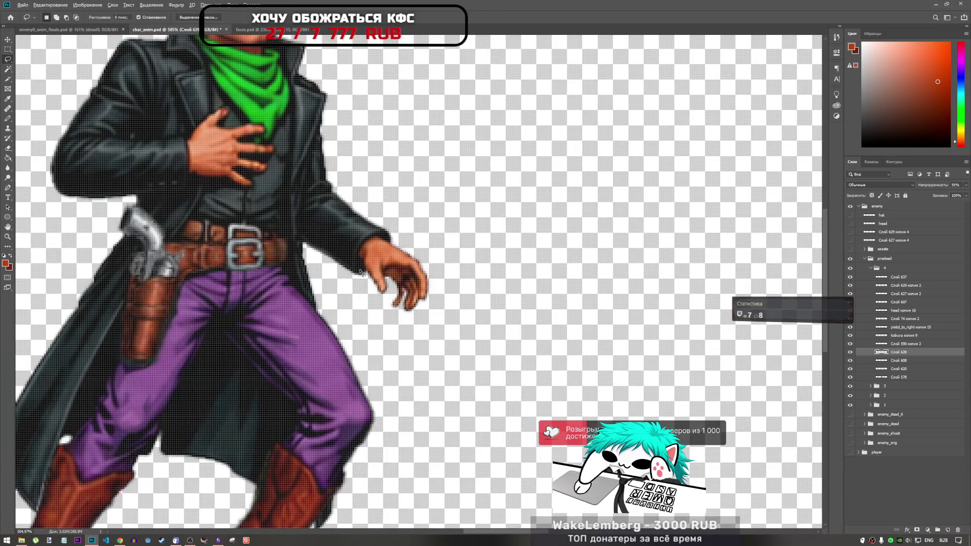
pyautogui.scroll(2, 454, 352)
pyautogui.moveTo(420, 278); pyautogui.dragTo(434, 290)
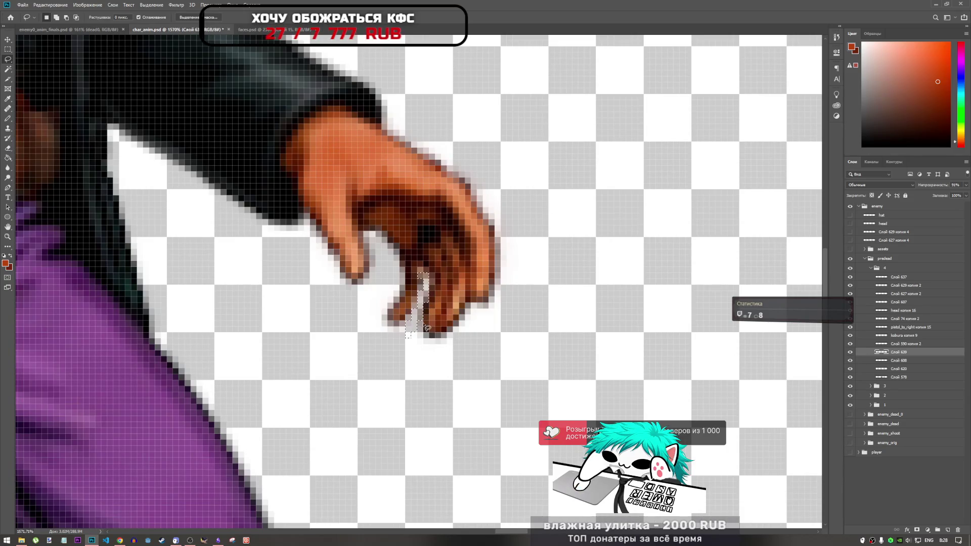
pyautogui.click(851, 353)
pyautogui.click(850, 353)
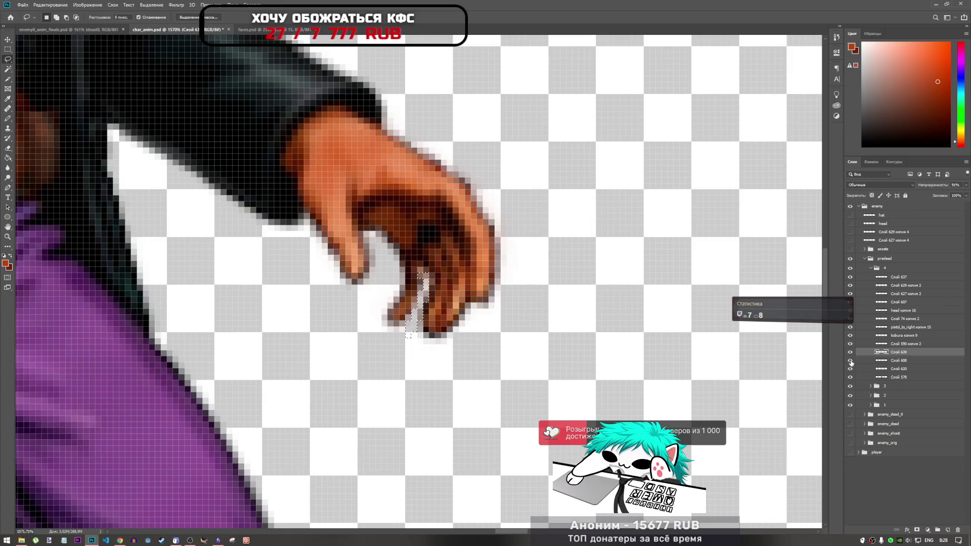
pyautogui.click(850, 370)
pyautogui.click(850, 370)
pyautogui.click(892, 369)
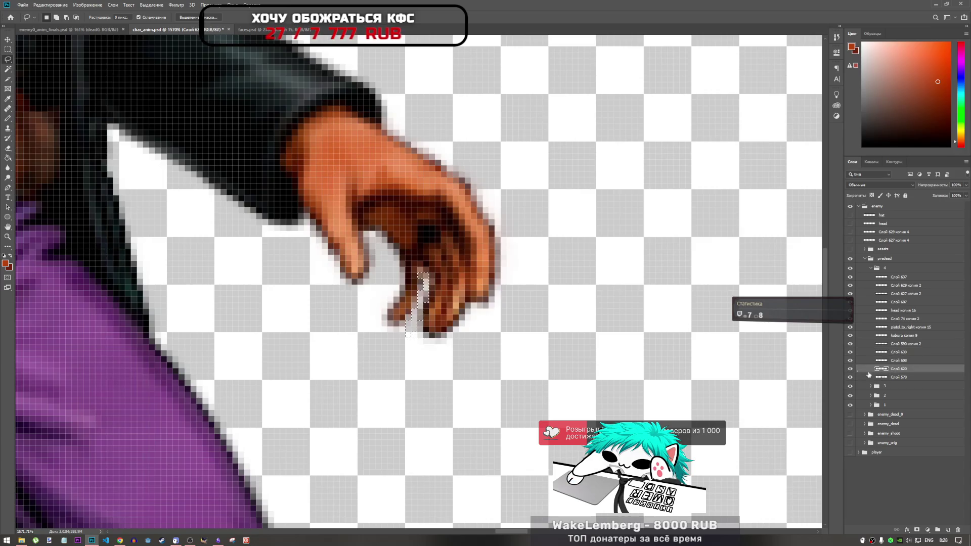
pyautogui.hotkey('ctrl', 'd')
# - Smudge the stray white pixels between the fingers using a 7 px Smudge brush
pyautogui.scroll(-8, 445, 317)
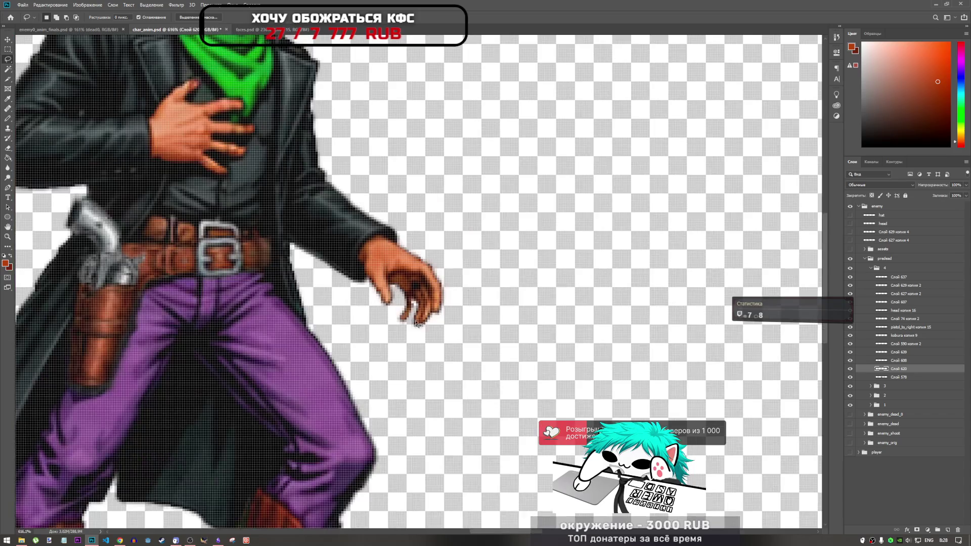
pyautogui.scroll(10, 380, 331)
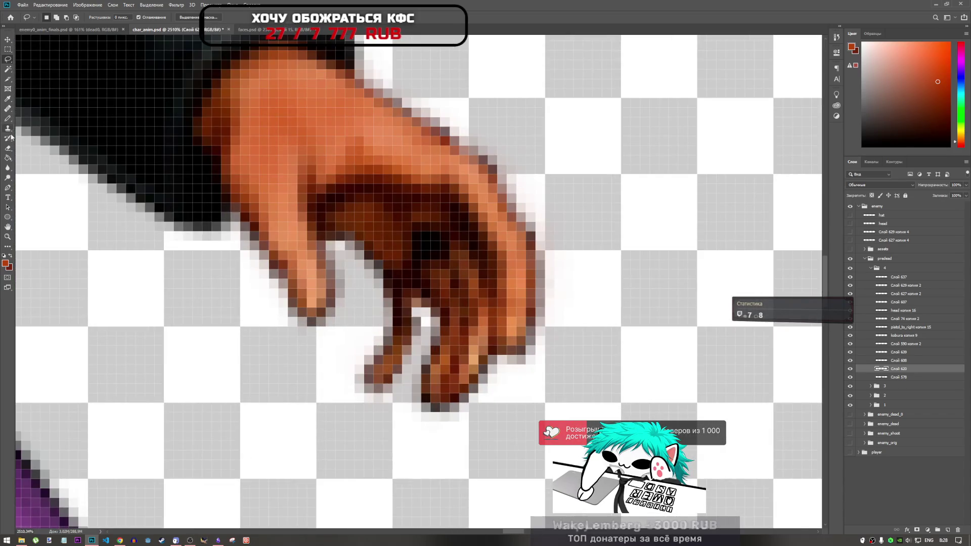
pyautogui.click(7, 169)
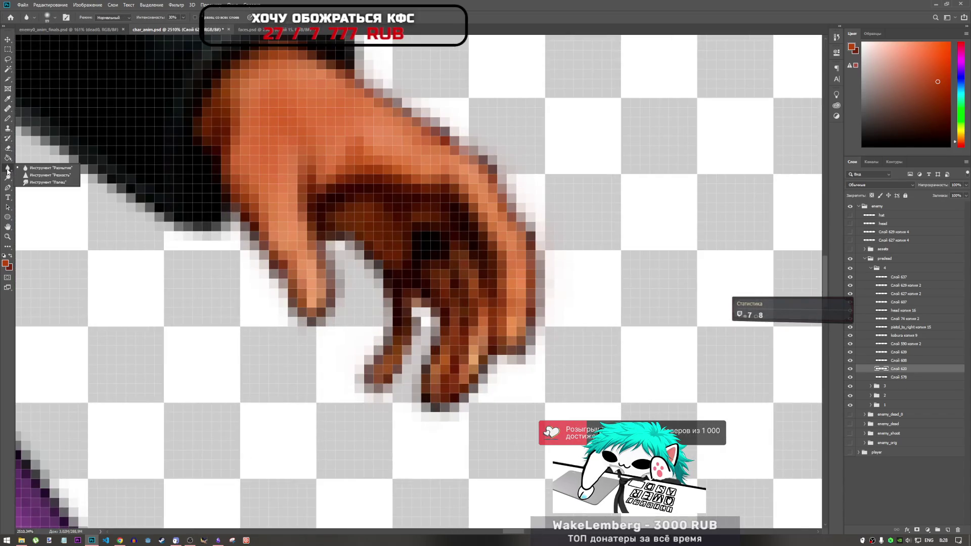
pyautogui.click(47, 182)
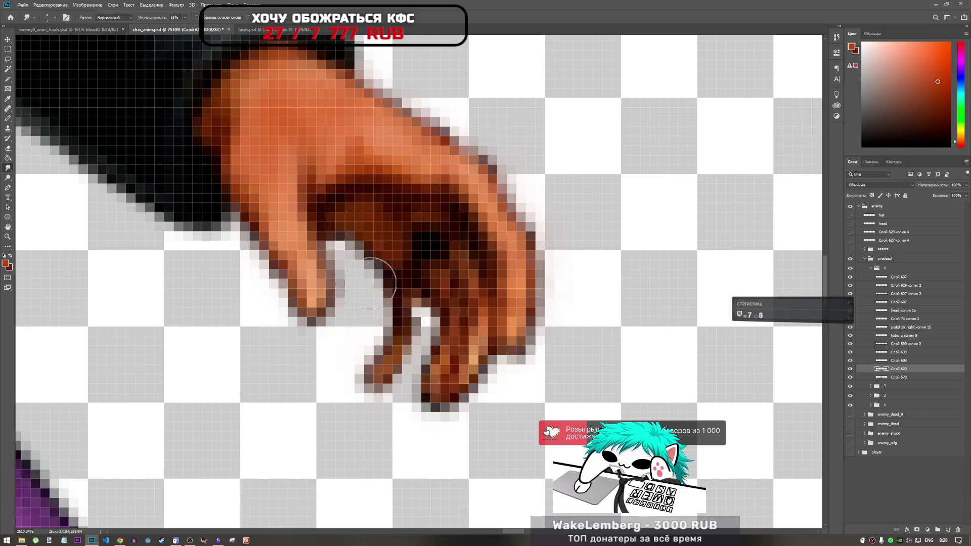
pyautogui.rightClick(413, 324)
pyautogui.moveTo(452, 346); pyautogui.dragTo(450, 346)
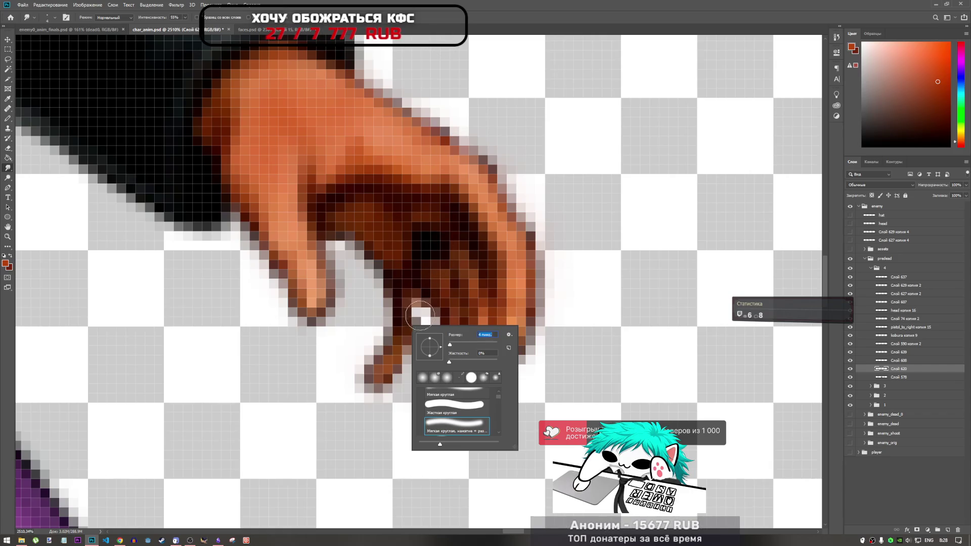
pyautogui.click(412, 302)
pyautogui.moveTo(413, 302)
pyautogui.mouseDown()
pyautogui.moveTo(407, 329)
pyautogui.moveTo(420, 309)
pyautogui.moveTo(409, 334)
pyautogui.moveTo(424, 338)
pyautogui.moveTo(415, 324)
pyautogui.moveTo(395, 410)
pyautogui.mouseUp()
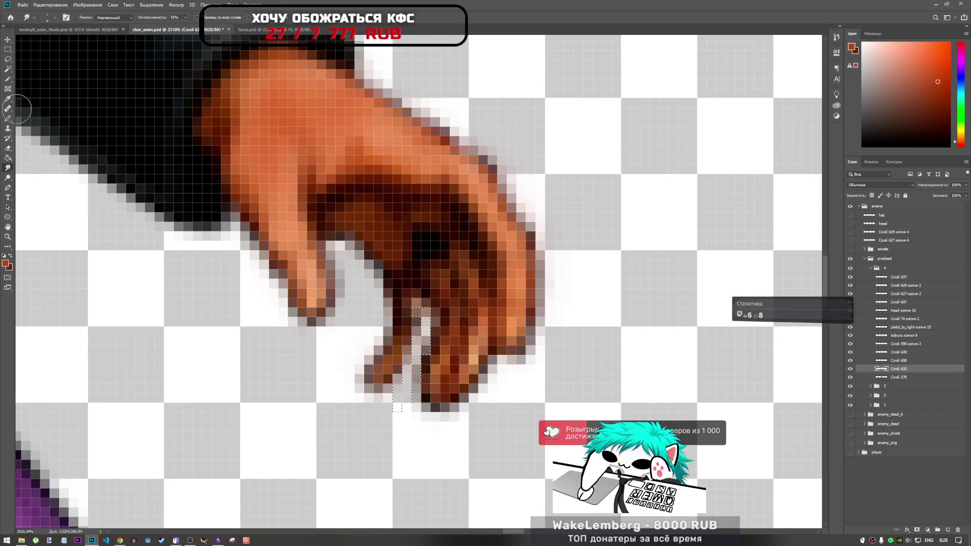
pyautogui.click(7, 60)
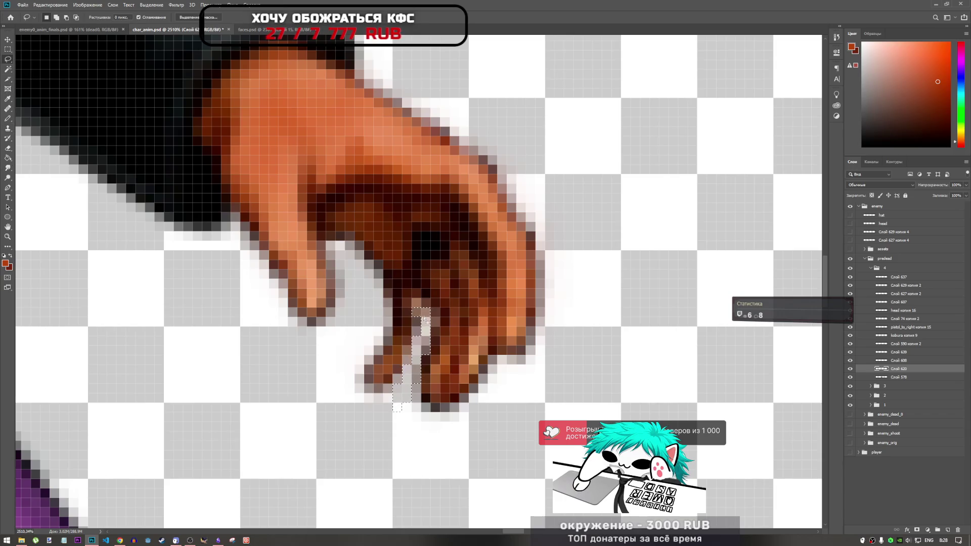
# - Clear the selection and zoom around to review all four cowboy frames
pyautogui.click(468, 339)
pyautogui.scroll(-10, 468, 339)
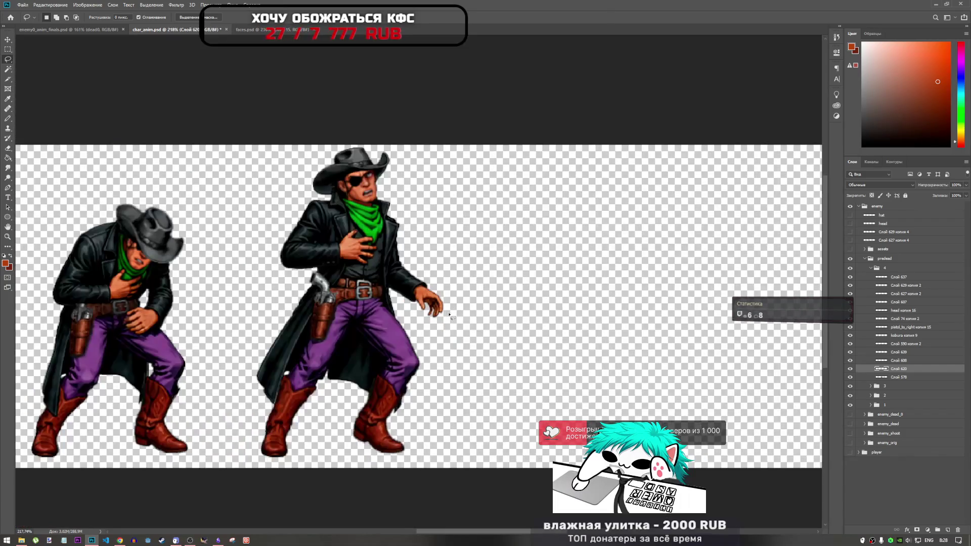
pyautogui.scroll(-4, 475, 305)
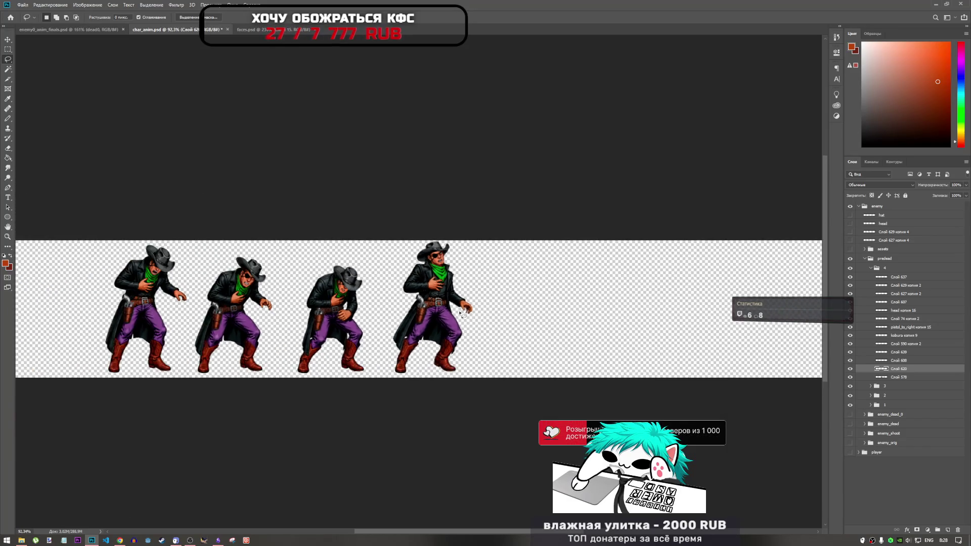
pyautogui.scroll(6, 464, 312)
pyautogui.scroll(-2, 464, 312)
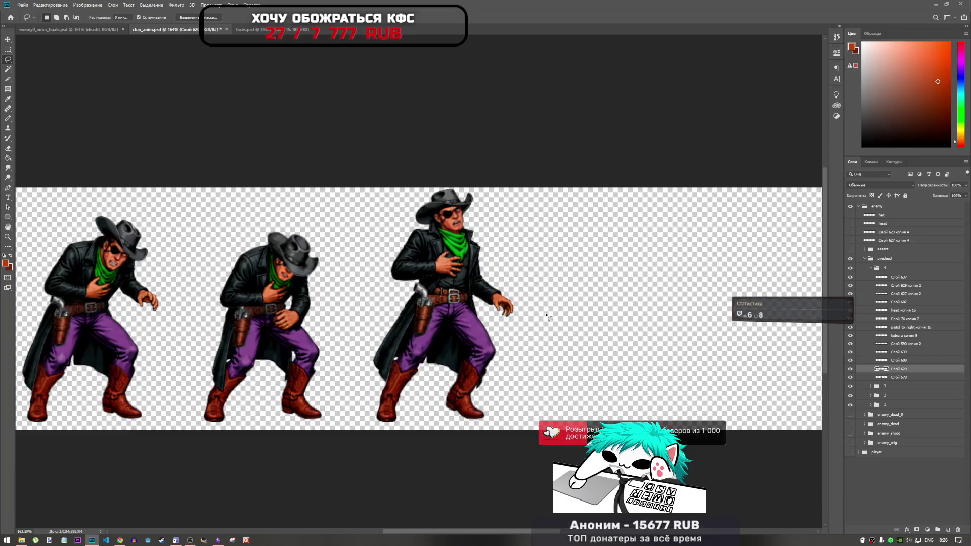
pyautogui.scroll(4, 514, 317)
pyautogui.scroll(-5, 513, 316)
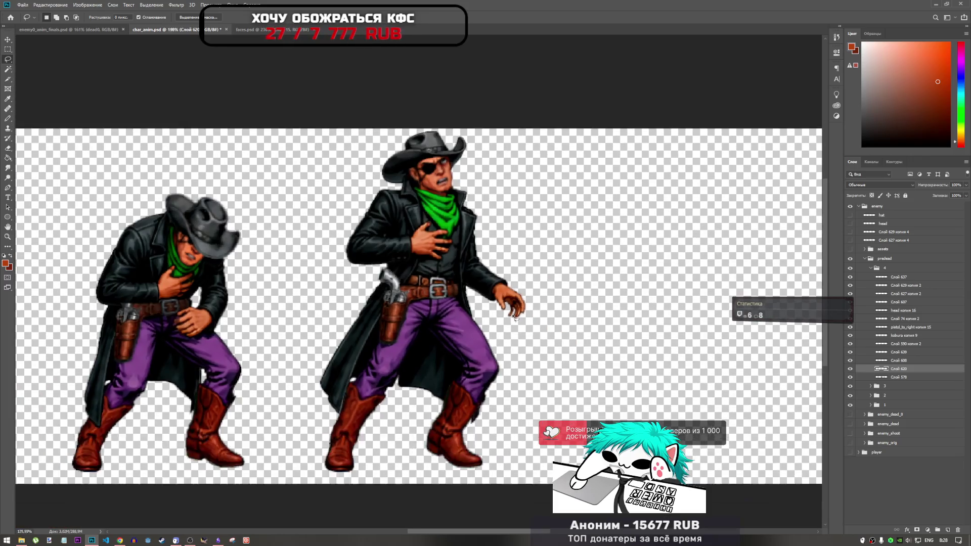
pyautogui.scroll(-1, 563, 310)
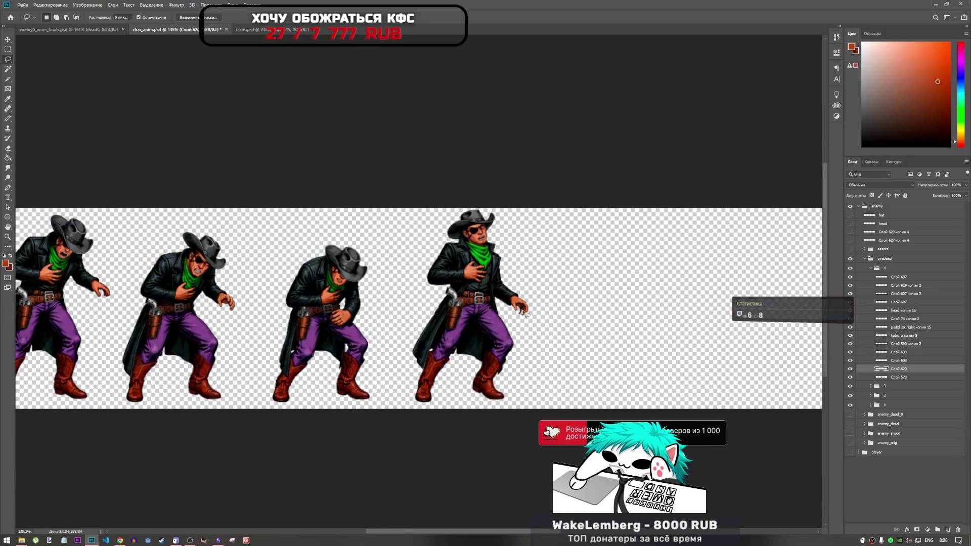
pyautogui.scroll(4, 527, 315)
pyautogui.scroll(-2, 542, 318)
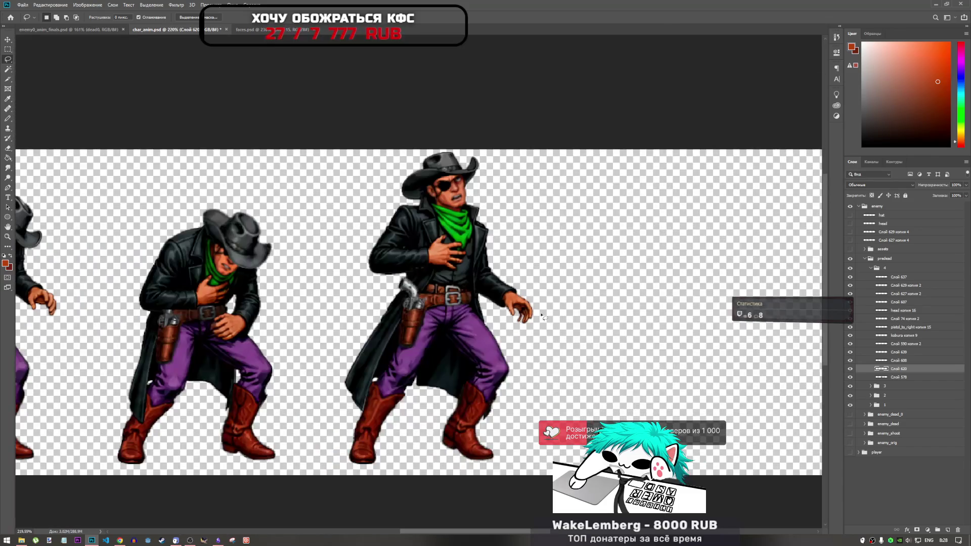
pyautogui.scroll(-2, 543, 317)
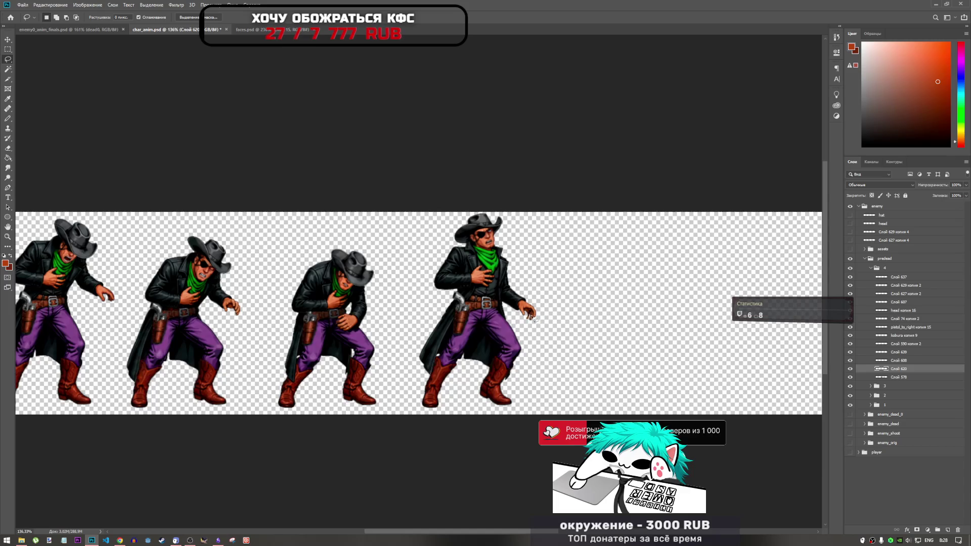
pyautogui.scroll(-2, 268, 304)
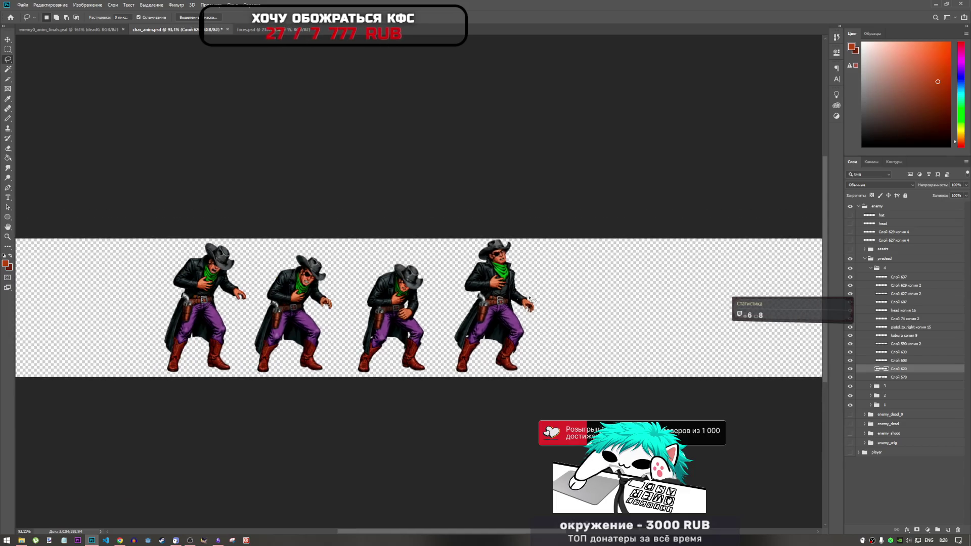
pyautogui.scroll(1, 303, 302)
# - Save char_anim.psd and collapse layer group 4
pyautogui.hotkey('ctrl', 's')
pyautogui.scroll(-2, 397, 298)
pyautogui.scroll(3, 400, 282)
pyautogui.scroll(-1, 393, 263)
pyautogui.scroll(5, 384, 390)
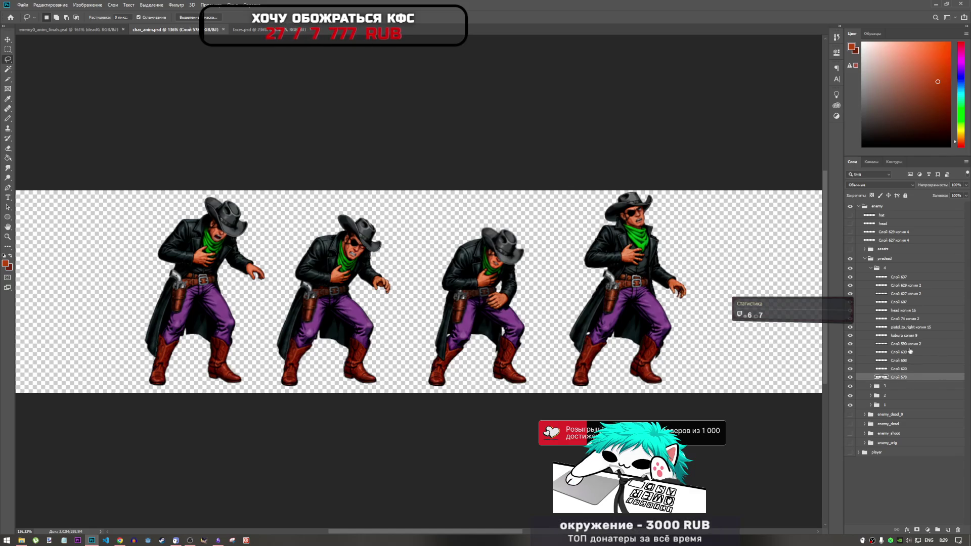
pyautogui.click(871, 268)
# - Bring the predead frame group into enemy0_anim_finals.psd and place it at the top
pyautogui.click(884, 259)
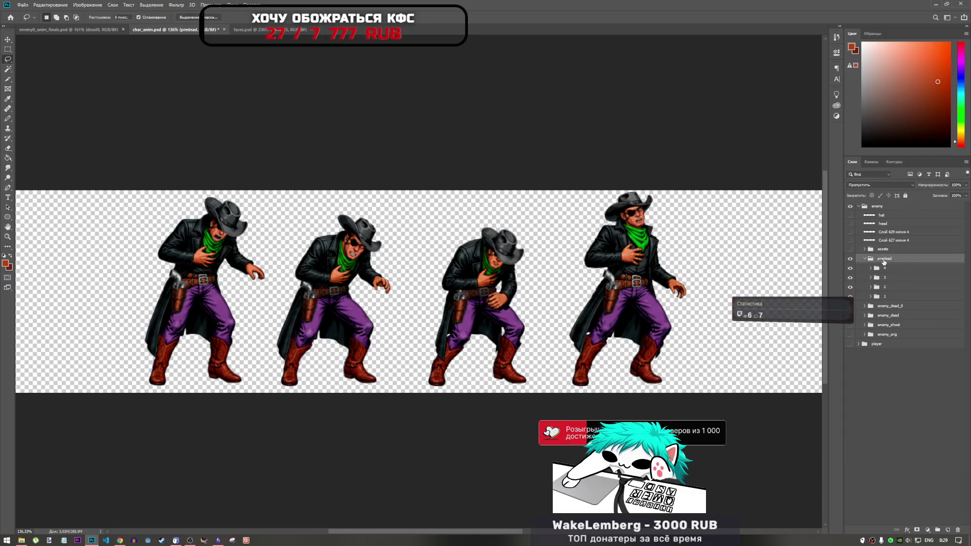
pyautogui.click(87, 31)
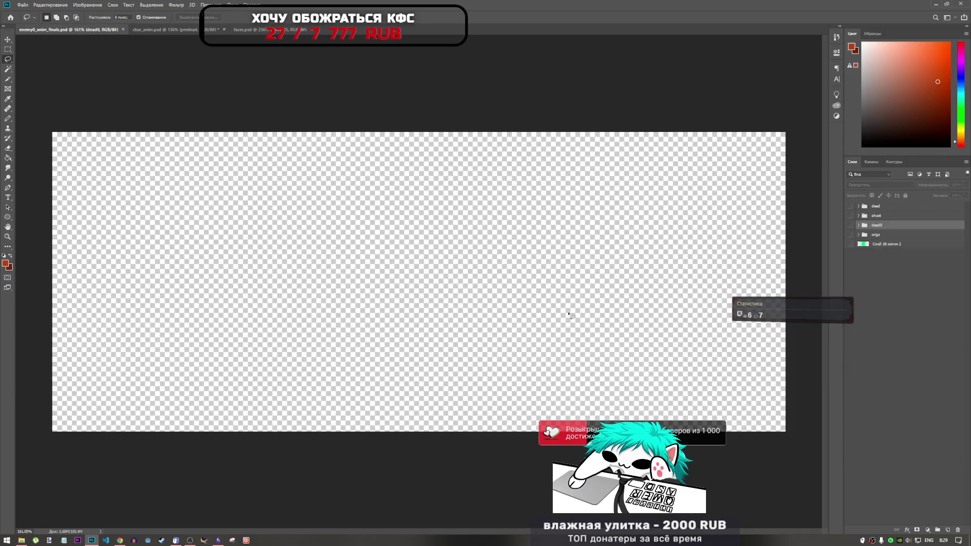
pyautogui.moveTo(883, 240); pyautogui.dragTo(886, 238)
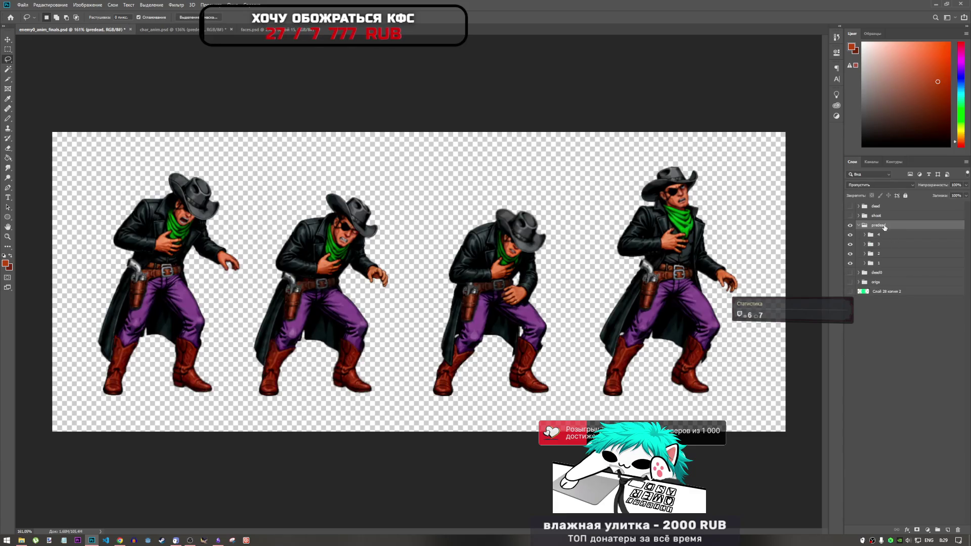
pyautogui.moveTo(887, 203); pyautogui.dragTo(887, 203)
pyautogui.click(859, 207)
pyautogui.click(859, 207)
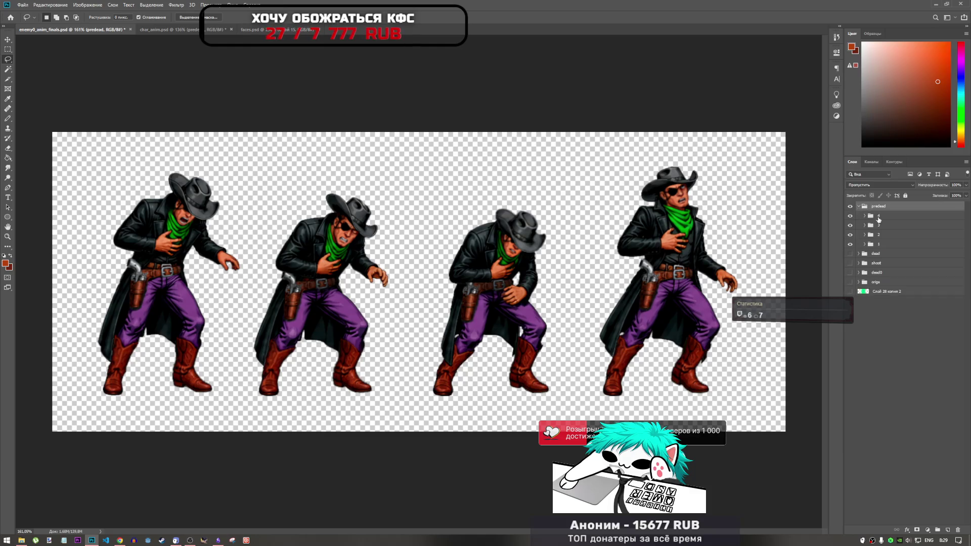
# - Show the shoot pose as a reference and slide hurt frame 1 toward it
pyautogui.click(879, 218)
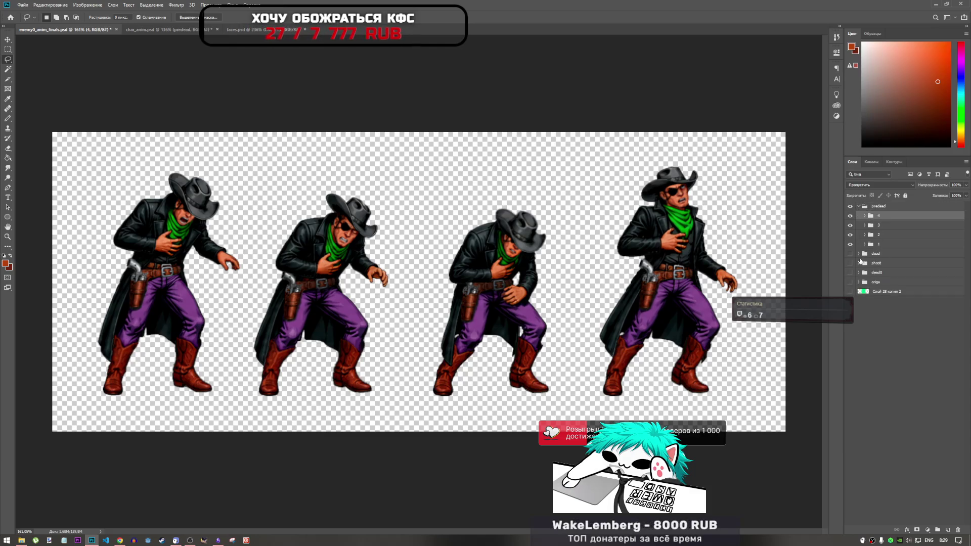
pyautogui.click(850, 264)
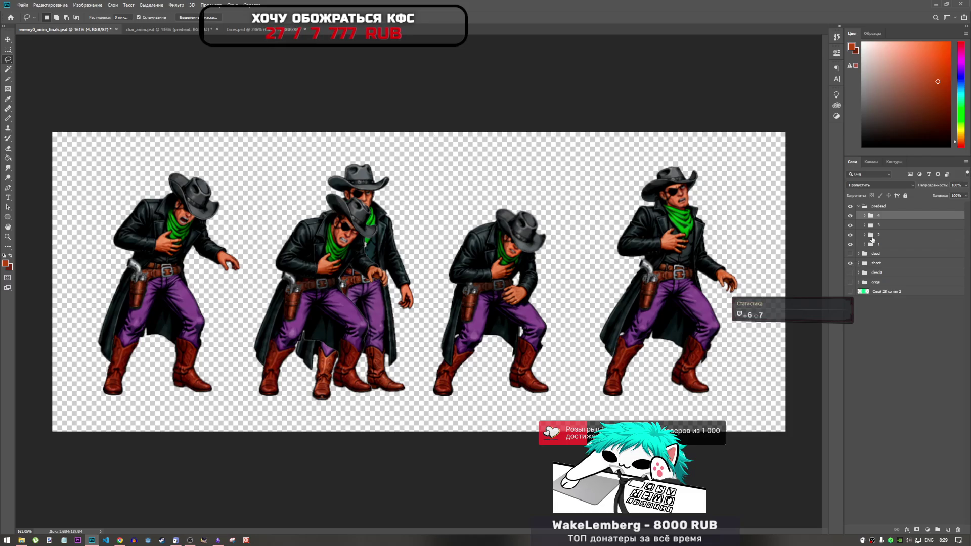
pyautogui.click(884, 246)
pyautogui.hotkey('ctrl', 't')
pyautogui.moveTo(164, 310)
pyautogui.mouseDown()
pyautogui.moveTo(374, 314)
pyautogui.moveTo(371, 262)
pyautogui.moveTo(232, 278)
pyautogui.mouseUp()
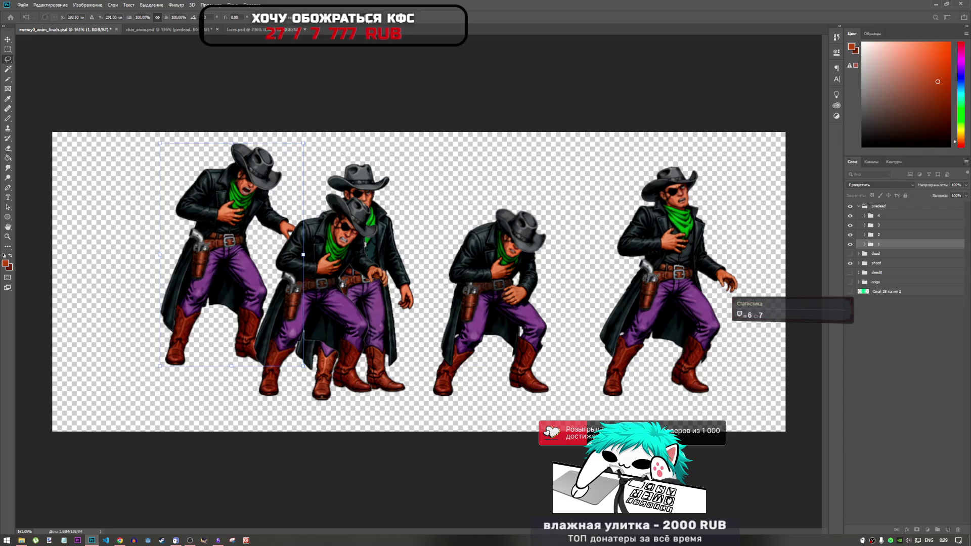
# - Move hurt frame 1 onto the reference pose, lowered 3 px so the boots match
pyautogui.press('Escape')
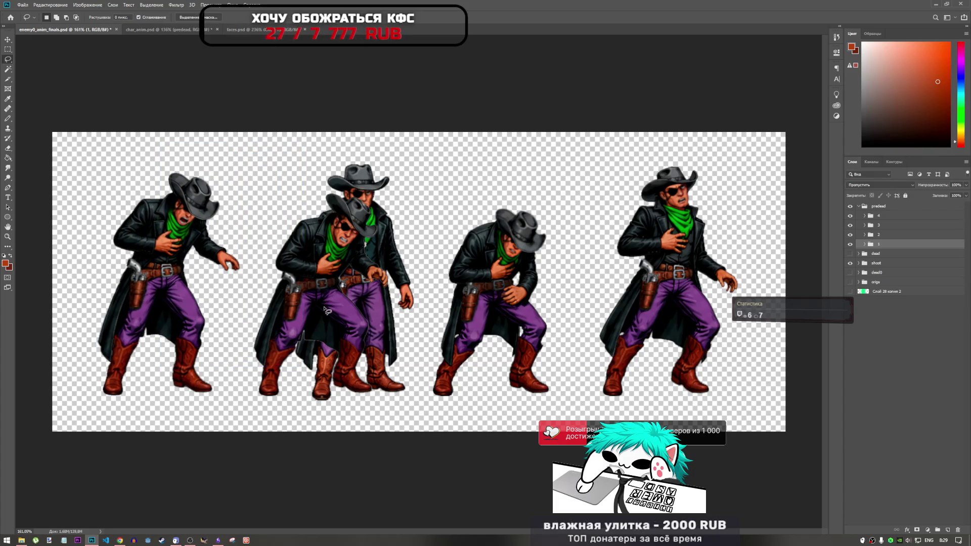
pyautogui.hotkey('ctrl', 't')
pyautogui.moveTo(148, 318); pyautogui.dragTo(351, 315)
pyautogui.scroll(5, 354, 329)
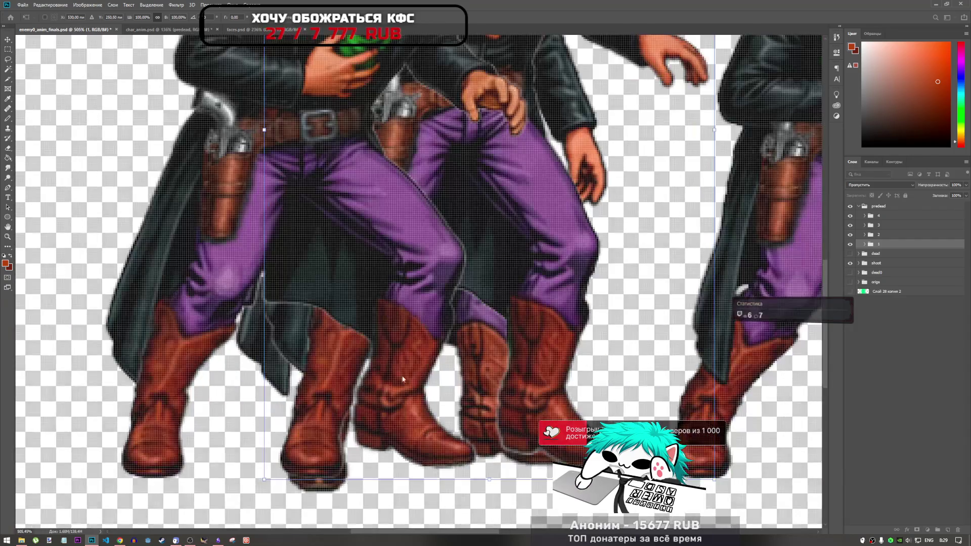
pyautogui.moveTo(512, 263)
pyautogui.mouseDown()
pyautogui.moveTo(531, 276)
pyautogui.moveTo(546, 270)
pyautogui.moveTo(511, 268)
pyautogui.moveTo(529, 266)
pyautogui.moveTo(525, 274)
pyautogui.moveTo(559, 276)
pyautogui.moveTo(481, 277)
pyautogui.moveTo(523, 273)
pyautogui.moveTo(508, 267)
pyautogui.mouseUp()
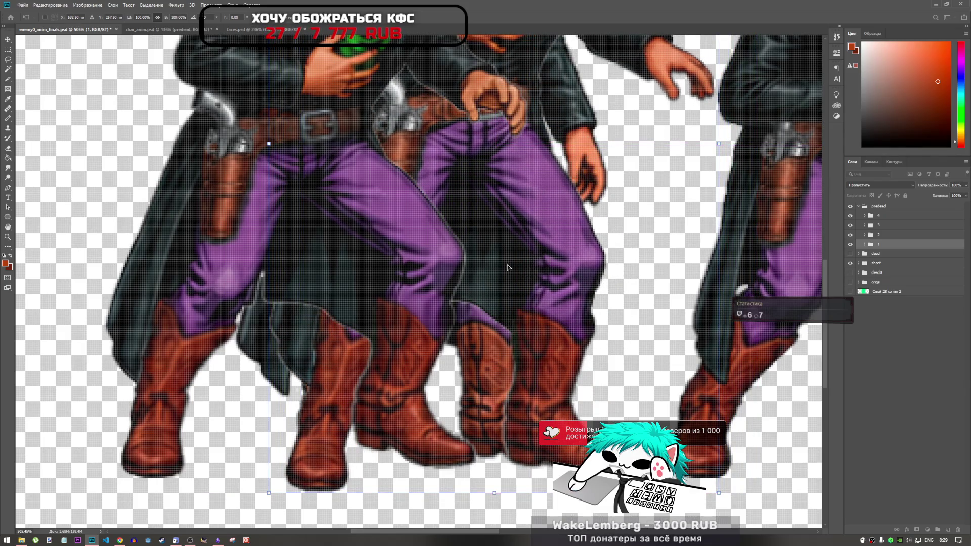
pyautogui.click(377, 19)
pyautogui.press('l')
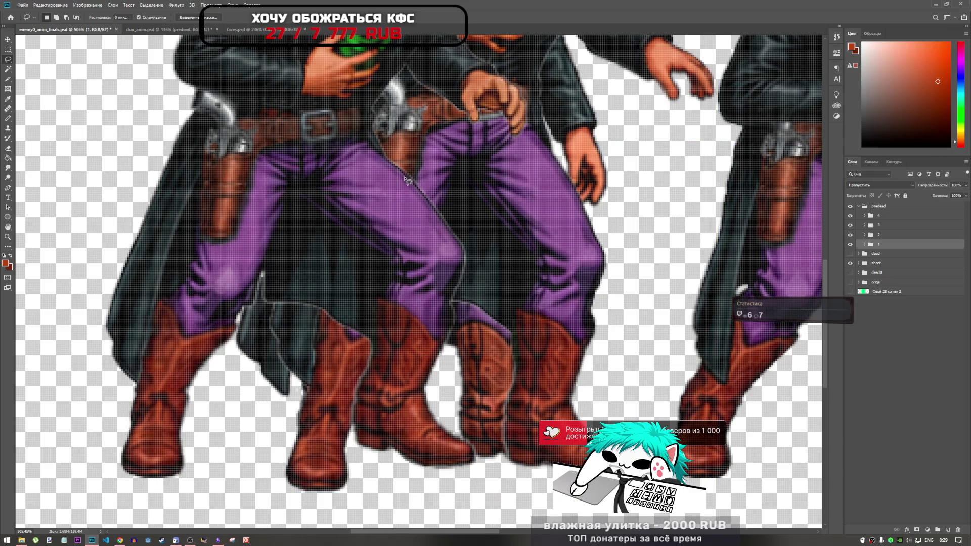
pyautogui.hotkey('ctrl', '0')
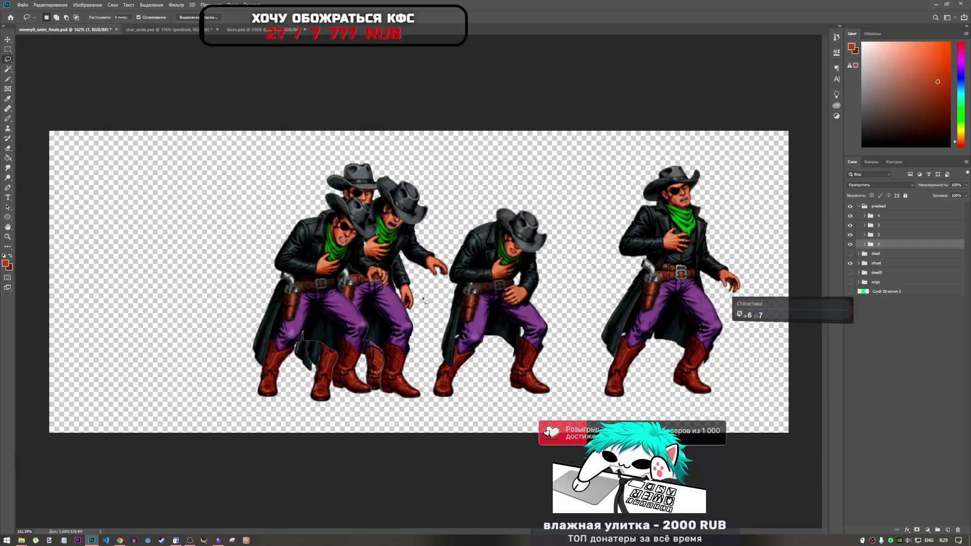
# - Move hurt frame 2 left onto the reference pose
pyautogui.click(890, 235)
pyautogui.hotkey('ctrl', 't')
pyautogui.moveTo(393, 324)
pyautogui.mouseDown()
pyautogui.moveTo(367, 326)
pyautogui.moveTo(383, 335)
pyautogui.moveTo(356, 310)
pyautogui.moveTo(360, 300)
pyautogui.moveTo(363, 316)
pyautogui.moveTo(388, 312)
pyautogui.moveTo(364, 315)
pyautogui.mouseUp()
pyautogui.scroll(5, 317, 385)
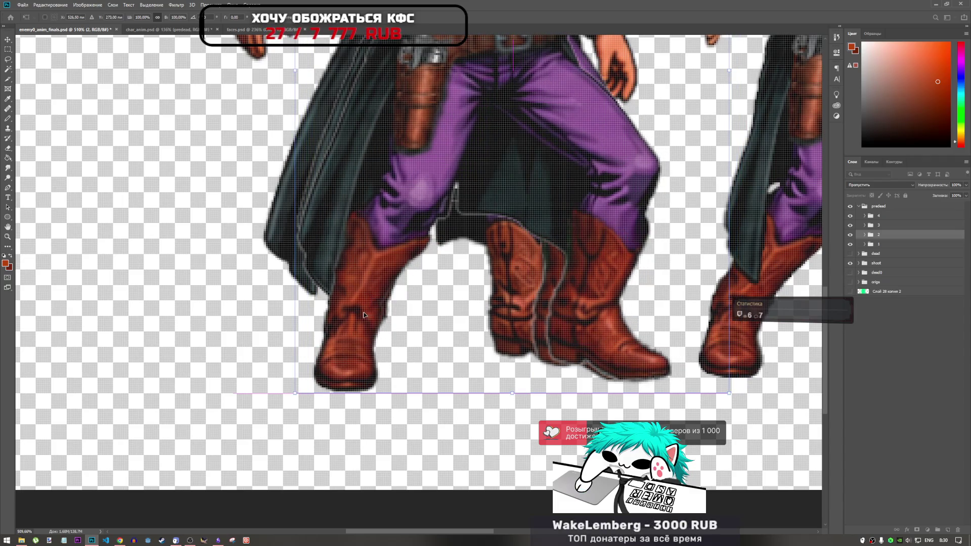
pyautogui.click(385, 20)
pyautogui.scroll(-4, 334, 293)
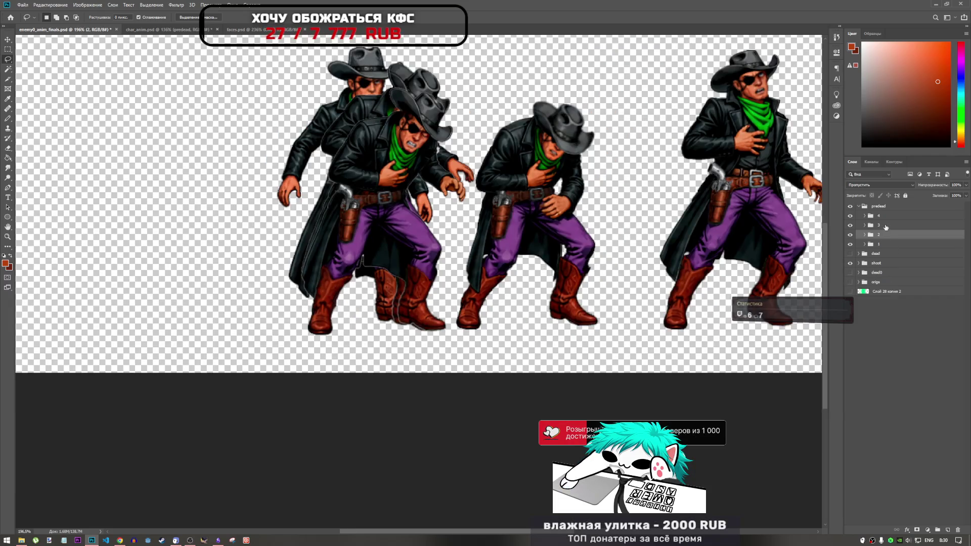
# - Align hurt frame 3's boots with the stack and show the green backdrop layer Слой 28 копия 2
pyautogui.click(886, 227)
pyautogui.hotkey('ctrl', 't')
pyautogui.moveTo(502, 211); pyautogui.dragTo(385, 232)
pyautogui.scroll(5, 334, 326)
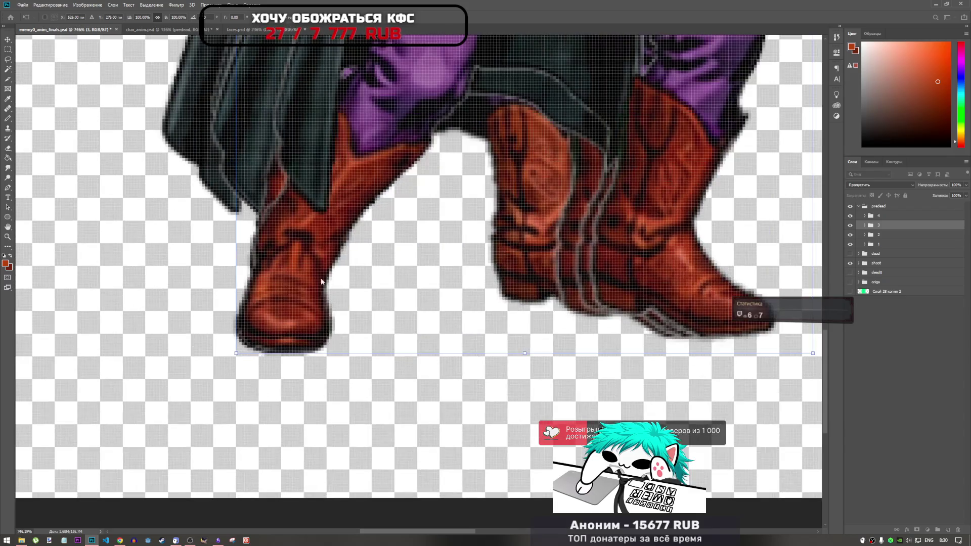
pyautogui.moveTo(339, 277)
pyautogui.mouseDown()
pyautogui.moveTo(323, 286)
pyautogui.moveTo(349, 289)
pyautogui.moveTo(327, 289)
pyautogui.moveTo(321, 271)
pyautogui.moveTo(305, 272)
pyautogui.mouseUp()
pyautogui.press('Return')
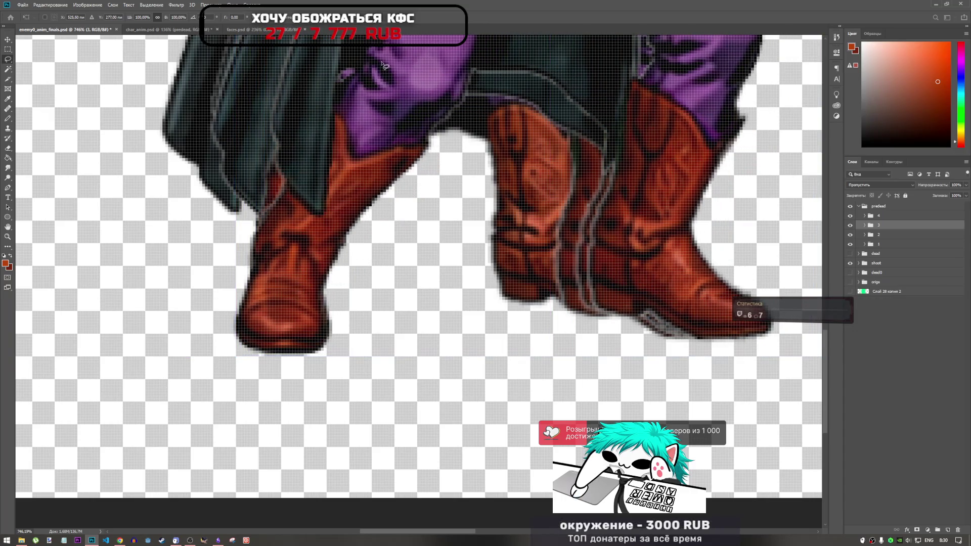
pyautogui.scroll(-8, 466, 286)
pyautogui.scroll(-3, 466, 287)
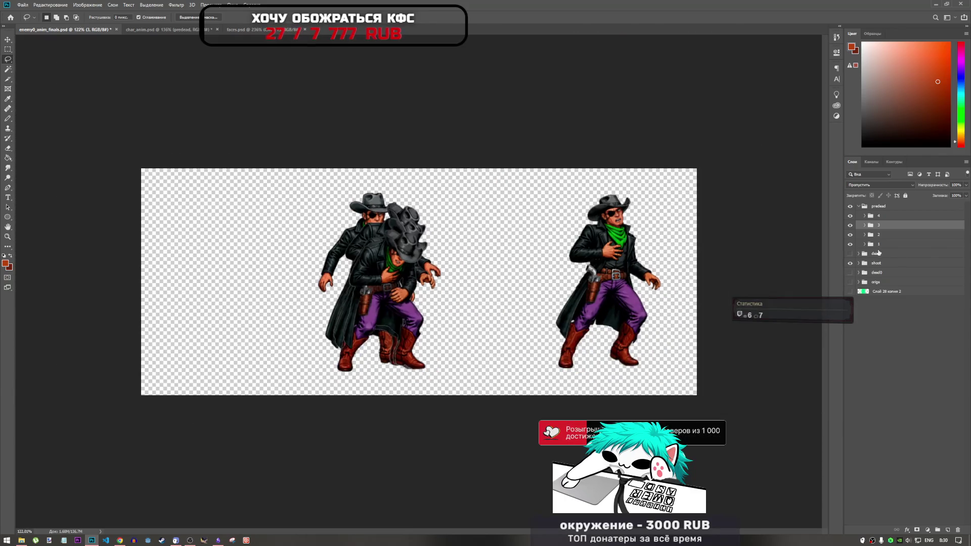
pyautogui.click(884, 293)
pyautogui.click(851, 292)
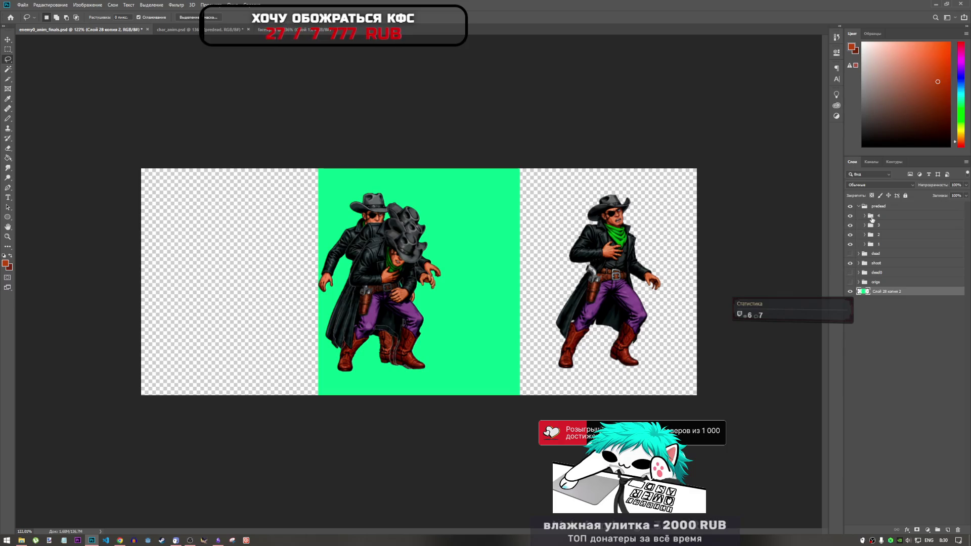
# - Move hurt frame 4 onto the stack, lowered 3 px to align the boots
pyautogui.click(882, 216)
pyautogui.hotkey('ctrl', 't')
pyautogui.moveTo(622, 280)
pyautogui.mouseDown()
pyautogui.moveTo(364, 281)
pyautogui.moveTo(382, 281)
pyautogui.mouseUp()
pyautogui.scroll(3, 390, 299)
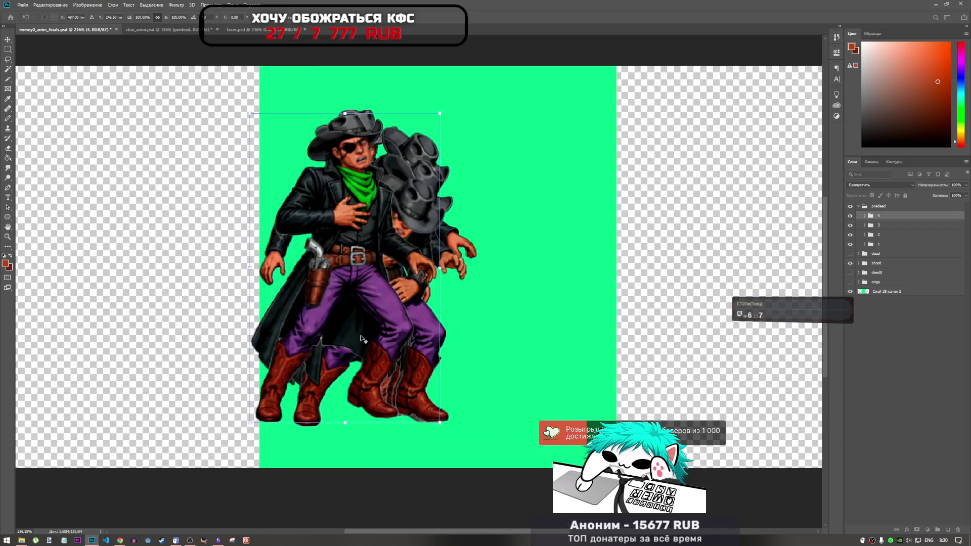
pyautogui.scroll(3, 362, 339)
pyautogui.scroll(-2, 296, 347)
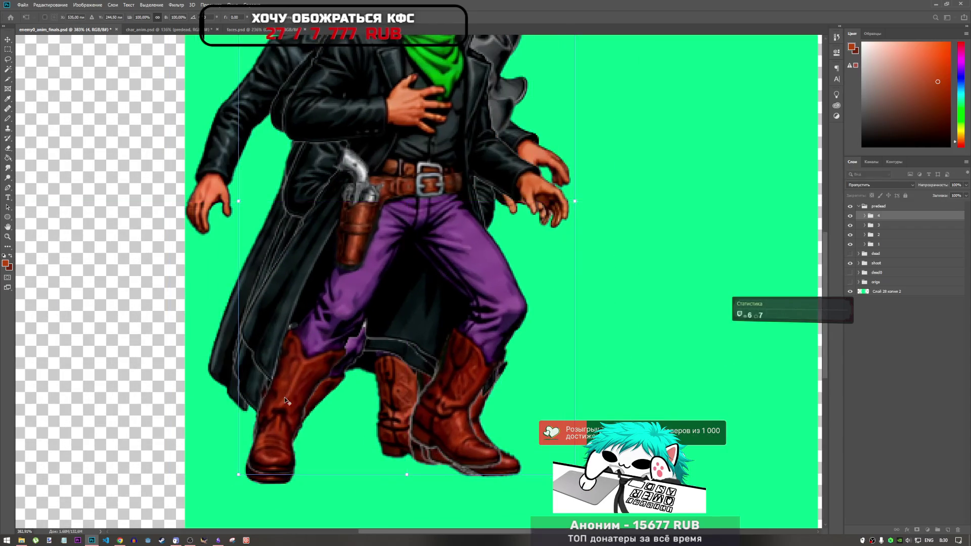
pyautogui.scroll(3, 284, 396)
pyautogui.moveTo(276, 462)
pyautogui.mouseDown()
pyautogui.moveTo(302, 377)
pyautogui.moveTo(291, 383)
pyautogui.moveTo(291, 374)
pyautogui.moveTo(347, 380)
pyautogui.moveTo(295, 375)
pyautogui.mouseUp()
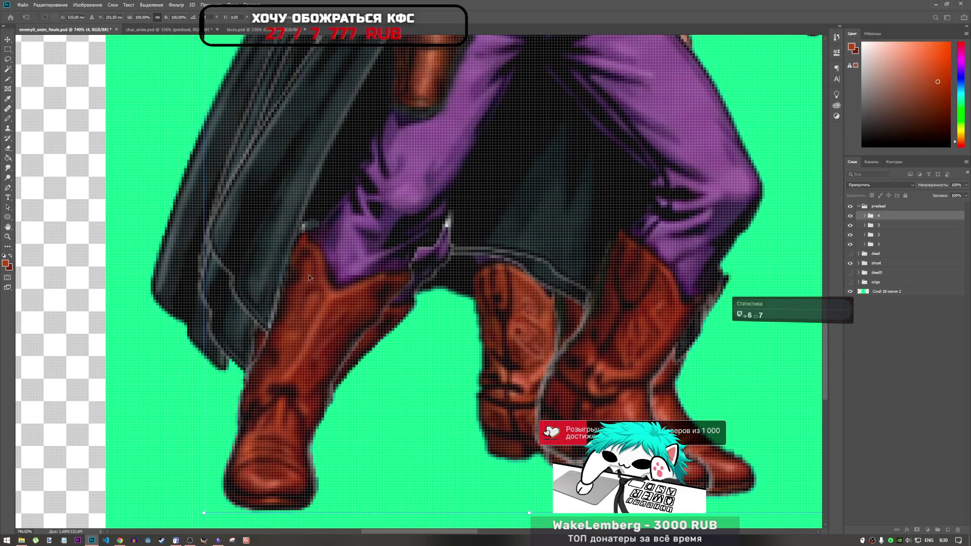
pyautogui.click(383, 19)
pyautogui.press('l')
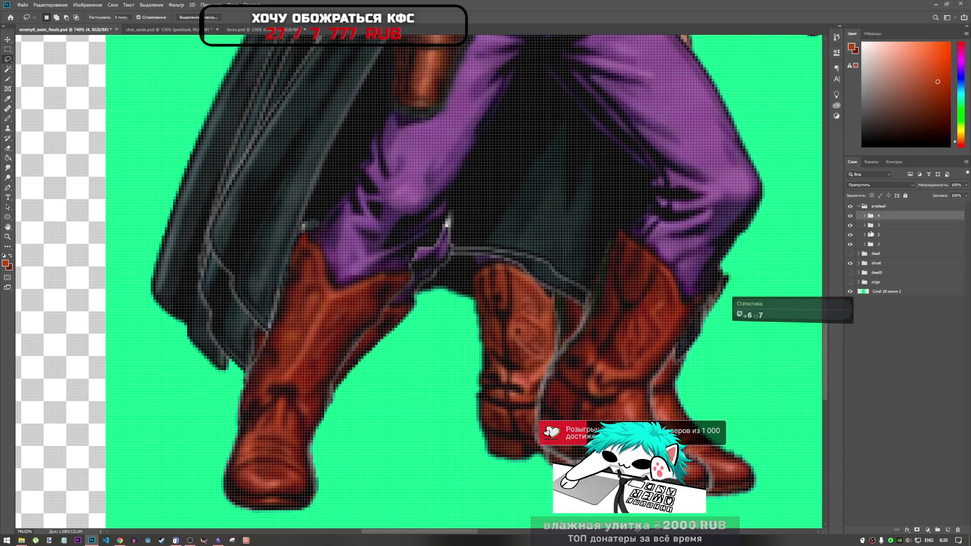
# - Shift all four hurt frames together 17 px right and review the result
pyautogui.keyDown('shift'); pyautogui.click(883, 245); pyautogui.keyUp('shift')
pyautogui.hotkey('ctrl', 't')
pyautogui.moveTo(453, 326)
pyautogui.mouseDown()
pyautogui.moveTo(380, 322)
pyautogui.moveTo(434, 296)
pyautogui.moveTo(390, 340)
pyautogui.moveTo(329, 344)
pyautogui.mouseUp()
pyautogui.press('Return')
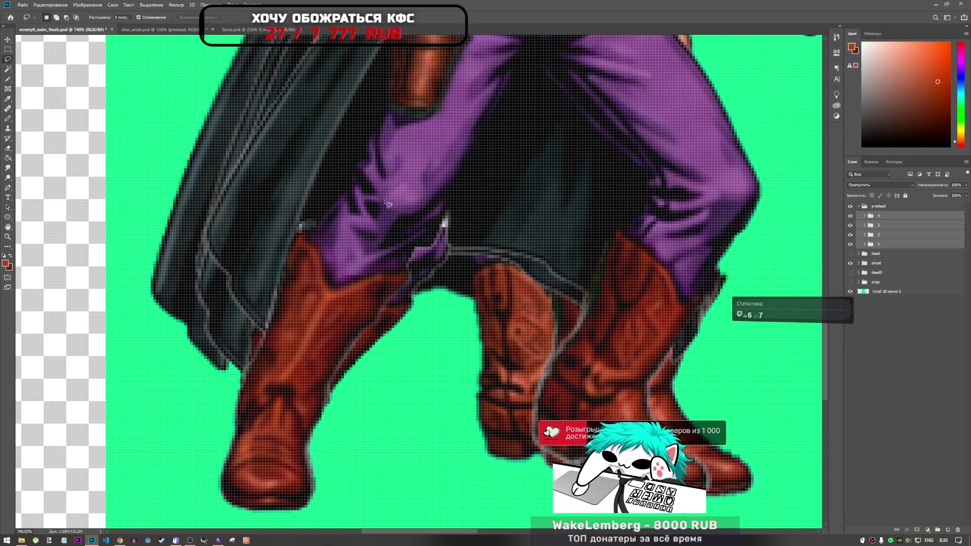
pyautogui.scroll(-6, 362, 307)
pyautogui.scroll(4, 359, 285)
pyautogui.scroll(2, 453, 290)
pyautogui.scroll(-2, 449, 309)
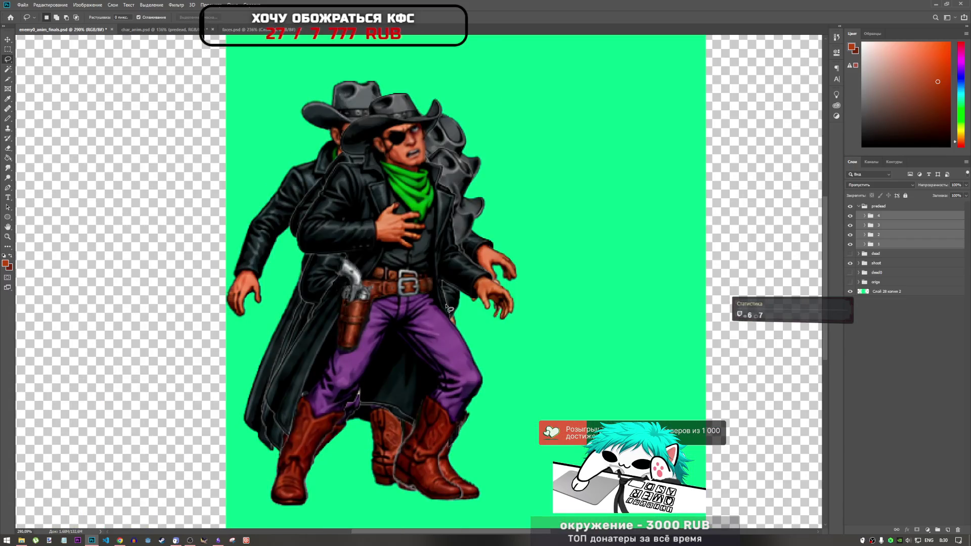
pyautogui.scroll(-2, 442, 305)
pyautogui.scroll(4, 431, 225)
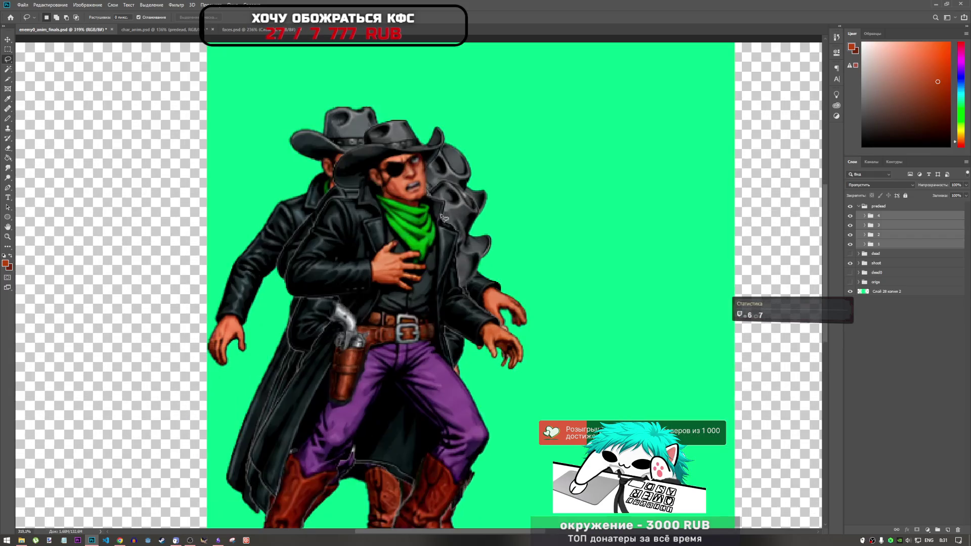
pyautogui.scroll(-3, 443, 240)
pyautogui.scroll(-2, 443, 240)
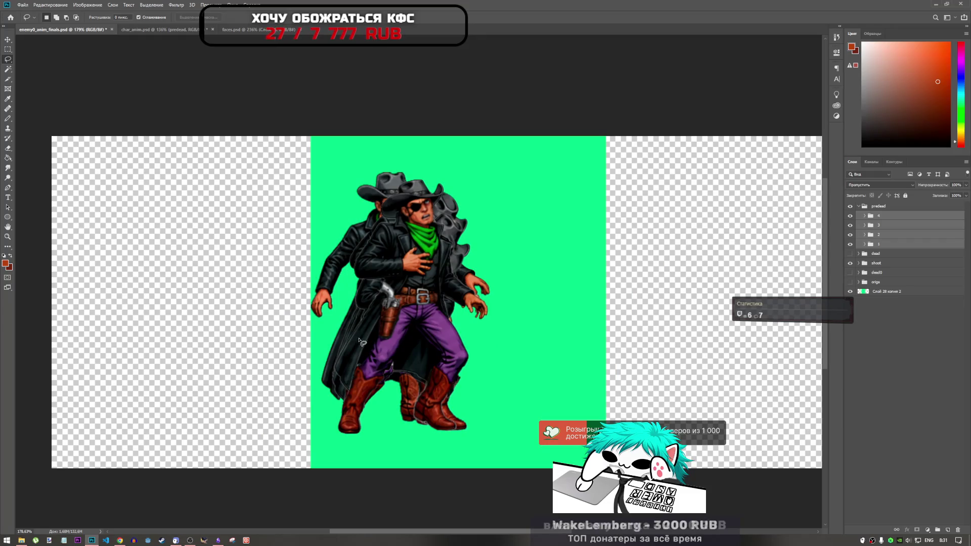
pyautogui.scroll(10, 343, 344)
pyautogui.scroll(-10, 343, 338)
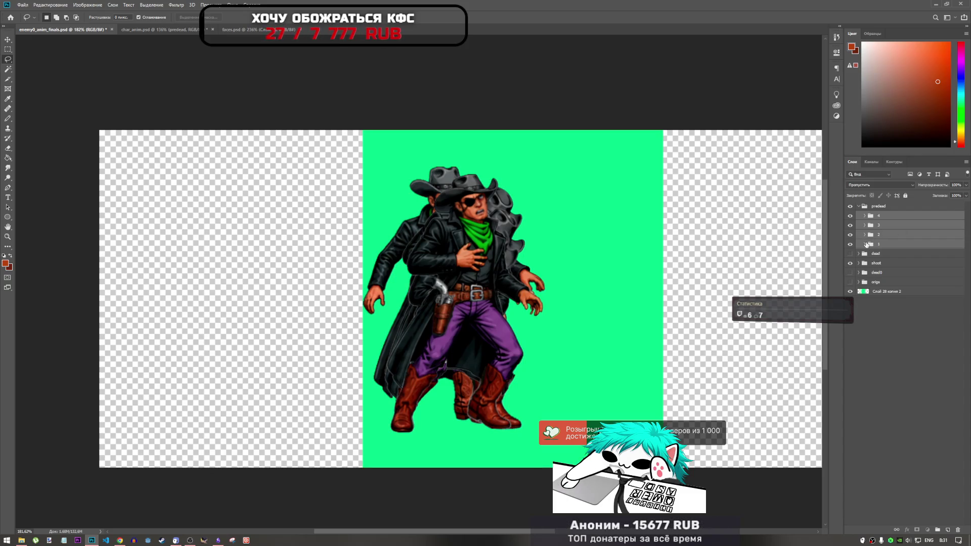
# - Hide frames 2–4 so only frame 1 shows, with layer Слой 65 selected
pyautogui.click(865, 245)
pyautogui.click(875, 236)
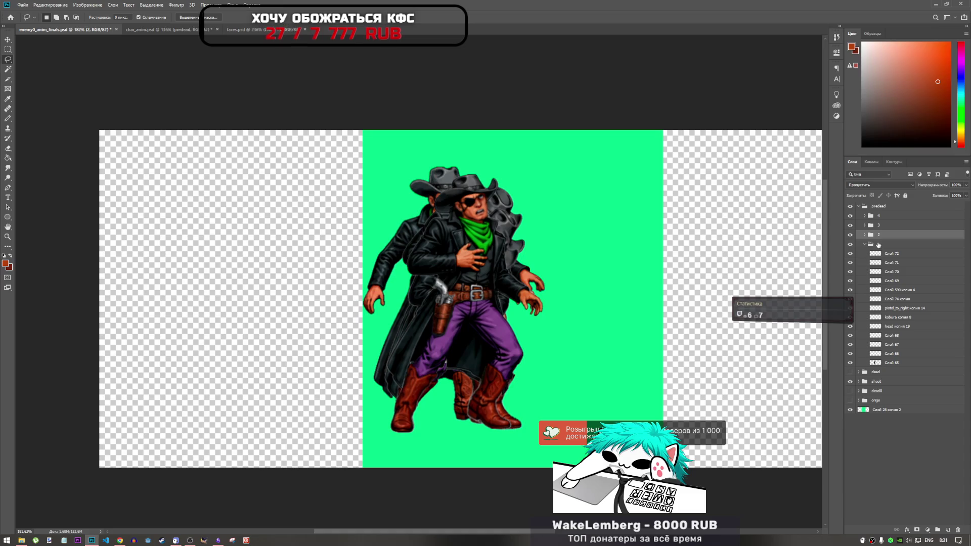
pyautogui.click(879, 244)
pyautogui.click(883, 363)
pyautogui.click(850, 364)
pyautogui.click(850, 364)
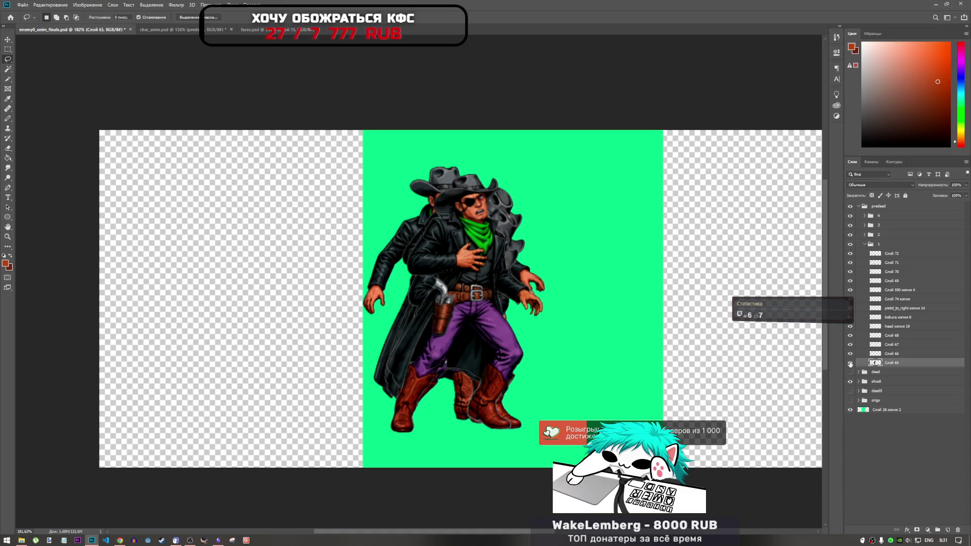
pyautogui.moveTo(850, 235); pyautogui.dragTo(850, 215)
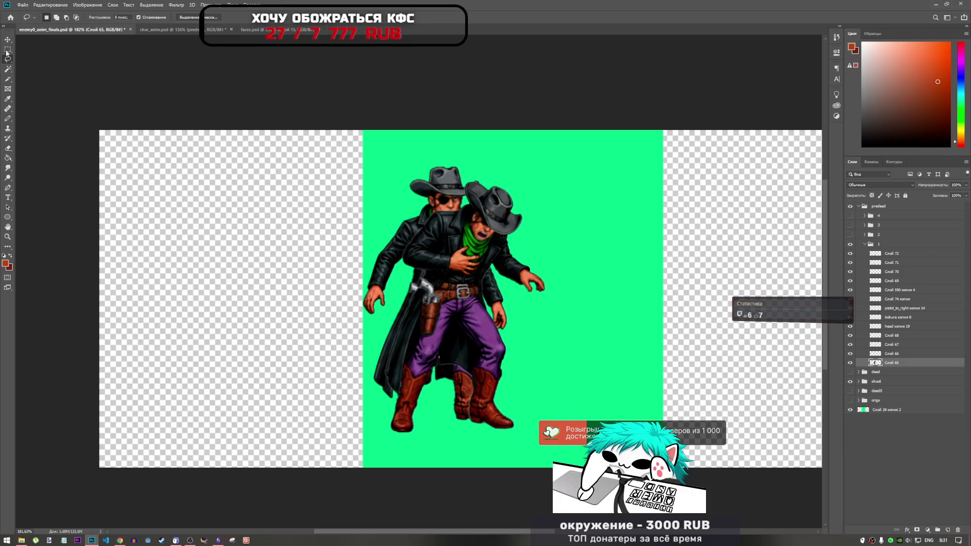
# - Clear stray pixels outside layer Слой 65 by selecting its pixels and inverting the selection
pyautogui.rightClick(879, 364)
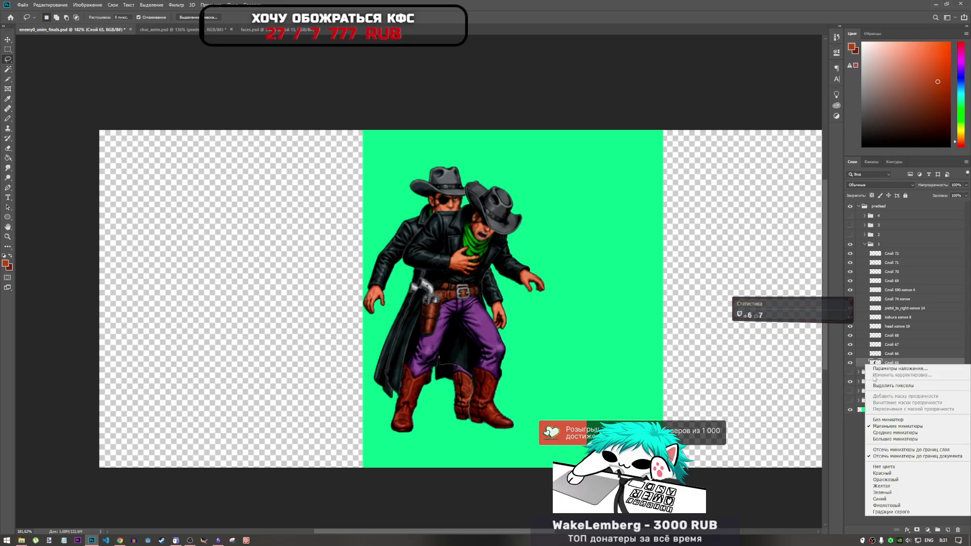
pyautogui.click(890, 385)
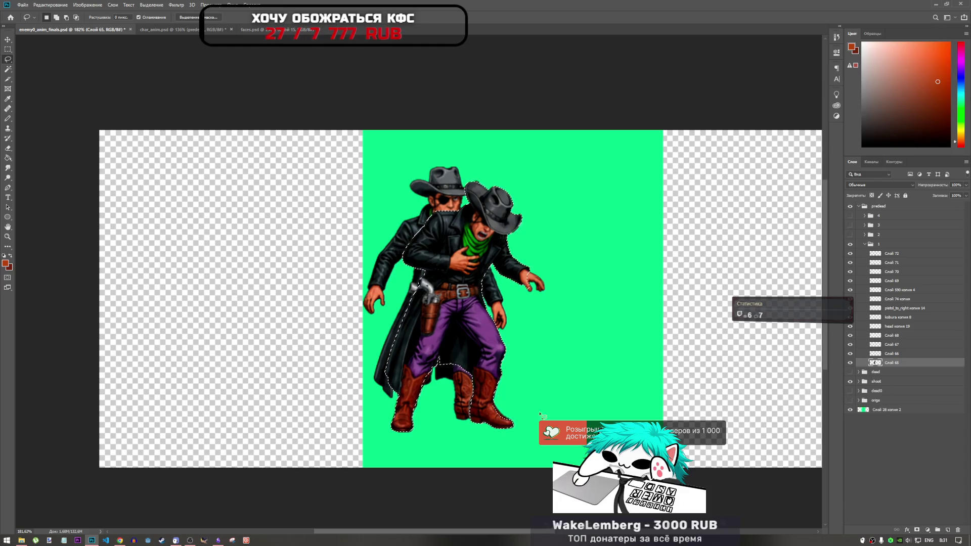
pyautogui.scroll(5, 492, 436)
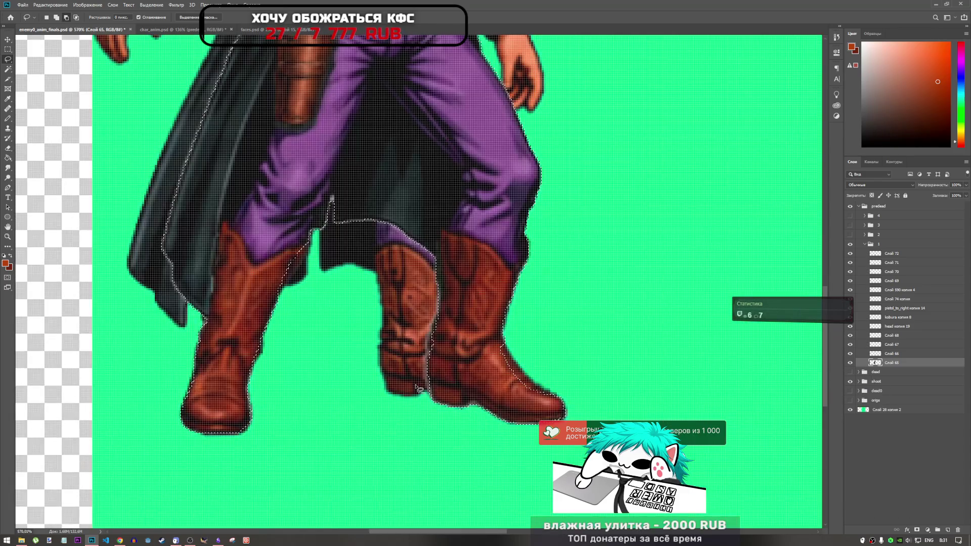
pyautogui.scroll(-3, 408, 386)
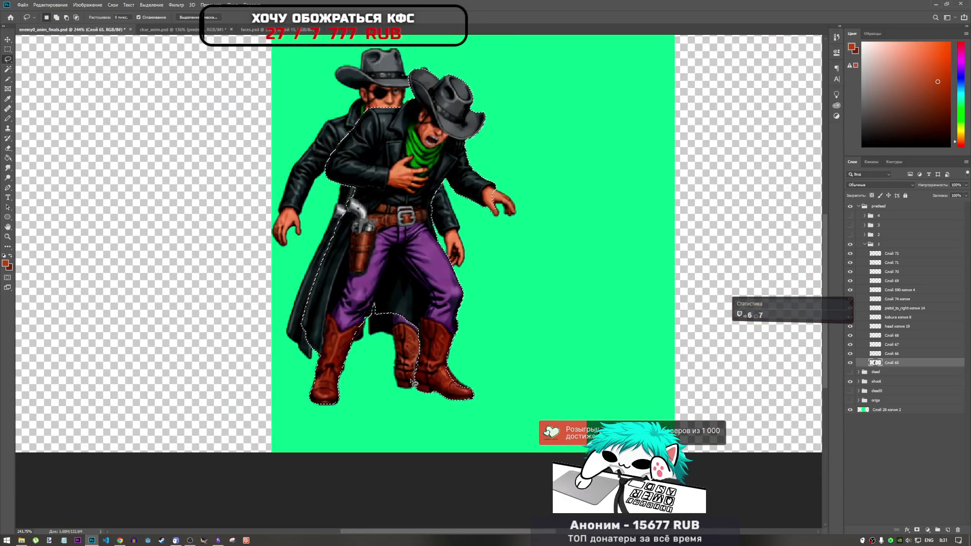
pyautogui.rightClick(436, 294)
pyautogui.click(470, 299)
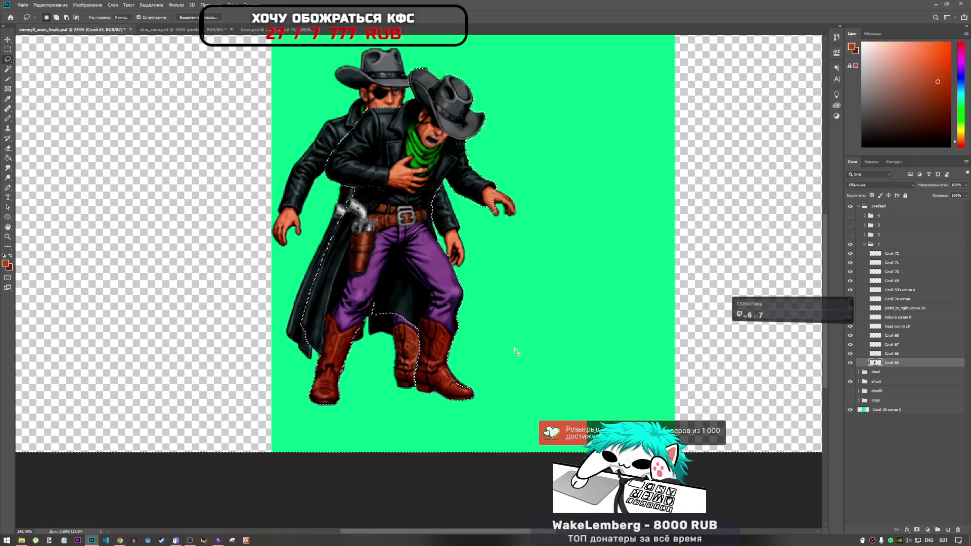
pyautogui.hotkey('ctrl', 'd')
pyautogui.scroll(-1, 467, 320)
pyautogui.scroll(1, 435, 283)
pyautogui.scroll(-1, 405, 248)
pyautogui.scroll(1, 378, 216)
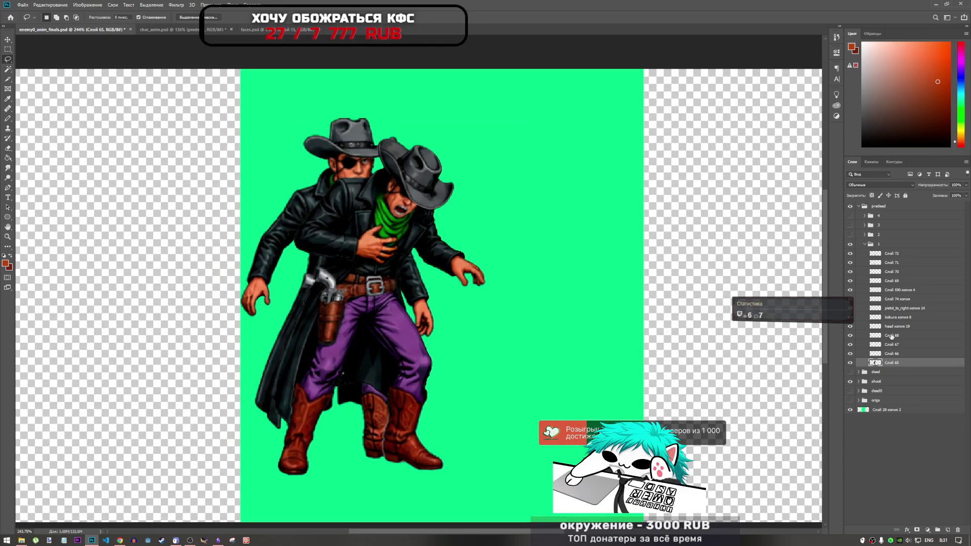
# - Clear stray pixels around the right boot layer Слой 72
pyautogui.click(892, 344)
pyautogui.click(891, 254)
pyautogui.keyDown('shift'); pyautogui.click(891, 263); pyautogui.keyUp('shift')
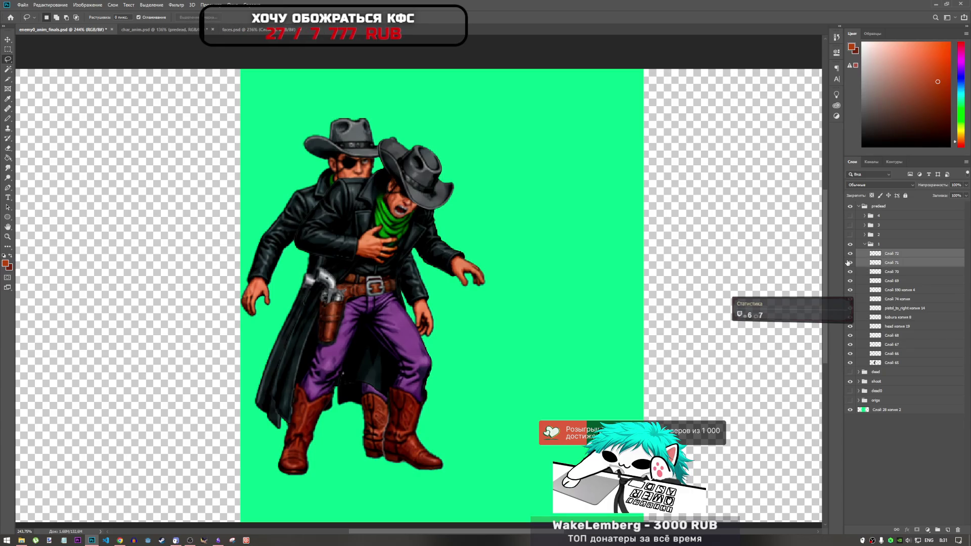
pyautogui.click(851, 262)
pyautogui.click(850, 262)
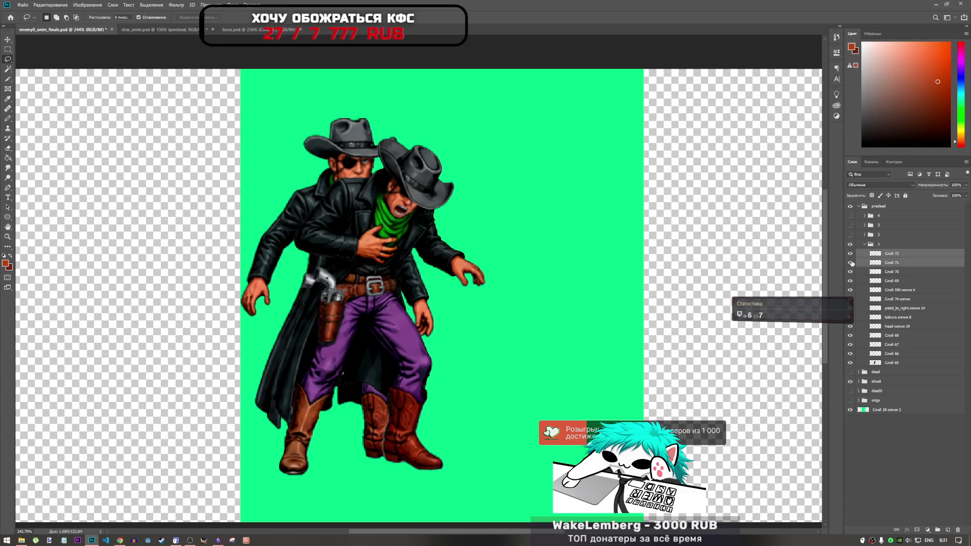
pyautogui.click(877, 254)
pyautogui.rightClick(876, 255)
pyautogui.click(890, 277)
pyautogui.rightClick(385, 427)
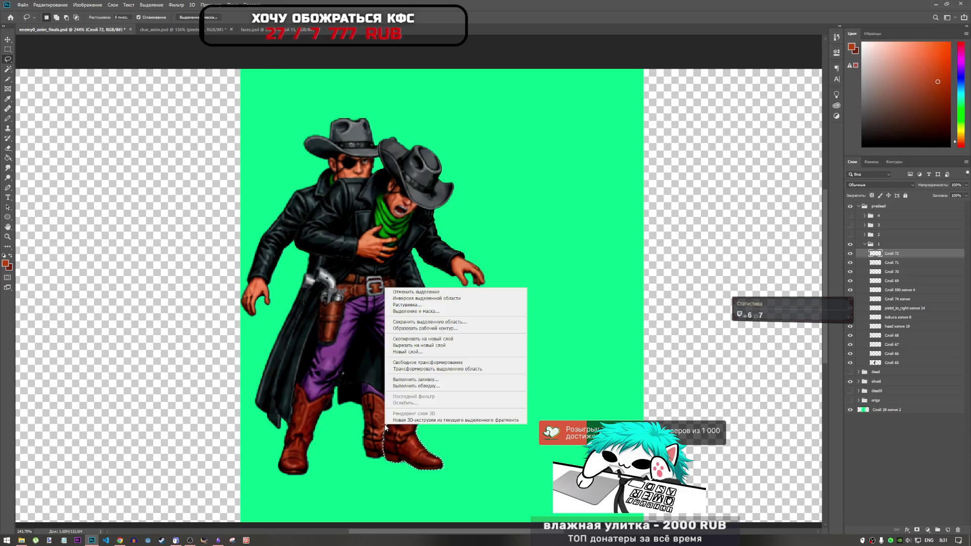
pyautogui.click(425, 299)
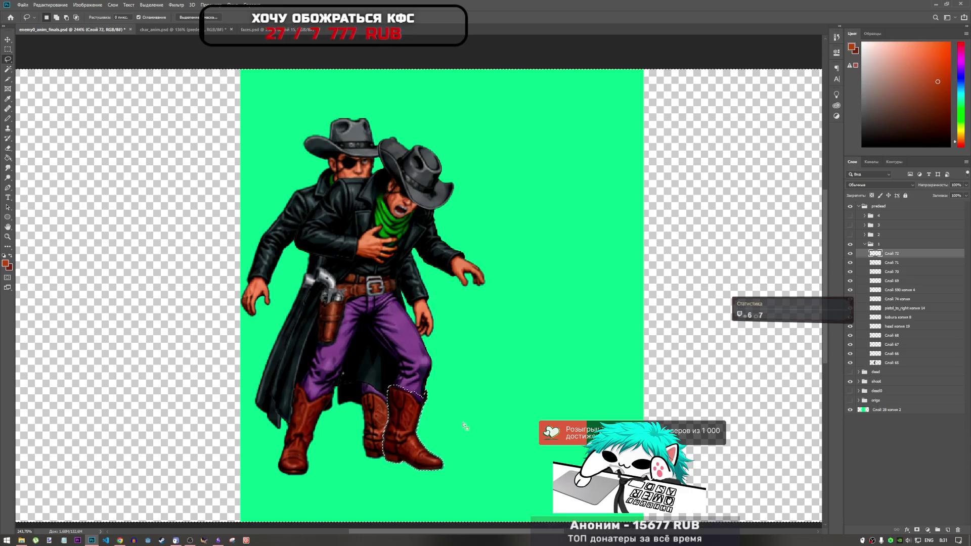
pyautogui.hotkey('ctrl', 'd')
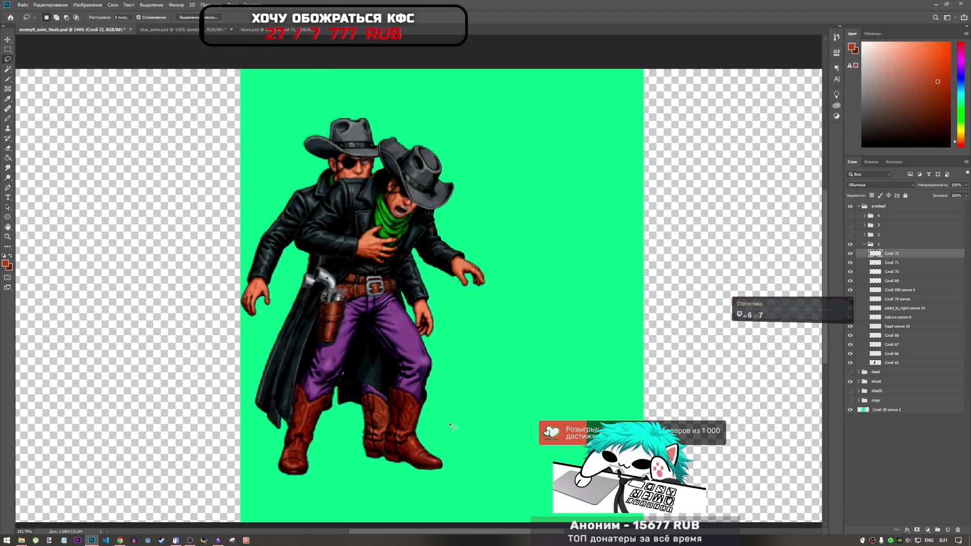
# - Clear stray pixels around the left boot layer Слой 71, then hide frame group 1
pyautogui.click(889, 263)
pyautogui.rightClick(874, 263)
pyautogui.click(890, 282)
pyautogui.rightClick(305, 428)
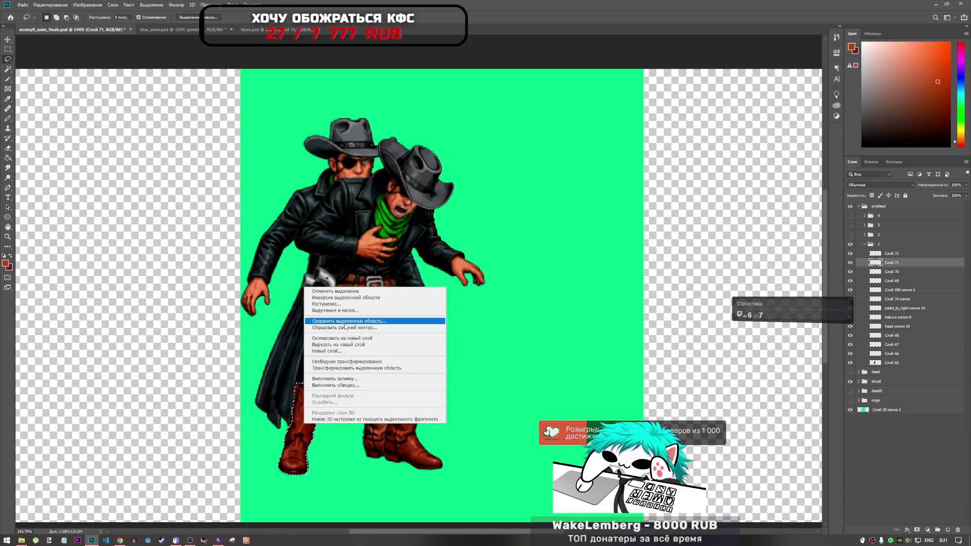
pyautogui.click(350, 298)
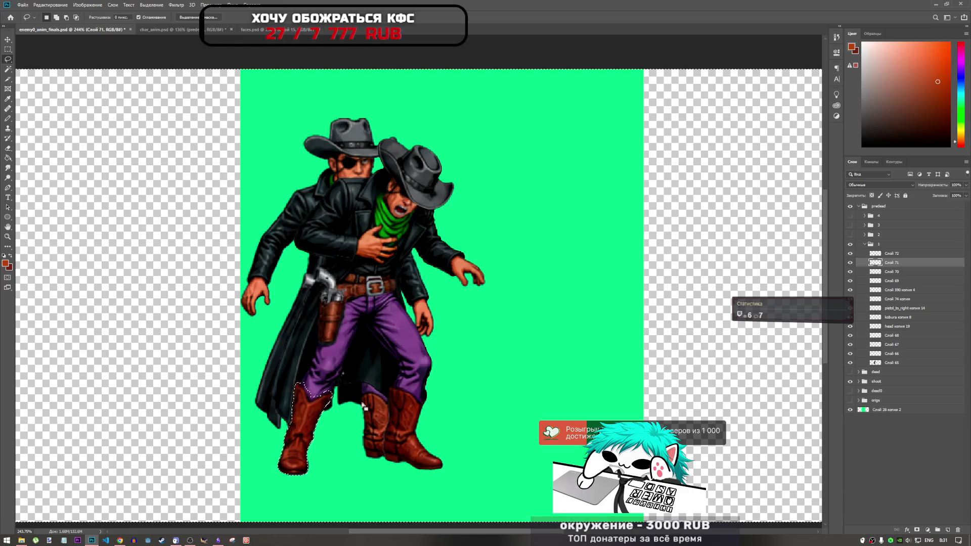
pyautogui.scroll(2, 364, 410)
pyautogui.scroll(-2, 363, 407)
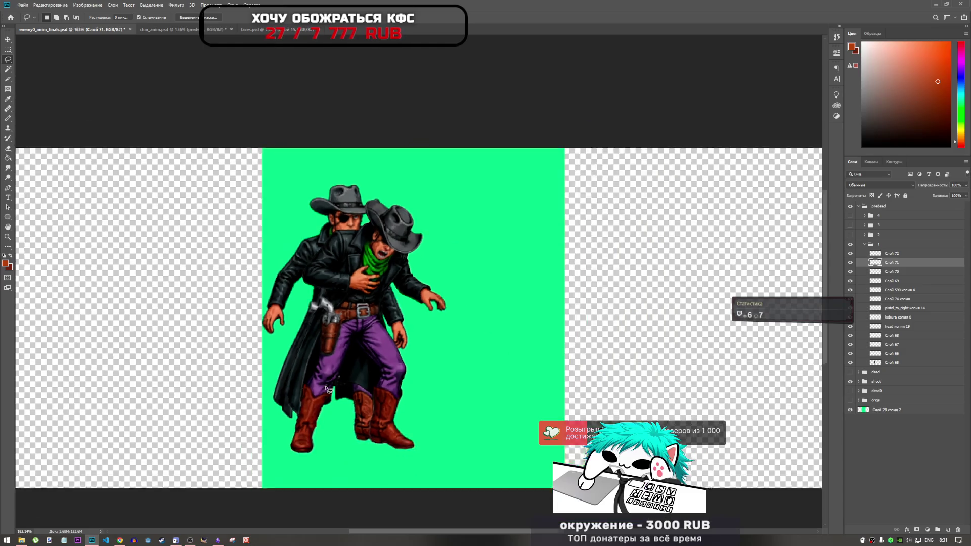
pyautogui.scroll(5, 344, 379)
pyautogui.scroll(-6, 329, 354)
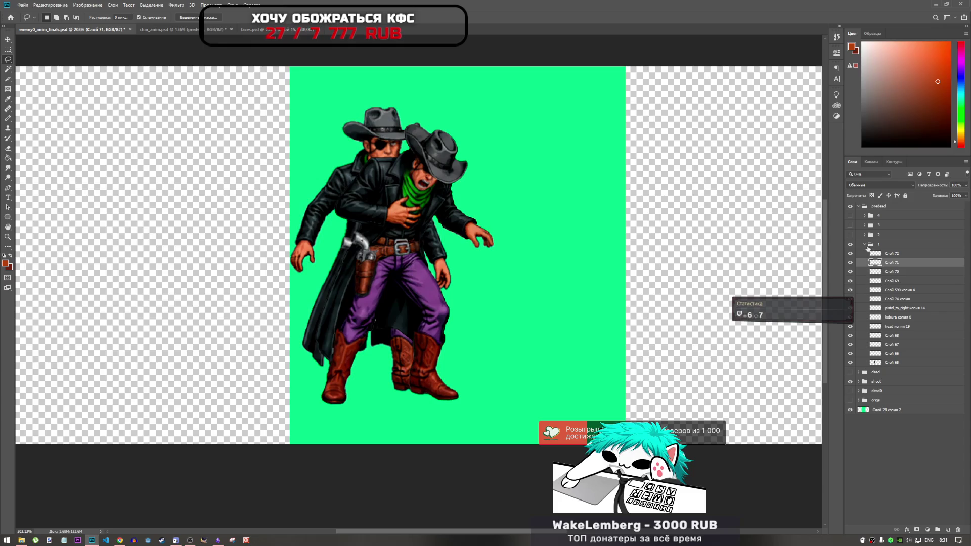
pyautogui.click(866, 245)
pyautogui.click(851, 245)
# - Show frame group 2 and clear stray pixels around body layer Слой 73
pyautogui.click(852, 235)
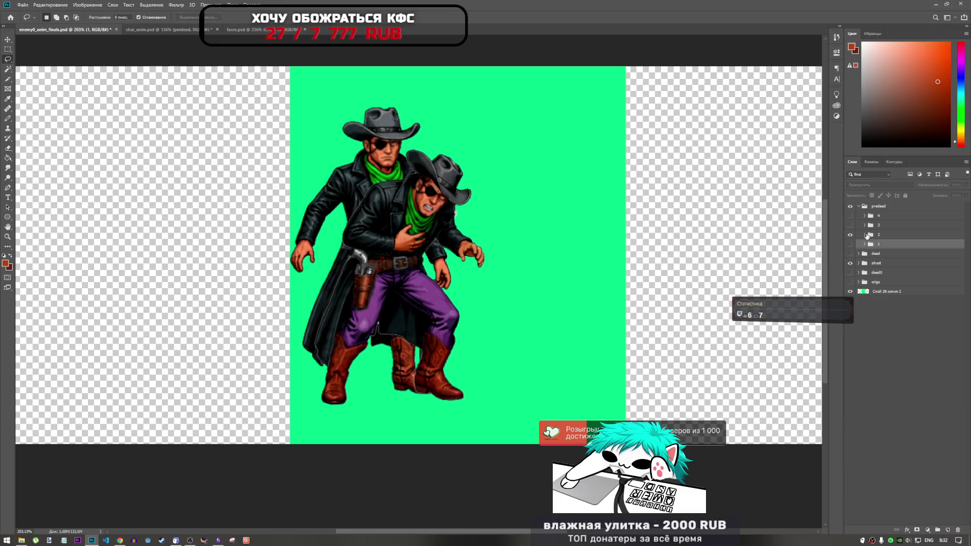
pyautogui.click(865, 235)
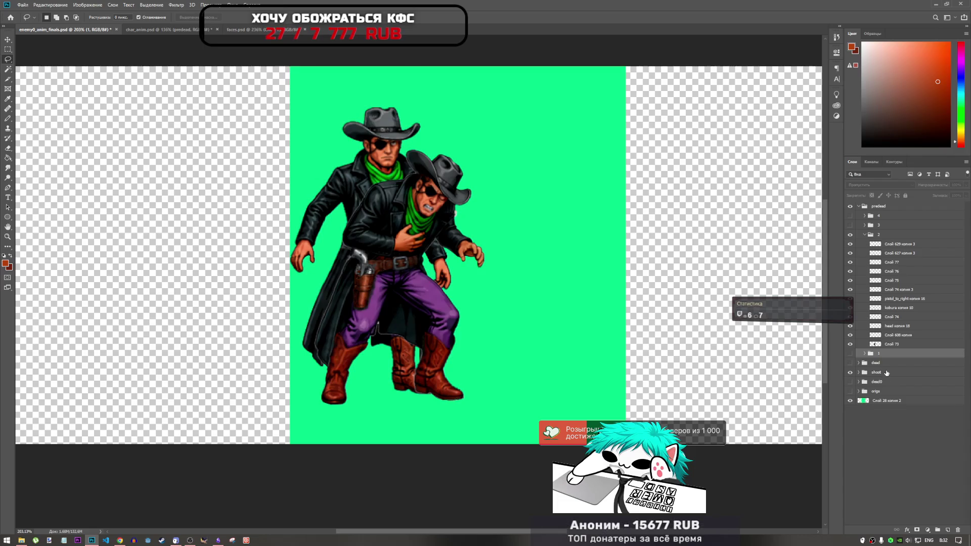
pyautogui.rightClick(892, 348)
pyautogui.click(885, 367)
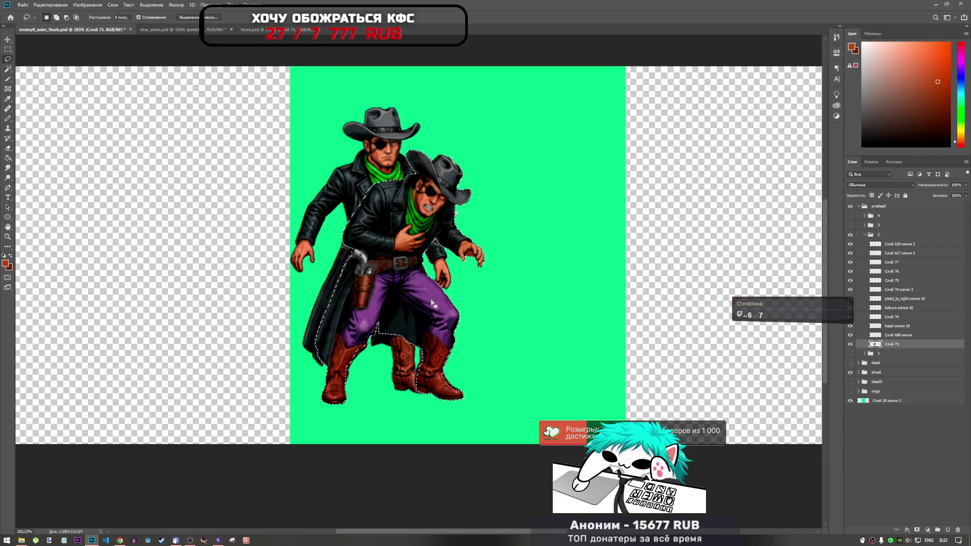
pyautogui.rightClick(427, 298)
pyautogui.click(466, 303)
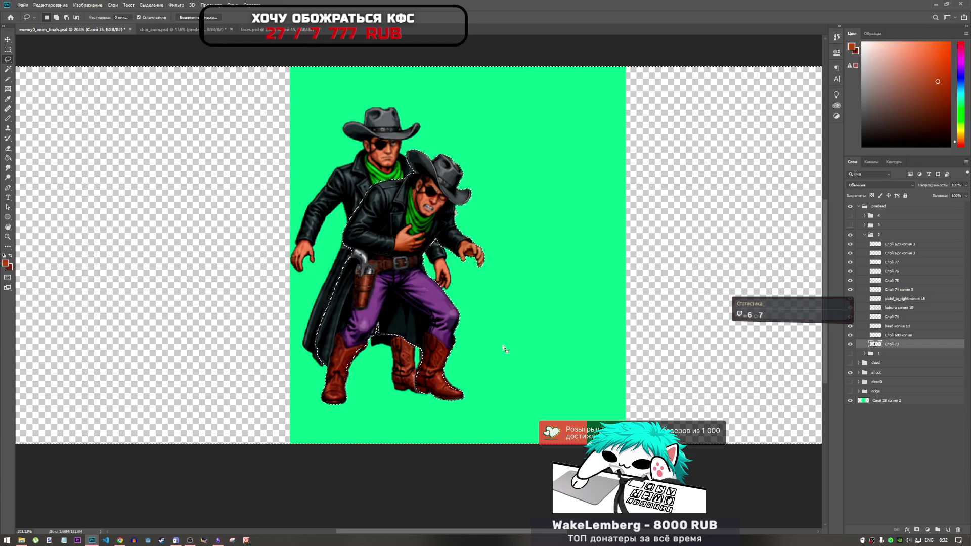
pyautogui.hotkey('ctrl', 'd')
# - Load the pixels of boot layer Слой 629 копия 3 as a selection, then clear it
pyautogui.rightClick(890, 244)
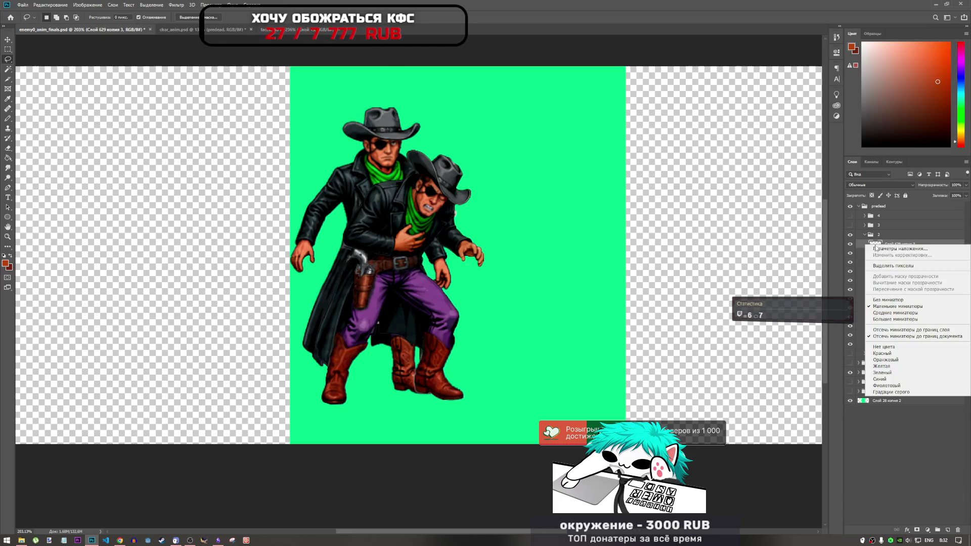
pyautogui.click(890, 267)
pyautogui.rightClick(433, 349)
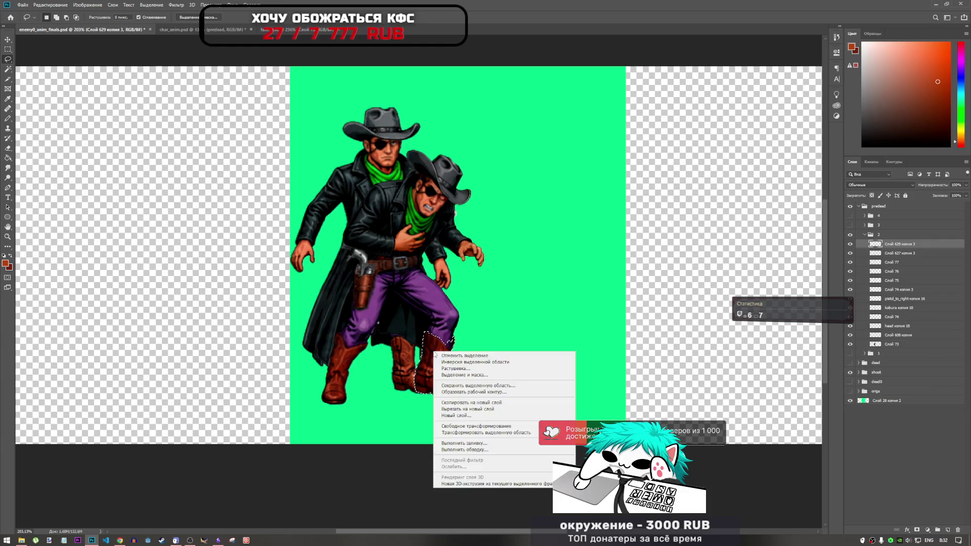
pyautogui.click(472, 368)
pyautogui.click(482, 374)
# - Clear stray pixels around left boot layer Слой 627 копия 3 and hide frame group 2
pyautogui.click(890, 253)
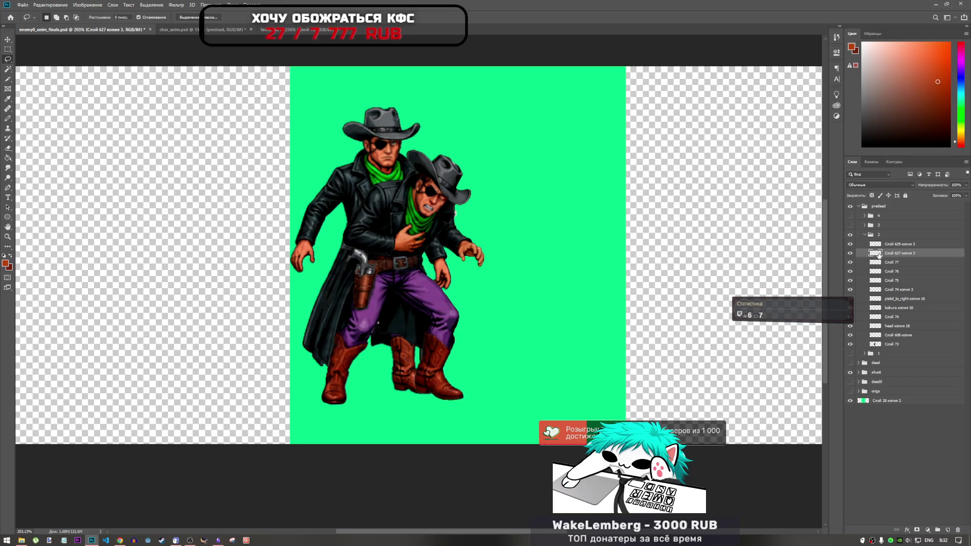
pyautogui.rightClick(882, 253)
pyautogui.rightClick(877, 255)
pyautogui.click(886, 258)
pyautogui.rightClick(357, 364)
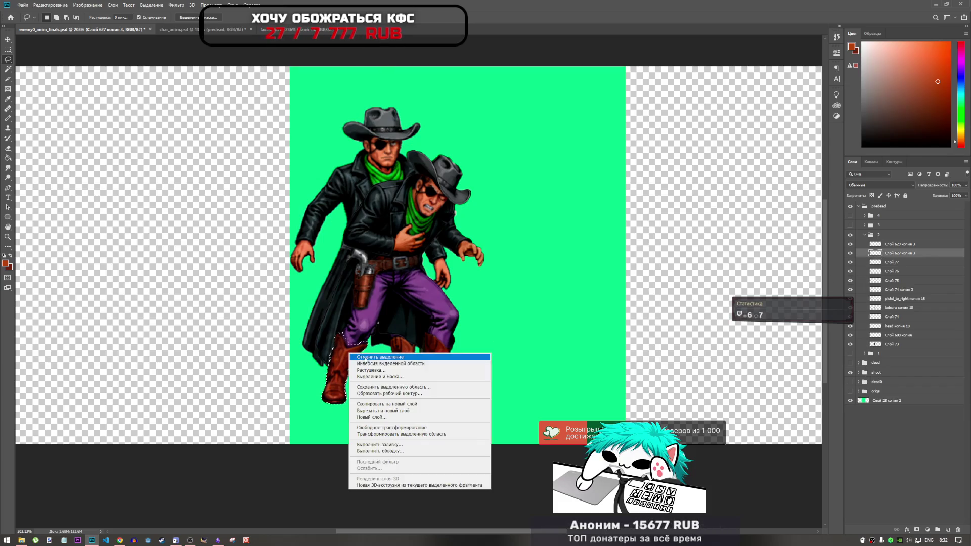
pyautogui.click(366, 364)
pyautogui.hotkey('ctrl', 'd')
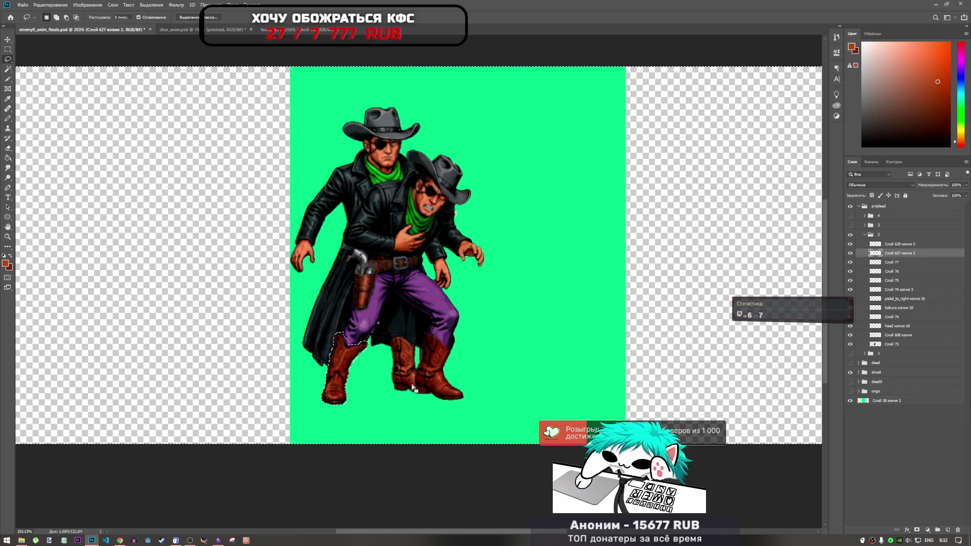
pyautogui.scroll(-3, 430, 361)
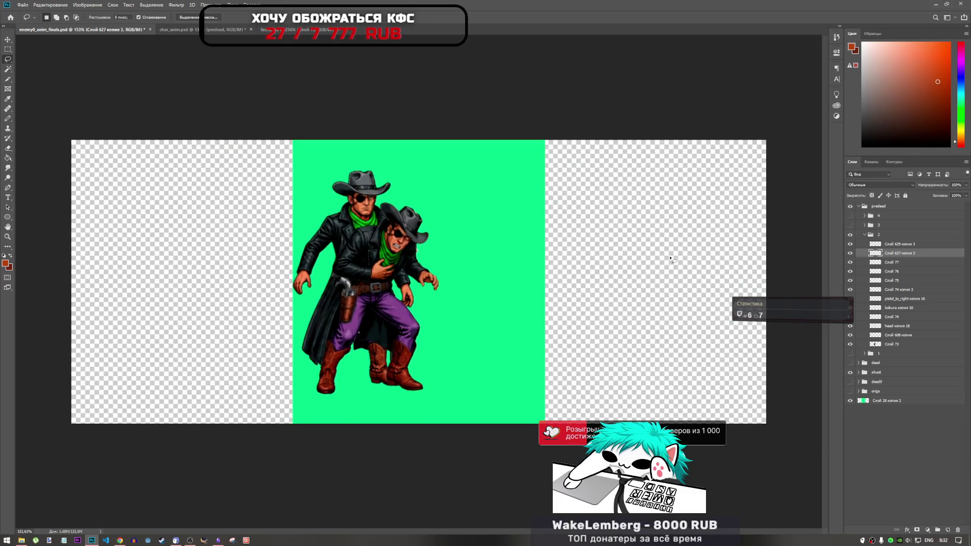
pyautogui.click(865, 234)
pyautogui.click(850, 235)
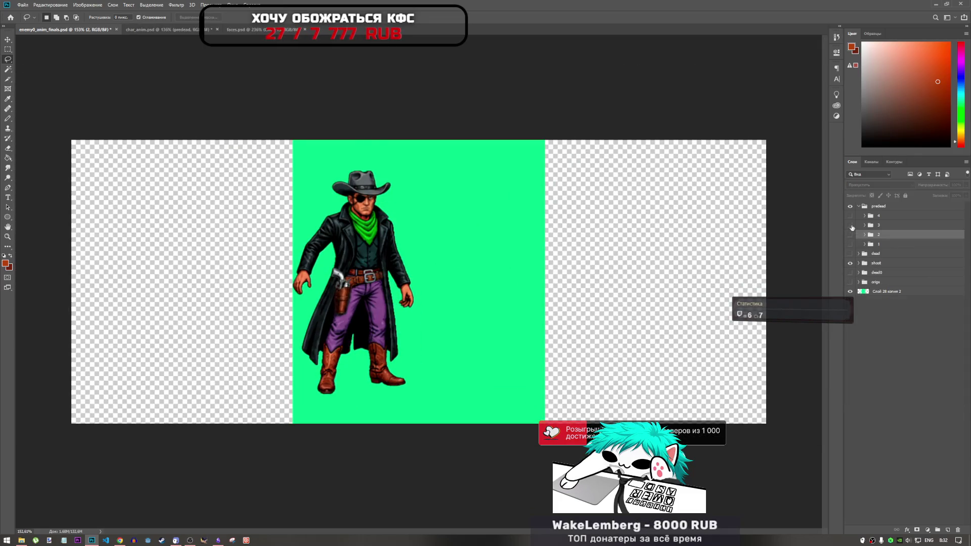
# - Show frame group 3 and clear stray pixels around body layer Слой 78
pyautogui.click(850, 225)
pyautogui.click(870, 225)
pyautogui.click(865, 226)
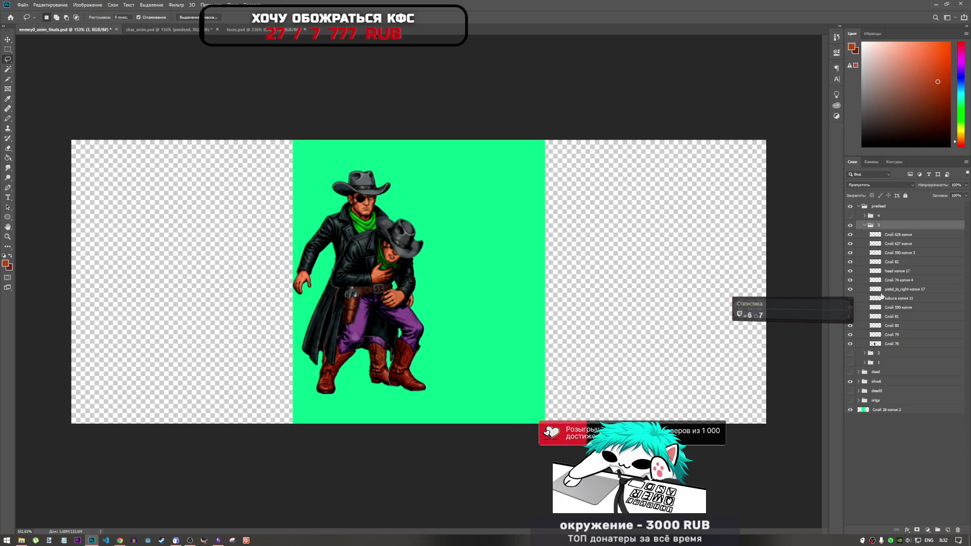
pyautogui.rightClick(887, 346)
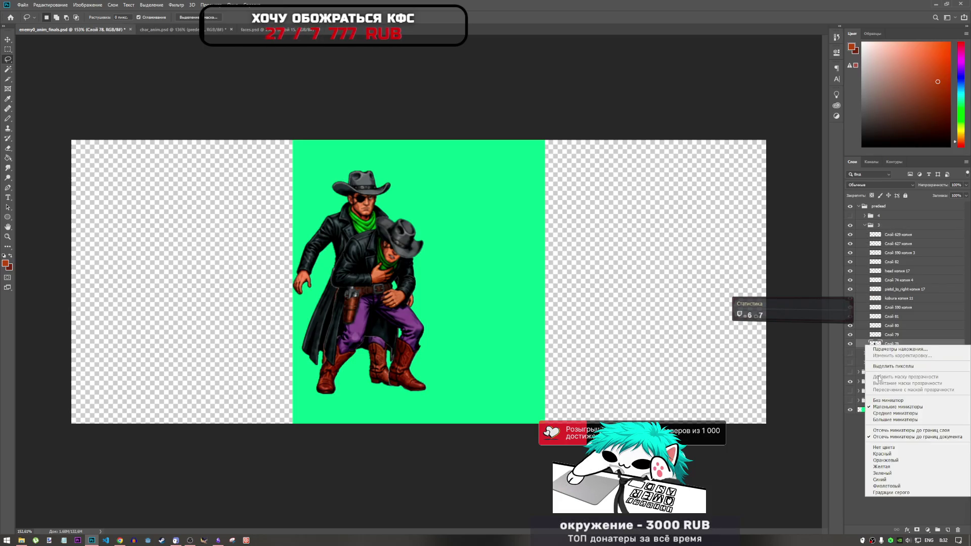
pyautogui.click(894, 366)
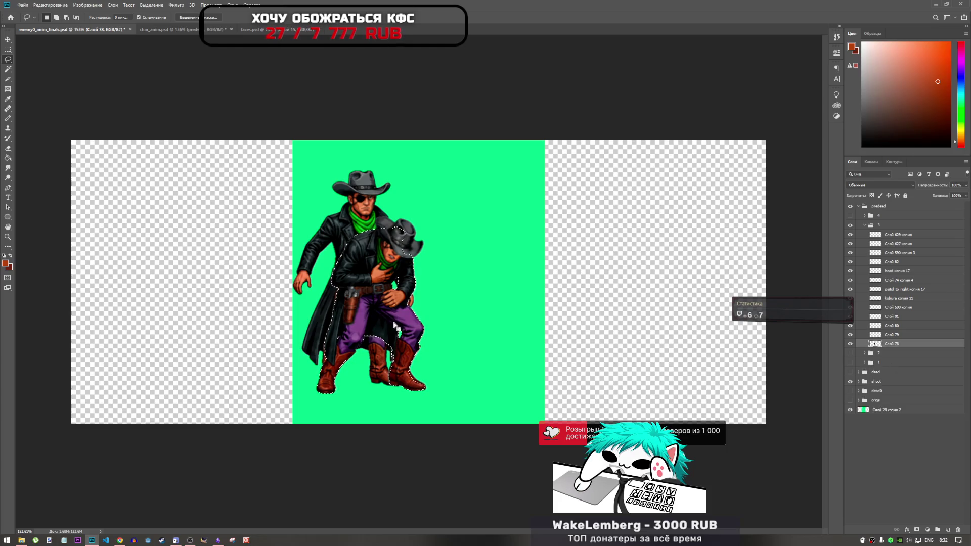
pyautogui.rightClick(386, 333)
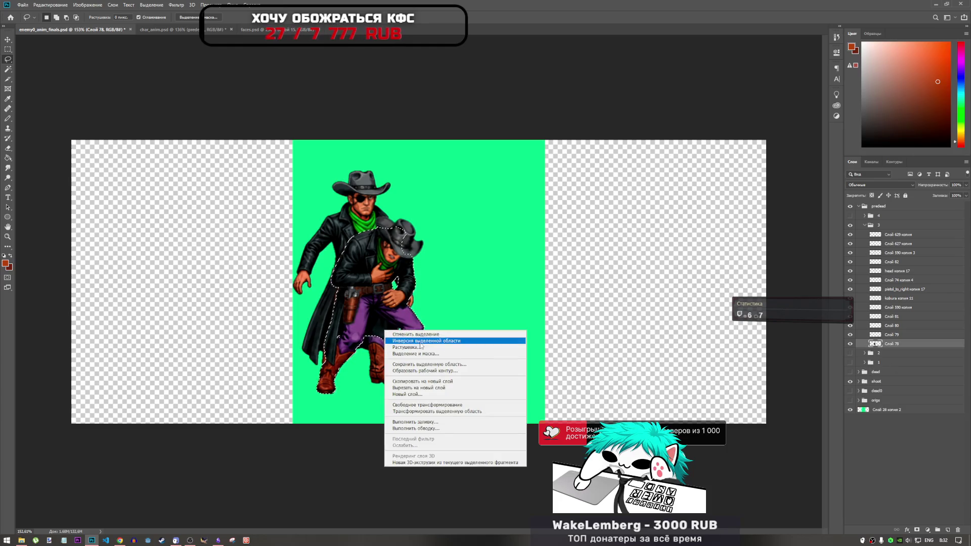
pyautogui.click(503, 345)
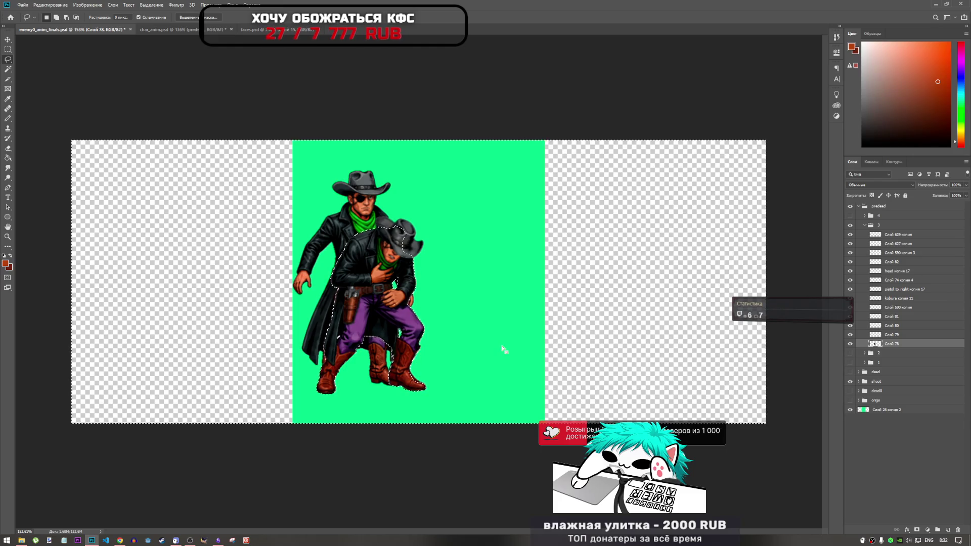
pyautogui.hotkey('ctrl', 'd')
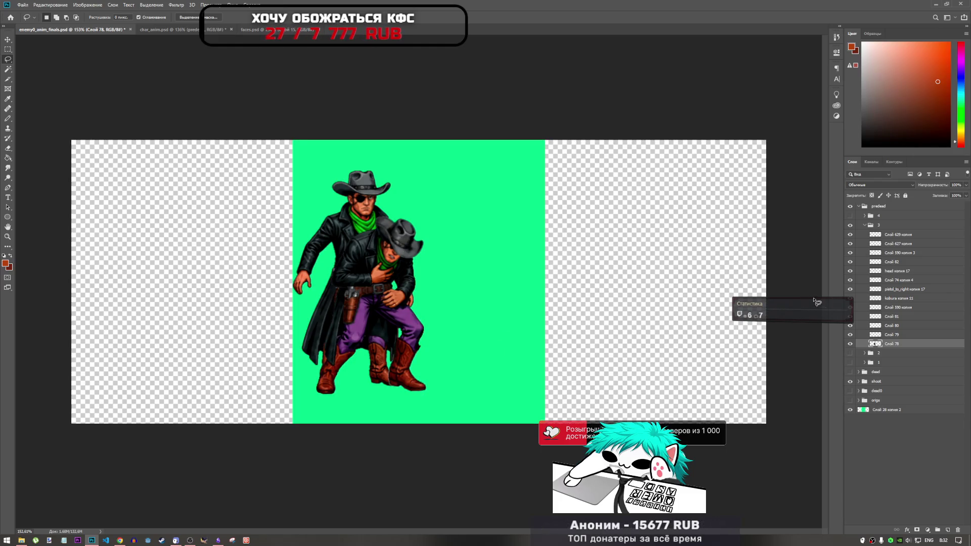
# - Clear stray pixels around boot layer Слой 629 копия
pyautogui.click(865, 226)
pyautogui.click(851, 225)
pyautogui.click(851, 225)
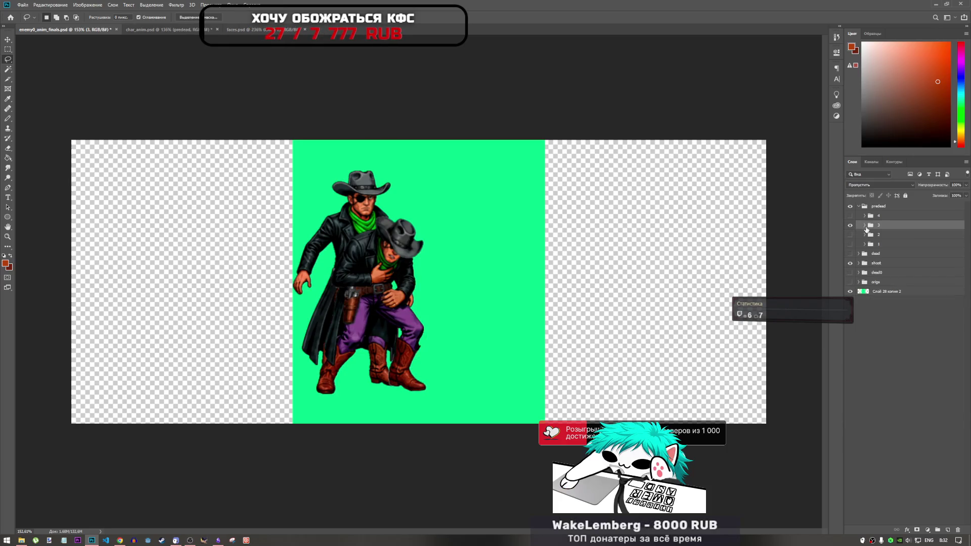
pyautogui.click(865, 226)
pyautogui.rightClick(879, 238)
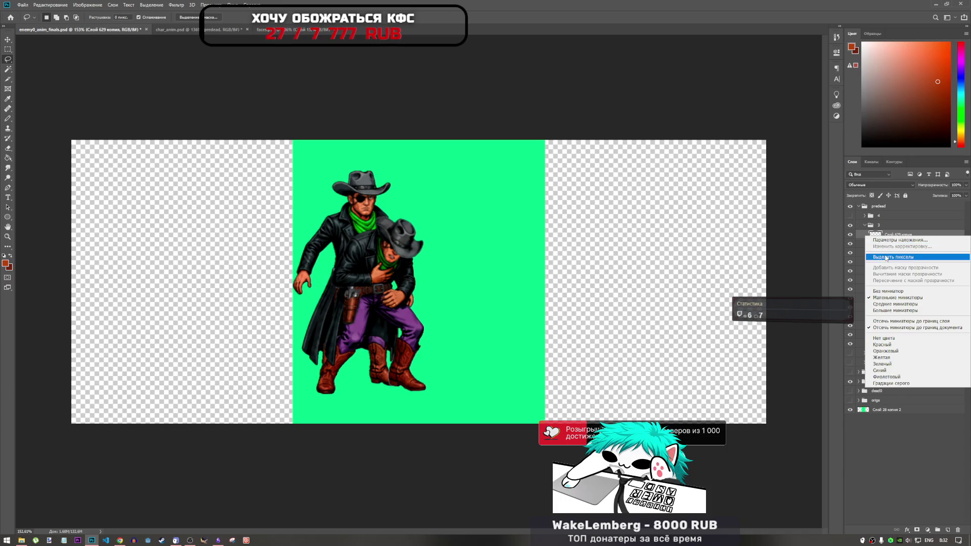
pyautogui.moveTo(404, 338); pyautogui.dragTo(397, 374)
pyautogui.rightClick(401, 363)
pyautogui.click(430, 374)
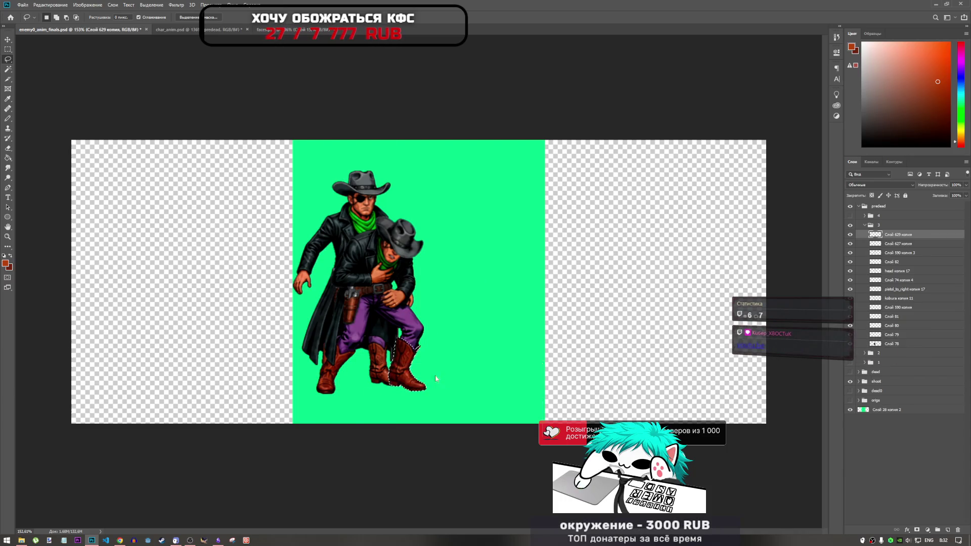
pyautogui.click(530, 390)
# - Clear stray pixels around boot layer Слой 627 копия, then hide frame 3 and show frame 4
pyautogui.rightClick(878, 246)
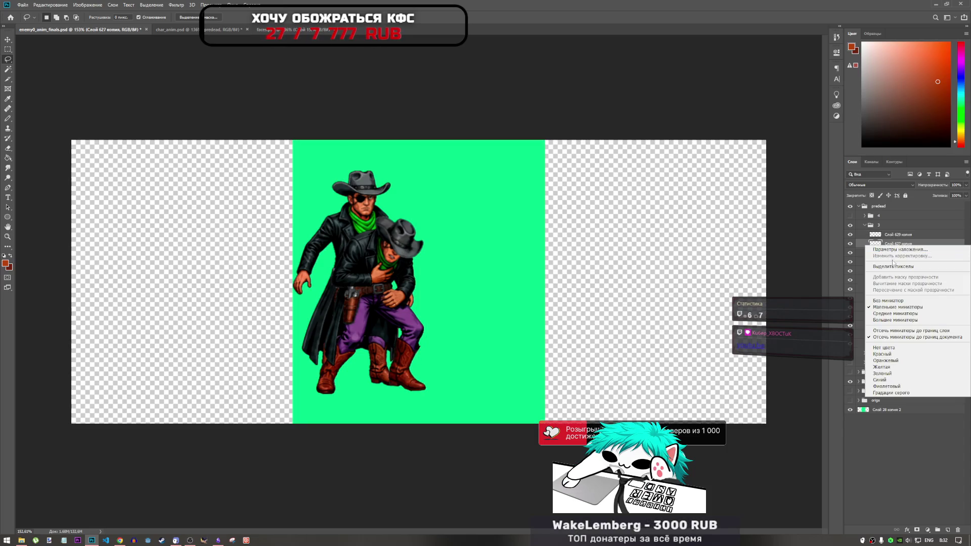
pyautogui.click(894, 266)
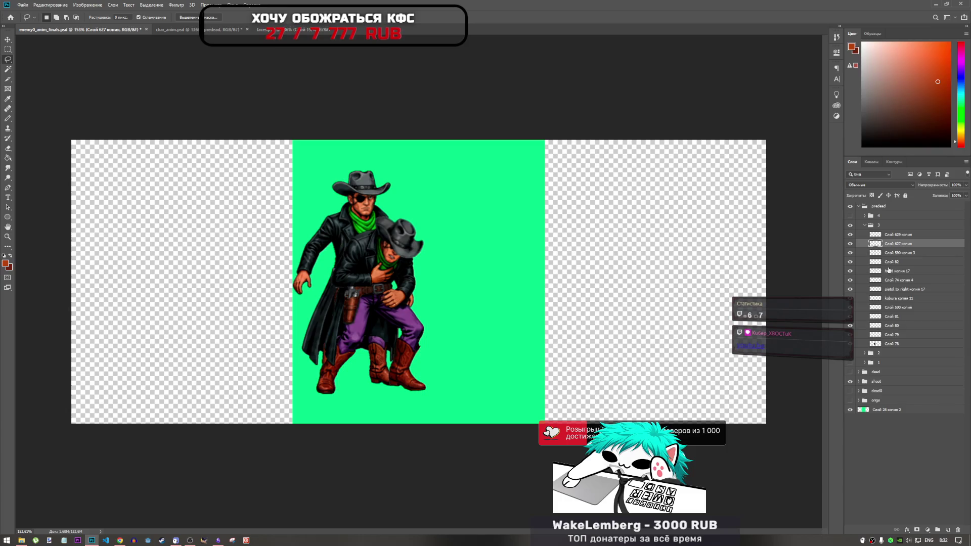
pyautogui.rightClick(341, 374)
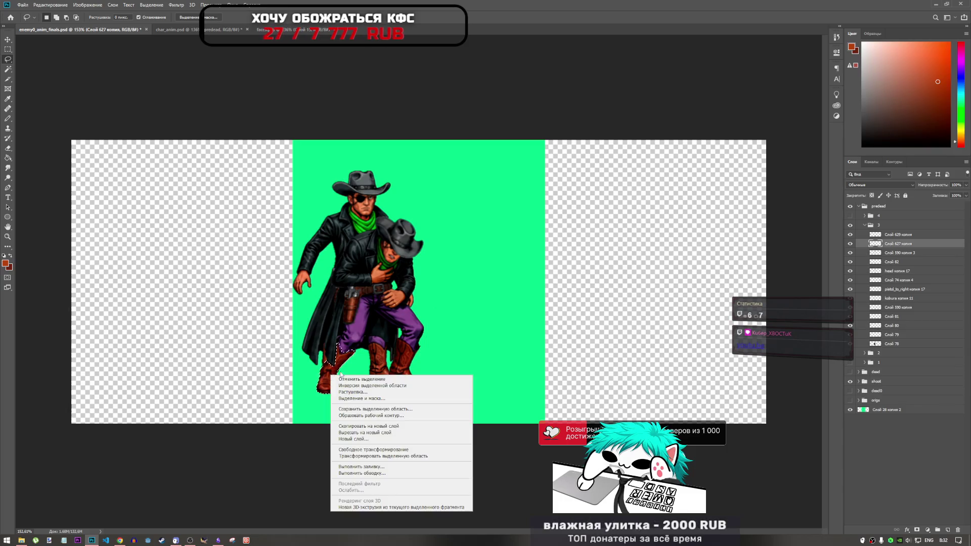
pyautogui.click(364, 385)
pyautogui.hotkey('ctrl', 'd')
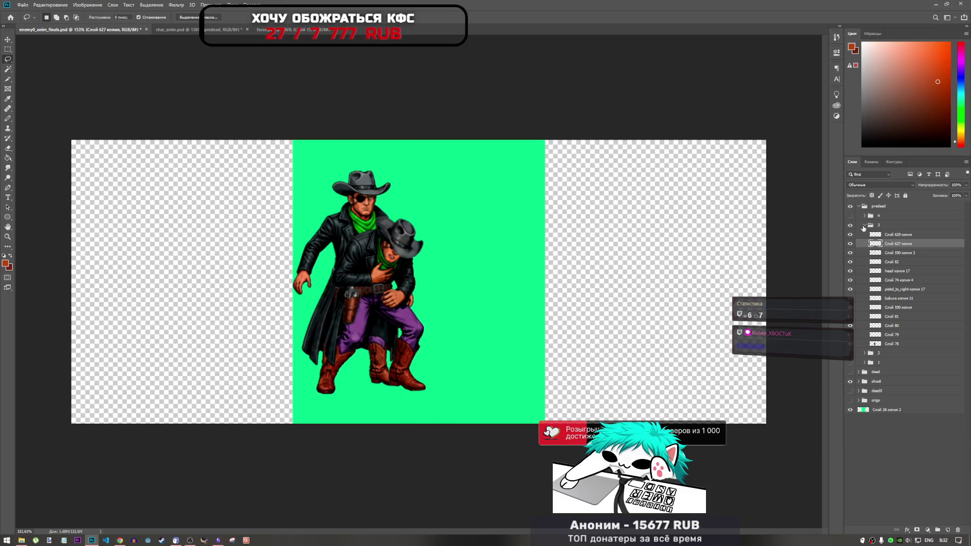
pyautogui.click(865, 225)
pyautogui.click(850, 225)
pyautogui.click(850, 215)
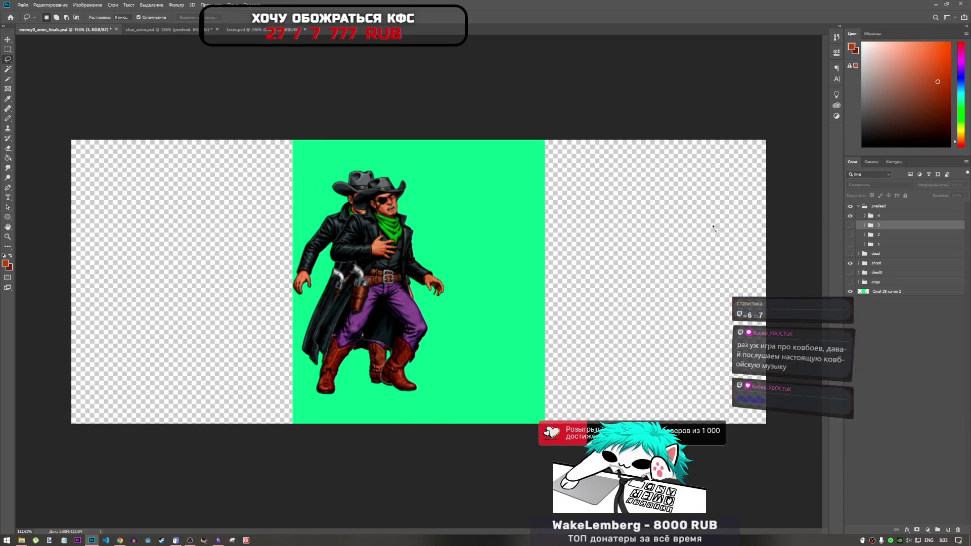
# - Pause the Gorillaz 'Feel Good Inc.' video in Chrome and open a new blank tab
pyautogui.click(119, 540)
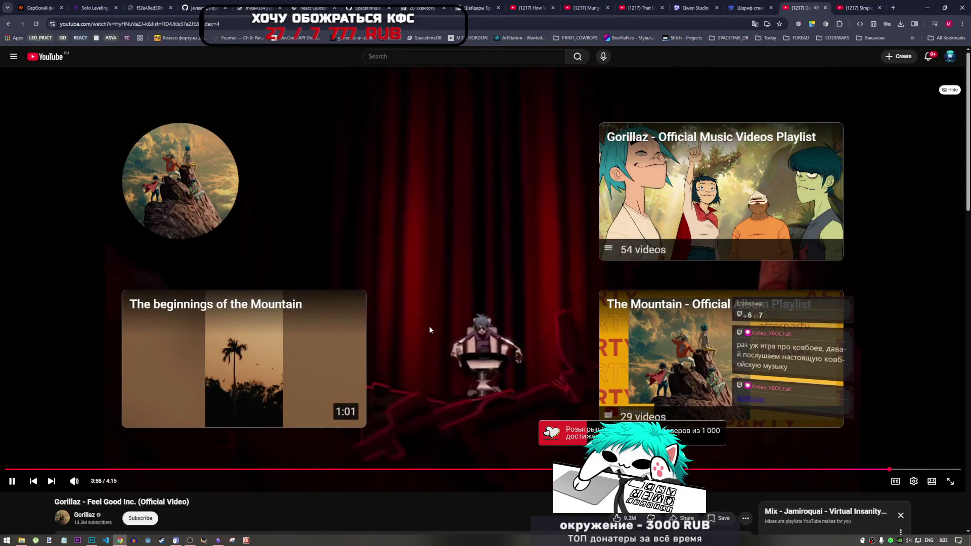
pyautogui.click(429, 328)
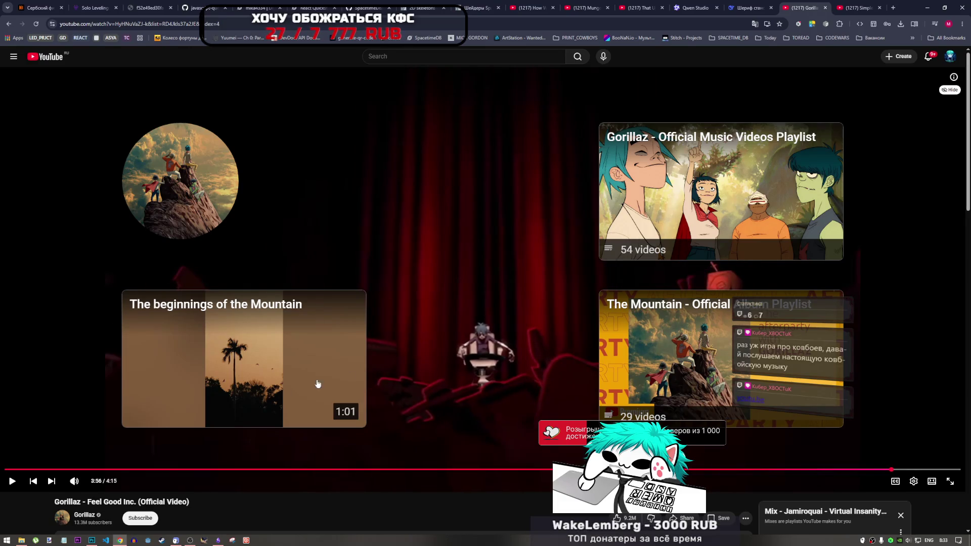
pyautogui.click(190, 541)
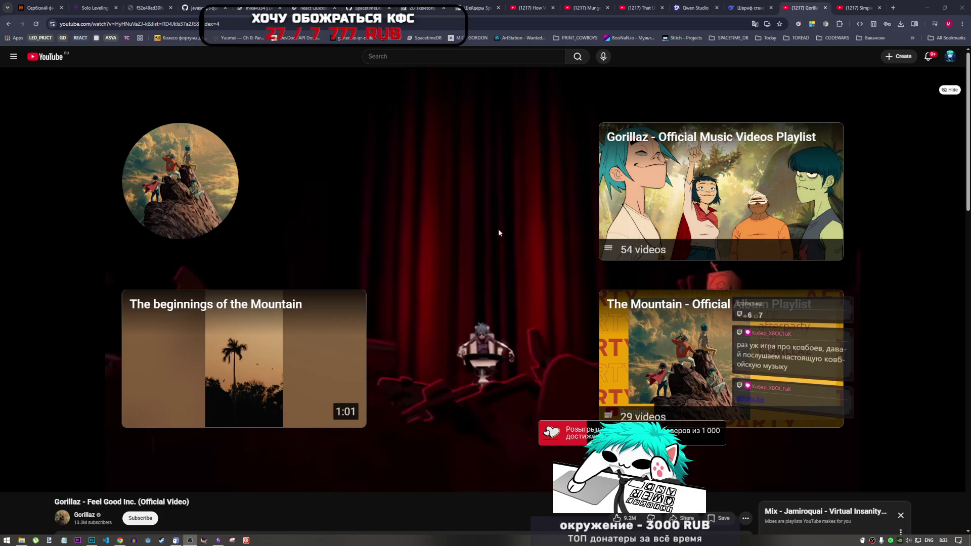
pyautogui.click(893, 8)
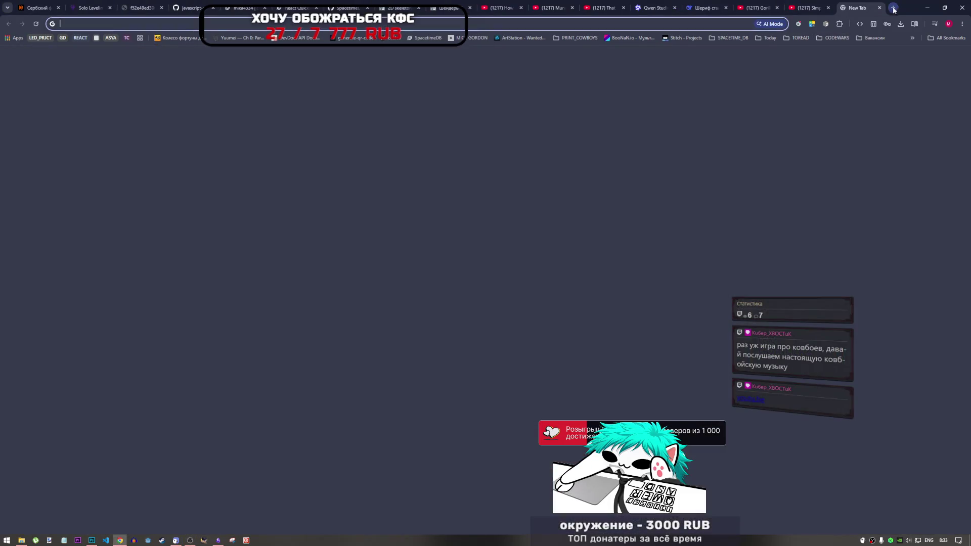
# - Load the pasted 'Heart of a Troubadour' video link and select Photoshop's frame 4 group
pyautogui.hotkey('ctrl', 'v')
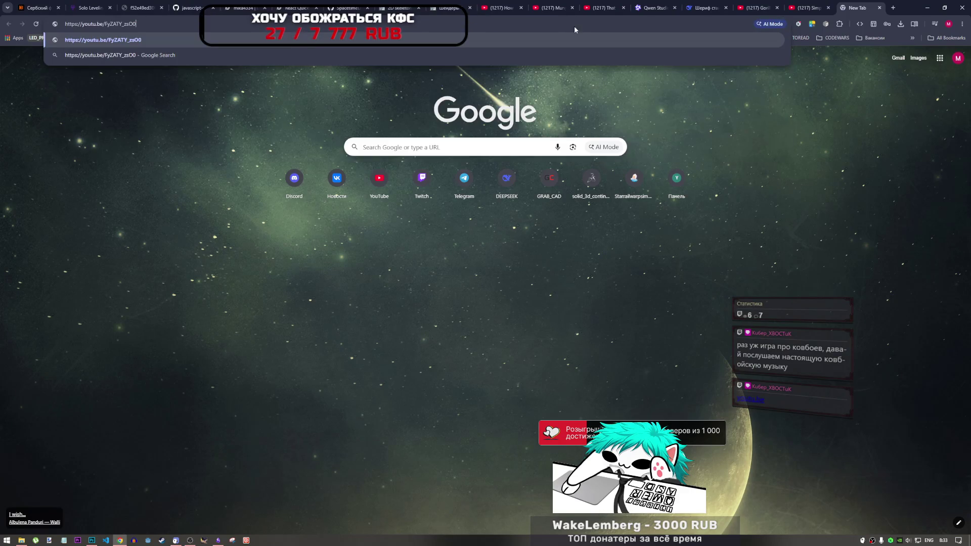
pyautogui.press('Return')
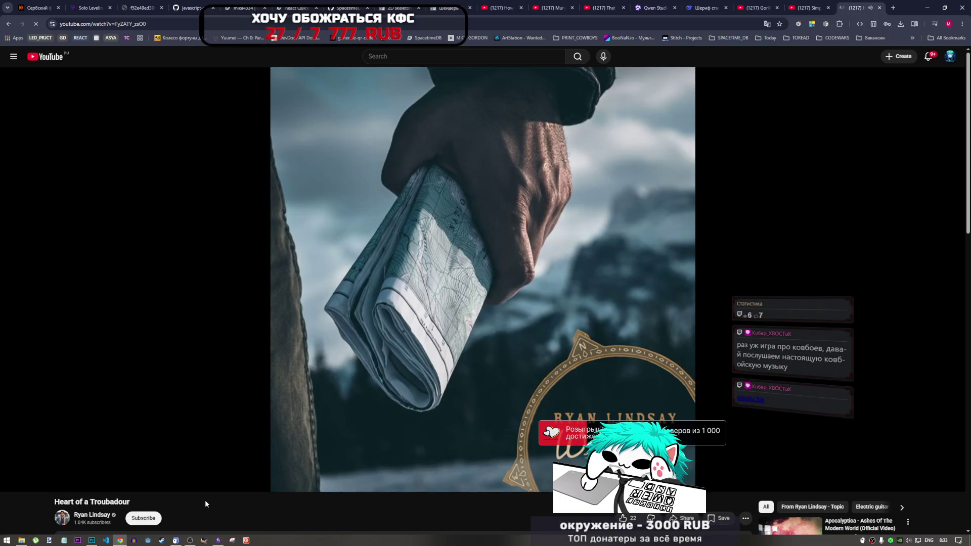
pyautogui.click(90, 541)
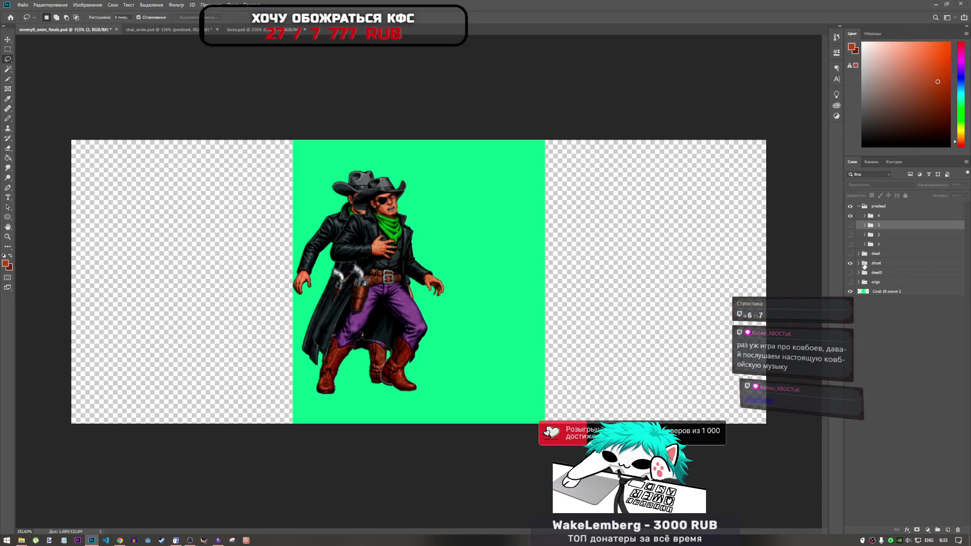
pyautogui.click(858, 217)
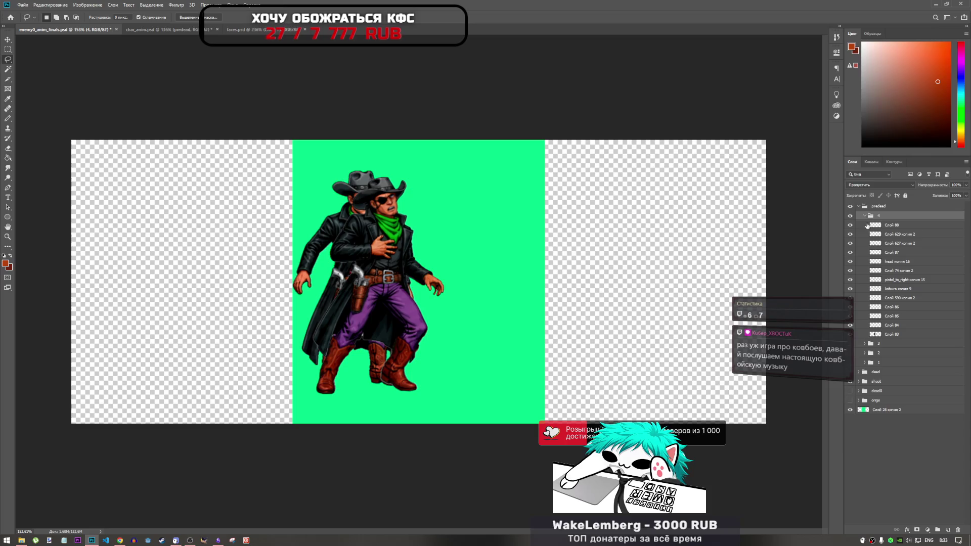
pyautogui.click(122, 539)
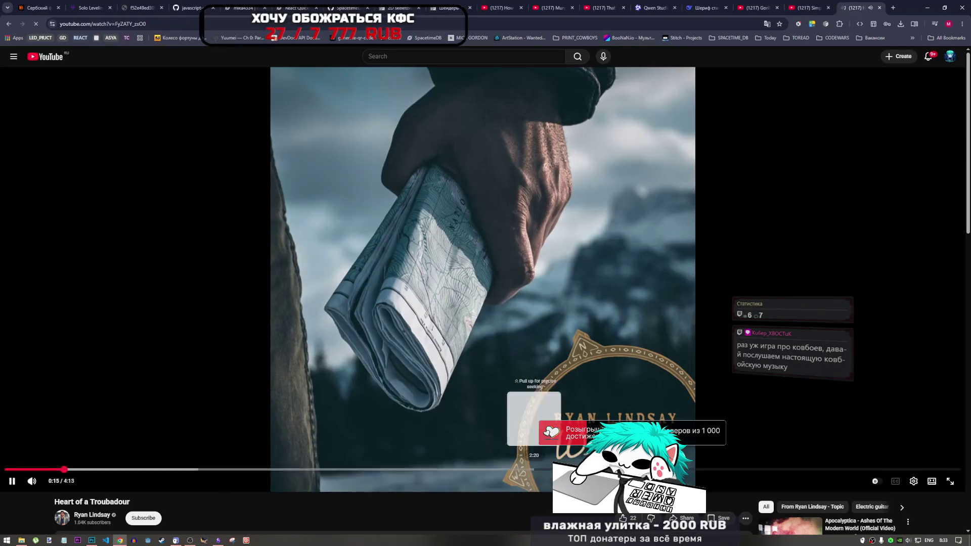
# - Save the video to the COWBOYS playlist and return to Photoshop
pyautogui.click(718, 518)
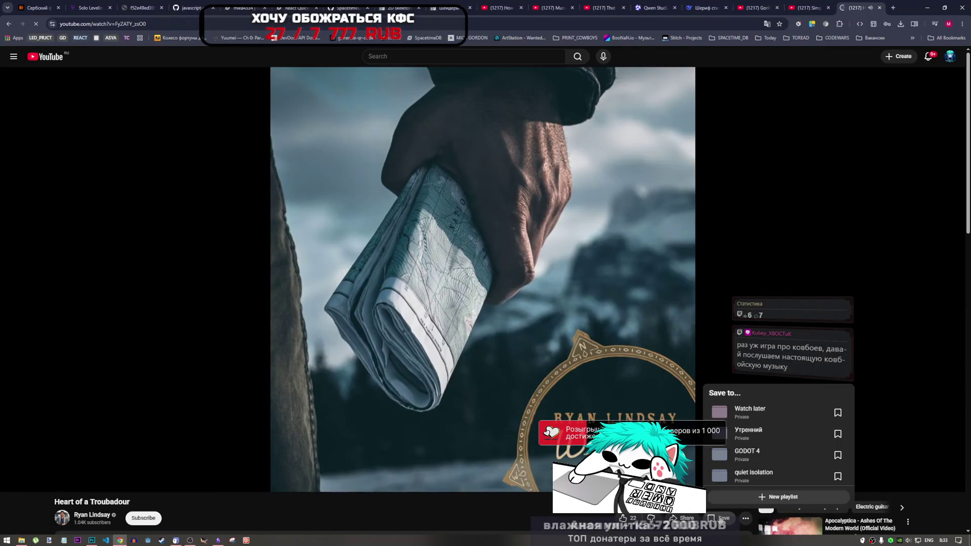
pyautogui.scroll(-3, 763, 456)
pyautogui.scroll(3, 762, 456)
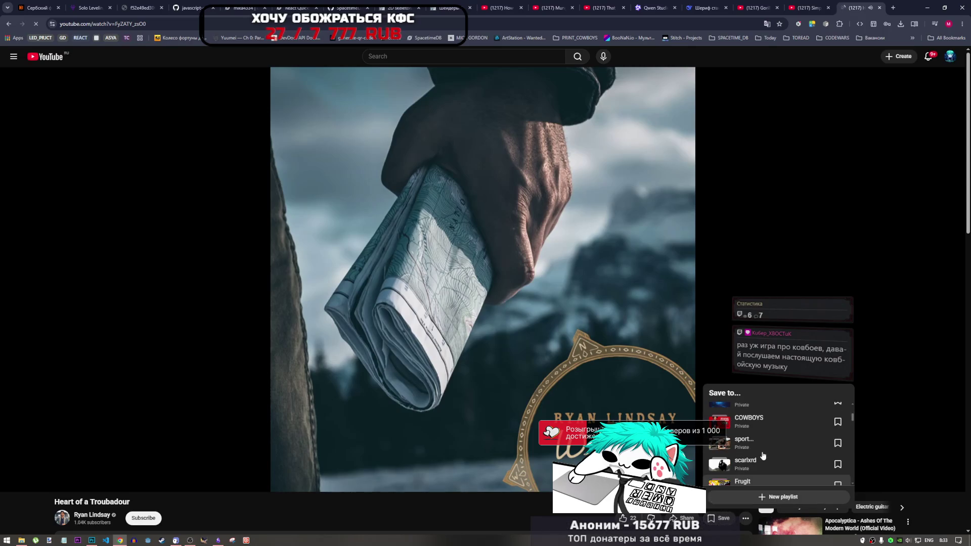
pyautogui.click(777, 427)
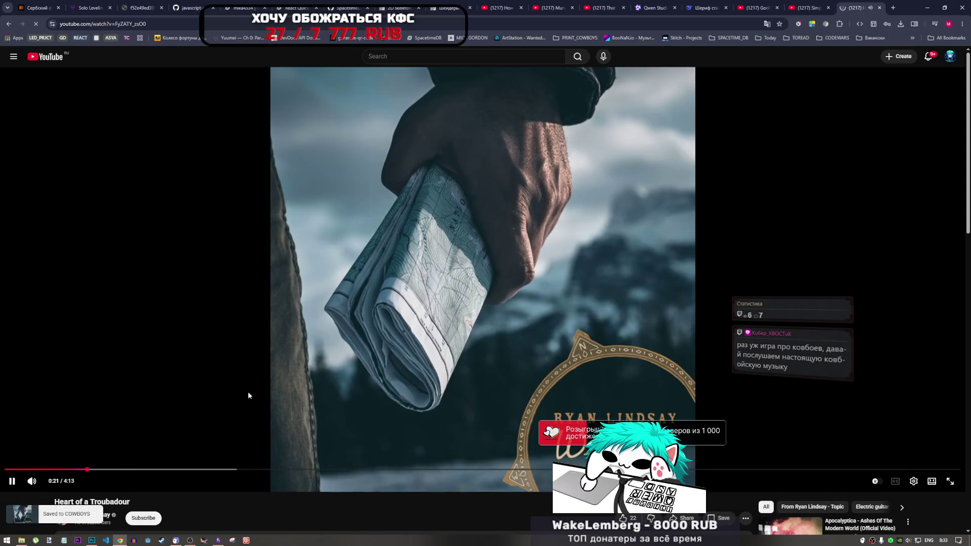
pyautogui.click(93, 540)
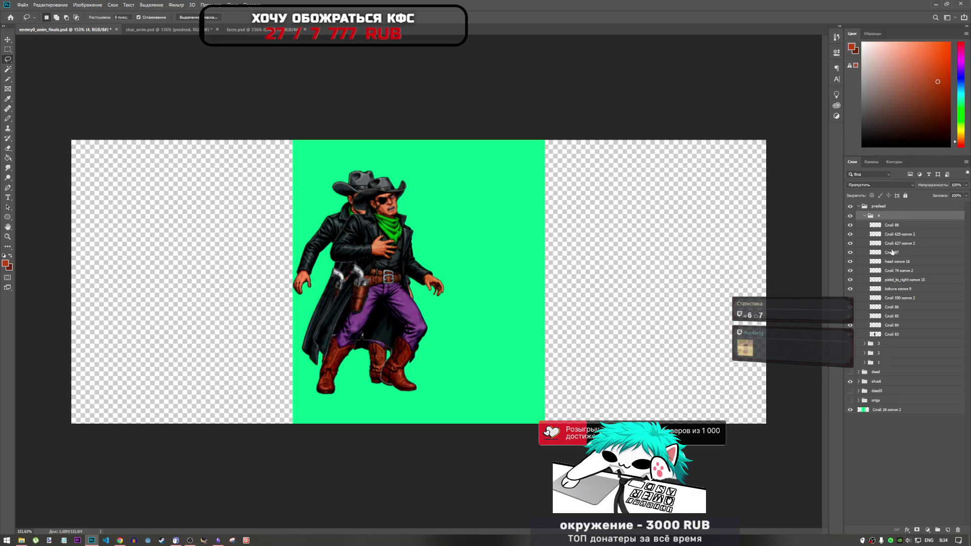
# - Delete the stray pixels outside the cowboy's outline on layer Слой 83
pyautogui.click(875, 336)
pyautogui.rightClick(875, 337)
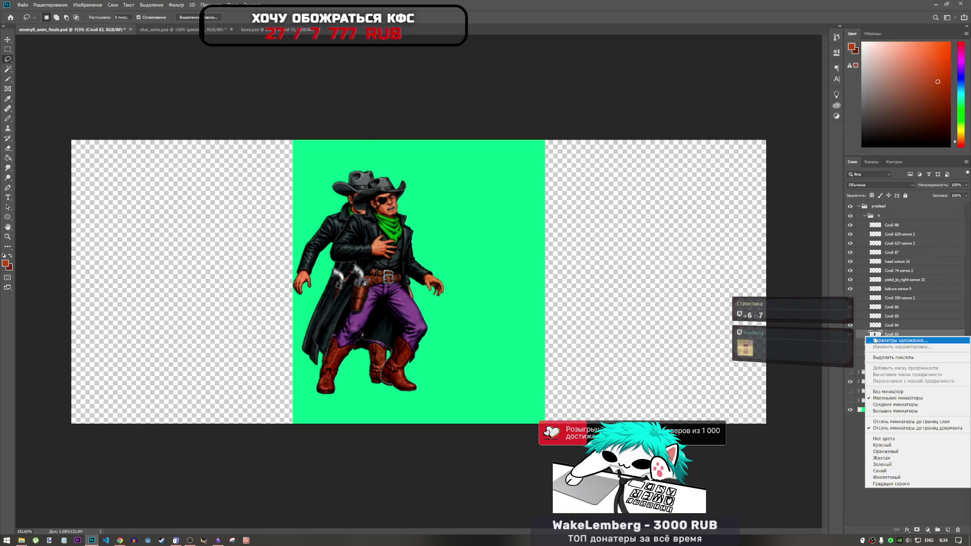
pyautogui.click(882, 358)
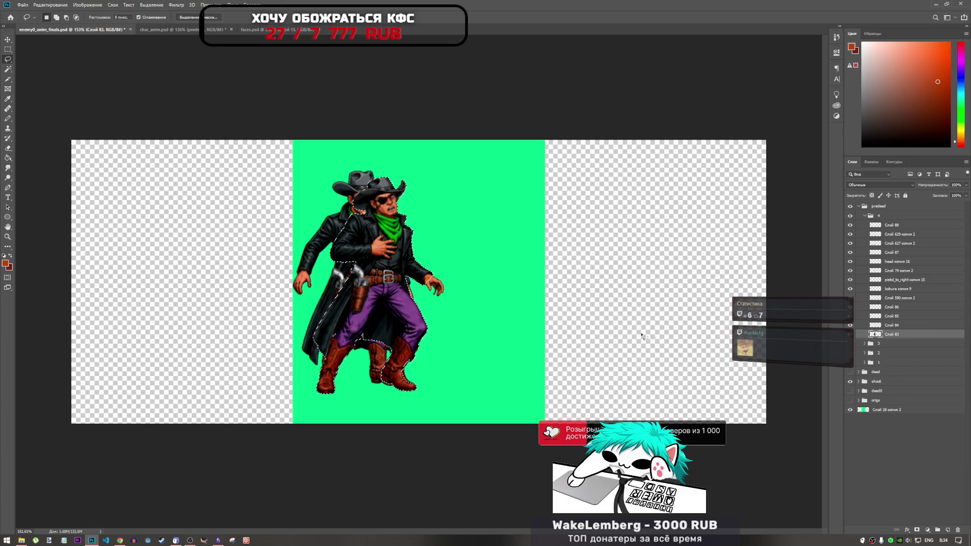
pyautogui.rightClick(391, 304)
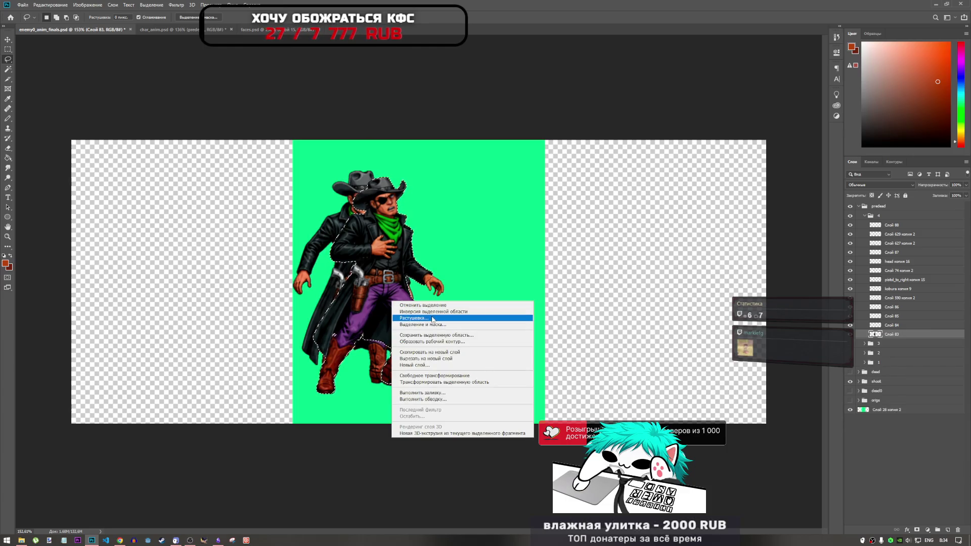
pyautogui.click(412, 312)
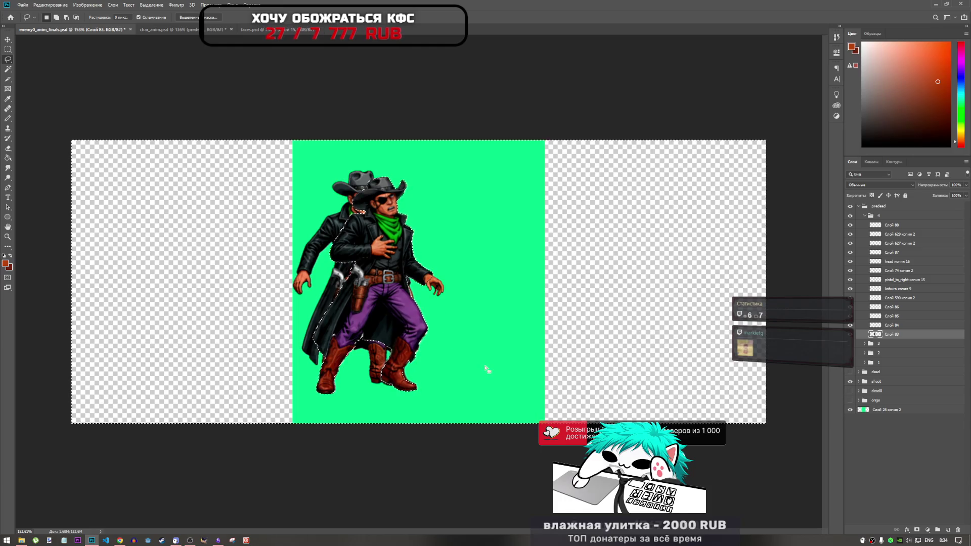
pyautogui.hotkey('ctrl', 'd')
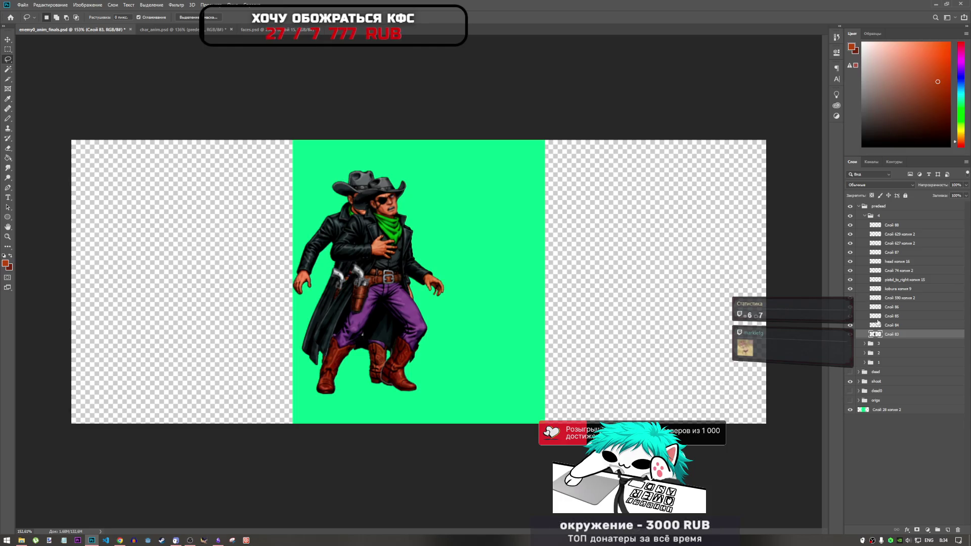
pyautogui.click(852, 235)
pyautogui.click(852, 235)
# - Check layer Слой 88, which proves empty as Select Pixels and Free Transform both fail
pyautogui.click(878, 225)
pyautogui.rightClick(878, 225)
pyautogui.click(867, 249)
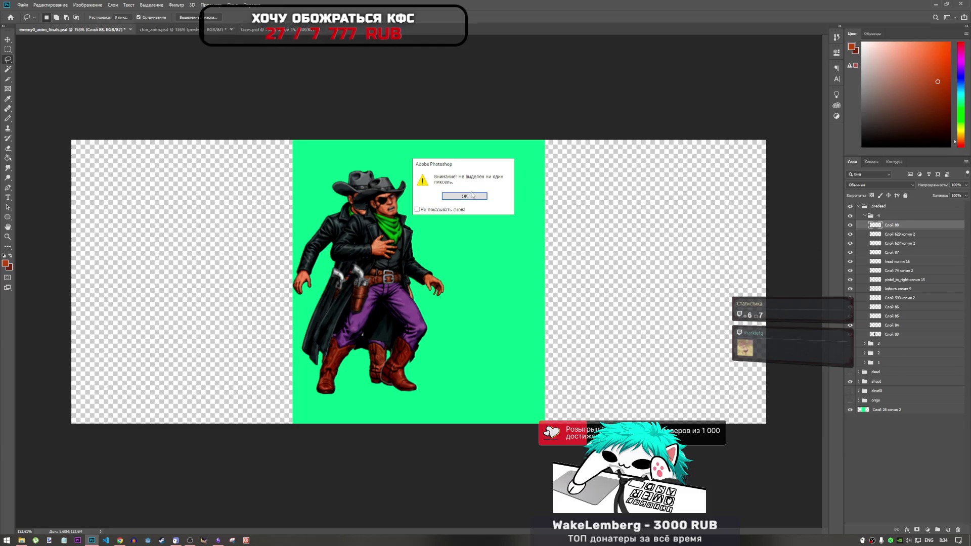
pyautogui.click(472, 195)
pyautogui.click(851, 225)
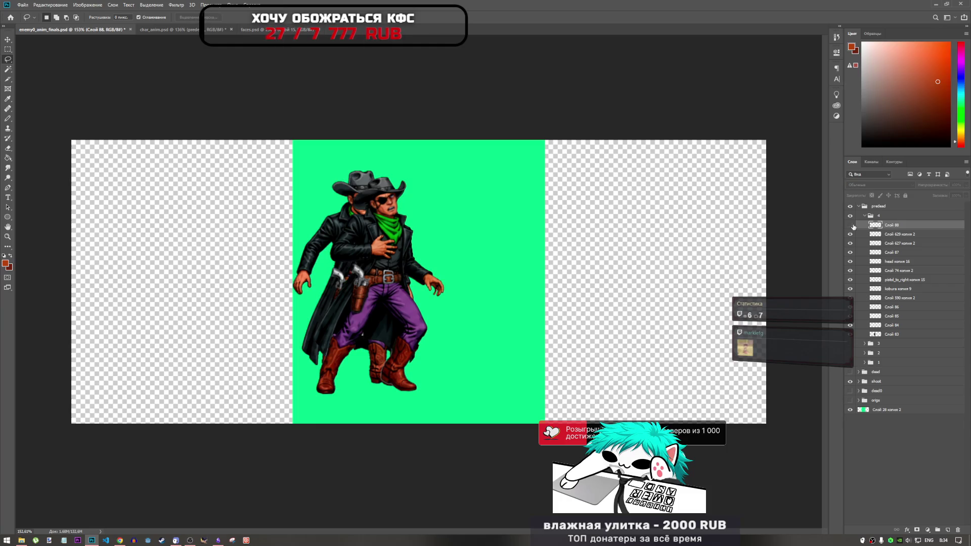
pyautogui.click(851, 226)
pyautogui.hotkey('ctrl', 't')
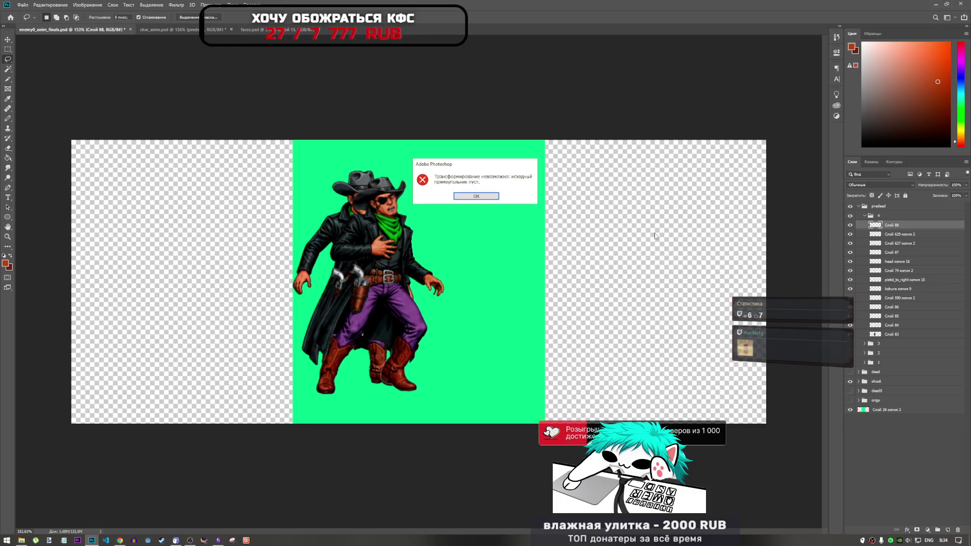
pyautogui.click(484, 198)
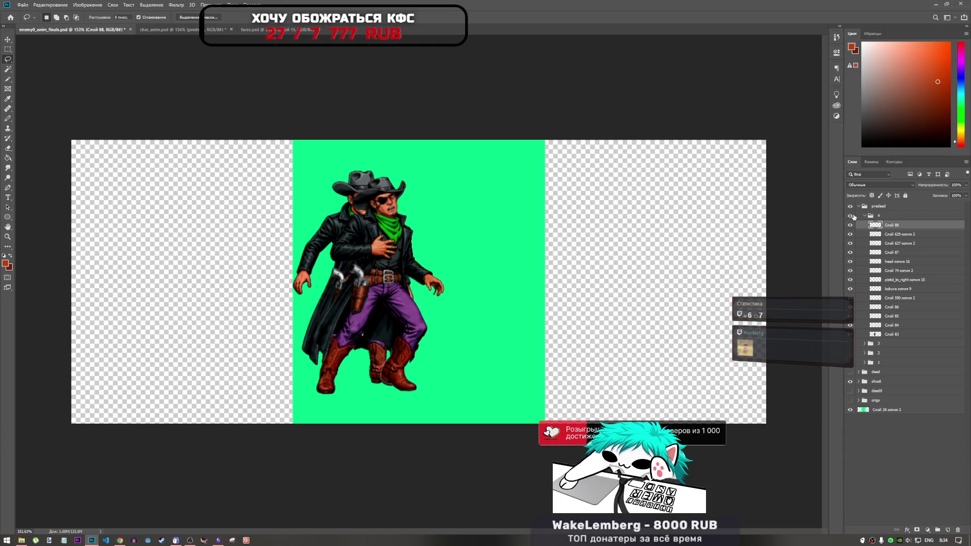
# - Compare the predead frame 4 group in char_anim.psd with enemy0_anim_finals.psd
pyautogui.click(161, 30)
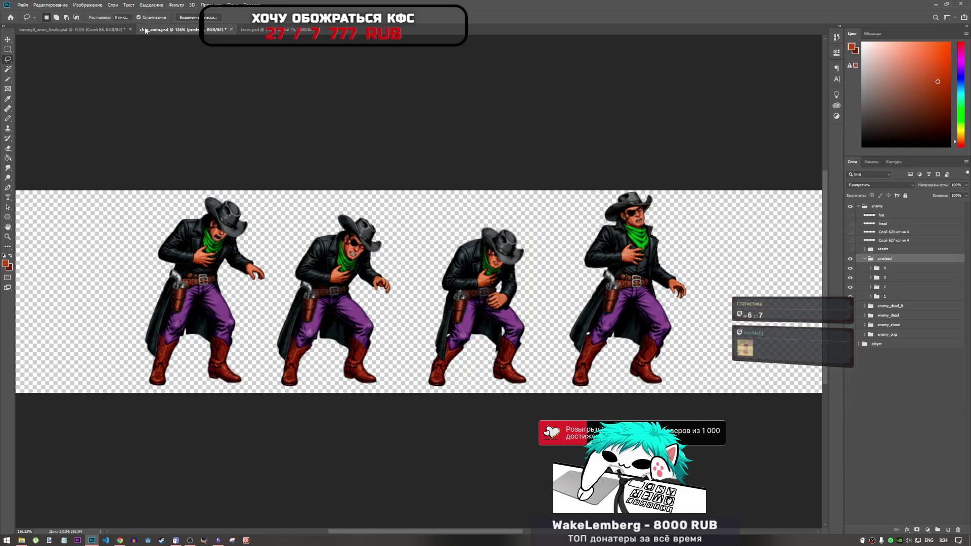
pyautogui.click(877, 268)
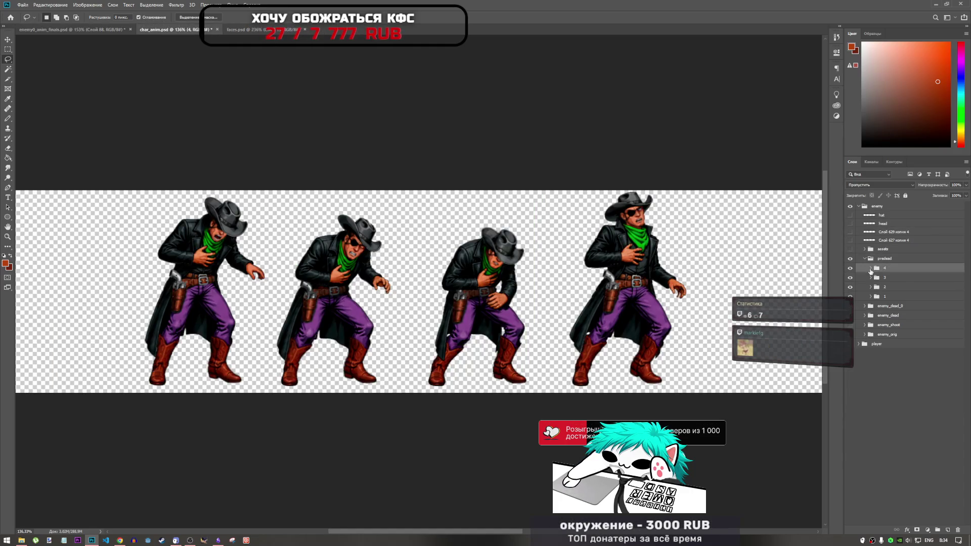
pyautogui.click(871, 268)
pyautogui.hotkey('ctrl', 'shift', 'Tab')
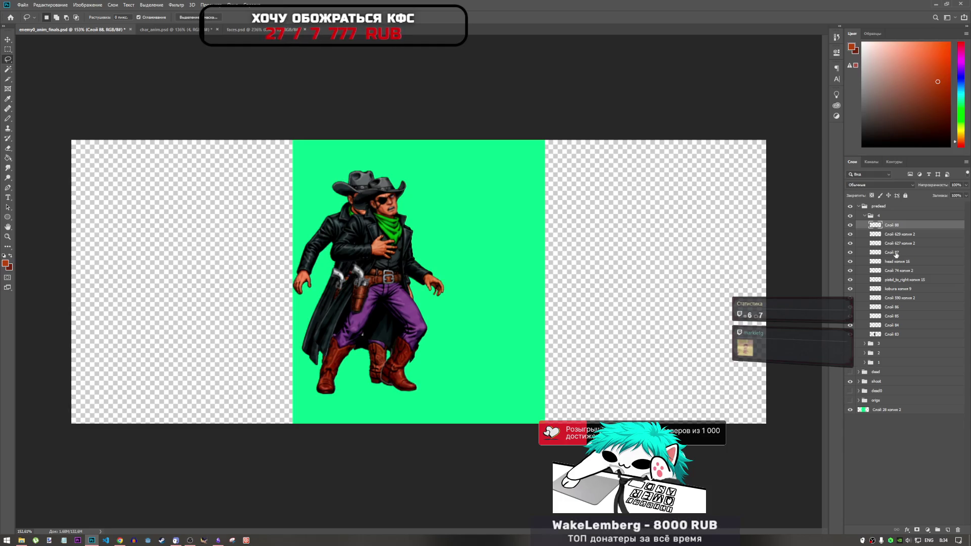
pyautogui.click(217, 31)
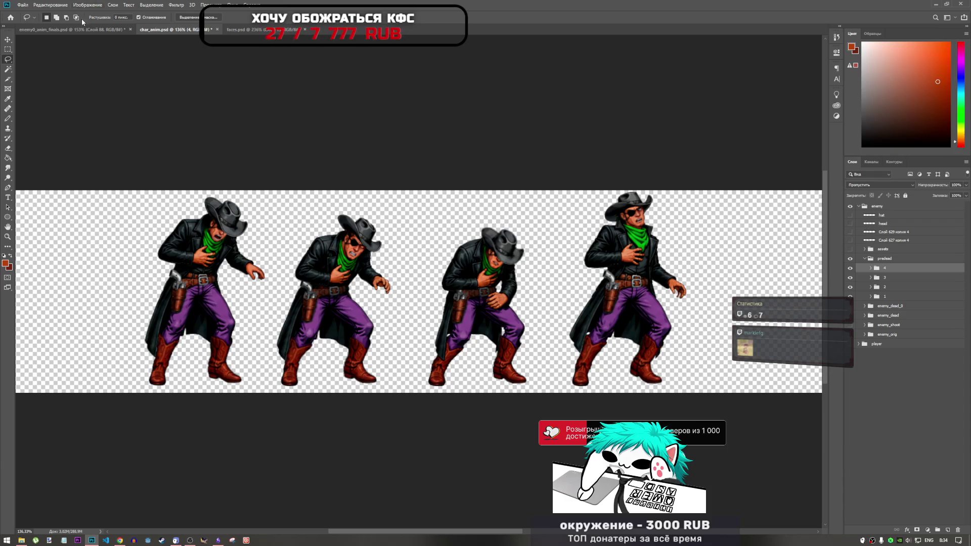
pyautogui.hotkey('ctrl', 'shift', 'Tab')
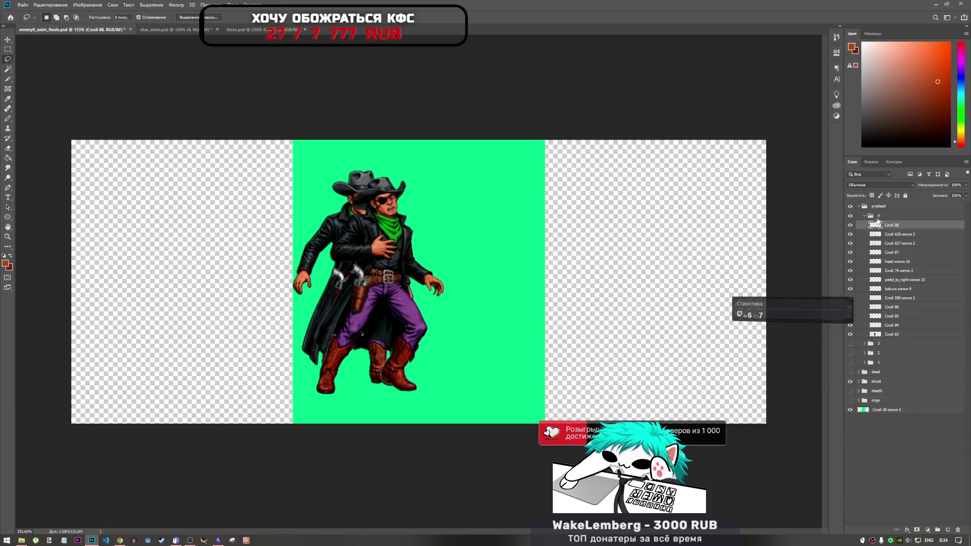
pyautogui.hotkey('ctrl', 'Tab')
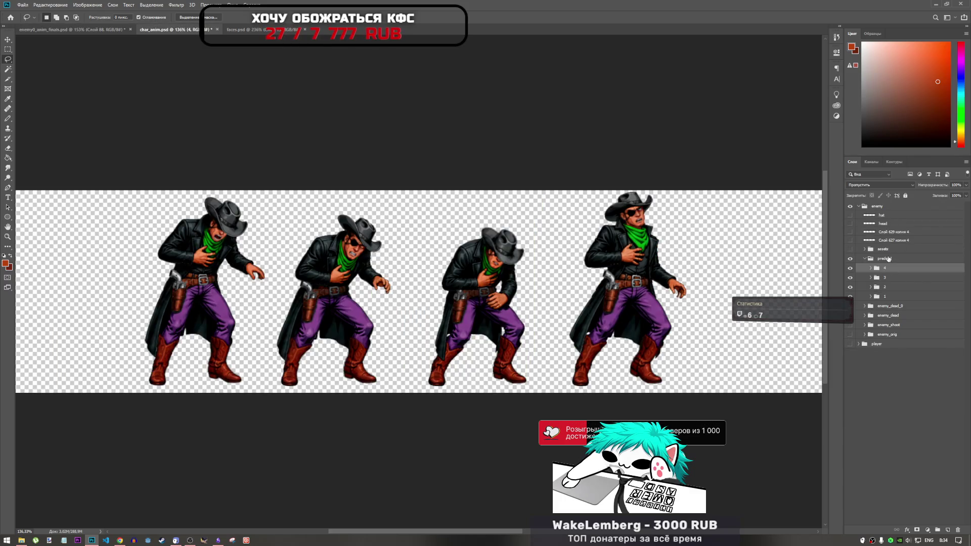
# - Delete the empty layer Слой 88 from enemy0_anim_finals.psd
pyautogui.click(871, 269)
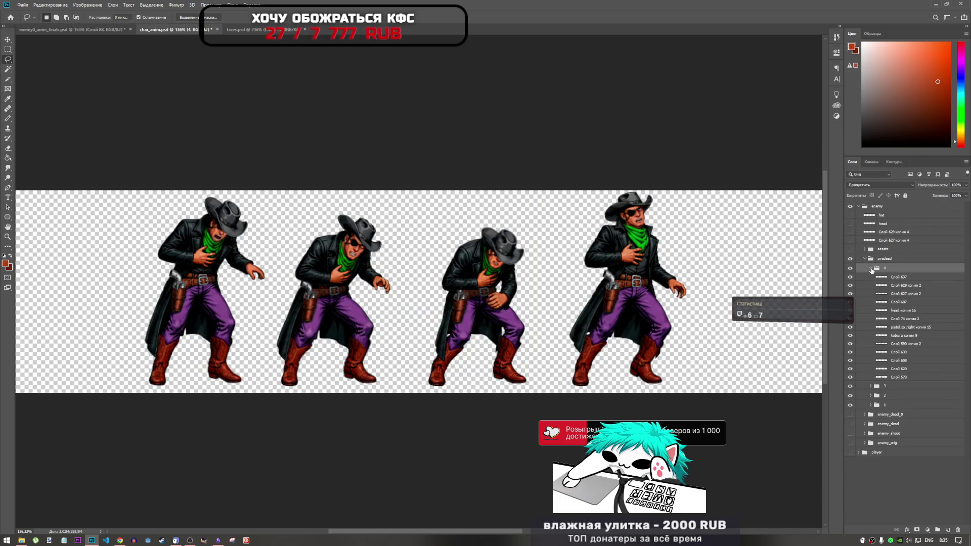
pyautogui.hotkey('ctrl', 'shift', 'Tab')
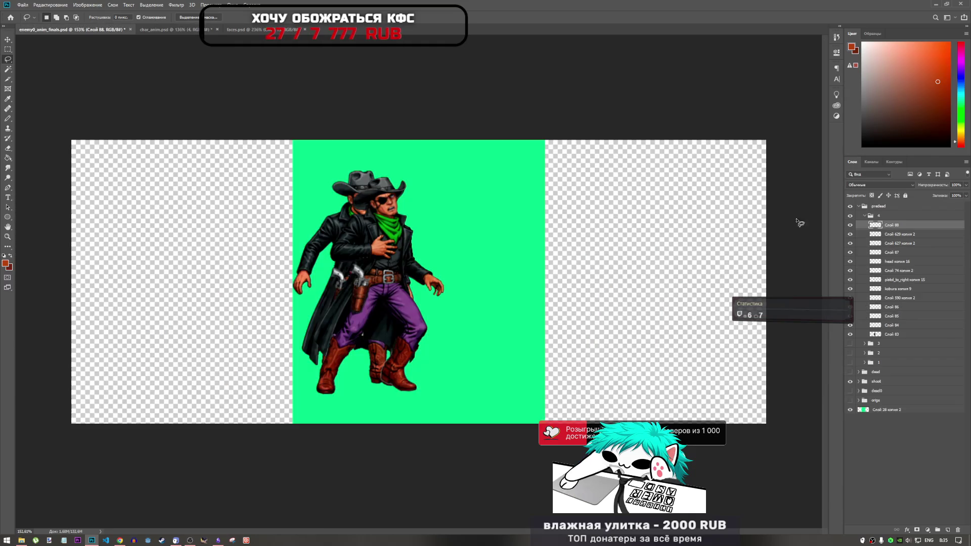
pyautogui.press('Delete')
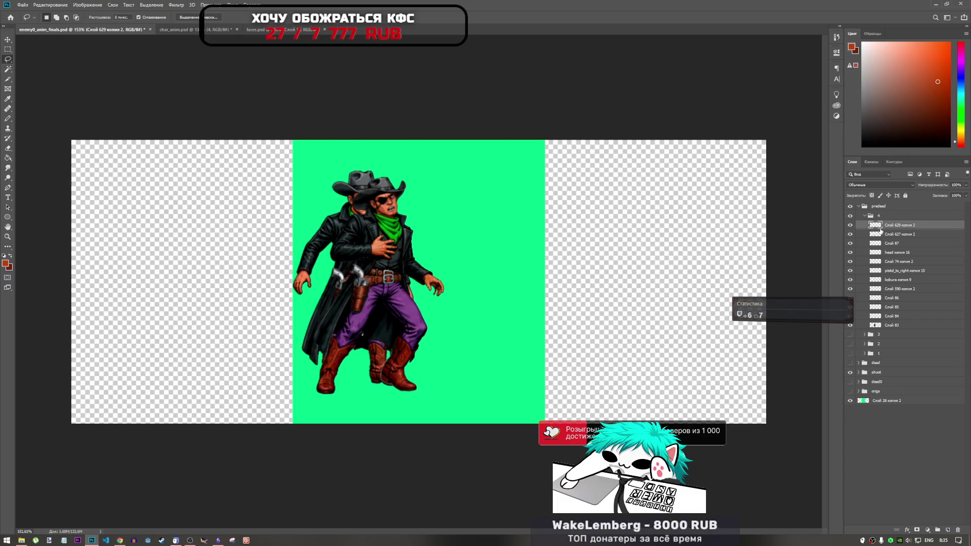
pyautogui.rightClick(875, 226)
pyautogui.click(886, 246)
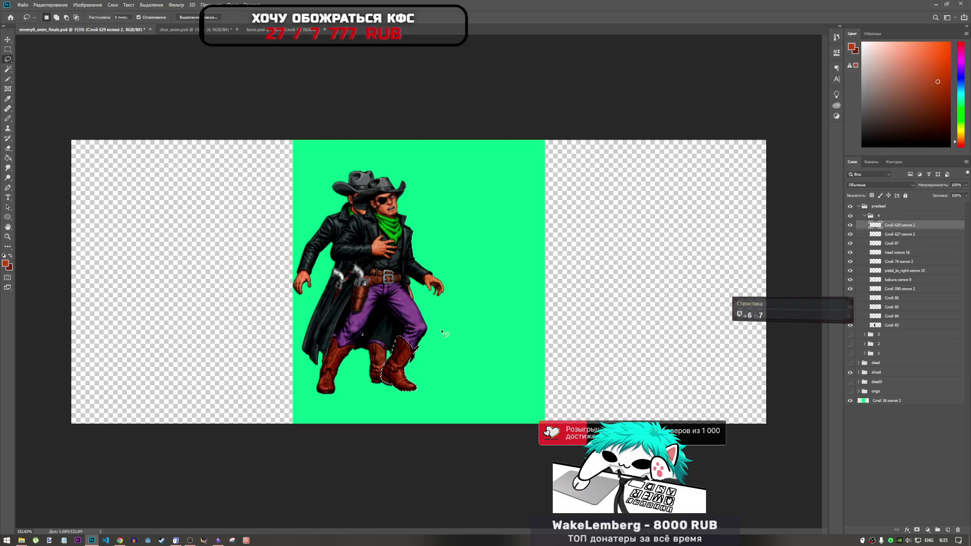
pyautogui.rightClick(401, 348)
pyautogui.click(445, 366)
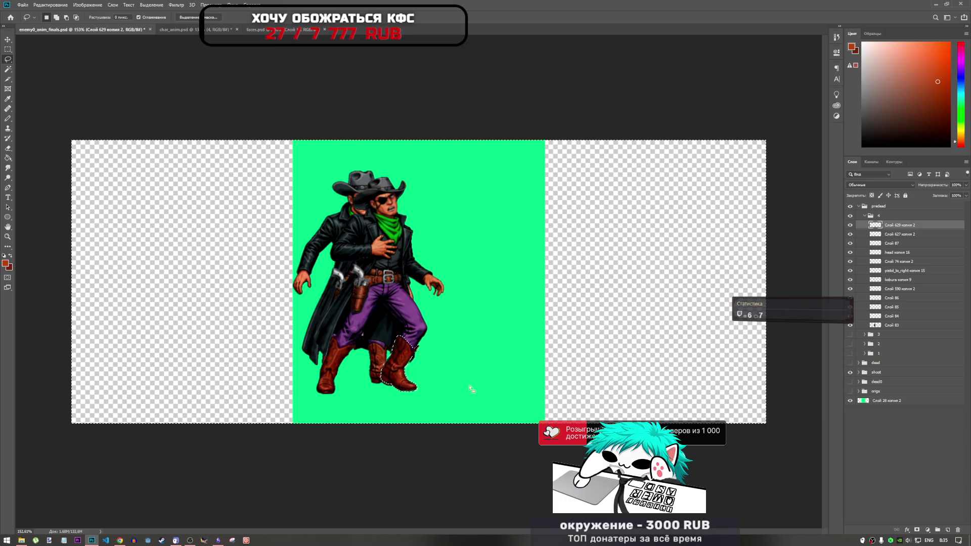
pyautogui.hotkey('ctrl', 'd')
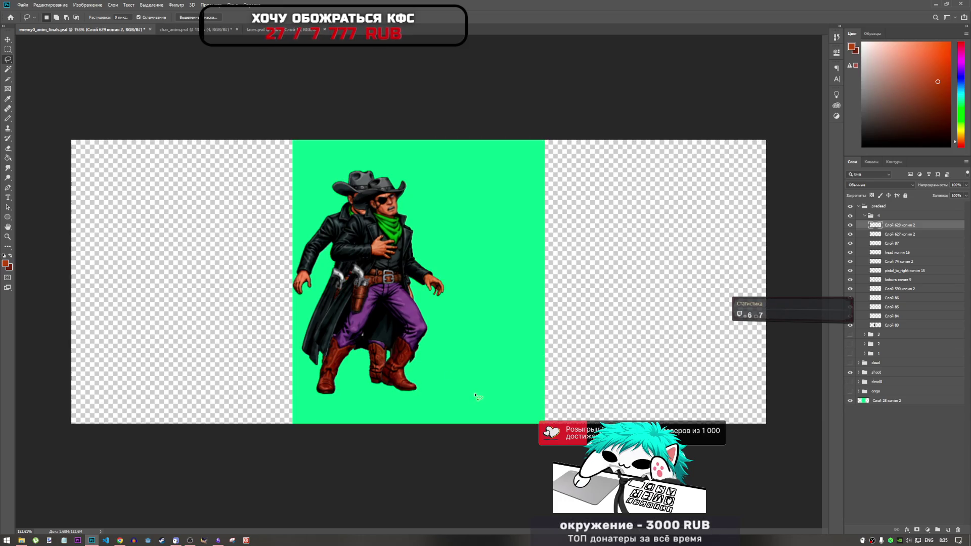
pyautogui.click(875, 235)
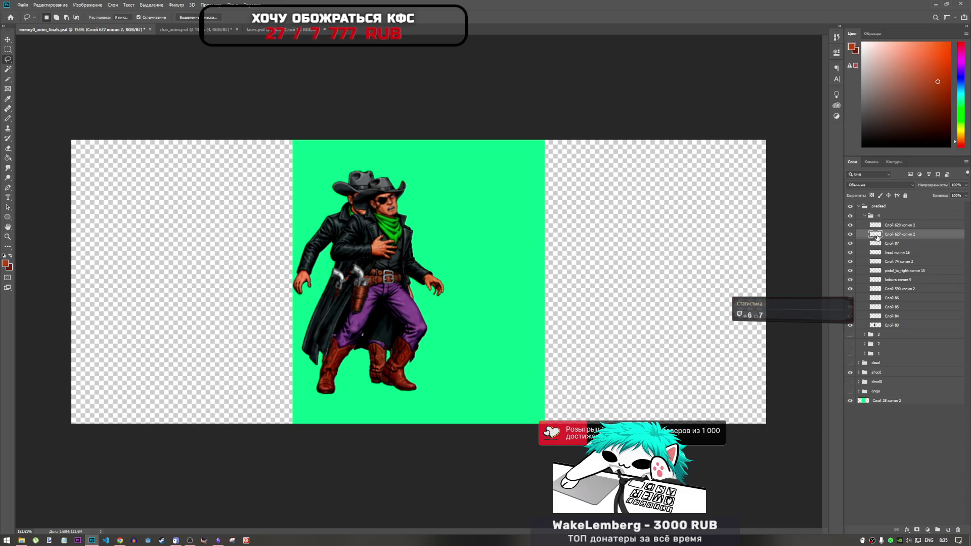
pyautogui.rightClick(878, 236)
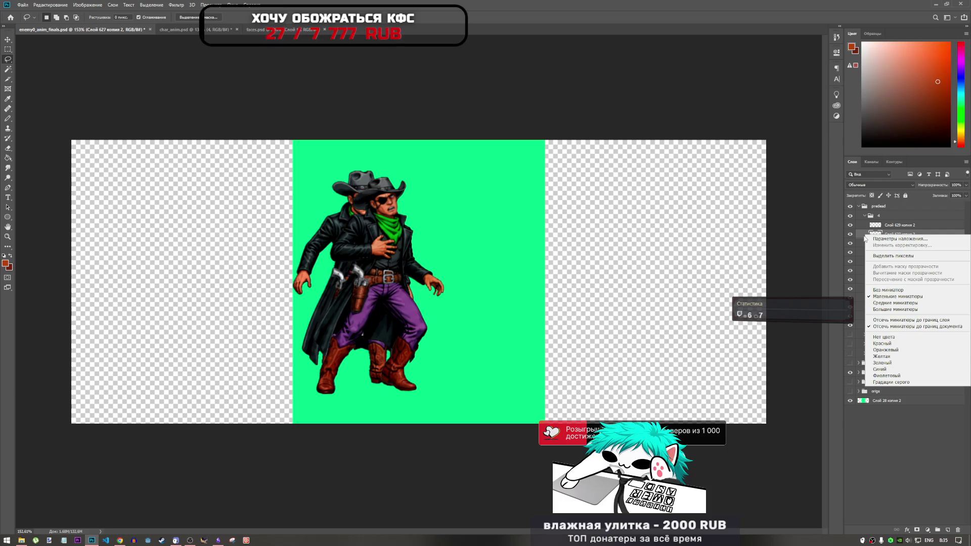
pyautogui.click(880, 256)
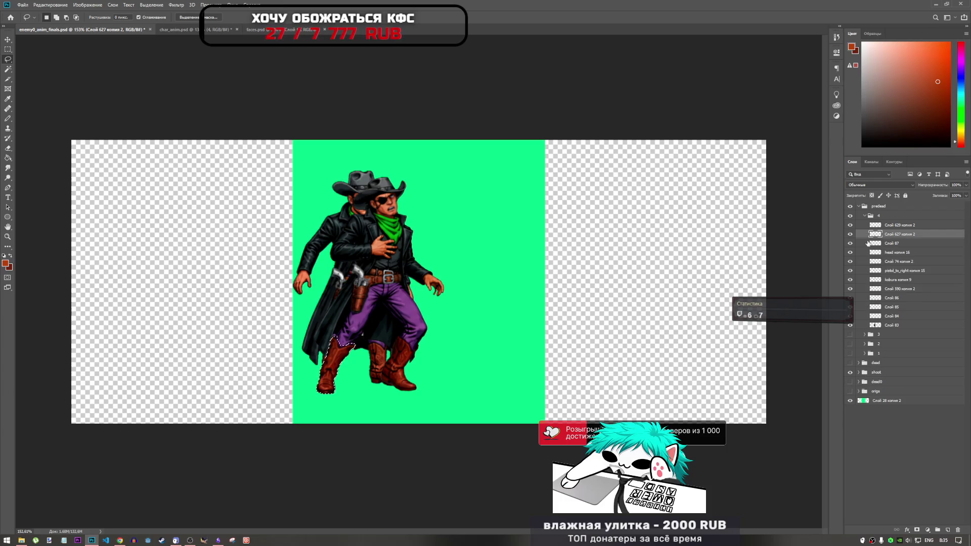
pyautogui.rightClick(334, 353)
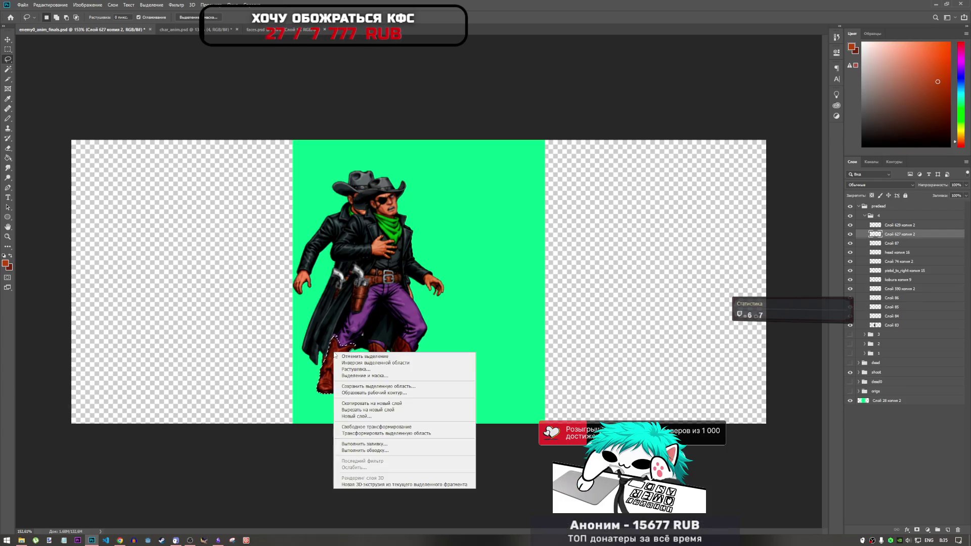
pyautogui.click(399, 363)
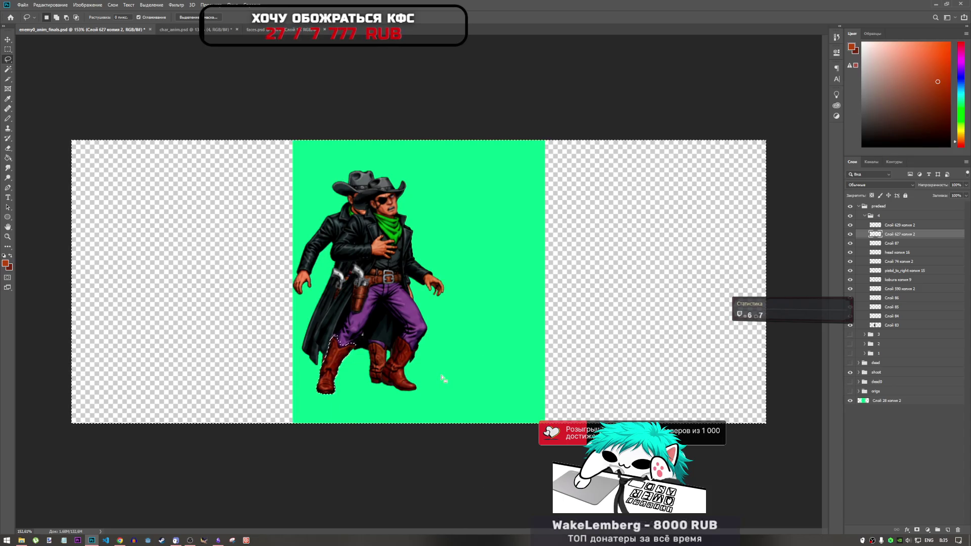
pyautogui.hotkey('ctrl', 'd')
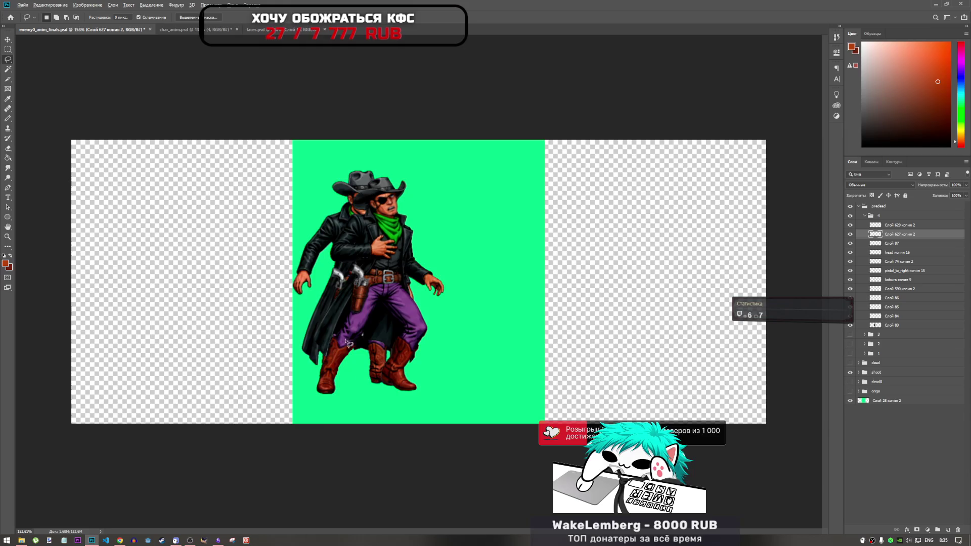
pyautogui.scroll(5, 349, 343)
pyautogui.scroll(-5, 338, 343)
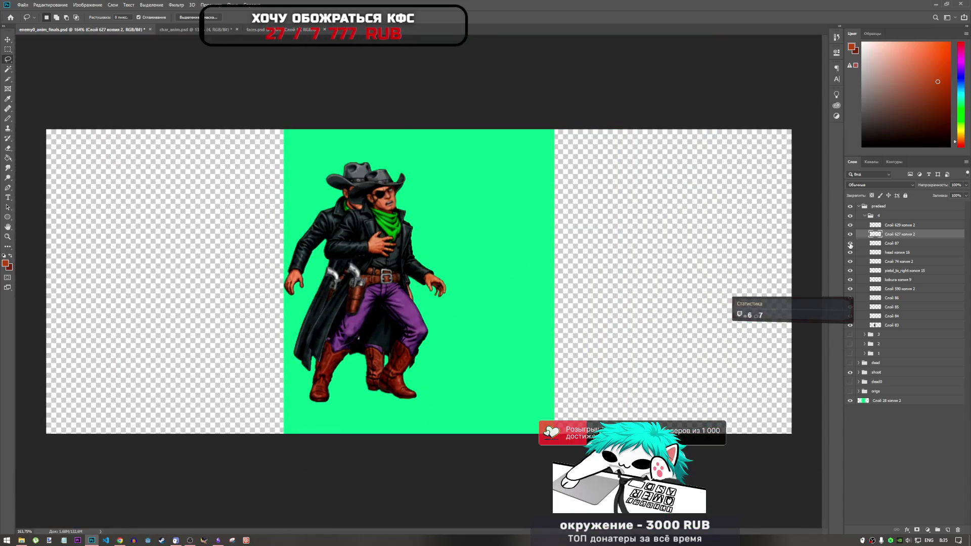
# - Hide hurt frame 4 and toggle frame 3 repeatedly to compare it against the standing pose
pyautogui.click(864, 215)
pyautogui.click(875, 216)
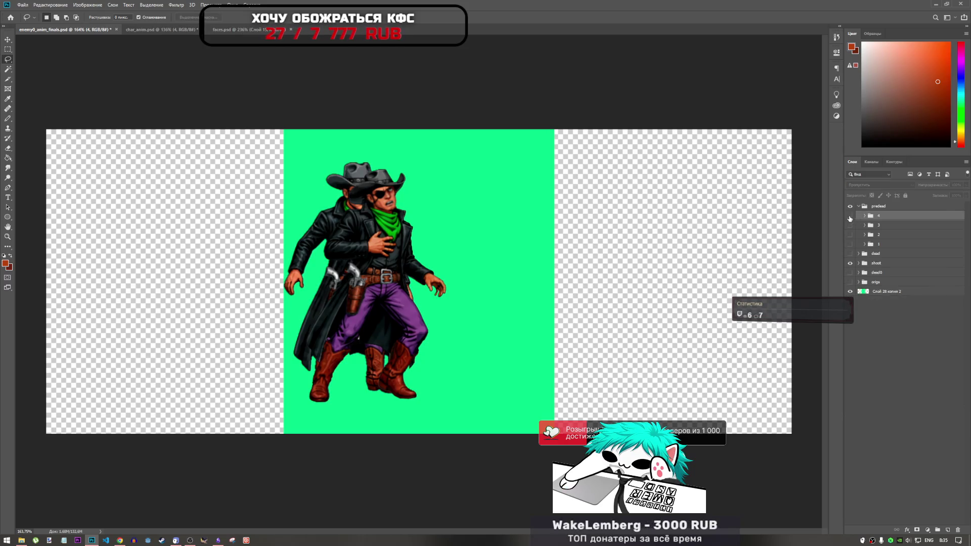
pyautogui.click(849, 215)
pyautogui.click(850, 225)
pyautogui.click(850, 228)
pyautogui.click(850, 228)
pyautogui.click(851, 229)
pyautogui.click(851, 228)
pyautogui.click(851, 228)
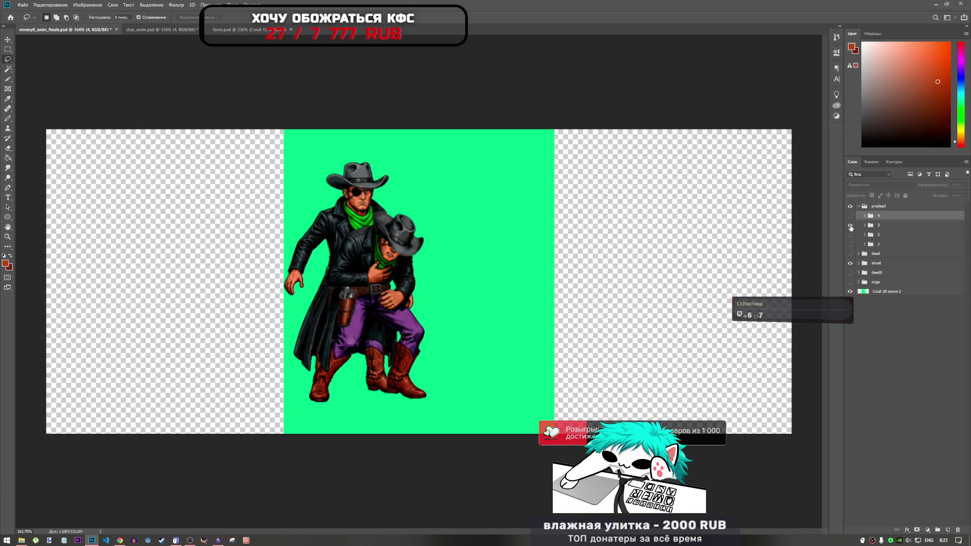
pyautogui.click(851, 227)
# - Flick hurt frames 3, 2 and 4 on and off, leaving only the standing cowboy visible
pyautogui.click(850, 227)
pyautogui.click(851, 227)
pyautogui.click(850, 235)
pyautogui.click(850, 236)
pyautogui.click(851, 245)
pyautogui.click(851, 245)
pyautogui.click(851, 216)
pyautogui.click(851, 216)
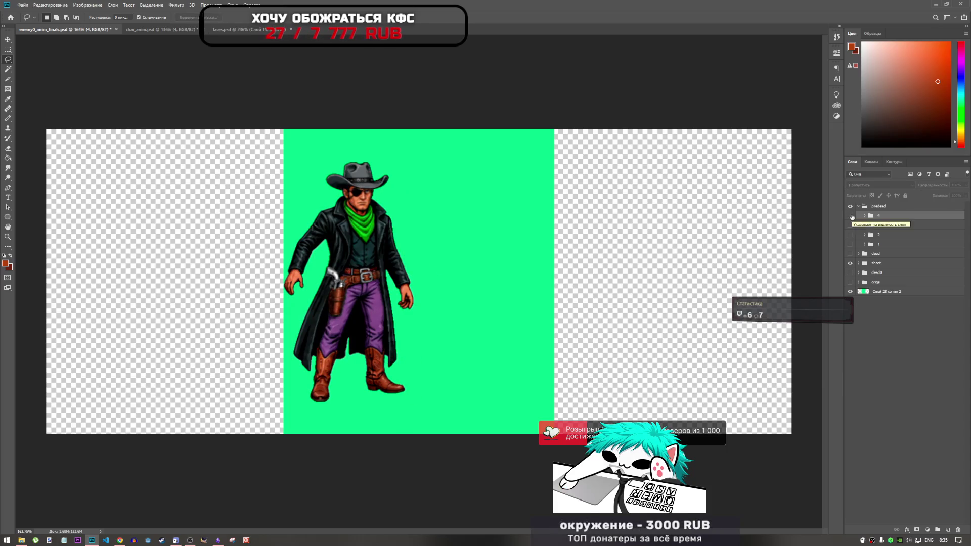
# - Save enemy0_anim_finals.psd and char_anim.psd, then bring up faces.psd
pyautogui.hotkey('ctrl', 's')
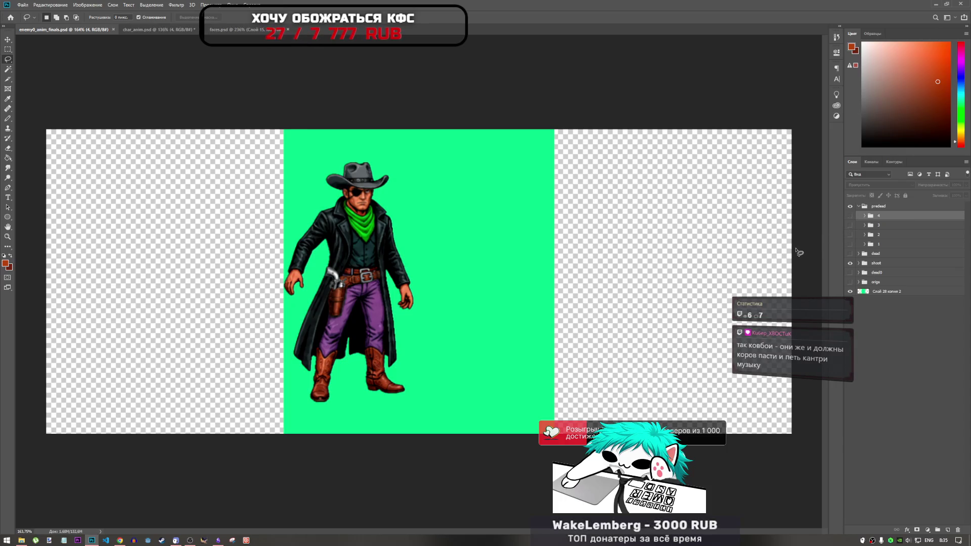
pyautogui.click(158, 29)
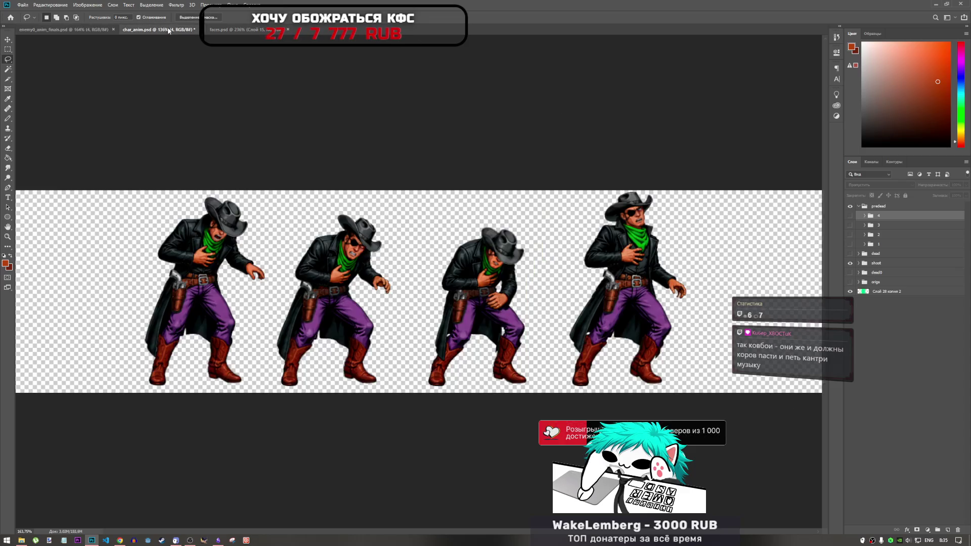
pyautogui.hotkey('ctrl', 's')
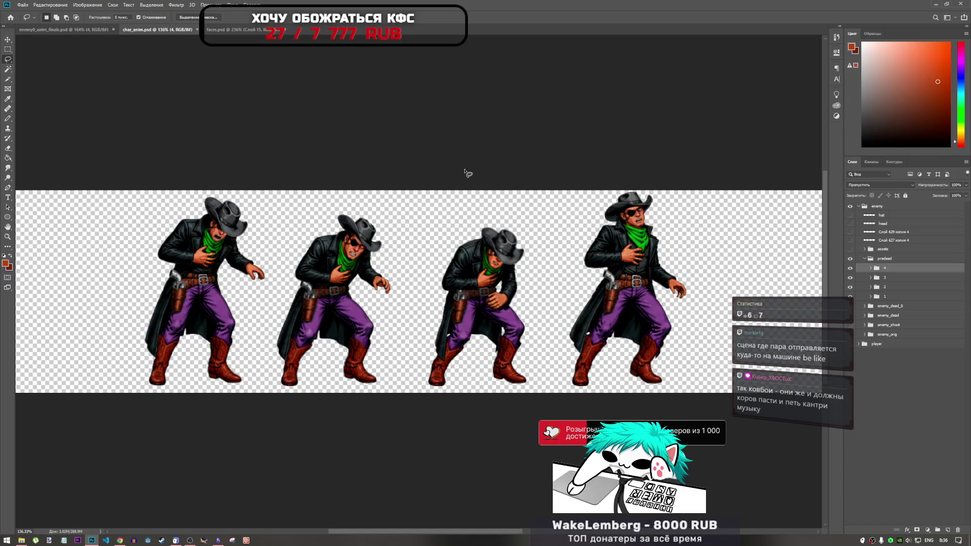
pyautogui.click(218, 30)
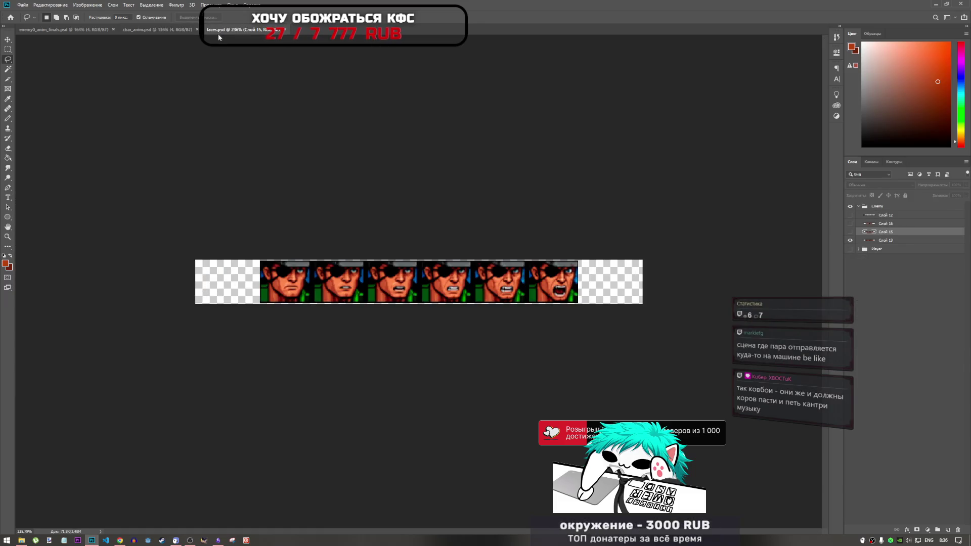
# - Back in enemy0_anim_finals.psd, toggle the shoot and dead groups to compare their frames
pyautogui.click(129, 30)
pyautogui.click(63, 30)
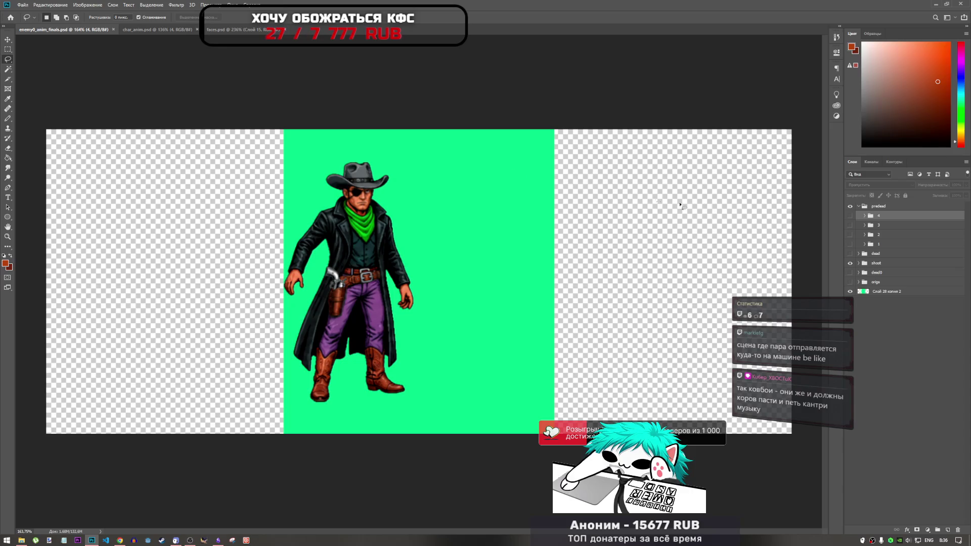
pyautogui.click(851, 264)
pyautogui.click(851, 263)
pyautogui.click(851, 254)
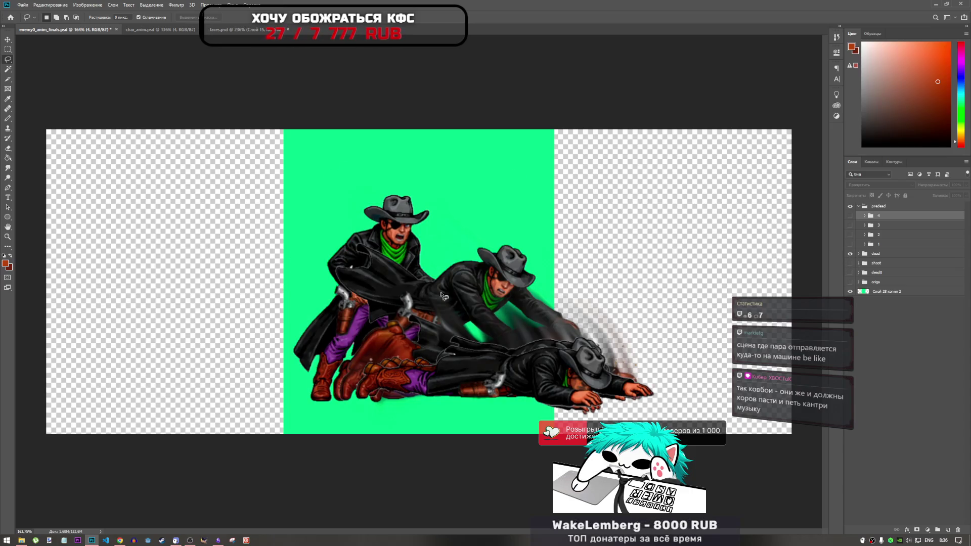
pyautogui.scroll(1, 543, 297)
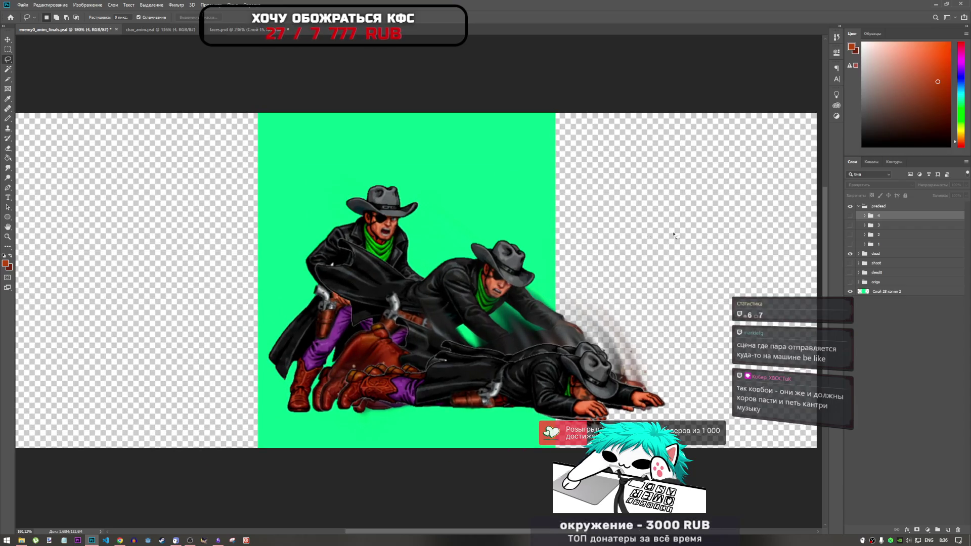
pyautogui.click(851, 254)
pyautogui.click(850, 264)
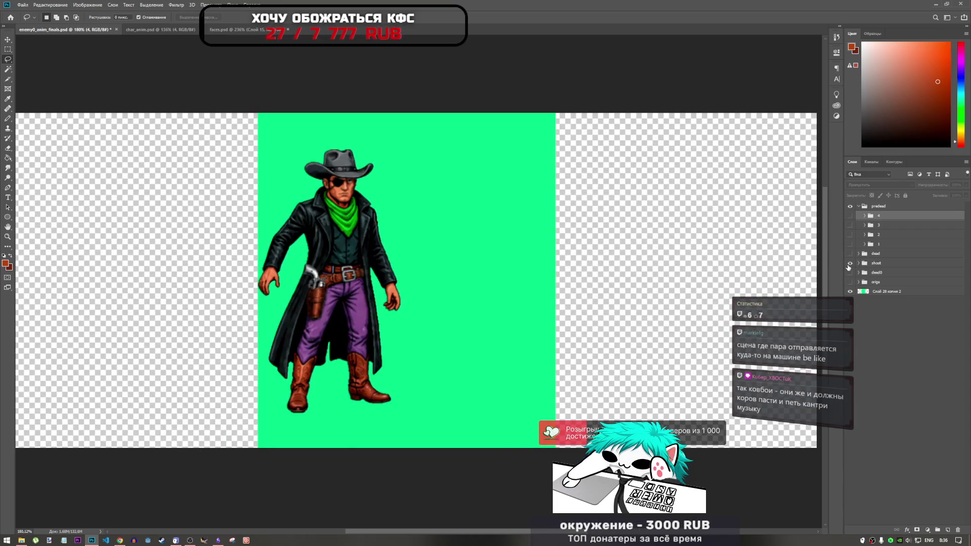
pyautogui.click(850, 263)
pyautogui.click(850, 254)
pyautogui.click(850, 254)
pyautogui.click(850, 254)
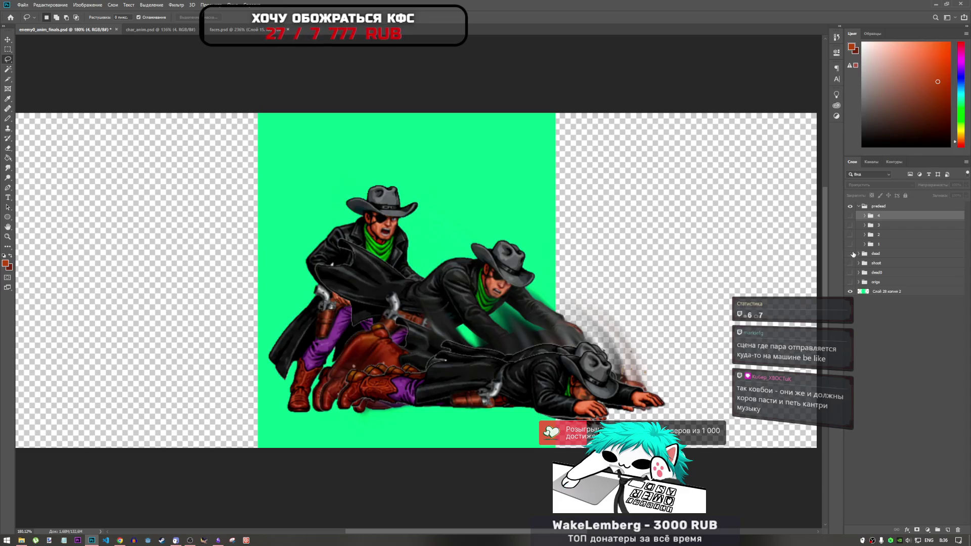
pyautogui.click(850, 254)
# - Preview hurt frames 4, 3, 2 and 1 one after another
pyautogui.click(850, 215)
pyautogui.click(850, 215)
pyautogui.click(851, 225)
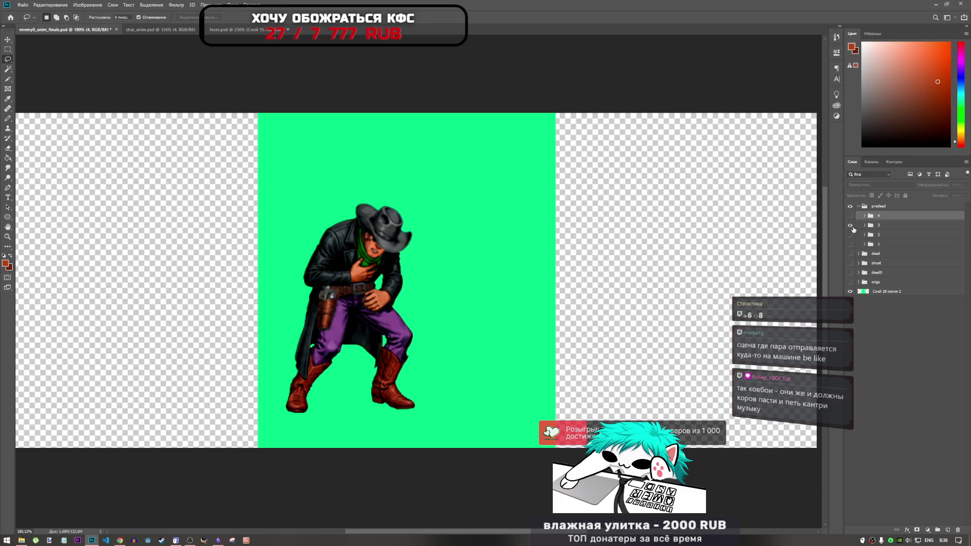
pyautogui.click(850, 235)
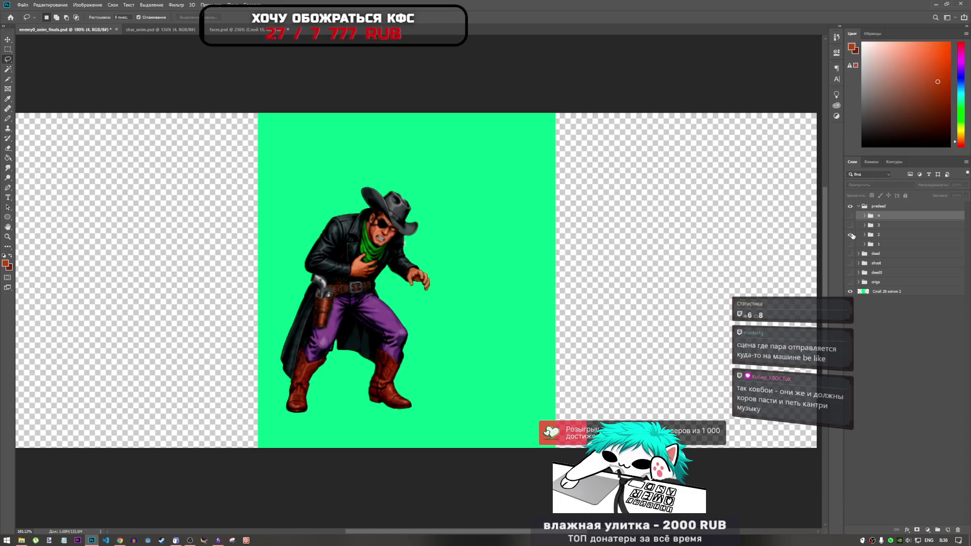
pyautogui.click(851, 235)
pyautogui.click(850, 245)
pyautogui.click(851, 245)
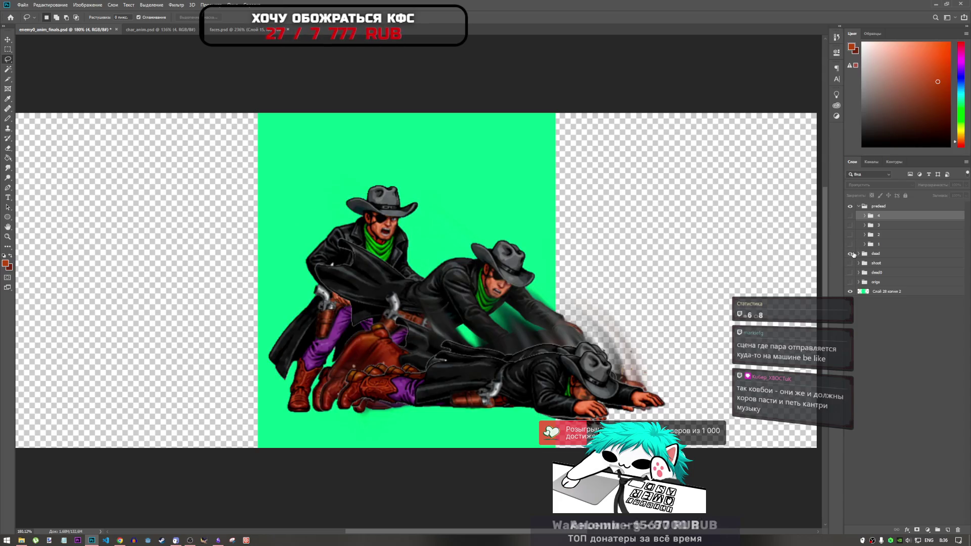
# - Expand the dead group, flip between its frames and hide dead frame 3, the lying pose
pyautogui.click(859, 254)
pyautogui.click(850, 263)
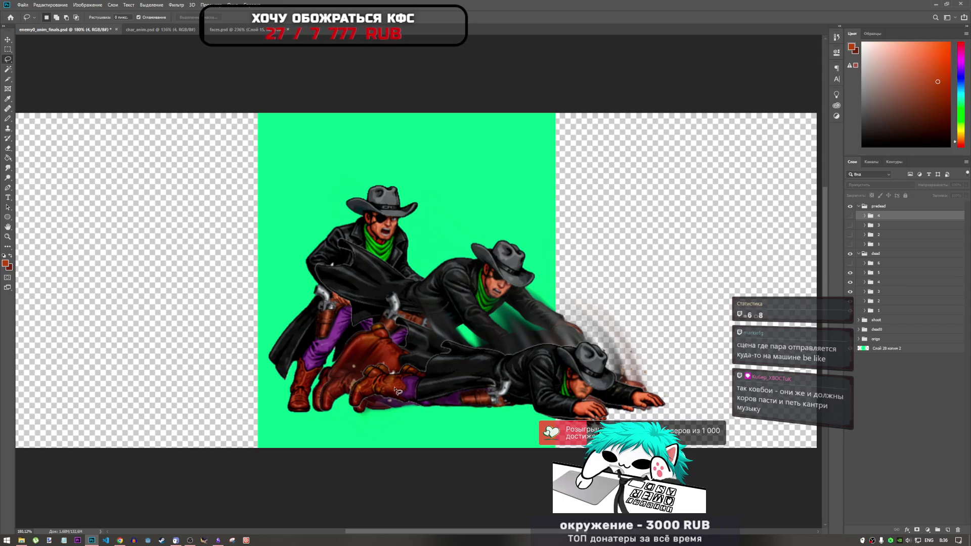
pyautogui.click(850, 280)
pyautogui.click(850, 285)
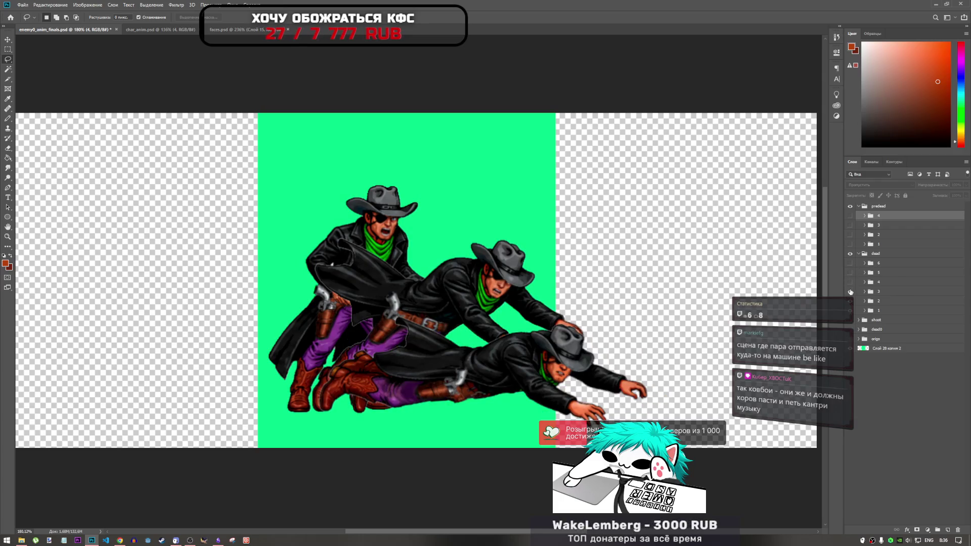
pyautogui.click(850, 292)
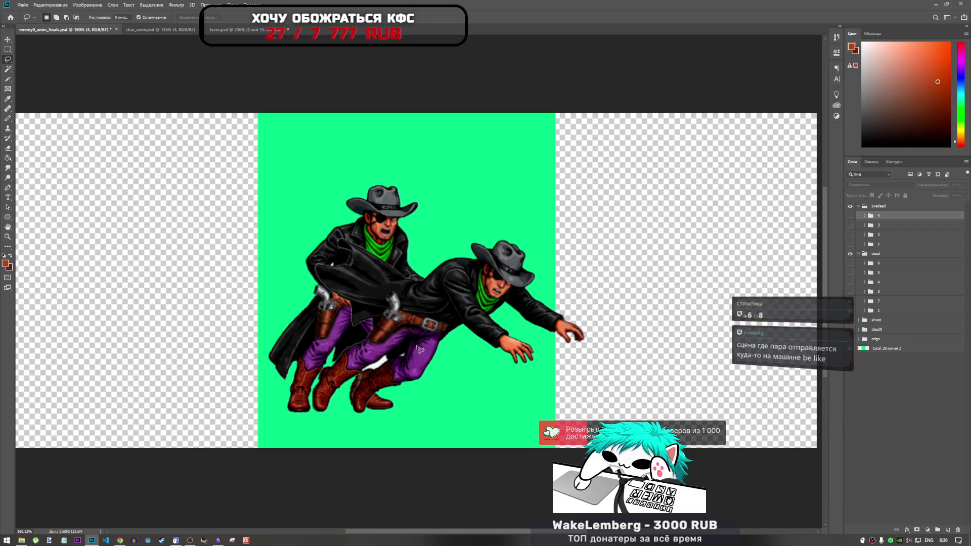
pyautogui.scroll(5, 377, 363)
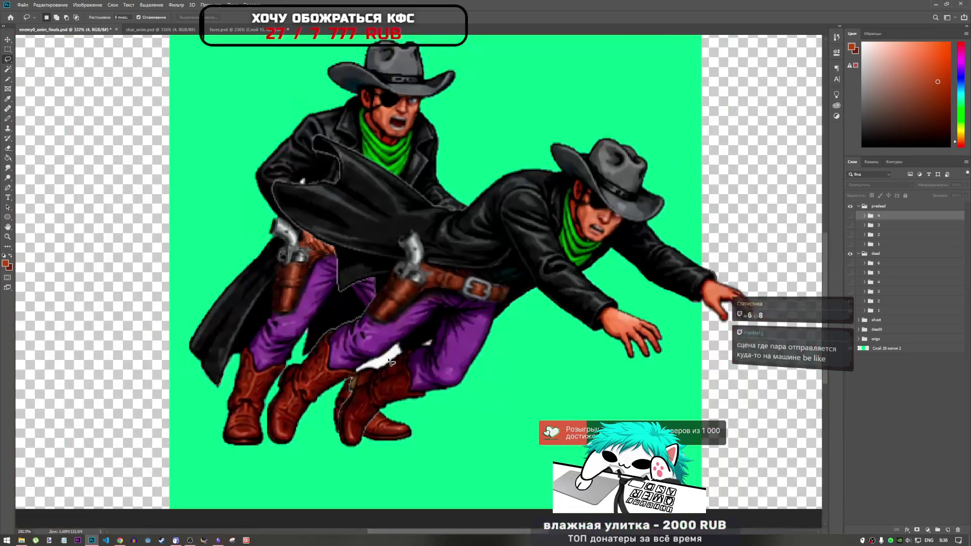
# - Pick the Magic Wand (W) and hide the rear flying cowboy frame
pyautogui.scroll(-3, 393, 362)
pyautogui.press('w')
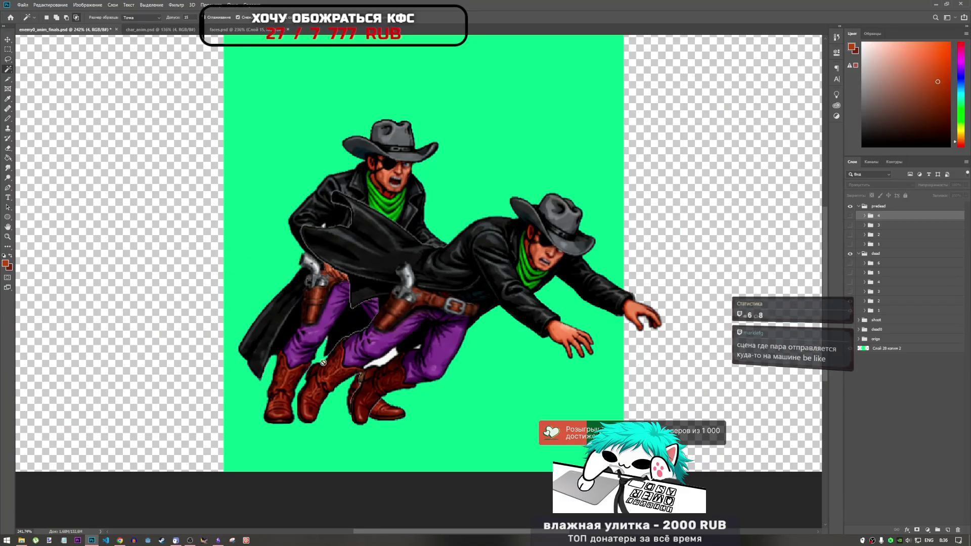
pyautogui.scroll(5, 323, 362)
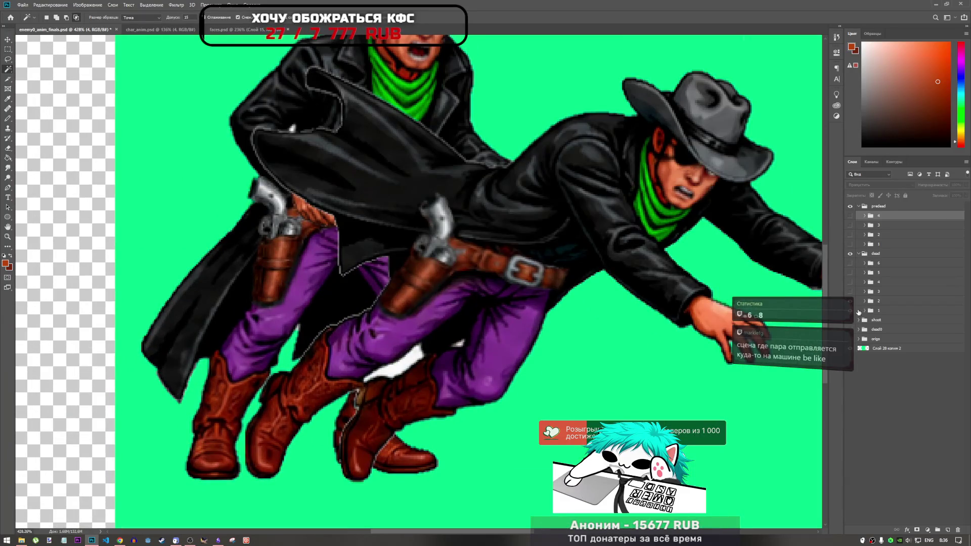
pyautogui.click(854, 311)
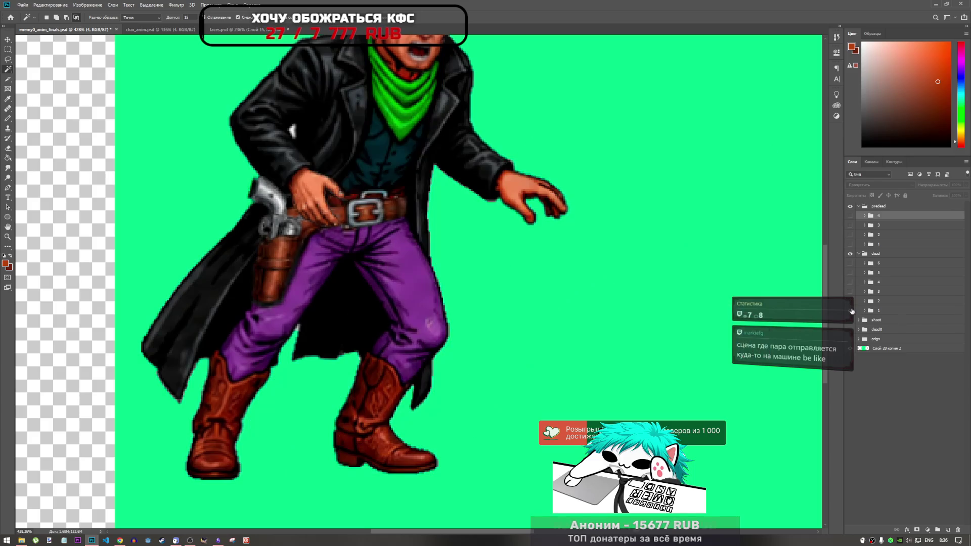
pyautogui.scroll(-5, 444, 300)
pyautogui.scroll(6, 445, 299)
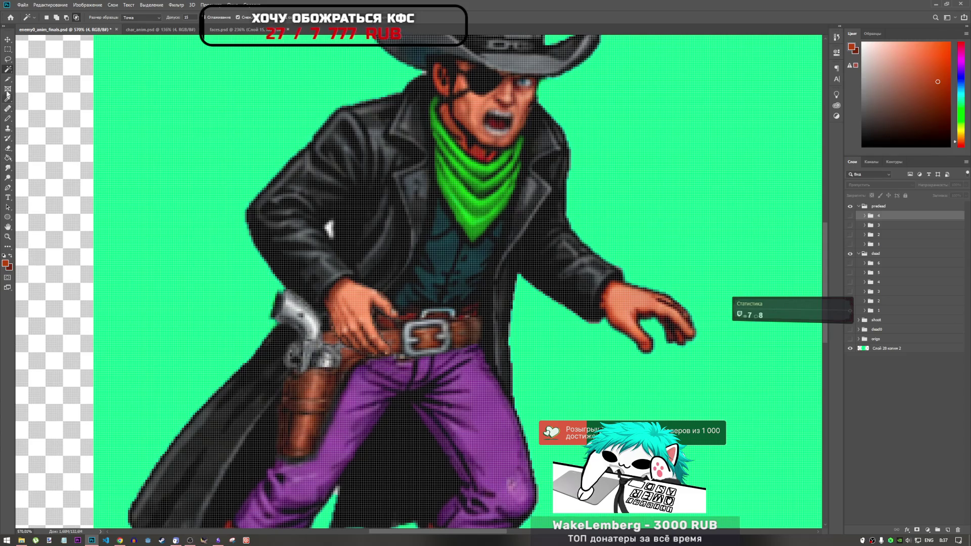
# - On dead > 1's layer Слой 46, lasso the white highlight pixels on the coat, then hide group 1
pyautogui.click(6, 61)
pyautogui.scroll(3, 305, 226)
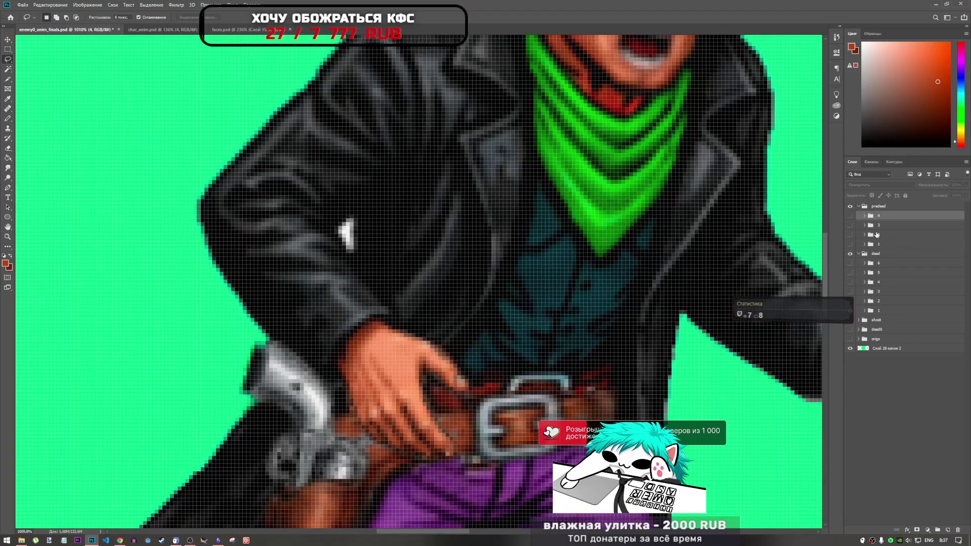
pyautogui.click(865, 311)
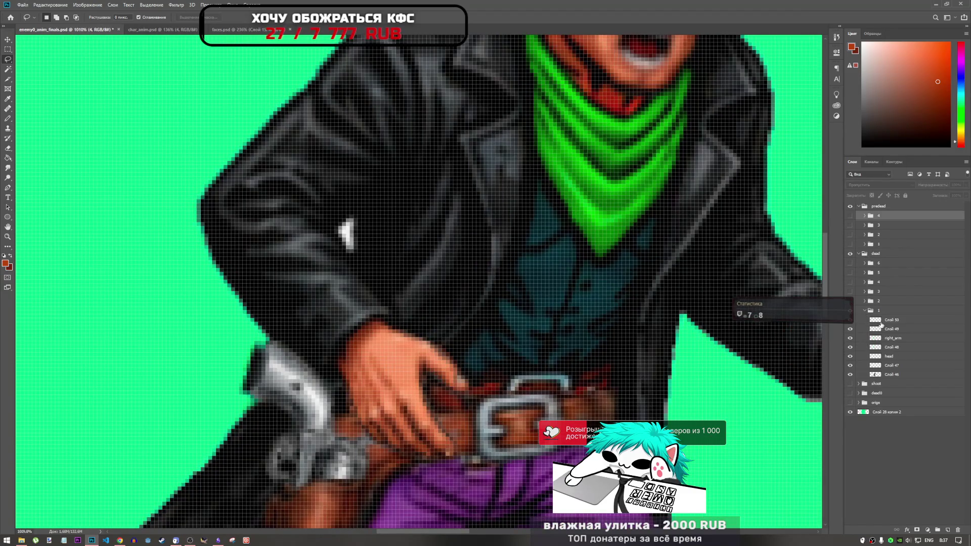
pyautogui.click(879, 375)
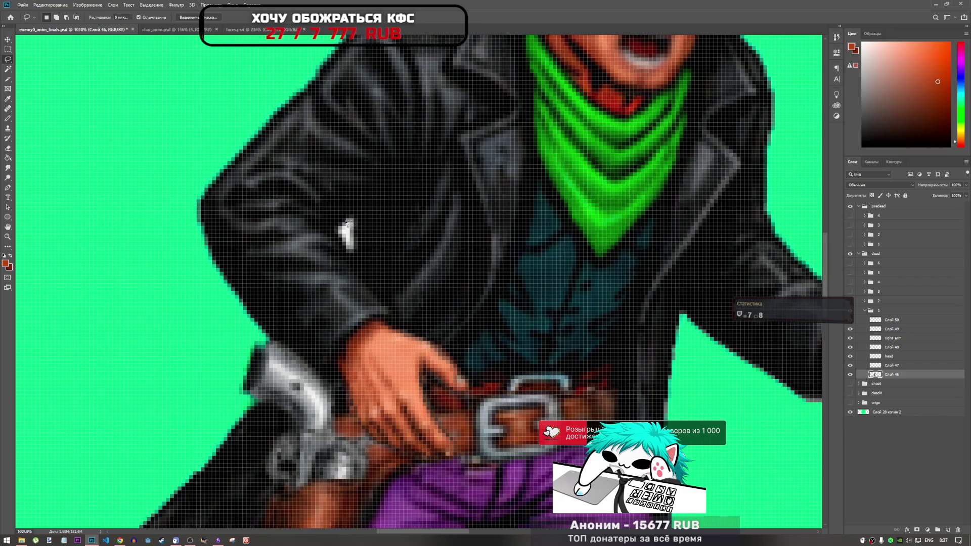
pyautogui.moveTo(352, 223)
pyautogui.mouseDown()
pyautogui.moveTo(352, 258)
pyautogui.moveTo(359, 252)
pyautogui.mouseUp()
pyautogui.scroll(-5, 359, 249)
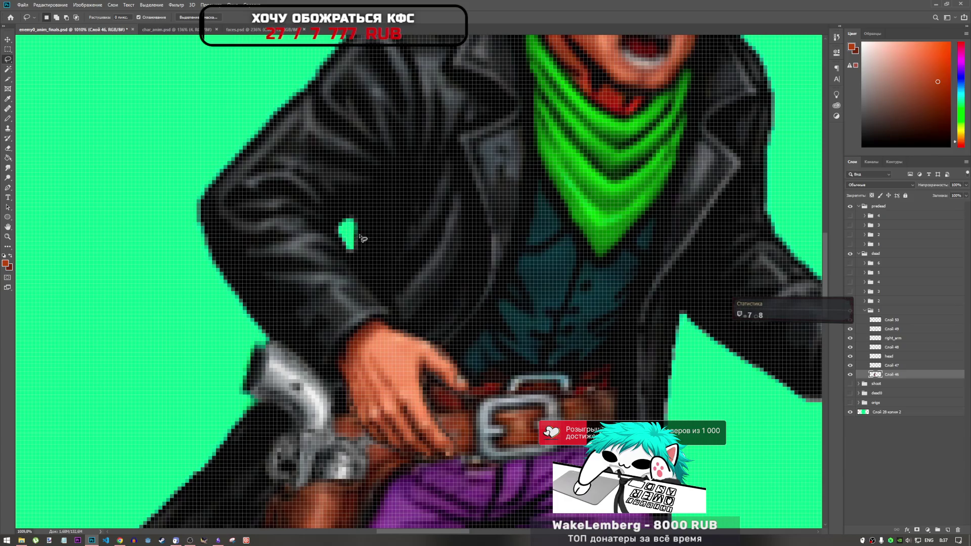
pyautogui.scroll(-2, 430, 237)
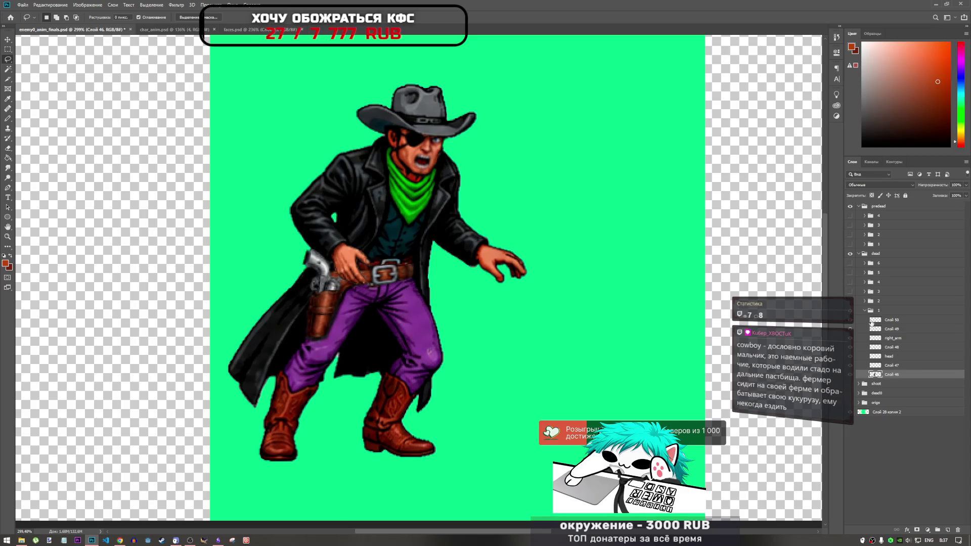
pyautogui.click(865, 311)
# - Hide dead group 1, show and expand group 2, and dismiss the Magic Wand group-target error
pyautogui.click(850, 310)
pyautogui.click(851, 301)
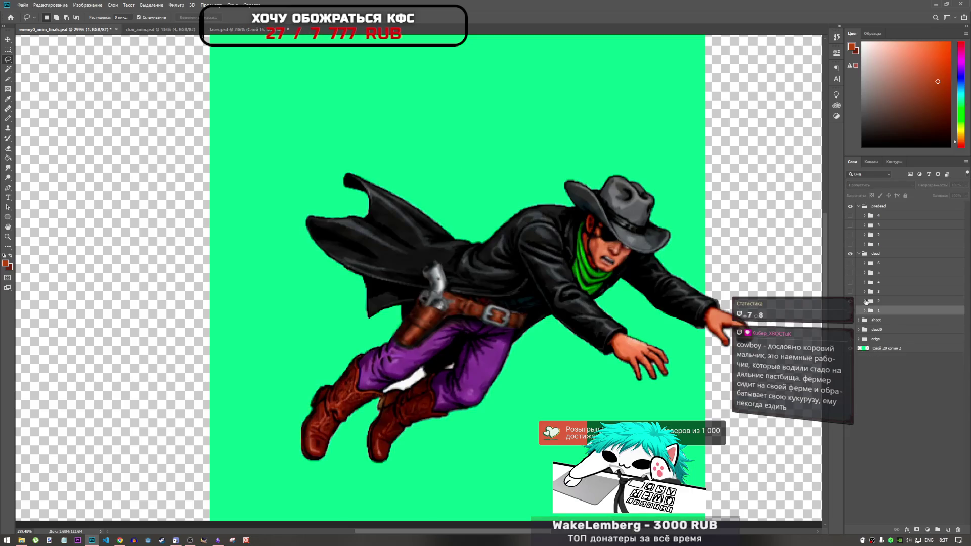
pyautogui.click(865, 301)
pyautogui.scroll(-1, 491, 282)
pyautogui.scroll(3, 435, 328)
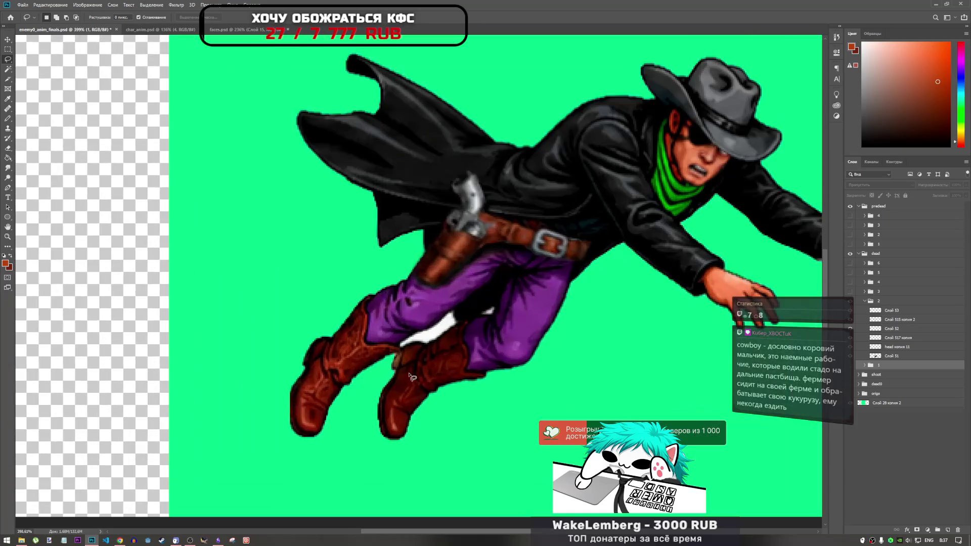
pyautogui.click(8, 70)
pyautogui.click(447, 322)
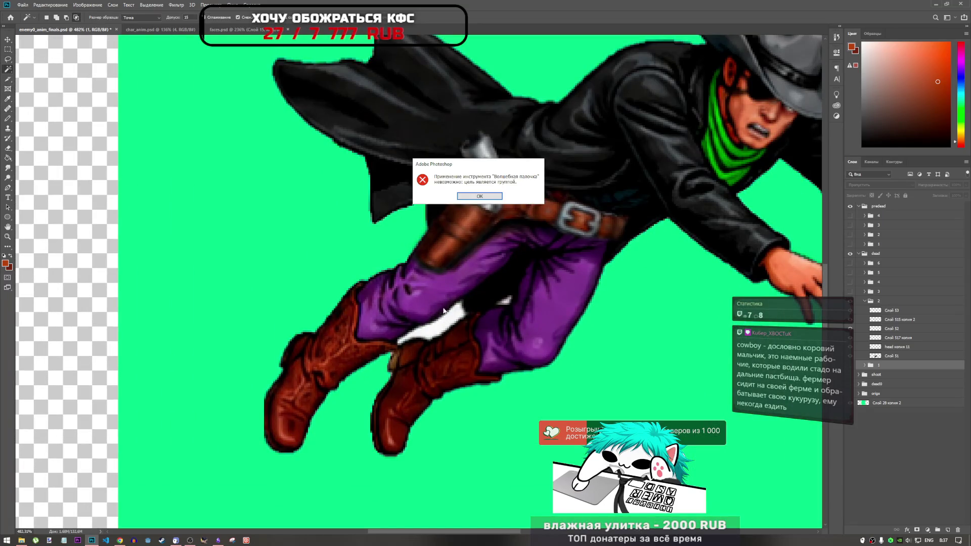
pyautogui.click(487, 197)
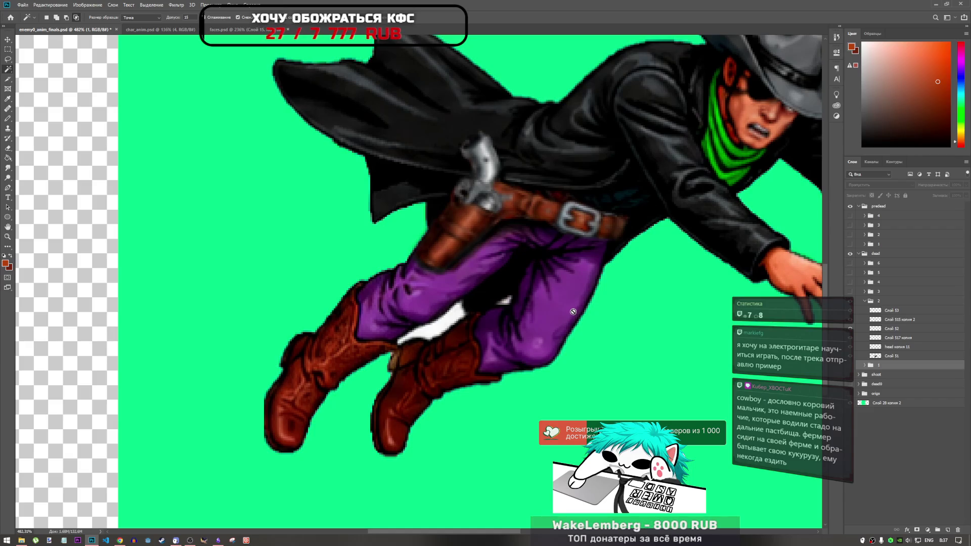
# - On layer Слой 51, delete the white patch between trousers and boots and deselect
pyautogui.click(902, 359)
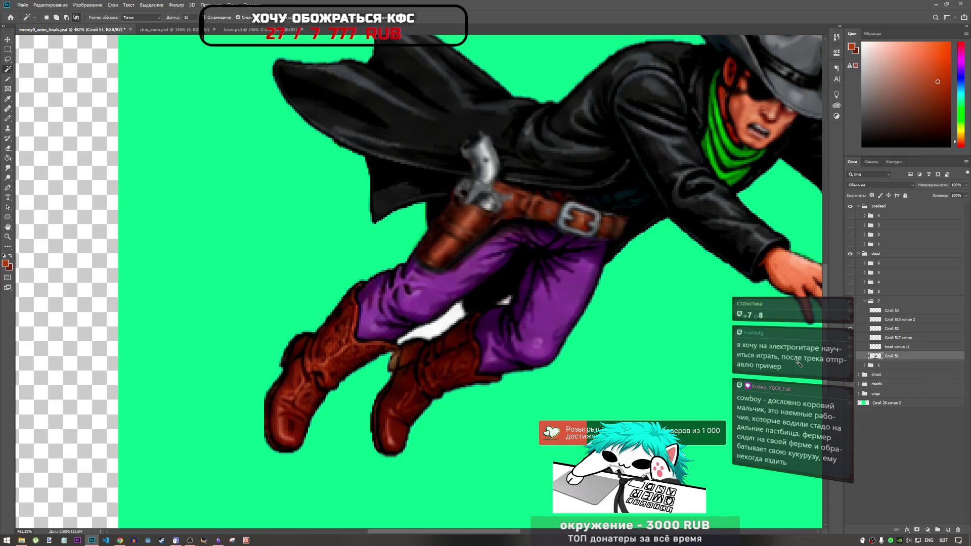
pyautogui.click(446, 331)
pyautogui.press('Delete')
pyautogui.hotkey('ctrl', 'd')
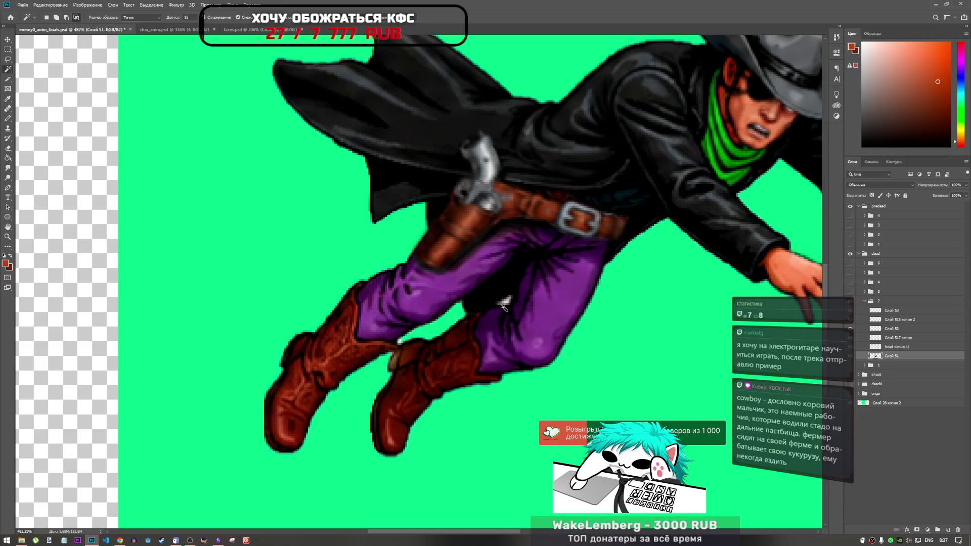
pyautogui.scroll(3, 435, 331)
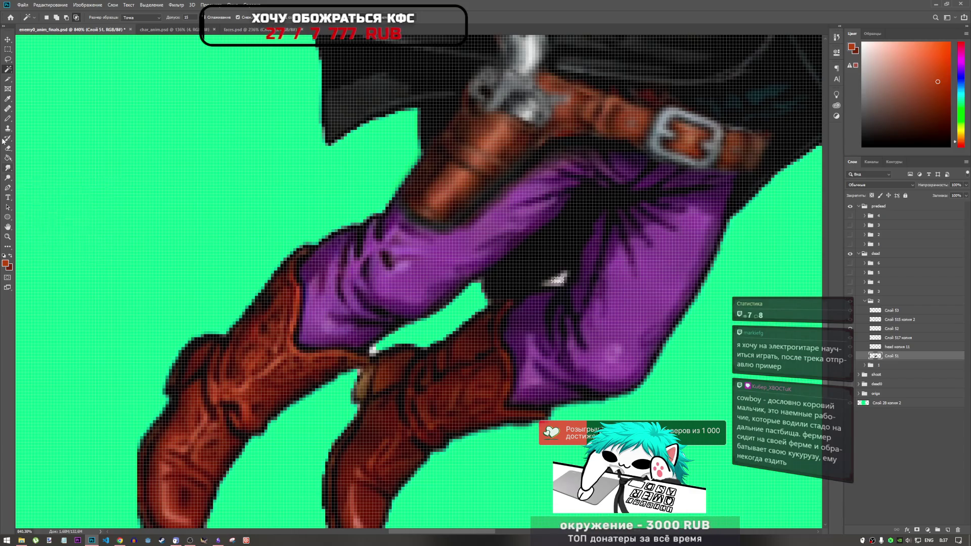
# - Lasso the remaining white highlight on the trousers, then switch to the YouTube browser
pyautogui.click(8, 60)
pyautogui.scroll(3, 576, 268)
pyautogui.moveTo(573, 266); pyautogui.dragTo(544, 283)
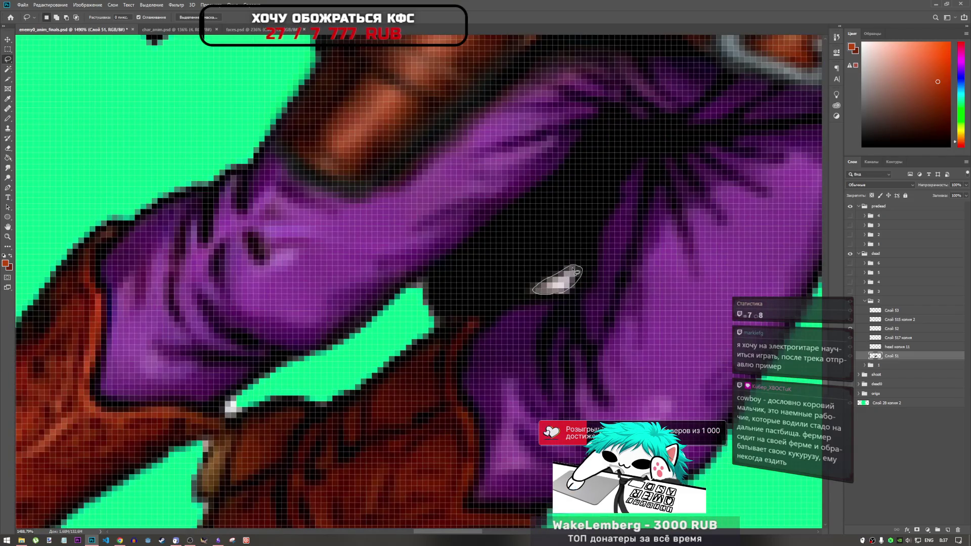
pyautogui.scroll(-5, 571, 298)
pyautogui.scroll(6, 400, 326)
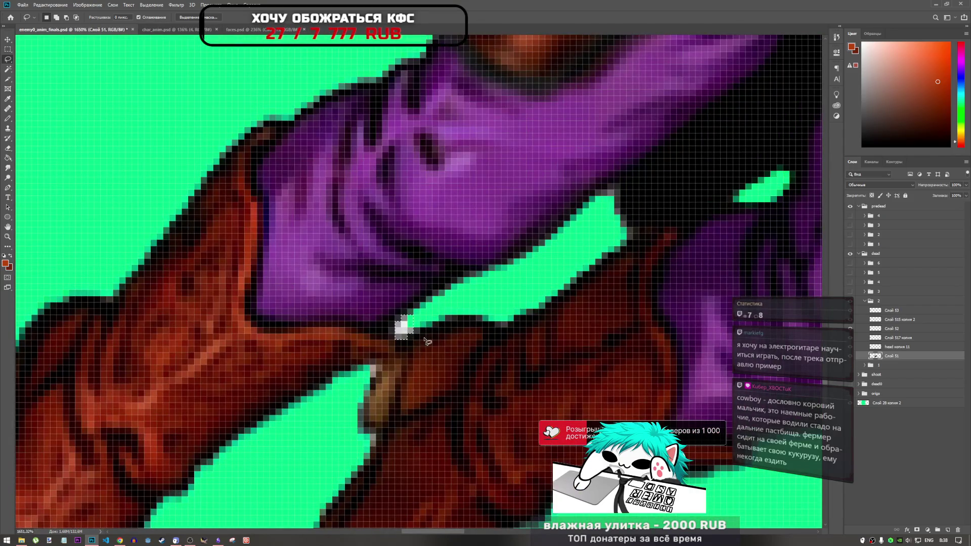
pyautogui.scroll(-5, 397, 354)
pyautogui.scroll(5, 379, 370)
pyautogui.scroll(-5, 379, 370)
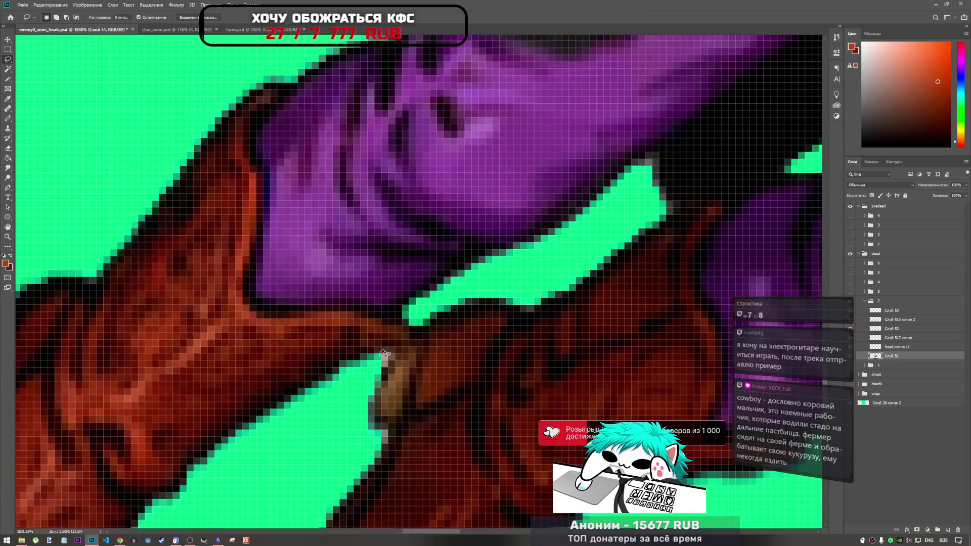
pyautogui.scroll(4, 418, 349)
pyautogui.scroll(2, 419, 349)
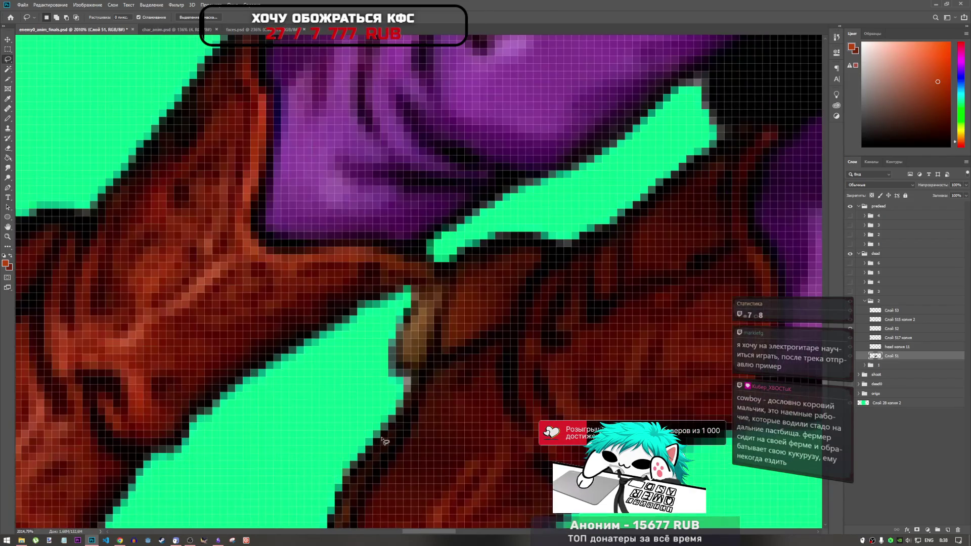
pyautogui.scroll(-5, 398, 398)
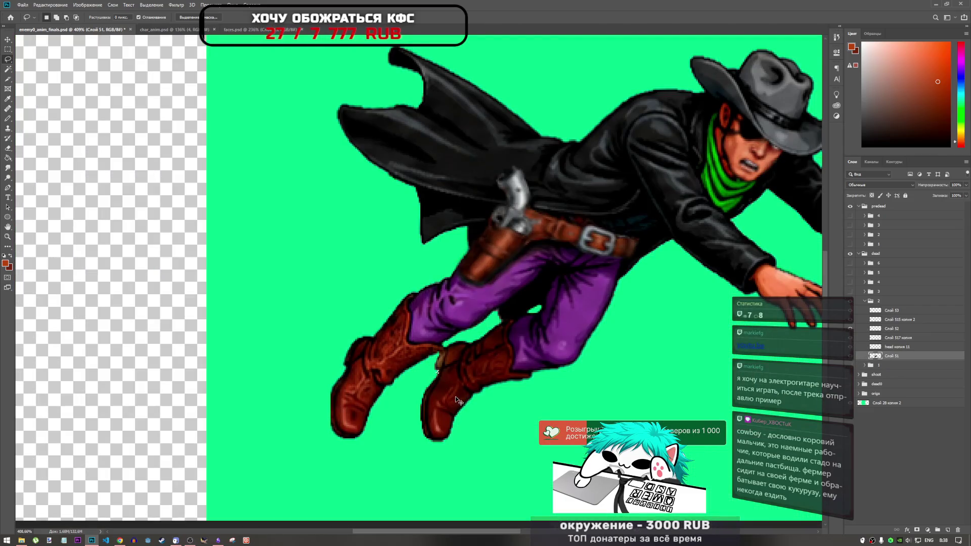
pyautogui.scroll(2, 405, 365)
pyautogui.scroll(-5, 401, 363)
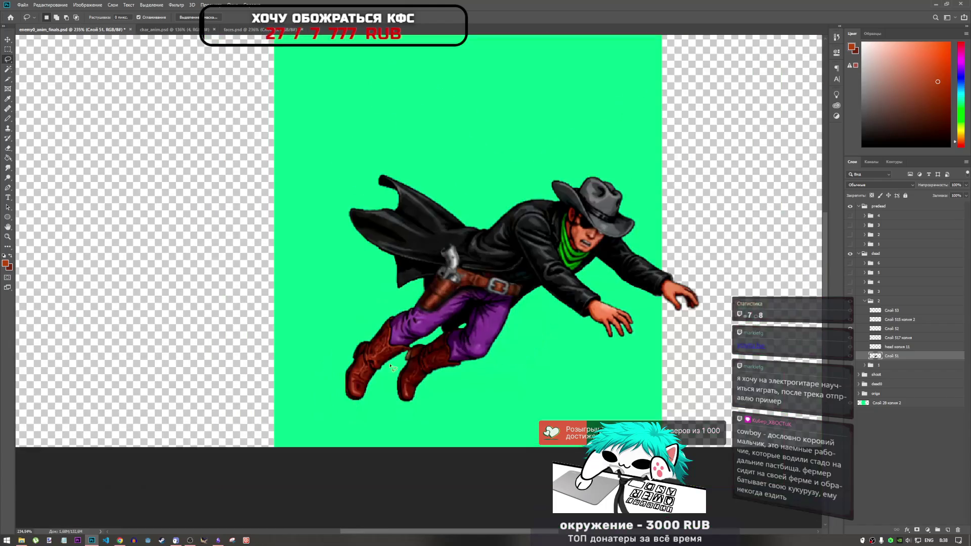
pyautogui.scroll(2, 558, 303)
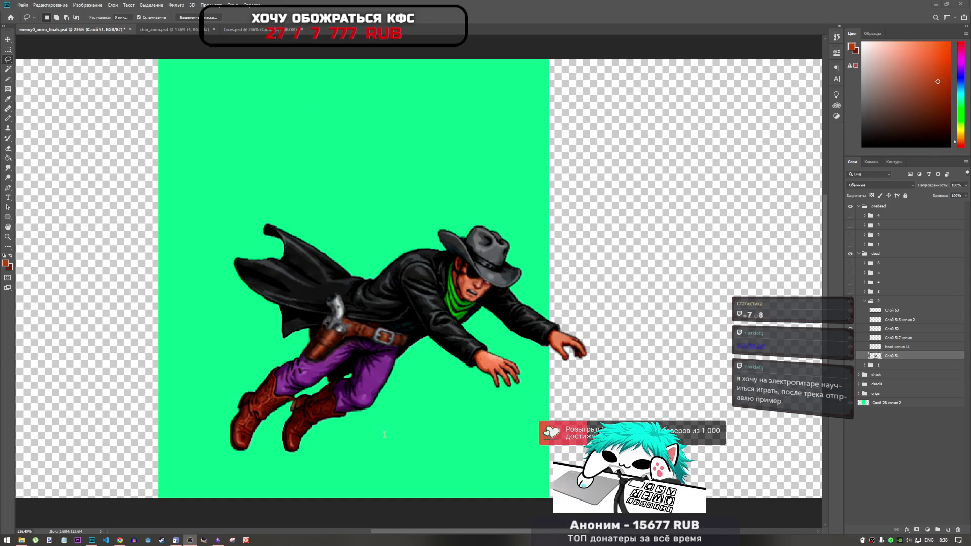
pyautogui.click(120, 541)
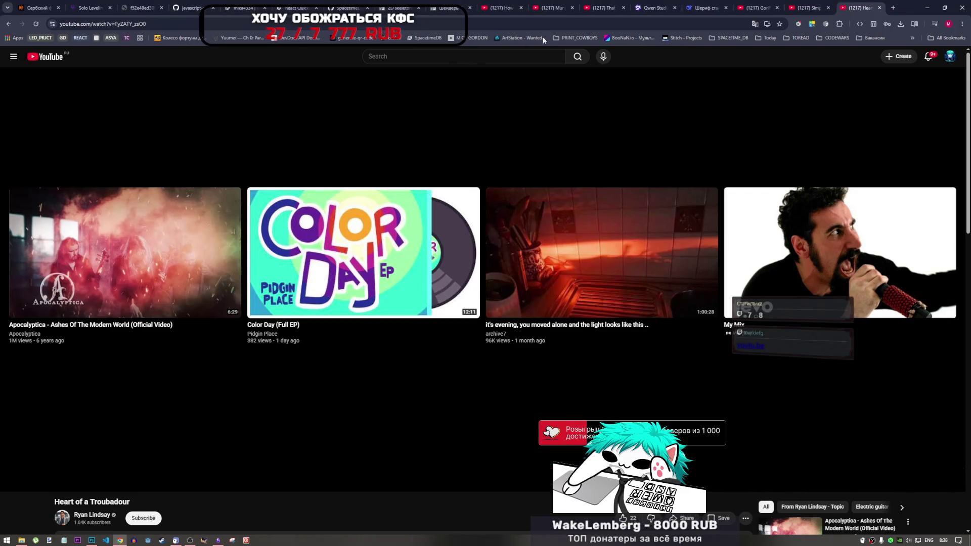
# - Paste the shared youtu.be link into Chrome's address bar and load the video
pyautogui.click(650, 24)
pyautogui.write('https://youtu.be/TKNeu63cWR4?si=SDpH6GMYaWPg9aWr')
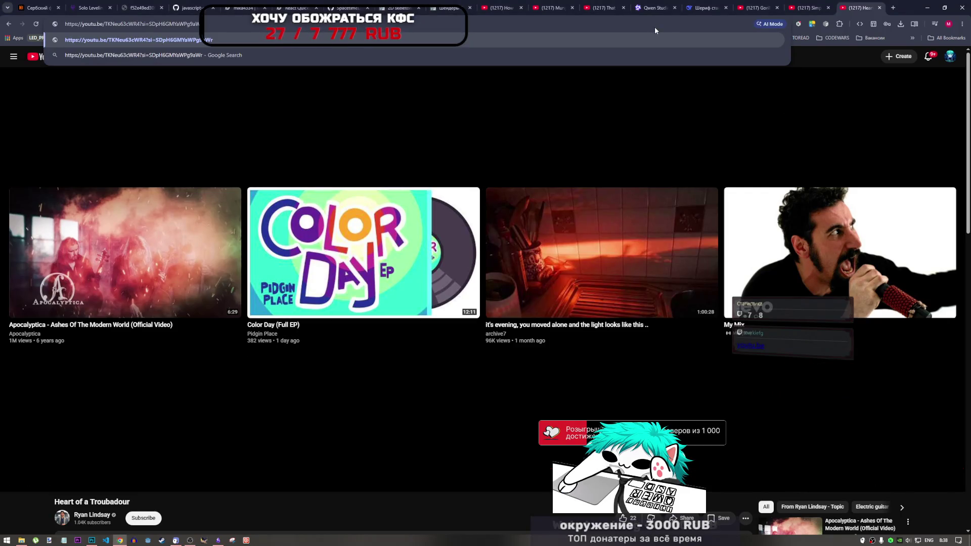
pyautogui.rightClick(886, 204)
pyautogui.click(905, 213)
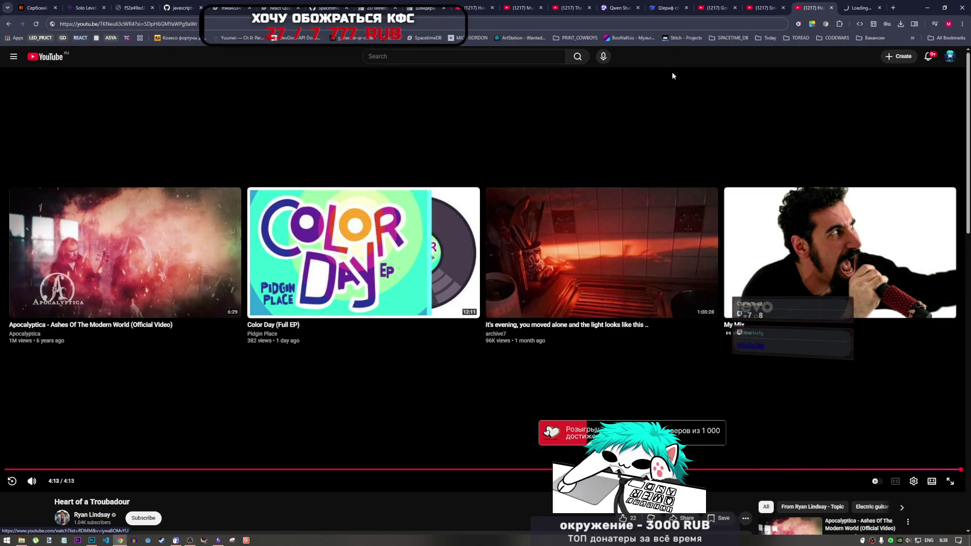
pyautogui.press('Return')
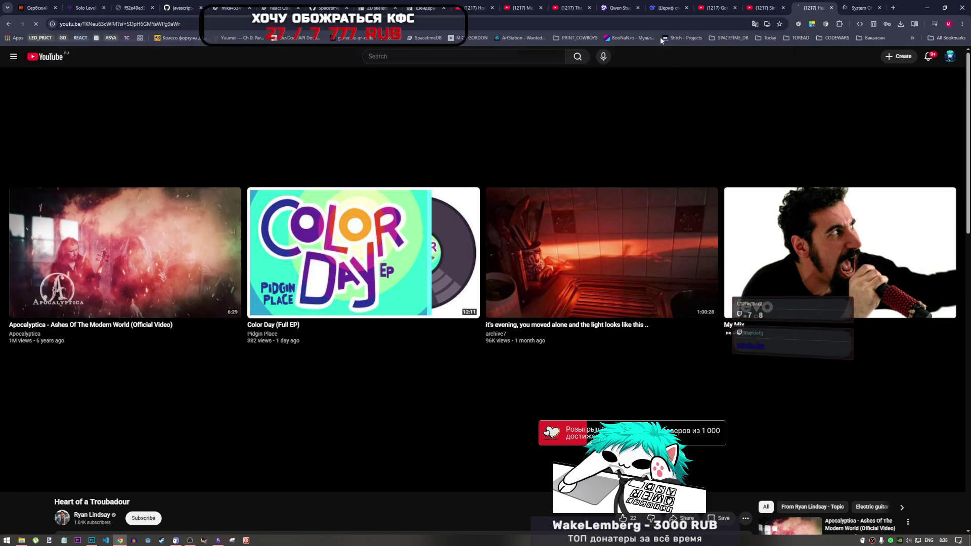
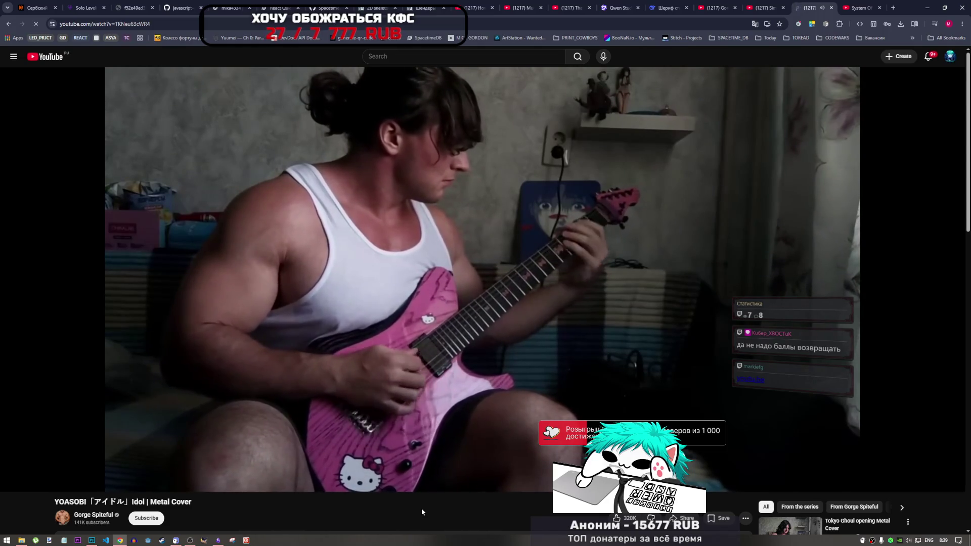
# - Leave the YouTube metal cover video and return to enemy0_anim_floats.psd in Photoshop
pyautogui.moveTo(550, 160)
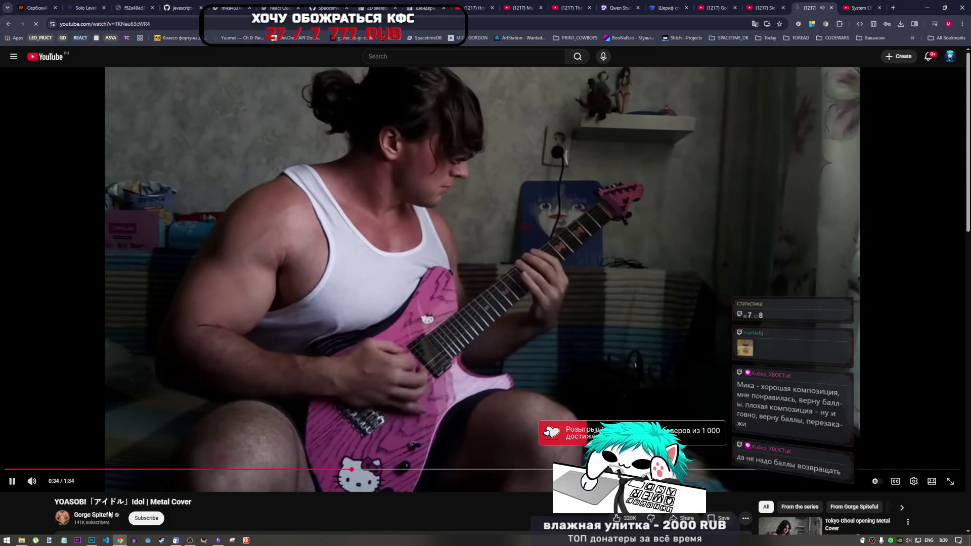
pyautogui.hotkey('alt', 'Tab')
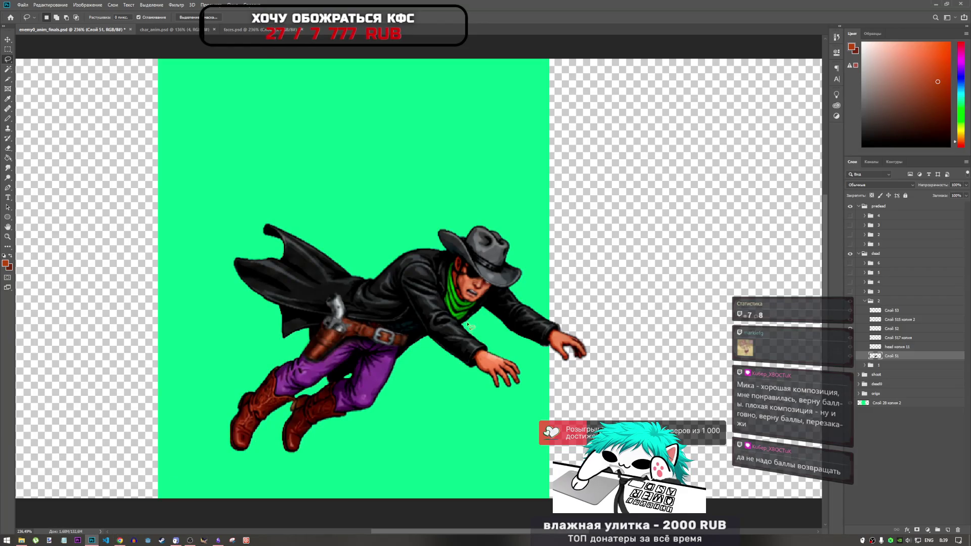
pyautogui.scroll(-4, 466, 328)
pyautogui.scroll(2, 483, 322)
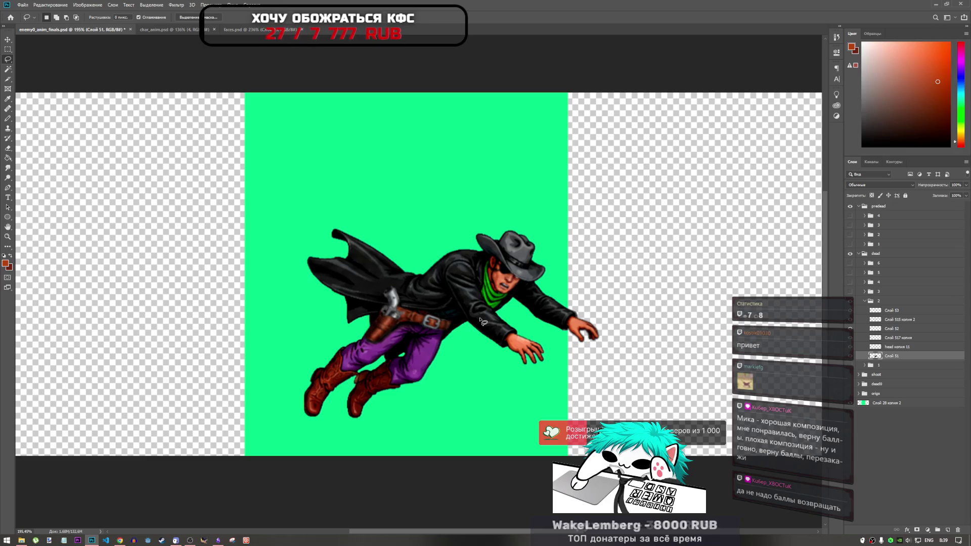
pyautogui.scroll(3, 584, 324)
pyautogui.scroll(2, 583, 322)
pyautogui.scroll(-3, 576, 322)
pyautogui.scroll(5, 506, 311)
pyautogui.scroll(-4, 488, 306)
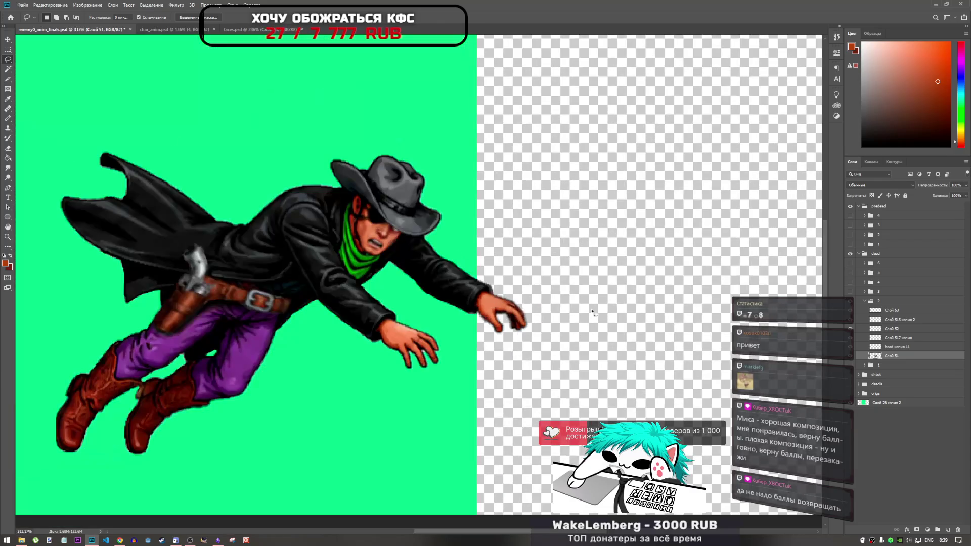
pyautogui.click(855, 347)
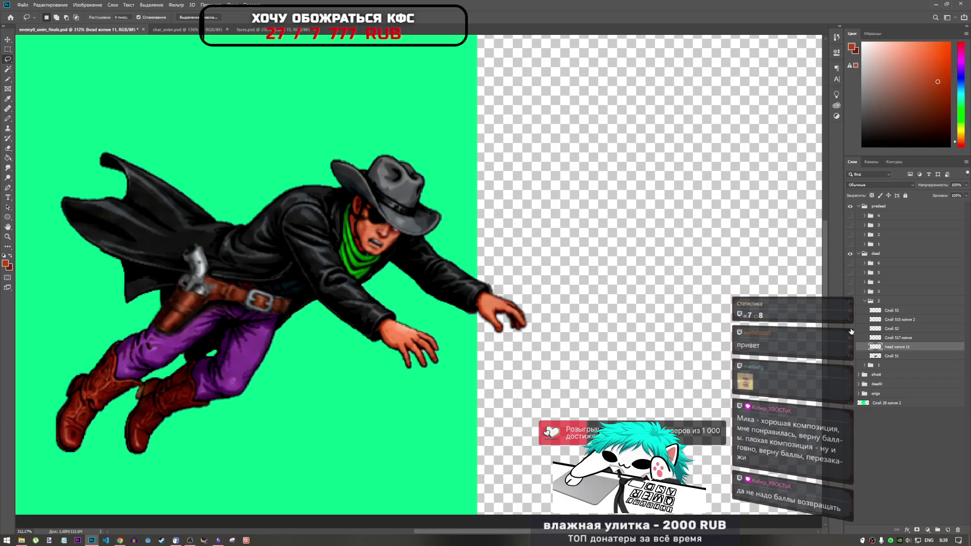
pyautogui.click(850, 301)
pyautogui.click(851, 302)
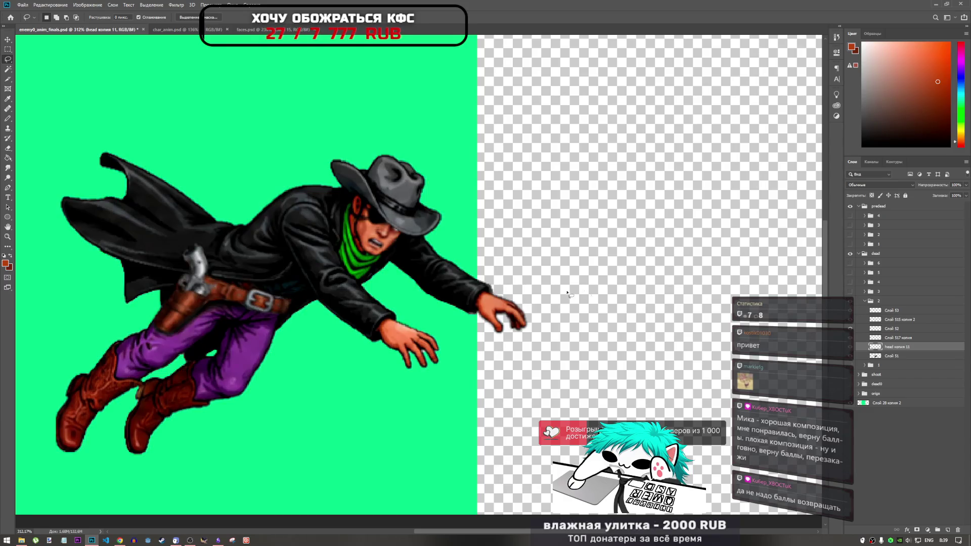
pyautogui.click(851, 320)
pyautogui.click(851, 330)
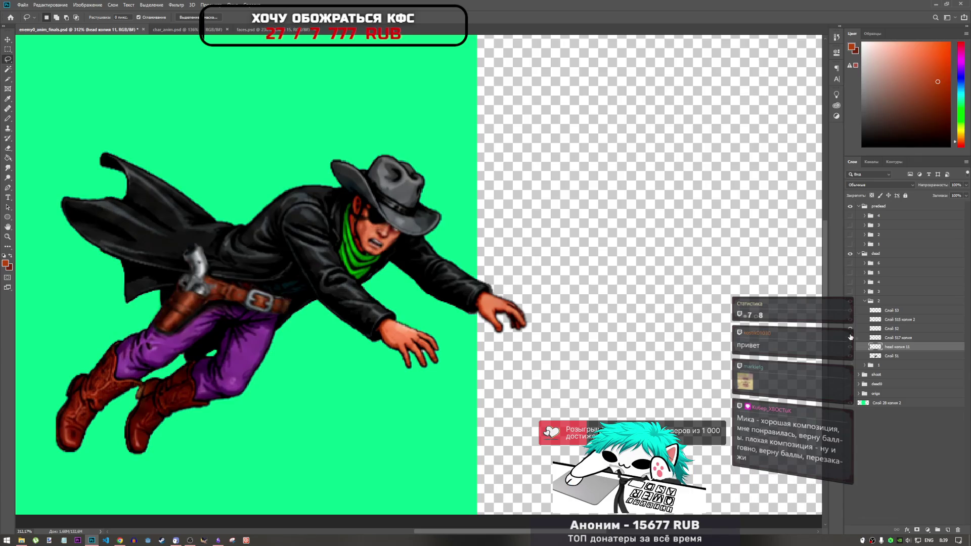
pyautogui.click(851, 338)
pyautogui.click(851, 338)
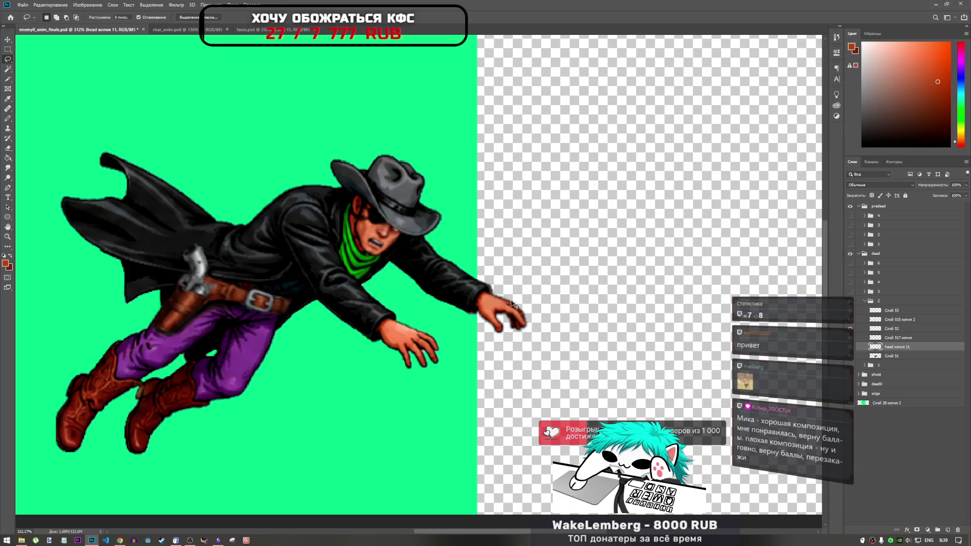
pyautogui.click(893, 337)
# - Nudge the hand on Слой 517 копия left, up and right by a pixel with free transform
pyautogui.hotkey('ctrl', 't')
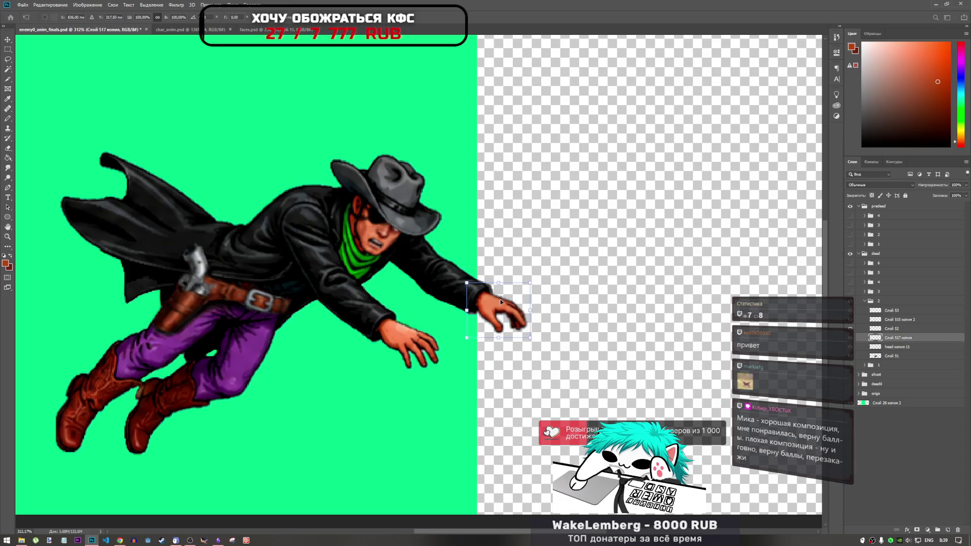
pyautogui.press('Left')
pyautogui.press('Up')
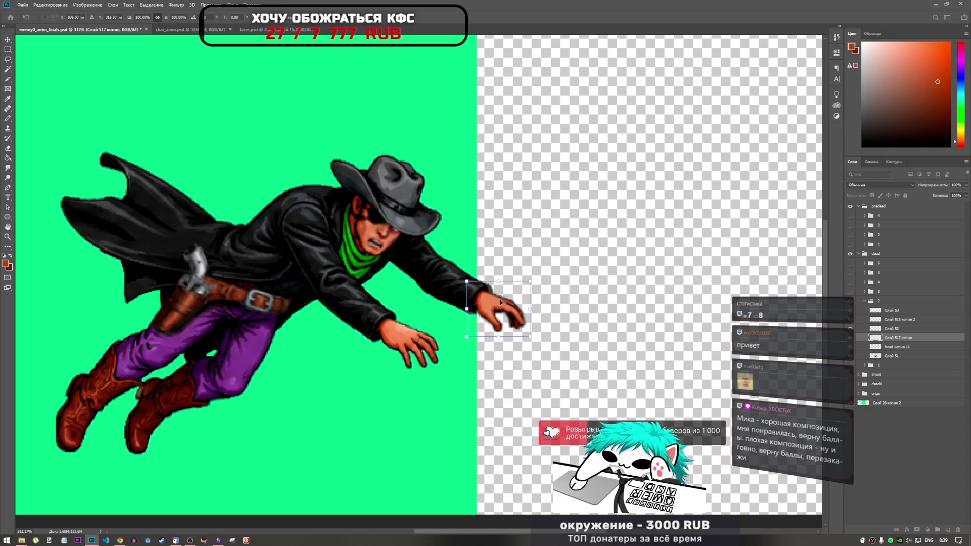
pyautogui.press('Right')
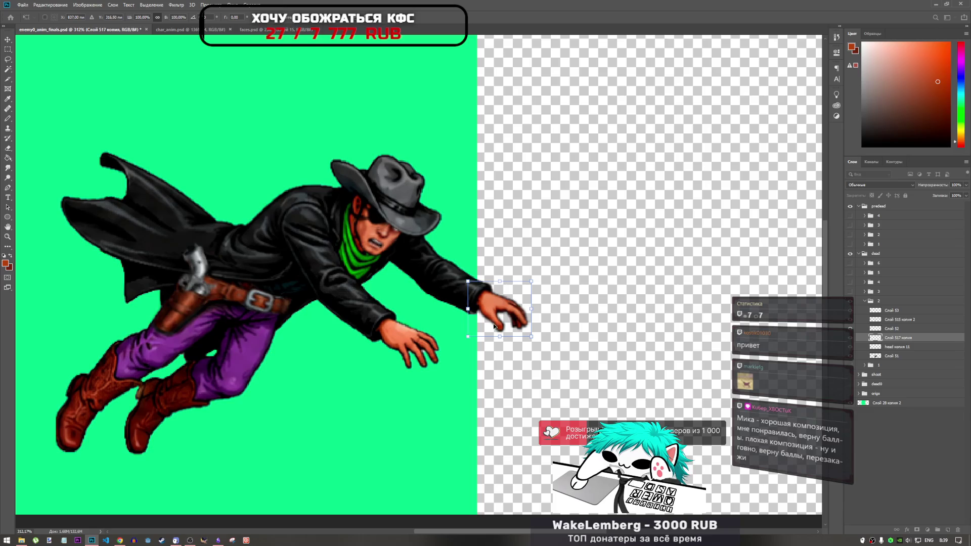
pyautogui.press('Return')
# - Drag the hand about one more pixel under a second free transform and apply it
pyautogui.press('l')
pyautogui.scroll(2, 476, 288)
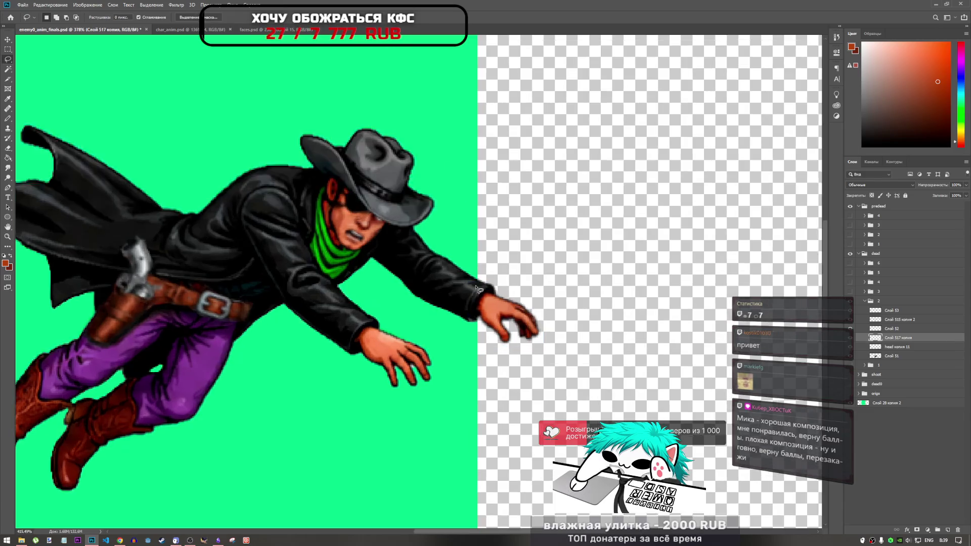
pyautogui.scroll(4, 476, 288)
pyautogui.hotkey('ctrl', 't')
pyautogui.moveTo(520, 319); pyautogui.dragTo(527, 317)
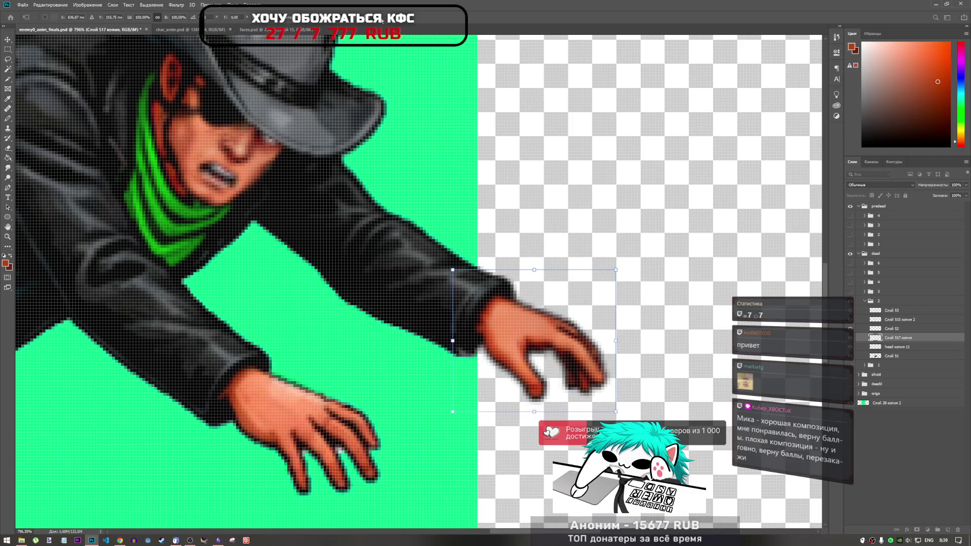
pyautogui.press('Return')
pyautogui.press('l')
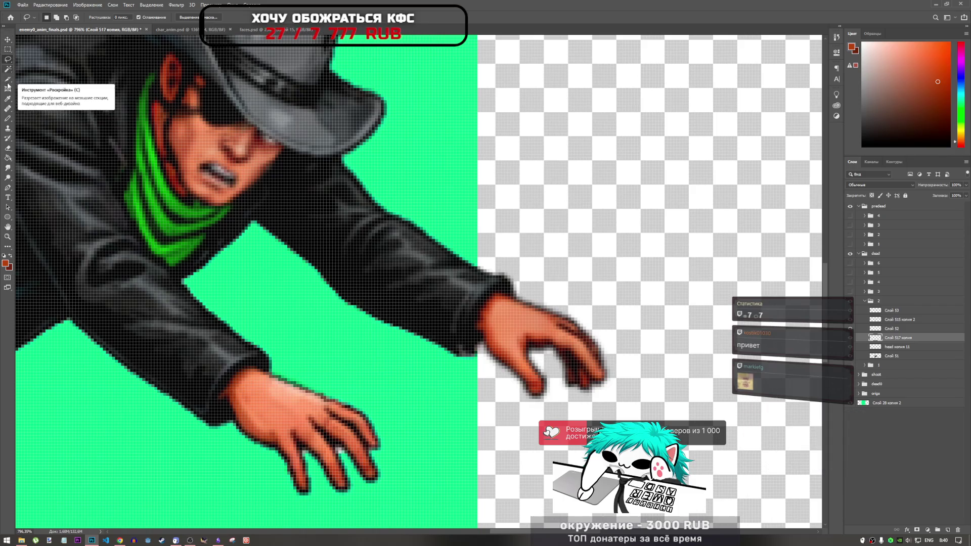
# - Select Слой 52 and show Слой 52, Слой 517 копия, head копия 11 and Слой 51 together
pyautogui.click(8, 169)
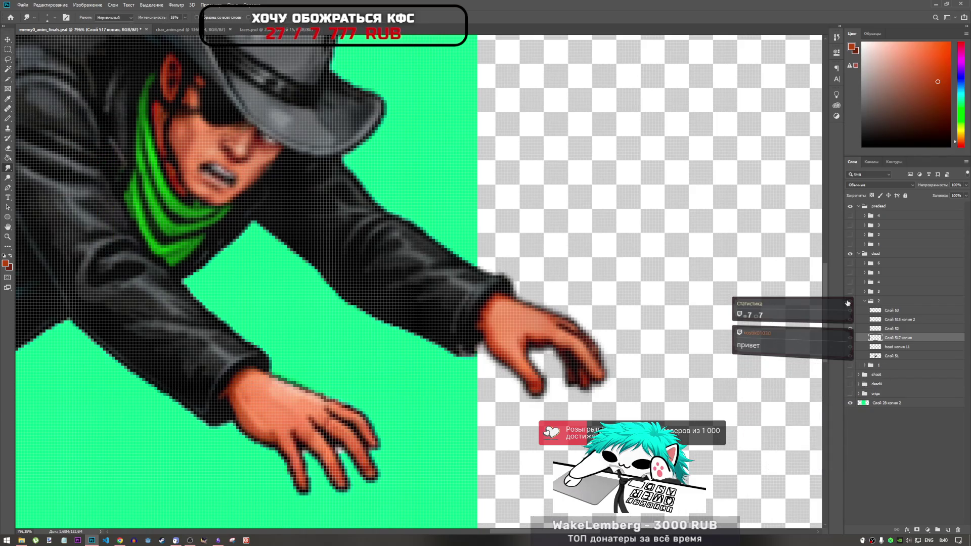
pyautogui.click(888, 357)
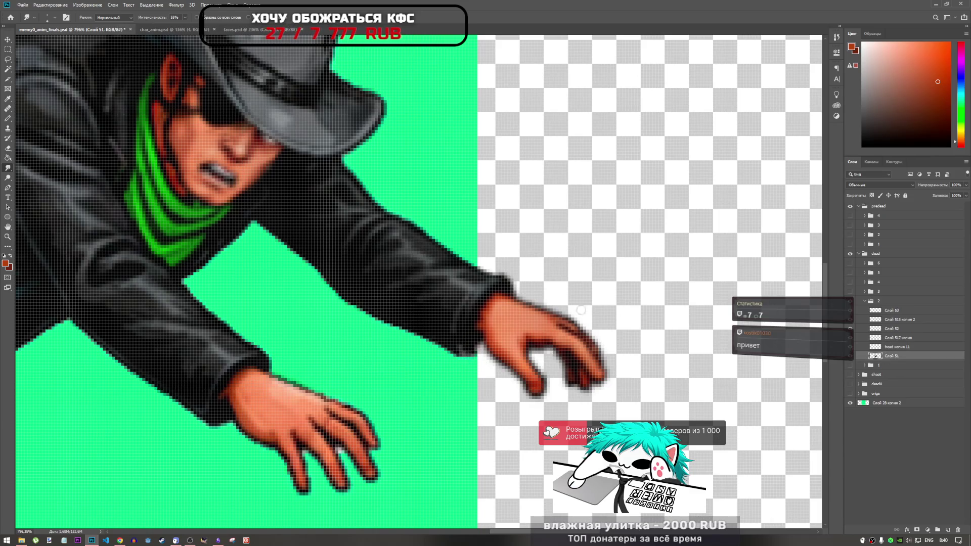
pyautogui.click(878, 320)
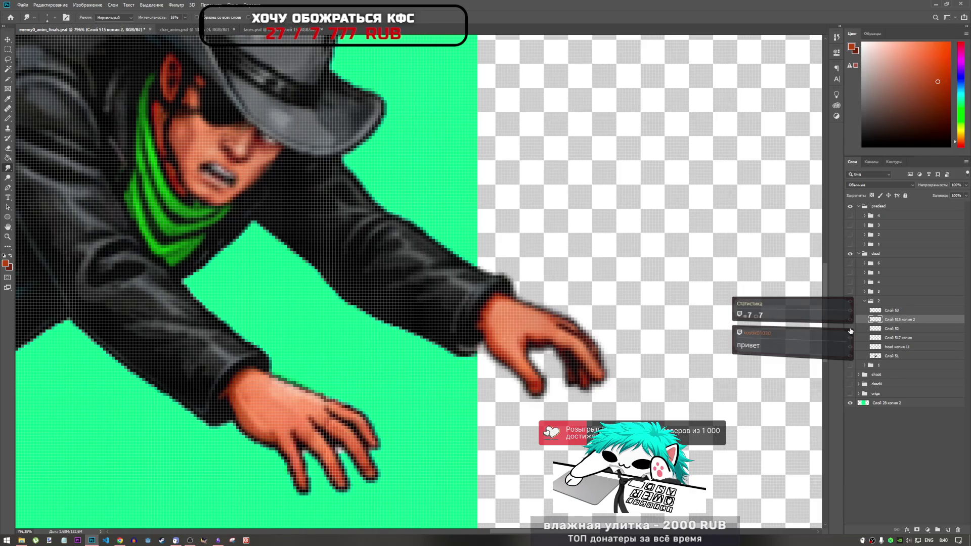
pyautogui.click(889, 329)
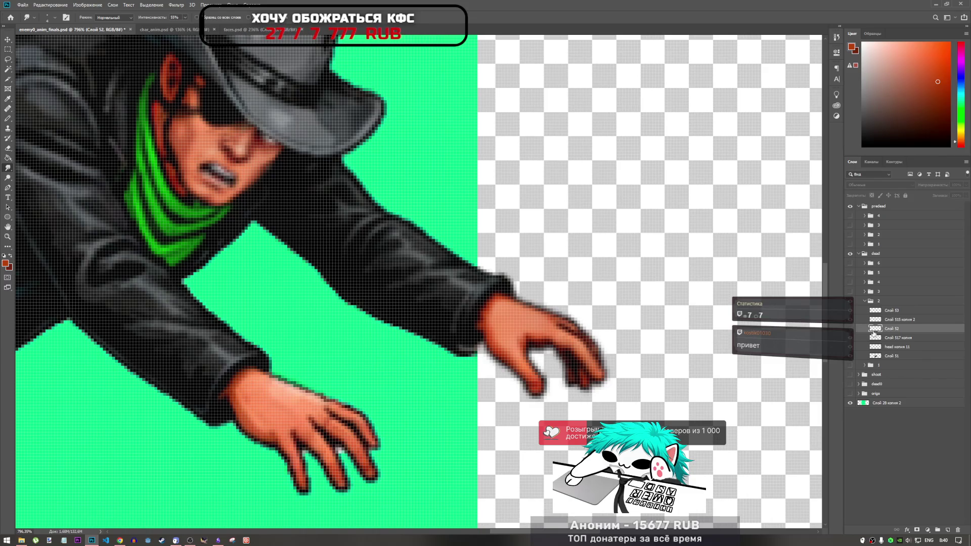
pyautogui.moveTo(851, 329); pyautogui.dragTo(850, 356)
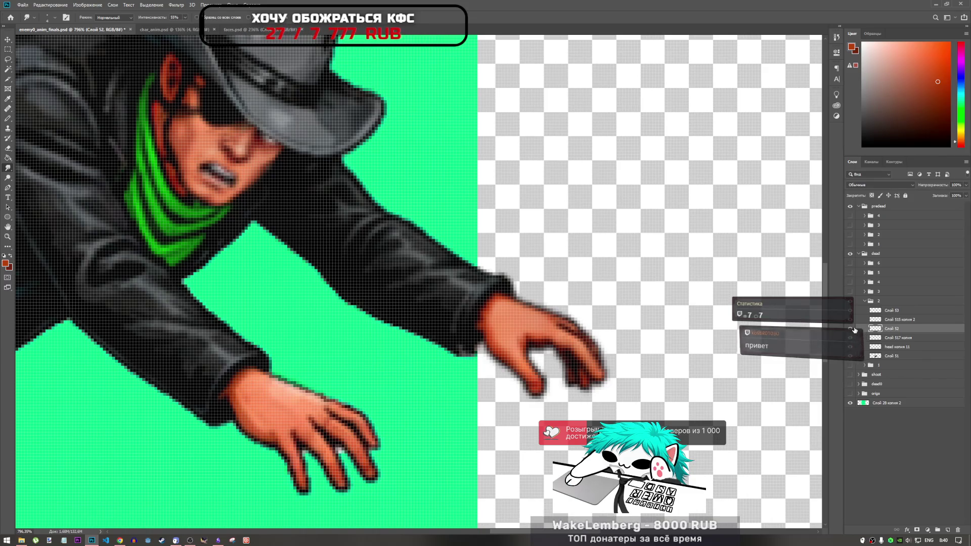
# - Shift the Слой 52 sleeve patch slightly under free transform, undoing the height change
pyautogui.hotkey('ctrl', 't')
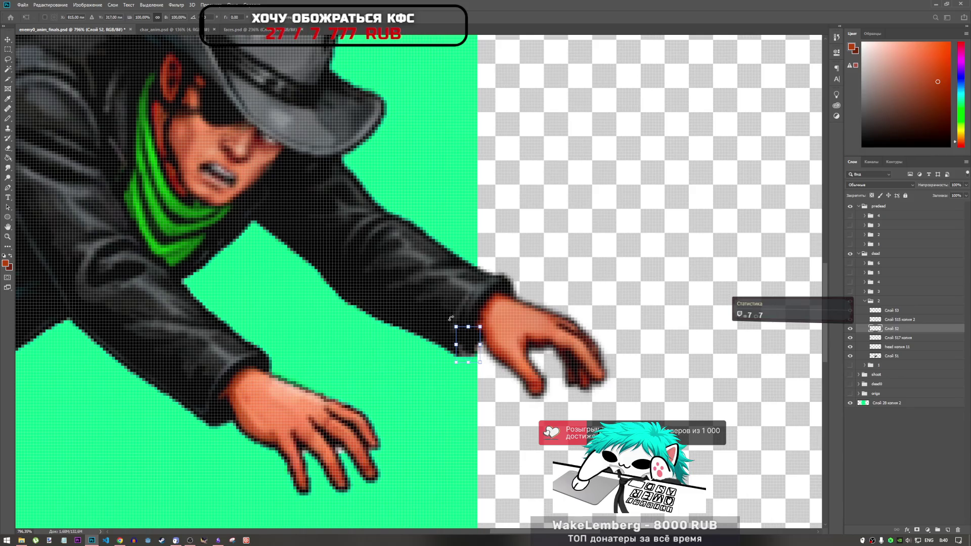
pyautogui.moveTo(472, 338)
pyautogui.mouseDown()
pyautogui.moveTo(487, 344)
pyautogui.moveTo(488, 317)
pyautogui.moveTo(479, 316)
pyautogui.moveTo(475, 361)
pyautogui.moveTo(473, 336)
pyautogui.mouseUp()
pyautogui.hotkey('ctrl', 'z')
pyautogui.hotkey('ctrl', 'z')
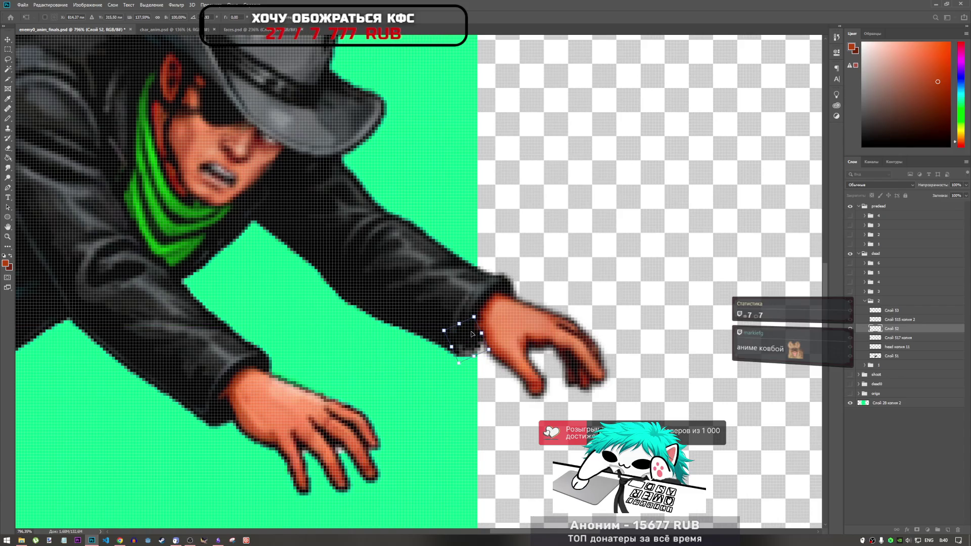
pyautogui.scroll(5, 474, 358)
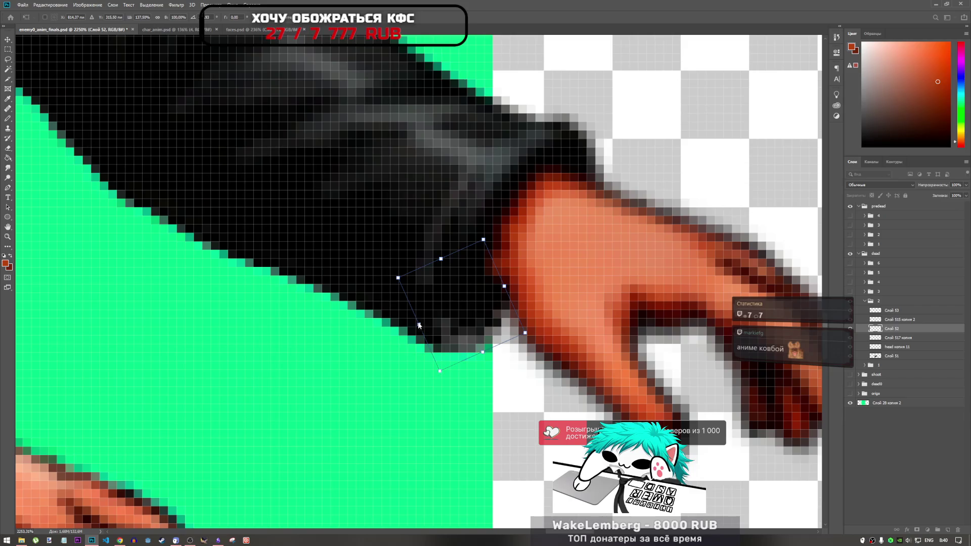
# - Cancel the widened patch transform, then redo it at 100% and shift the patch onto the wrist
pyautogui.moveTo(419, 324); pyautogui.dragTo(413, 331)
pyautogui.moveTo(479, 320); pyautogui.dragTo(493, 317)
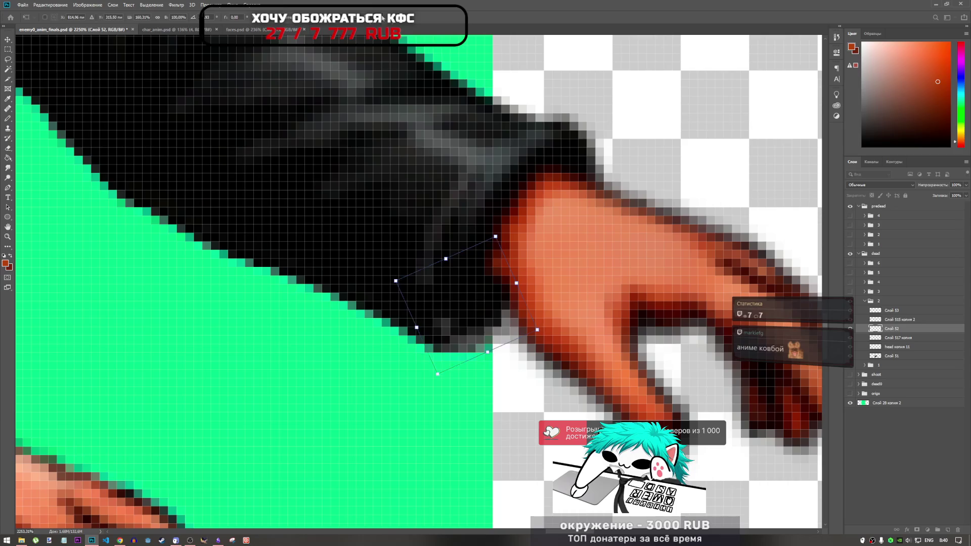
pyautogui.press('Escape')
pyautogui.hotkey('ctrl', 't')
pyautogui.moveTo(482, 329); pyautogui.dragTo(512, 315)
pyautogui.press('Return')
pyautogui.press('r')
# - Move and enlarge the sleeve patch up and right, briefly reordering Слой 52 around Слой 517 копия
pyautogui.hotkey('ctrl', 't')
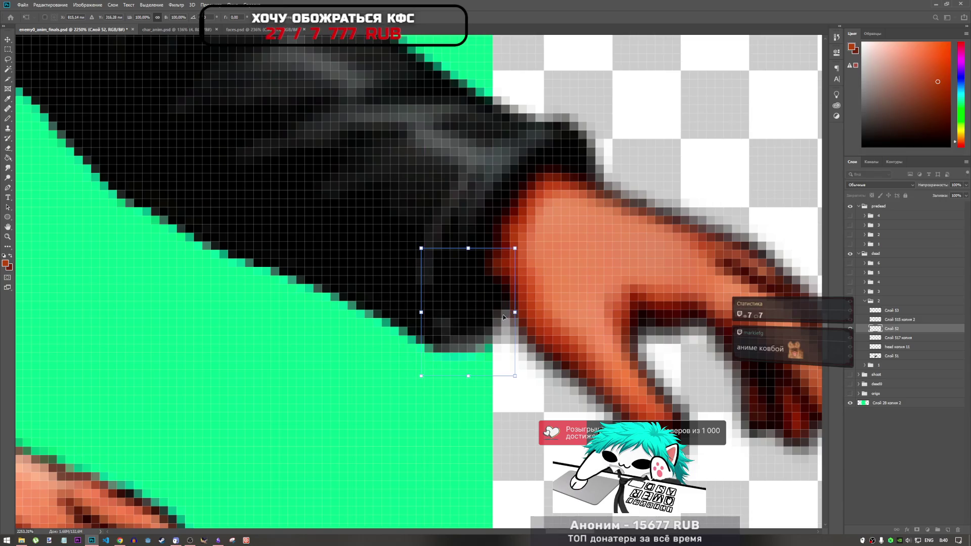
pyautogui.click(506, 197)
pyautogui.press('Return')
pyautogui.hotkey('ctrl', 't')
pyautogui.moveTo(518, 314)
pyautogui.mouseDown()
pyautogui.moveTo(531, 314)
pyautogui.moveTo(504, 314)
pyautogui.moveTo(531, 306)
pyautogui.mouseUp()
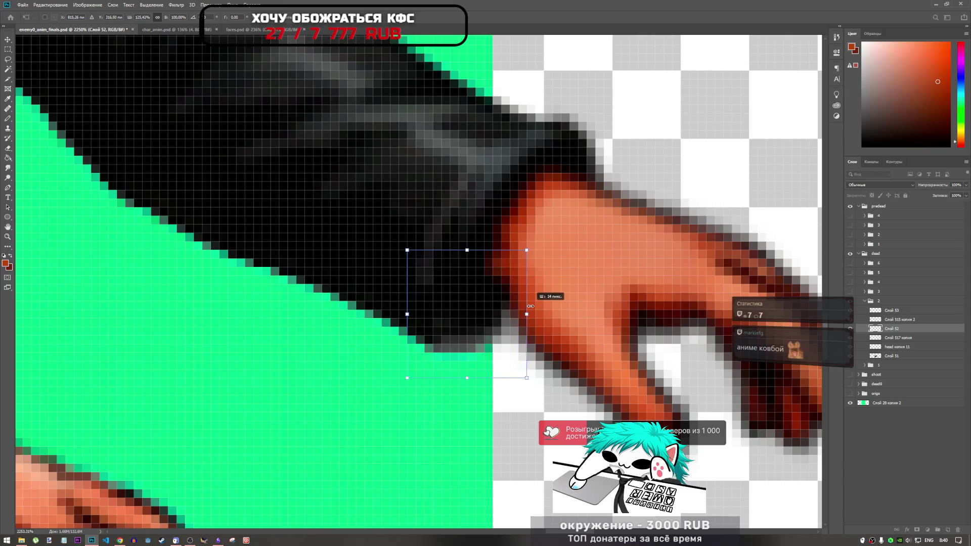
pyautogui.moveTo(532, 248)
pyautogui.mouseDown()
pyautogui.moveTo(544, 227)
pyautogui.moveTo(540, 239)
pyautogui.mouseUp()
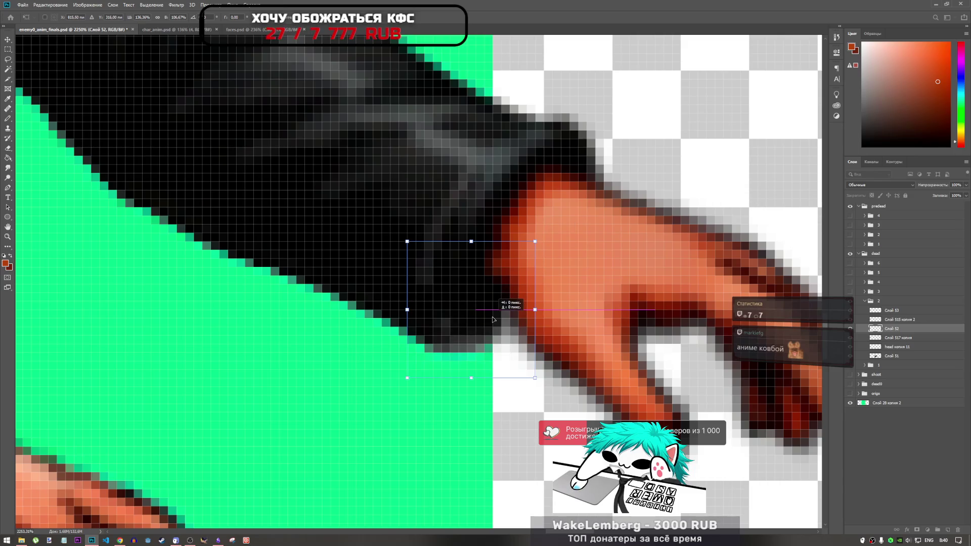
pyautogui.moveTo(870, 332); pyautogui.dragTo(871, 340)
pyautogui.moveTo(465, 311)
pyautogui.mouseDown()
pyautogui.moveTo(475, 324)
pyautogui.moveTo(477, 304)
pyautogui.mouseUp()
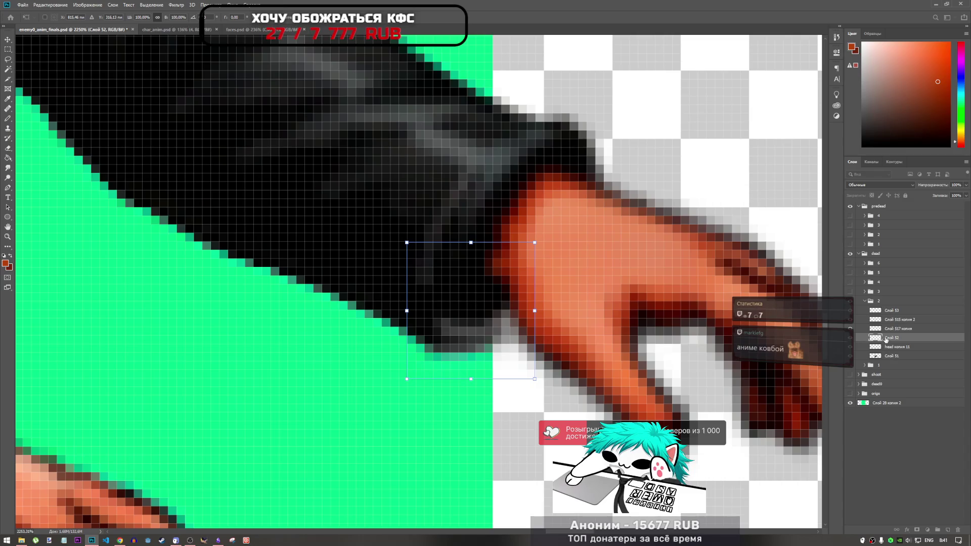
pyautogui.moveTo(887, 342); pyautogui.dragTo(893, 327)
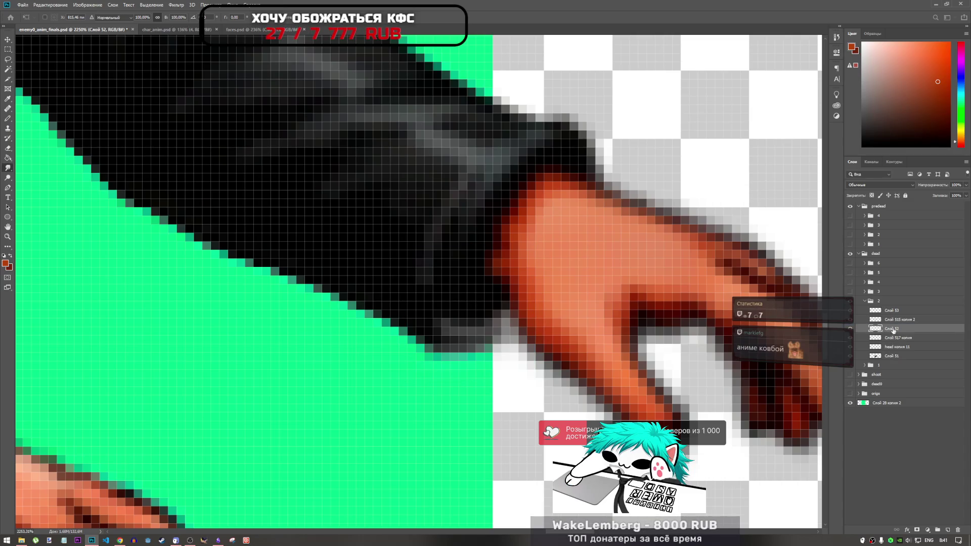
pyautogui.press('r')
# - Nudge the sleeve edge down one pixel and apply the transform
pyautogui.hotkey('ctrl', 't')
pyautogui.moveTo(511, 287)
pyautogui.mouseDown()
pyautogui.moveTo(502, 286)
pyautogui.moveTo(510, 276)
pyautogui.mouseUp()
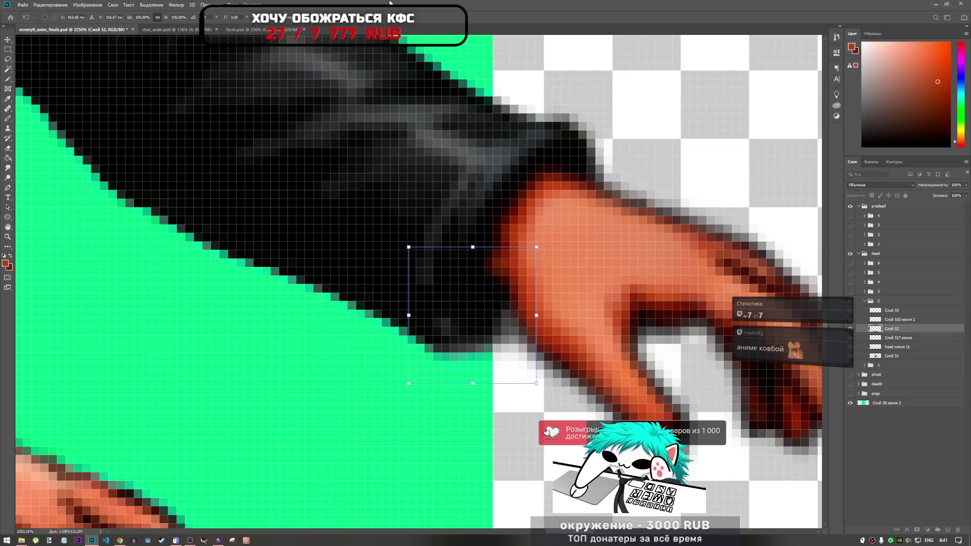
pyautogui.press('Return')
pyautogui.scroll(-10, 472, 316)
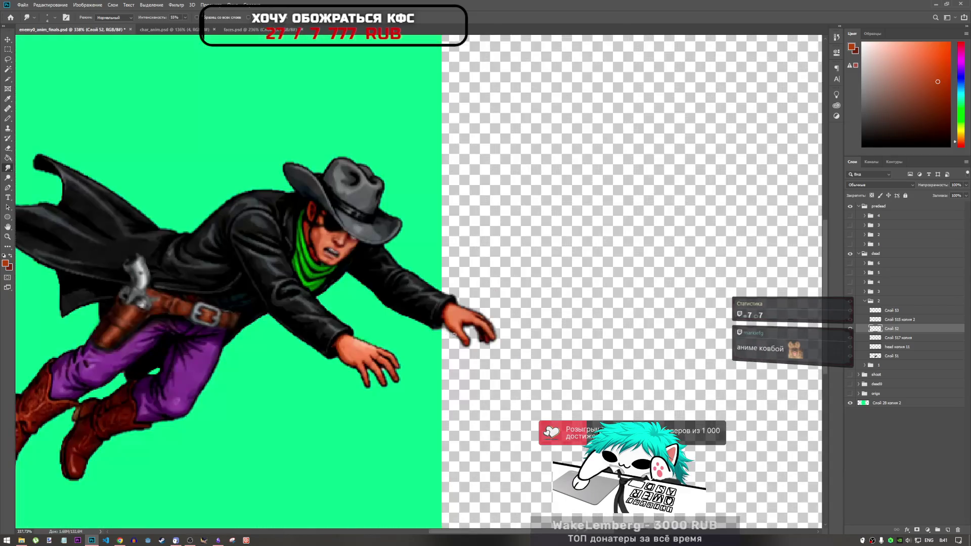
# - Move the Слой 517 копия hand one pixel left and commit it
pyautogui.scroll(8, 459, 302)
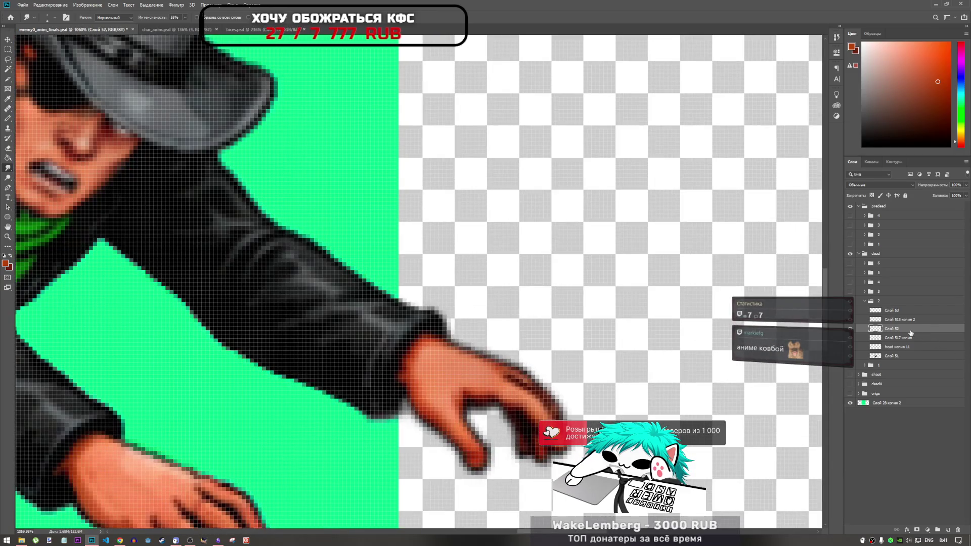
pyautogui.click(899, 338)
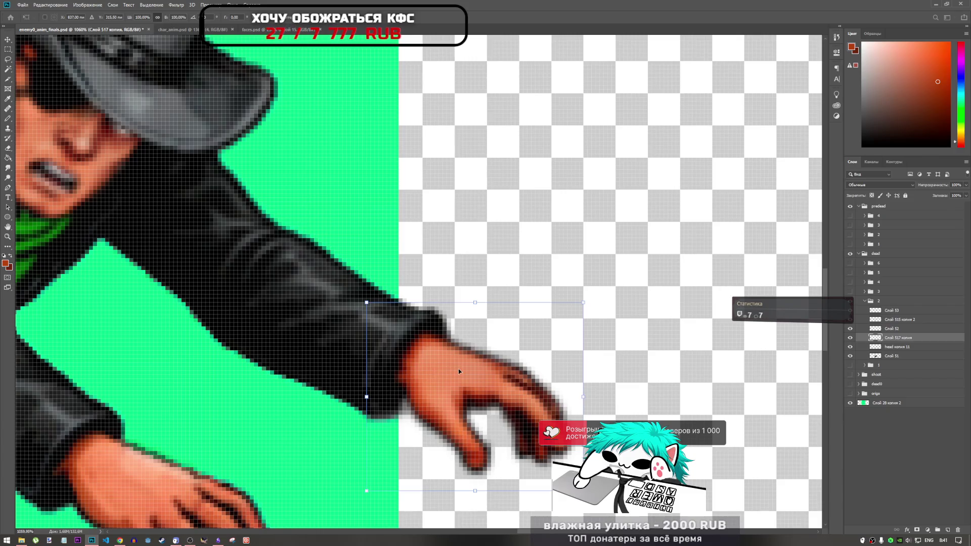
pyautogui.hotkey('ctrl', 't')
pyautogui.press('Left')
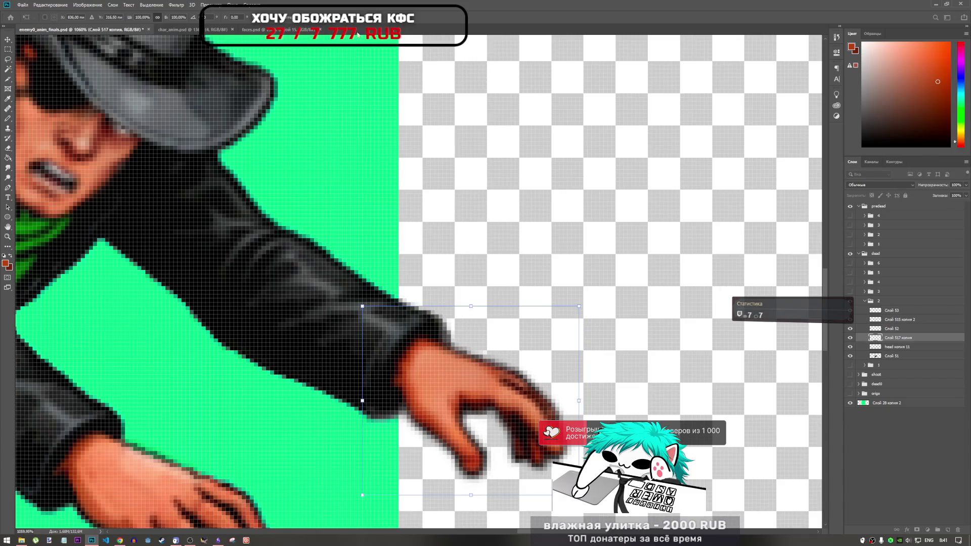
pyautogui.press('Return')
# - Switch to the saturation Sponge brush and shrink it to 32 px
pyautogui.press('r')
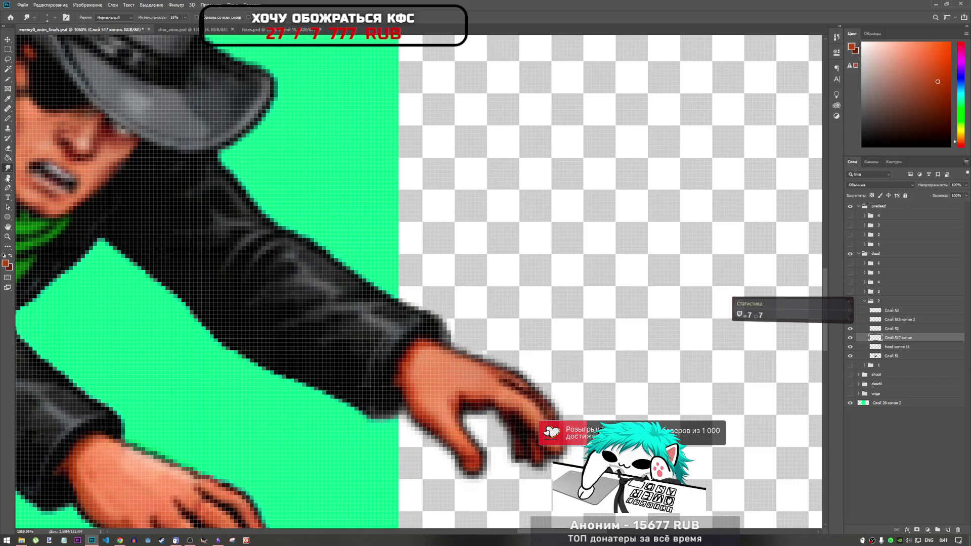
pyautogui.rightClick(8, 178)
pyautogui.click(46, 194)
pyautogui.rightClick(378, 241)
pyautogui.moveTo(436, 262)
pyautogui.mouseDown()
pyautogui.moveTo(362, 325)
pyautogui.moveTo(423, 286)
pyautogui.moveTo(363, 347)
pyautogui.moveTo(391, 327)
pyautogui.mouseUp()
pyautogui.press('Return')
# - Smudge the wrist into the sleeve, then bring the YouTube window forward
pyautogui.scroll(-6, 390, 328)
pyautogui.scroll(5, 395, 330)
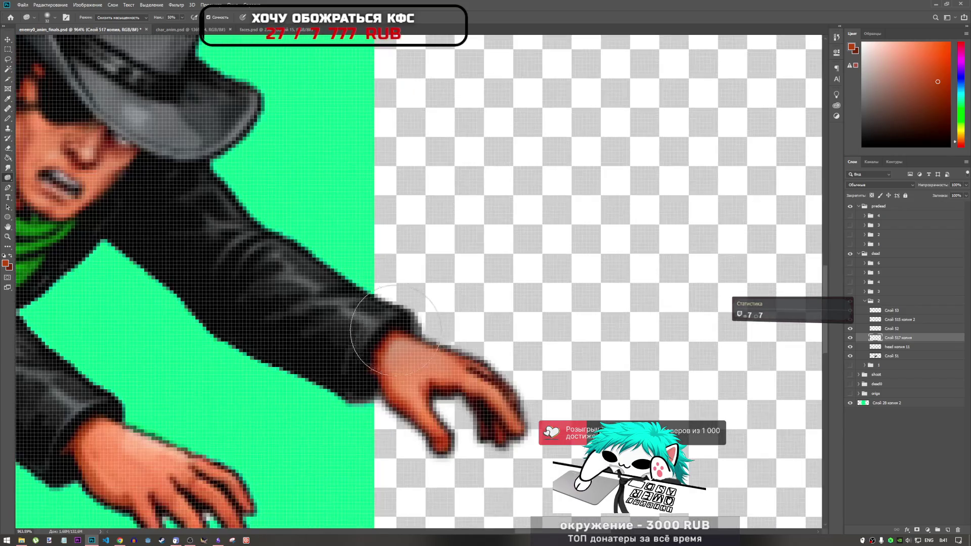
pyautogui.scroll(5, 395, 331)
pyautogui.click(7, 167)
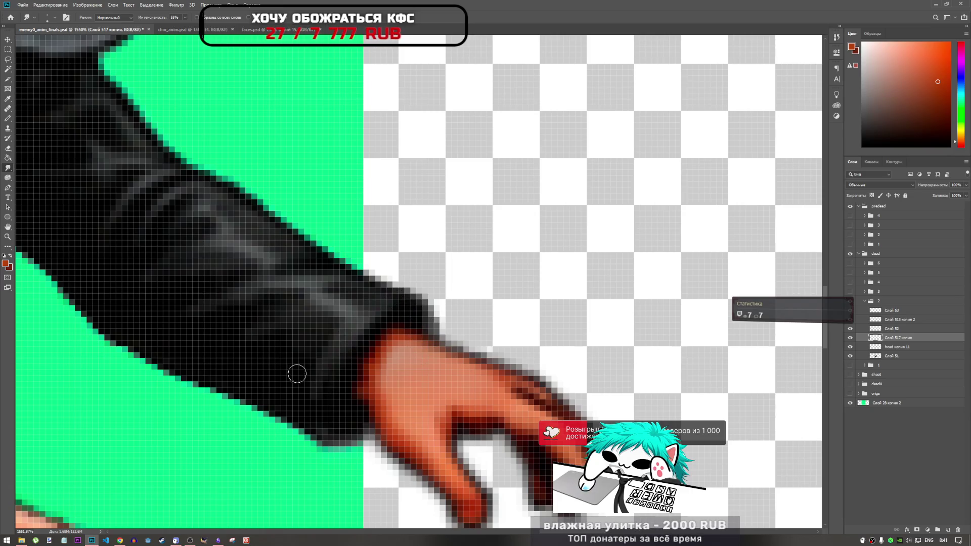
pyautogui.scroll(-10, 322, 321)
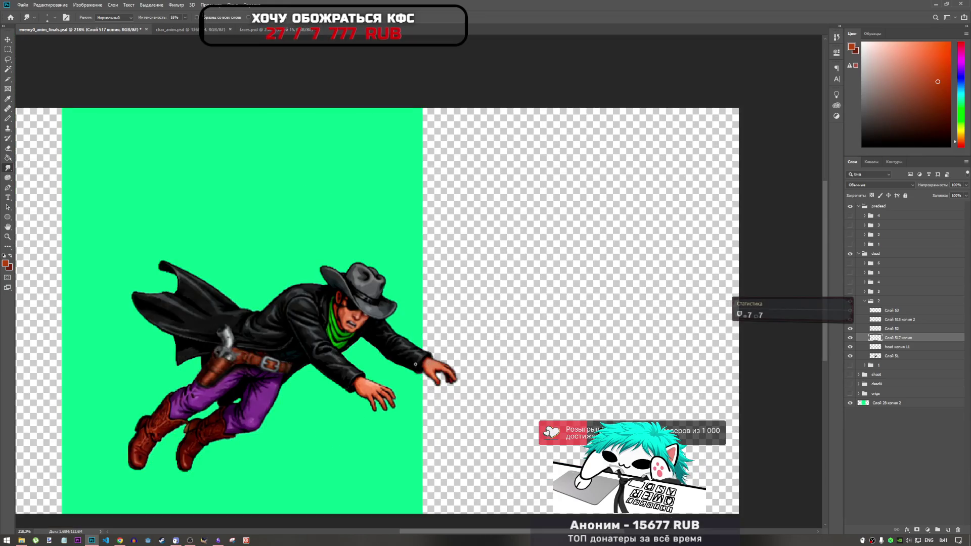
pyautogui.scroll(8, 415, 364)
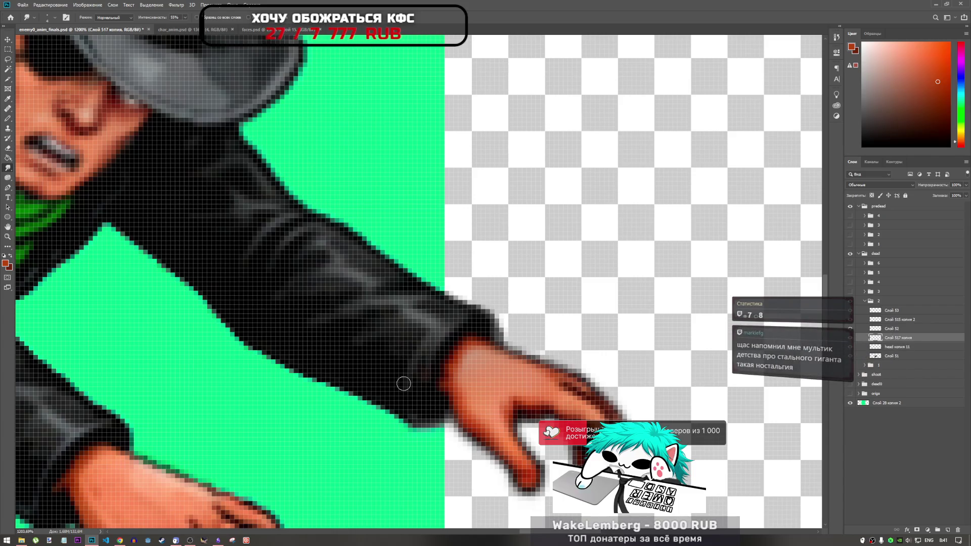
pyautogui.scroll(-3, 403, 383)
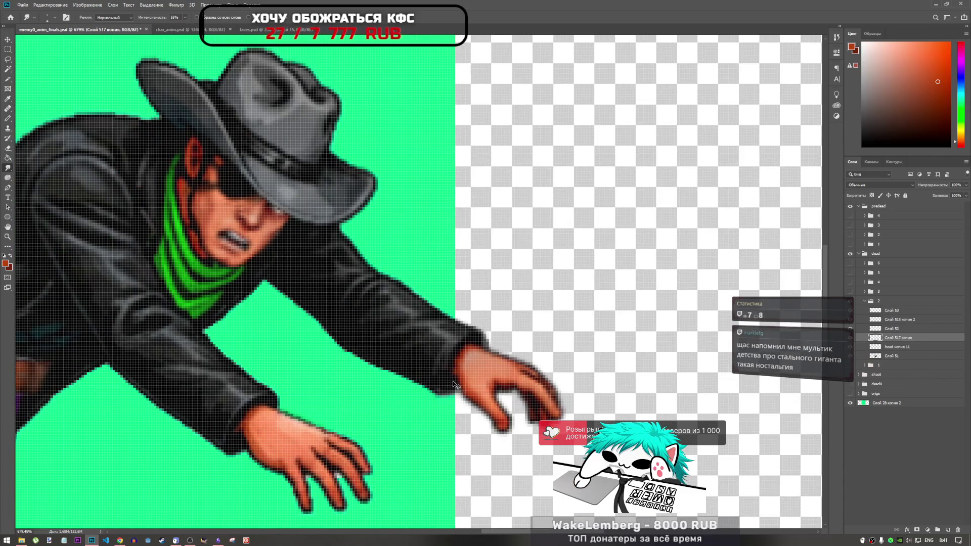
pyautogui.scroll(-3, 386, 360)
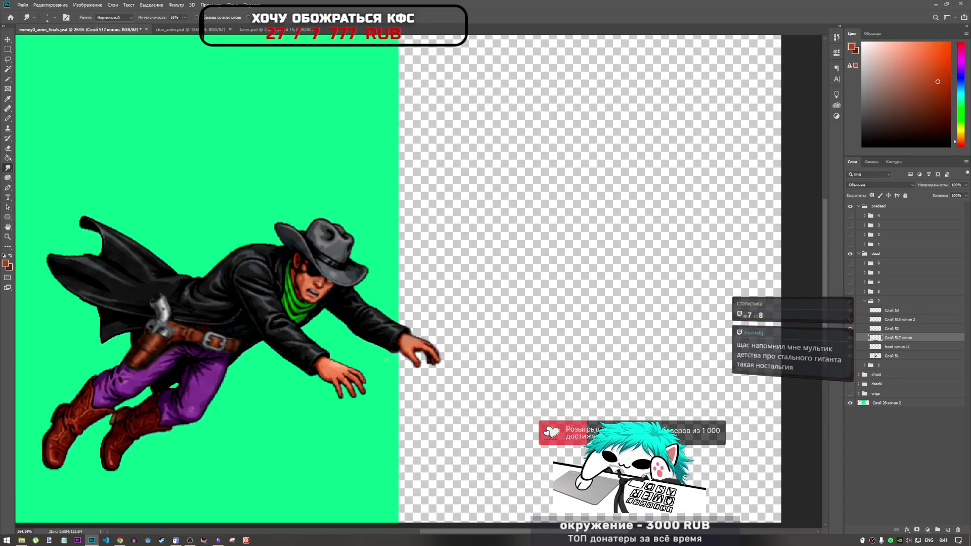
pyautogui.click(120, 541)
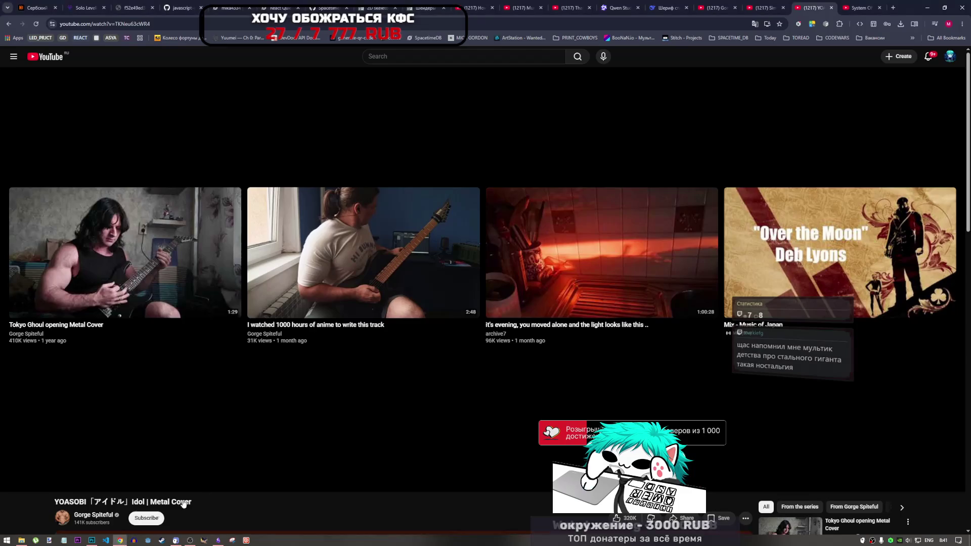
# - Close the YOASOBI tab and start System Of A Down's Aerials from My Mix
pyautogui.click(195, 540)
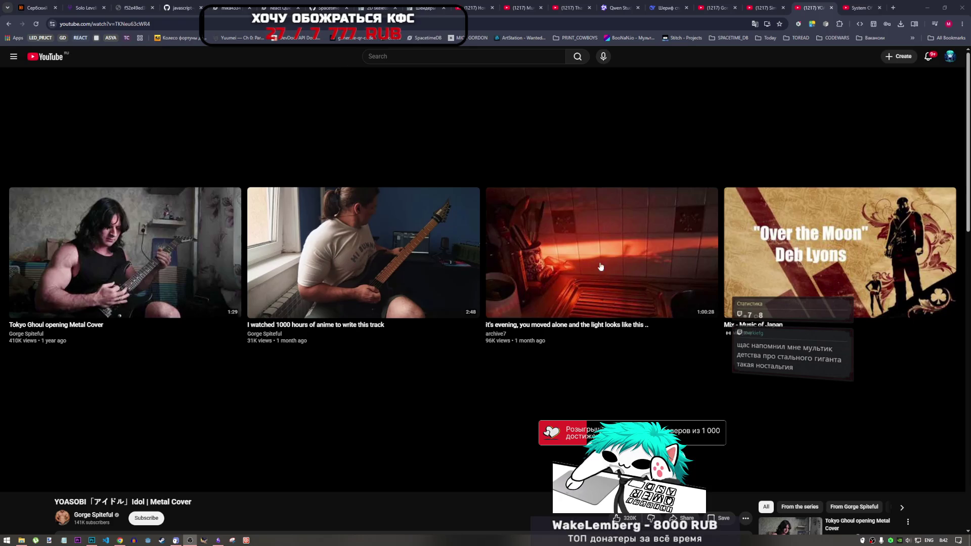
pyautogui.click(729, 24)
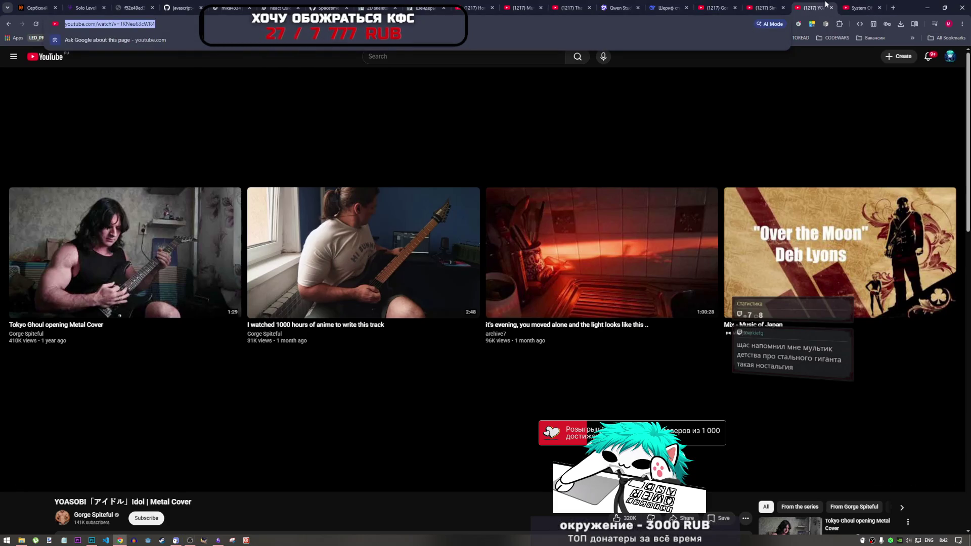
pyautogui.click(190, 541)
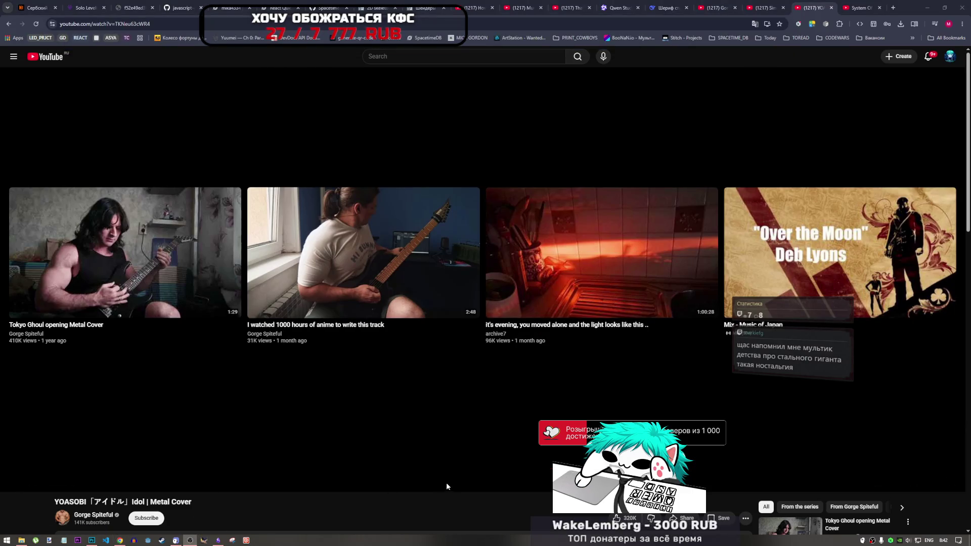
pyautogui.click(860, 8)
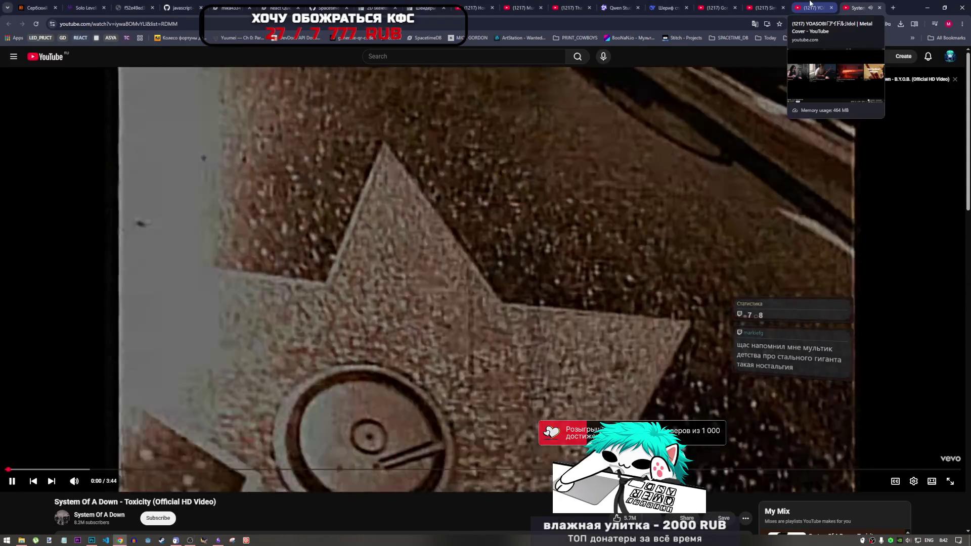
pyautogui.click(810, 4)
pyautogui.click(831, 8)
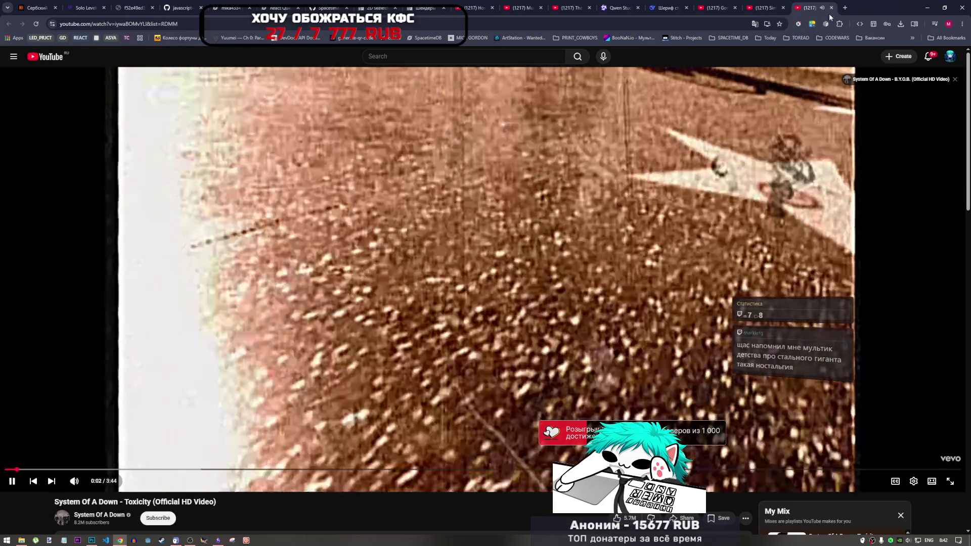
pyautogui.scroll(-5, 638, 404)
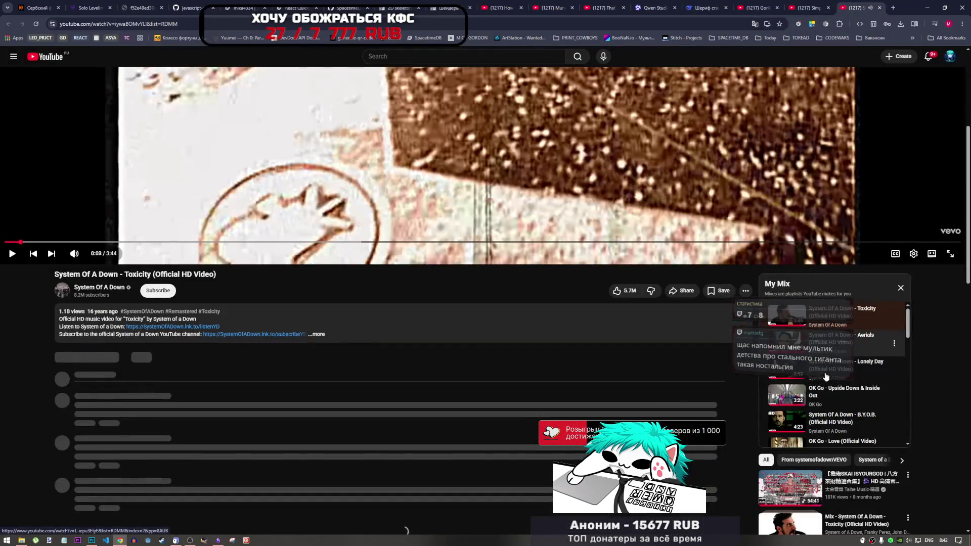
pyautogui.scroll(2, 935, 377)
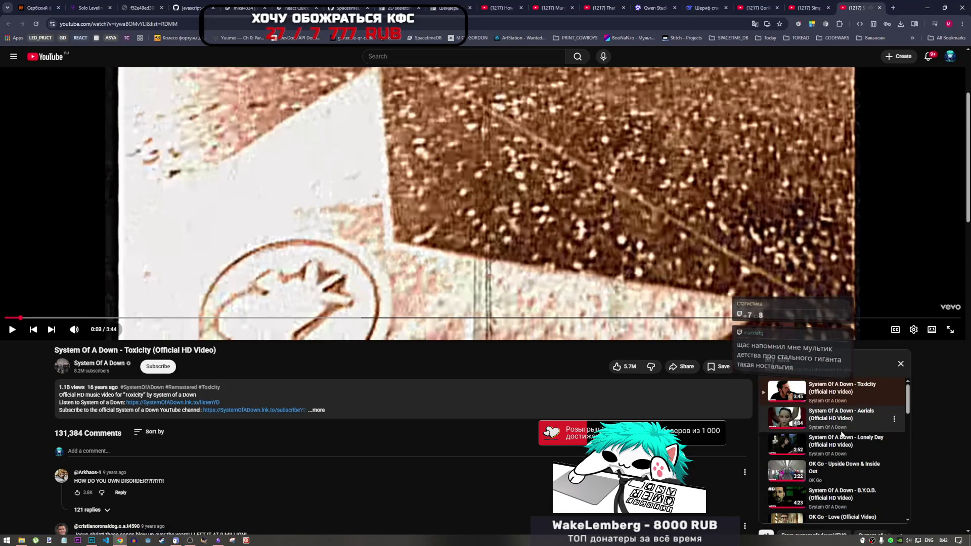
pyautogui.click(810, 430)
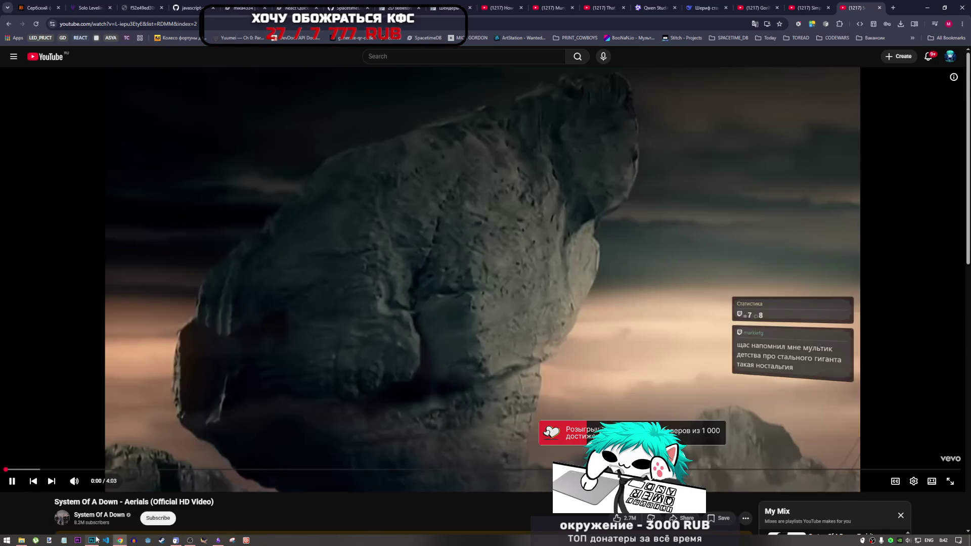
pyautogui.hotkey('alt', 'Tab')
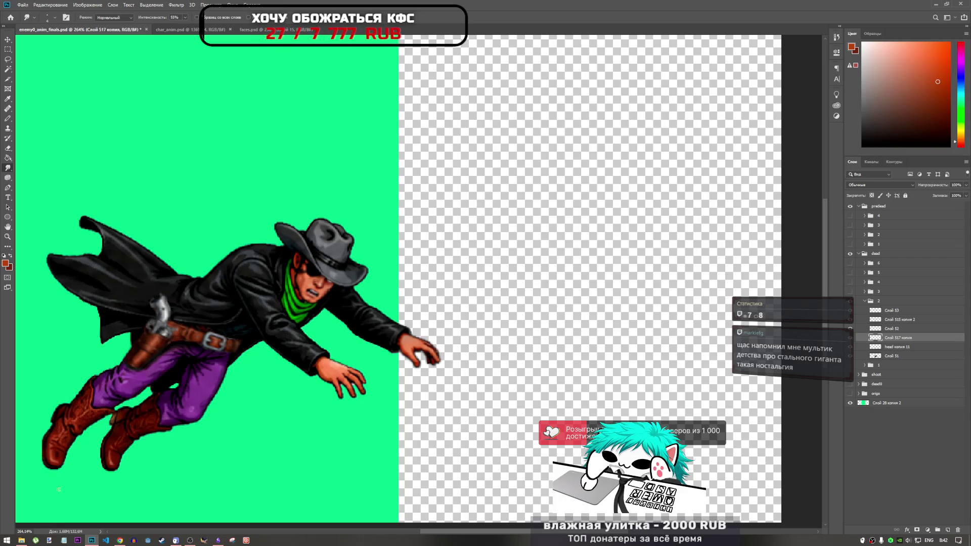
# - Run a quick web search about the Iron Giant cartoon, close it and return to Photoshop
pyautogui.click(119, 540)
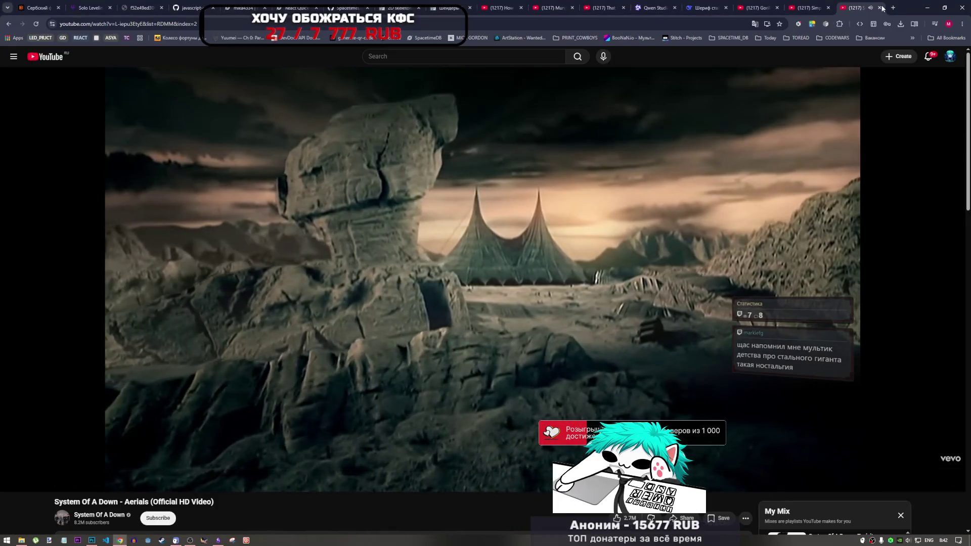
pyautogui.click(894, 8)
pyautogui.write('vekmnbr')
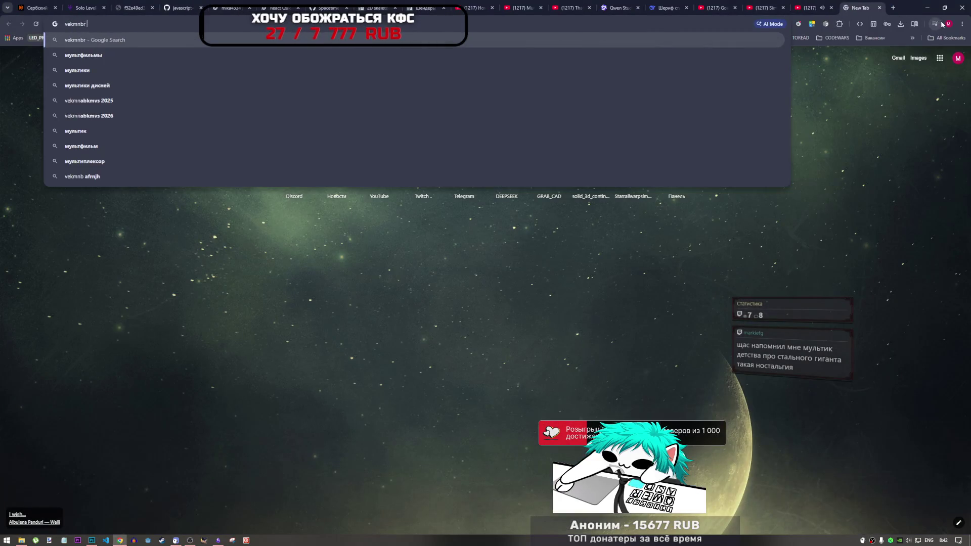
pyautogui.write(' ghj cnfkmyju j')
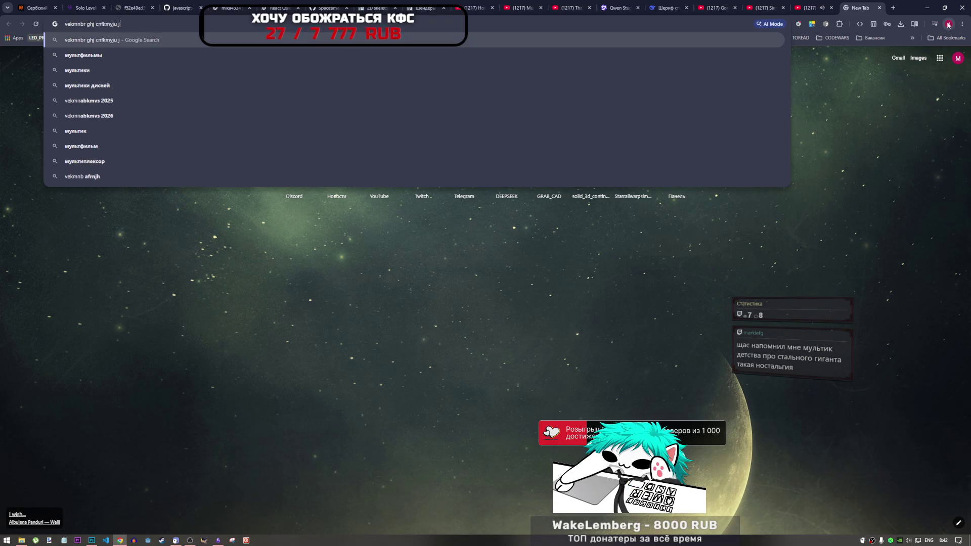
pyautogui.write('ubufyn')
pyautogui.press('Return')
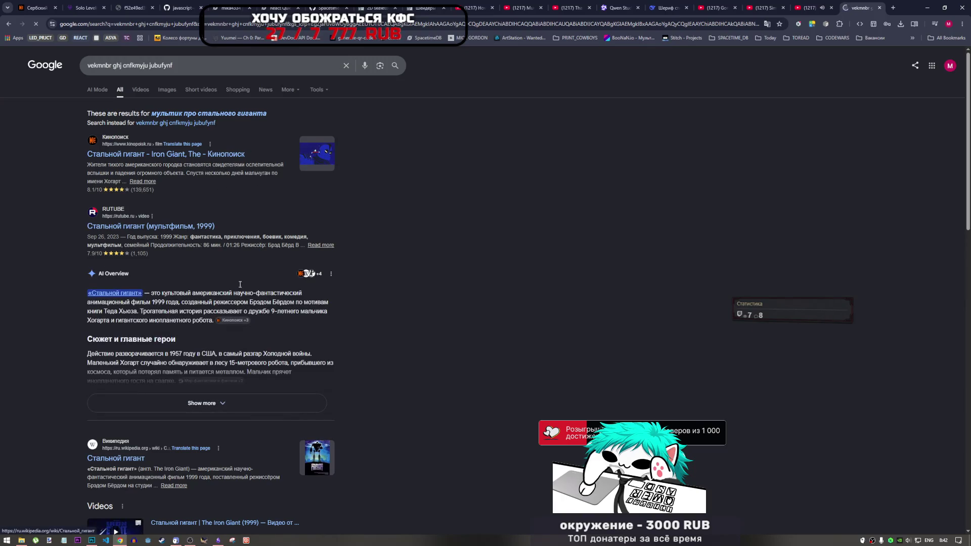
pyautogui.click(881, 8)
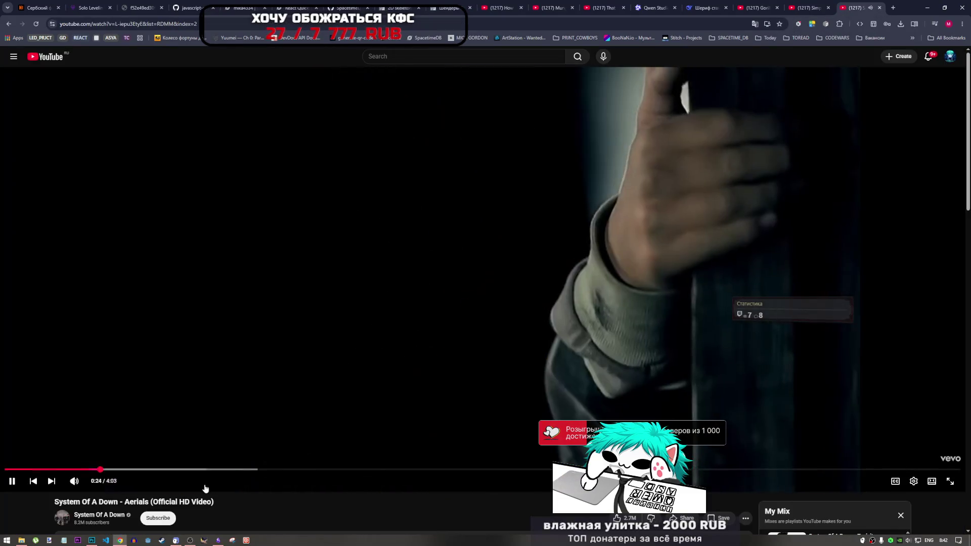
pyautogui.hotkey('alt', 'Tab')
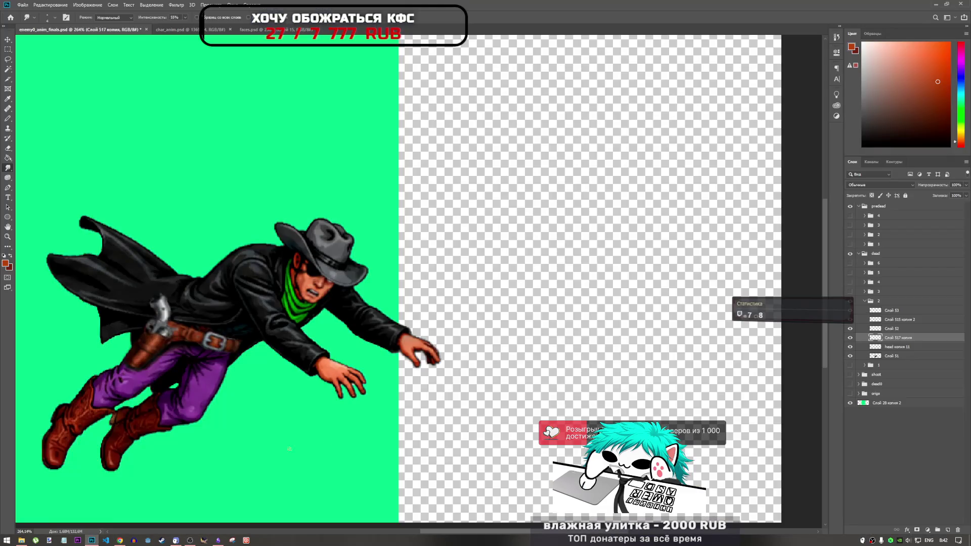
# - Hide layer group 2 and make group 3's lying cowboy sprite visible instead
pyautogui.scroll(-3, 420, 372)
pyautogui.scroll(-2, 506, 313)
pyautogui.scroll(2, 543, 293)
pyautogui.scroll(1, 542, 292)
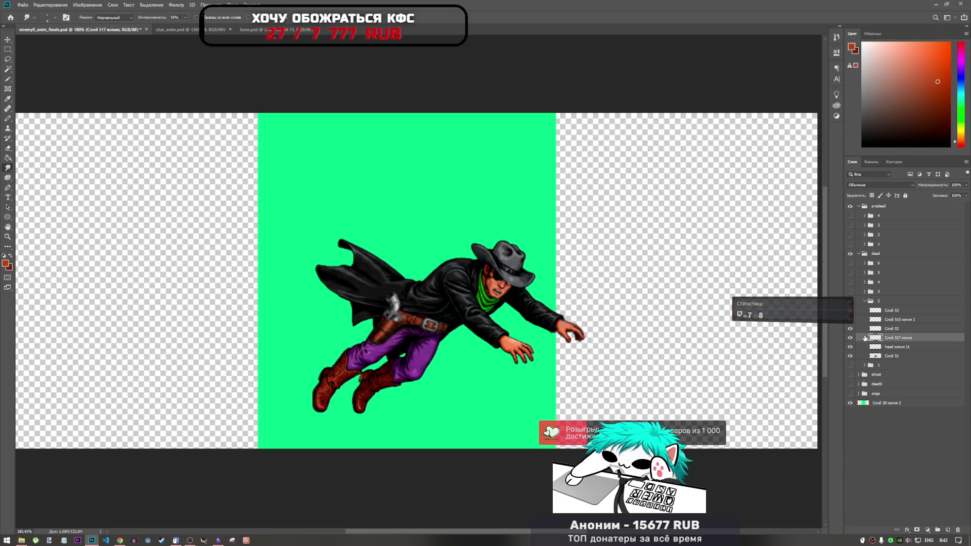
pyautogui.click(866, 302)
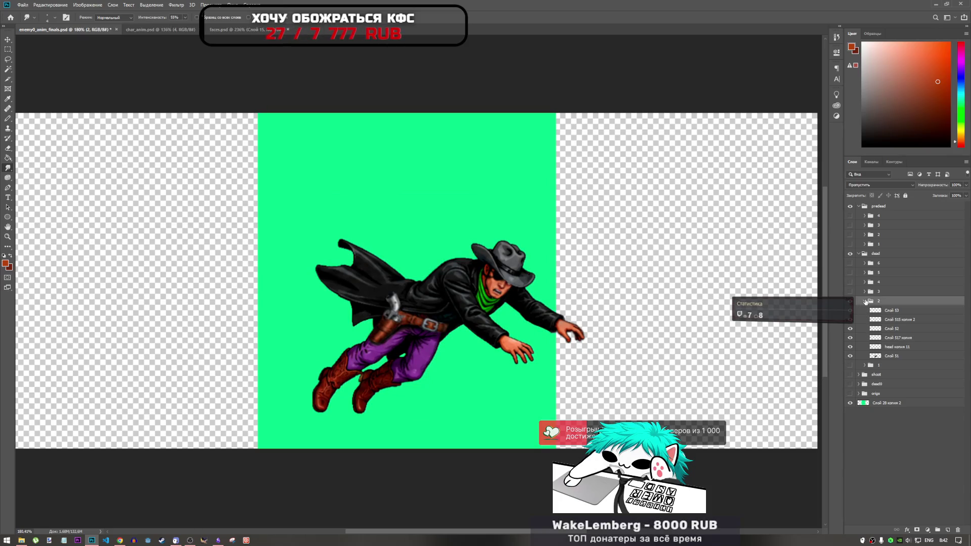
pyautogui.click(850, 302)
pyautogui.click(850, 302)
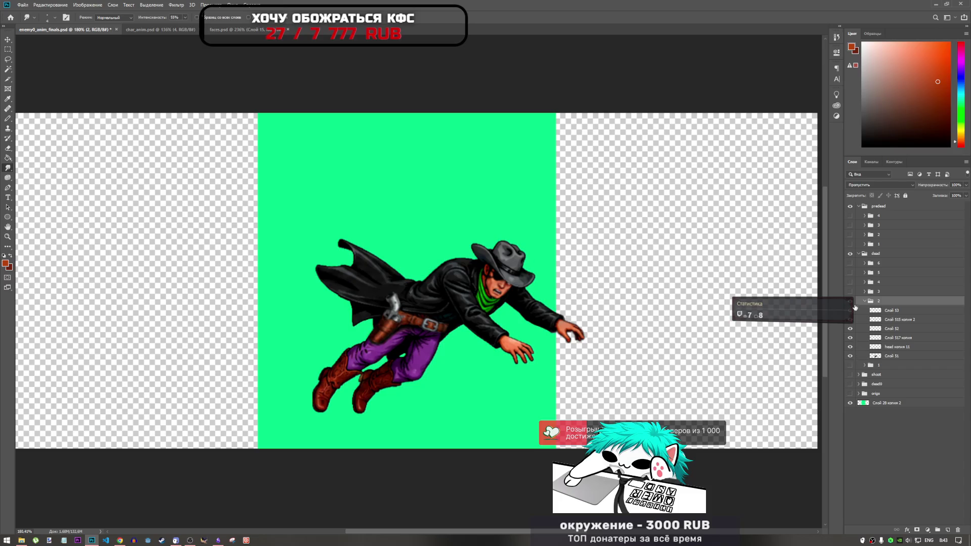
pyautogui.click(855, 301)
pyautogui.click(865, 302)
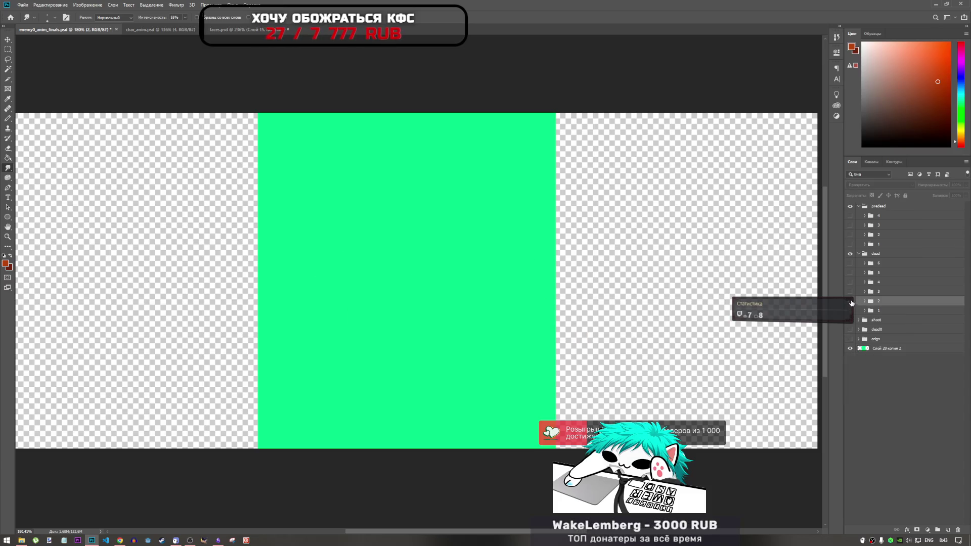
pyautogui.moveTo(850, 302); pyautogui.dragTo(850, 291)
pyautogui.click(849, 303)
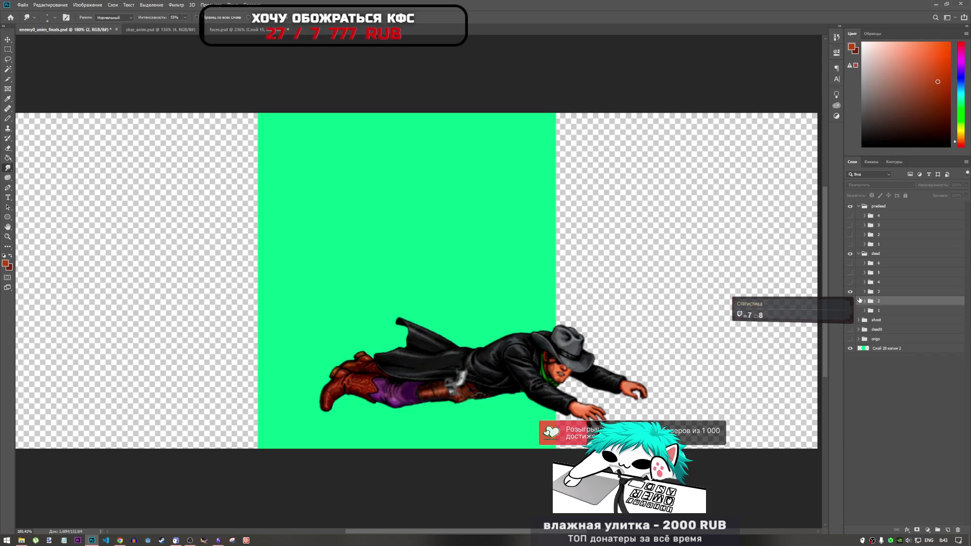
# - Compare frames 2 and 3, keep frame 2 hidden, expand frame 3's layers, then switch to YouTube
pyautogui.scroll(-2, 435, 379)
pyautogui.scroll(5, 427, 377)
pyautogui.scroll(-4, 426, 377)
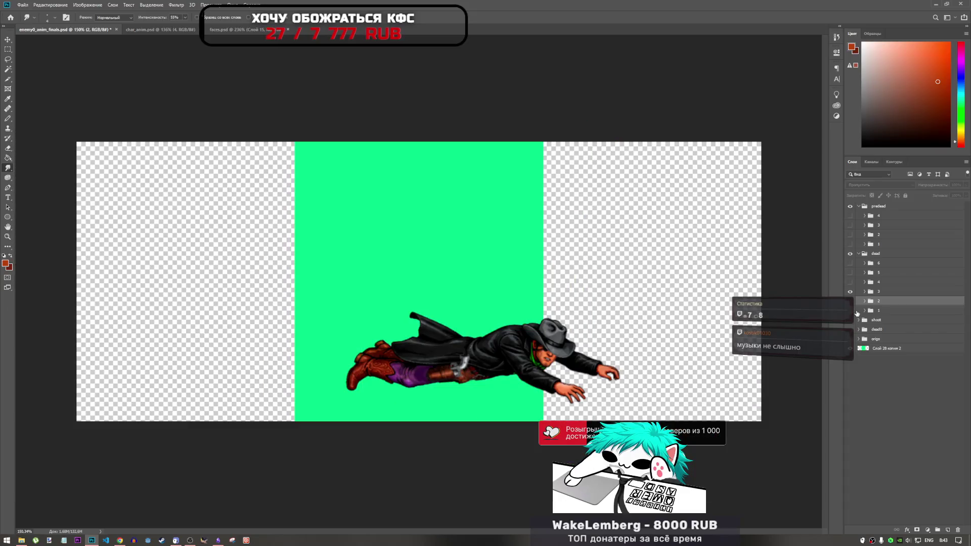
pyautogui.click(851, 301)
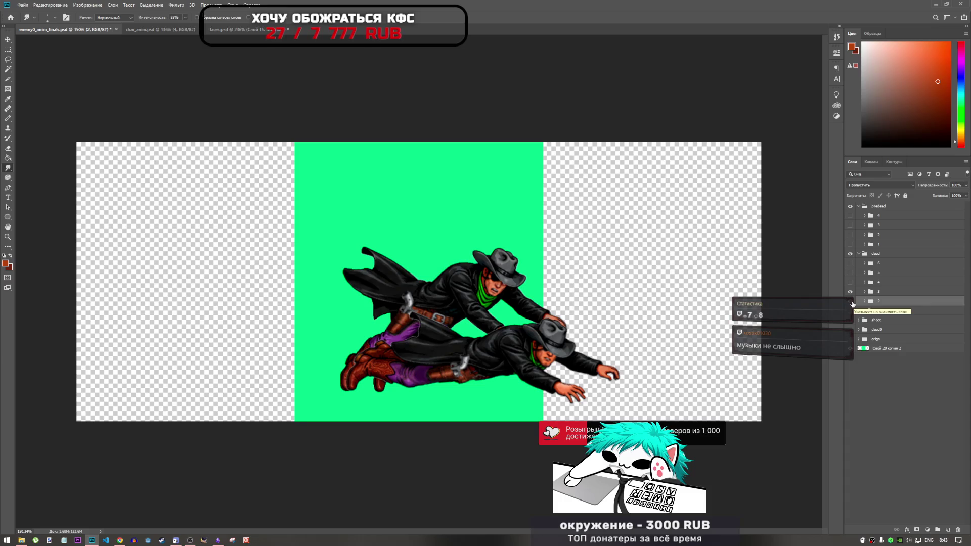
pyautogui.click(850, 301)
pyautogui.click(863, 294)
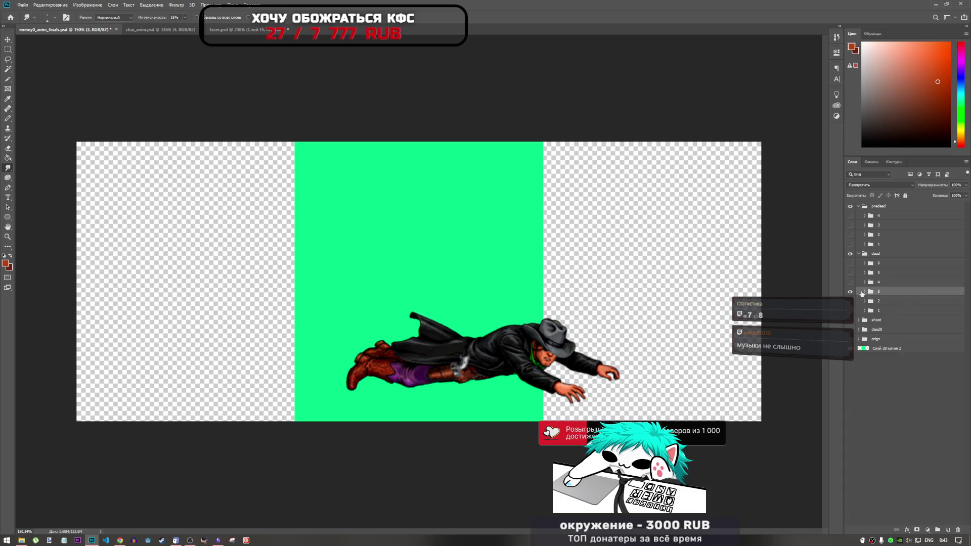
pyautogui.click(863, 292)
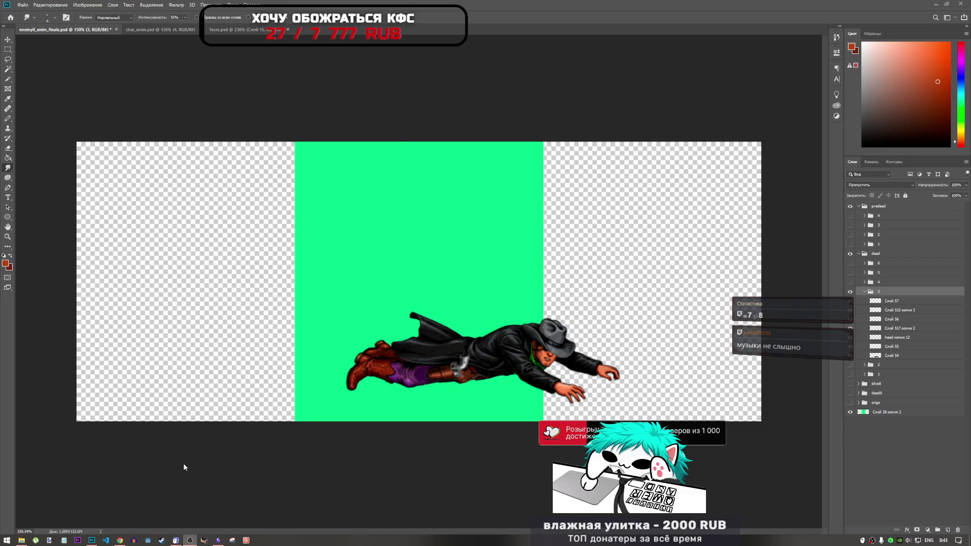
pyautogui.click(119, 541)
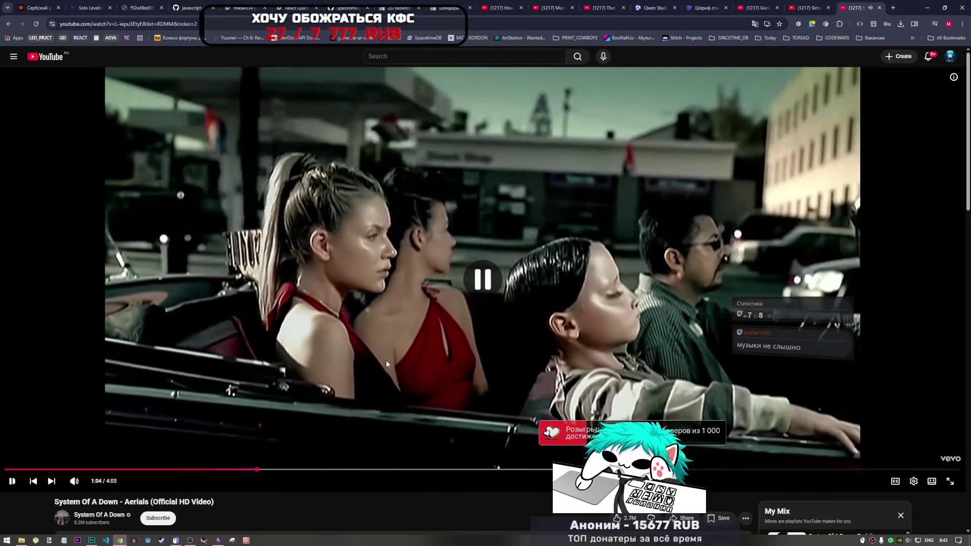
# - Check the sound tray menu, resume the Aerials music video, and return to Photoshop
pyautogui.click(191, 540)
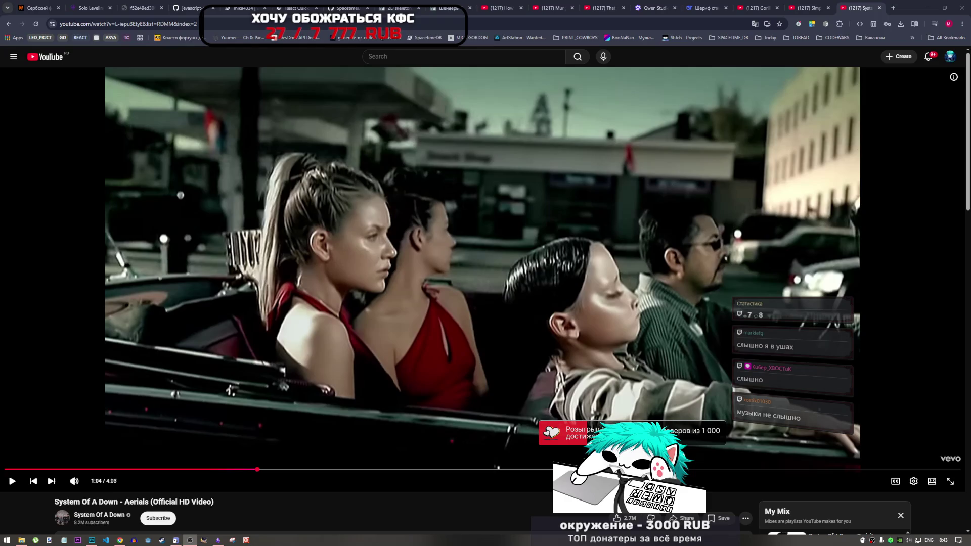
pyautogui.rightClick(909, 540)
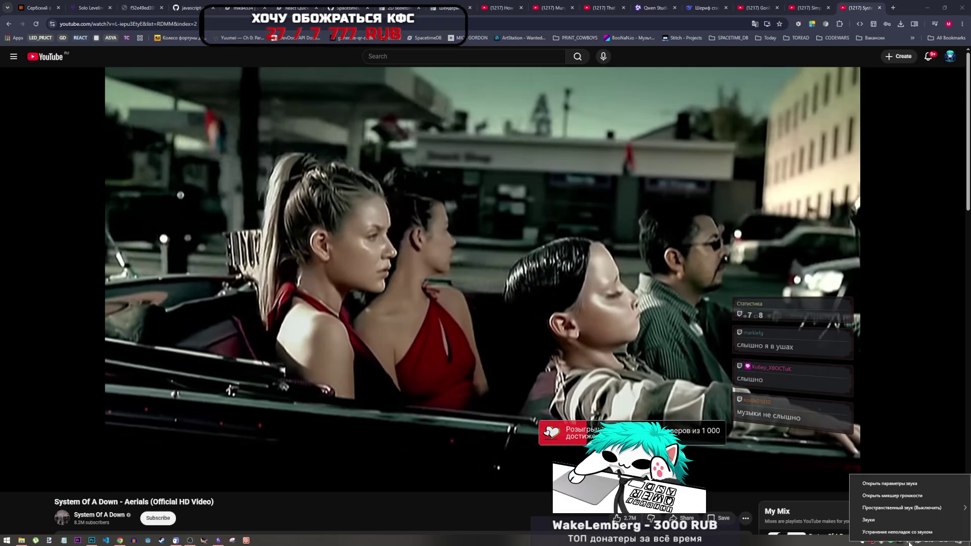
pyautogui.moveTo(893, 513)
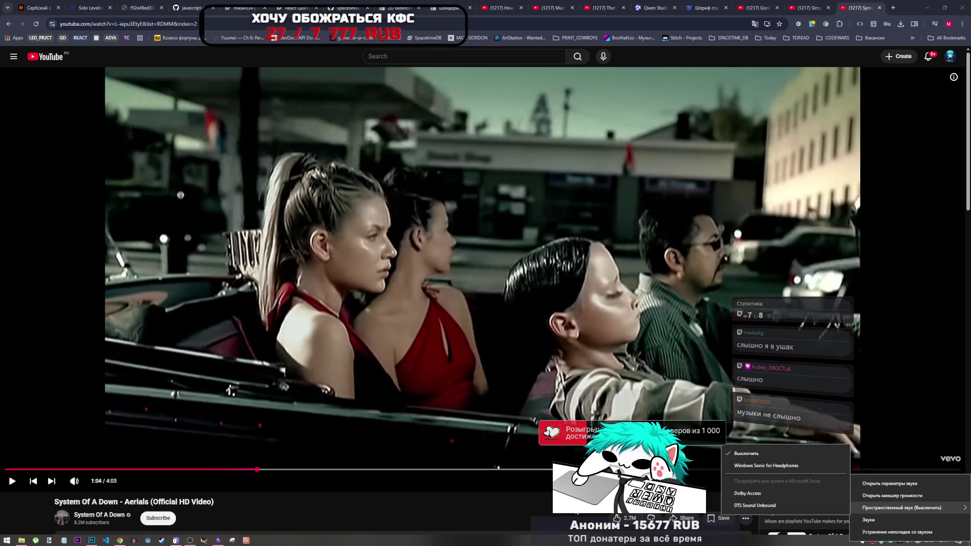
pyautogui.click(532, 358)
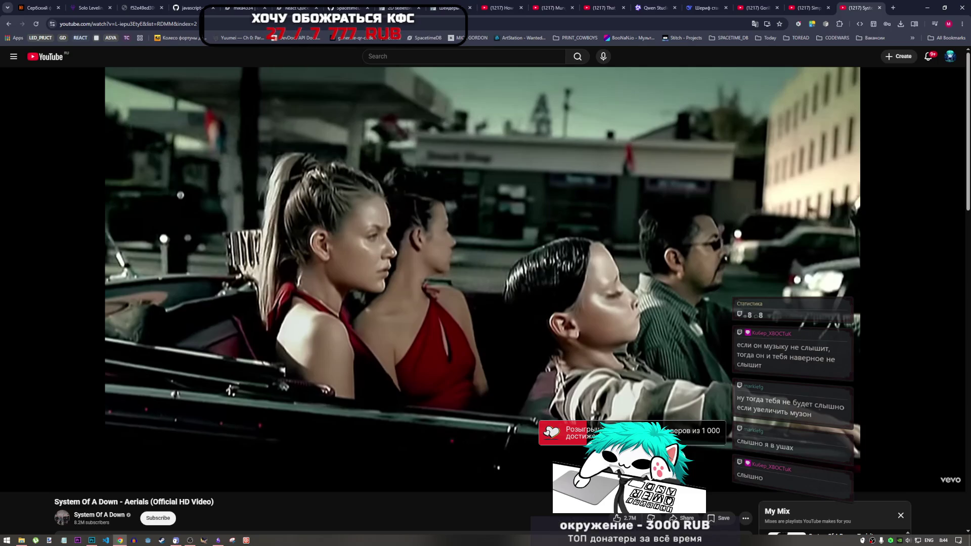
pyautogui.moveTo(487, 360)
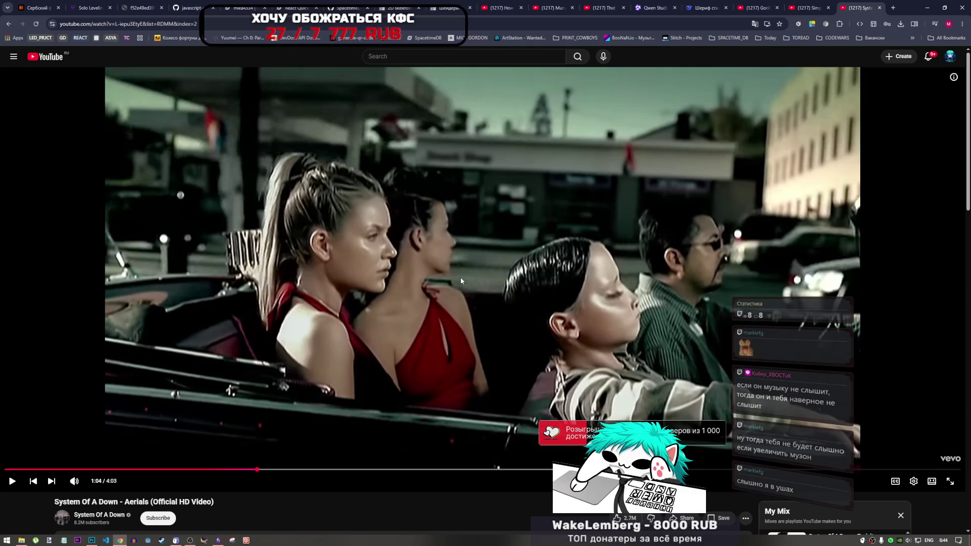
pyautogui.click(409, 328)
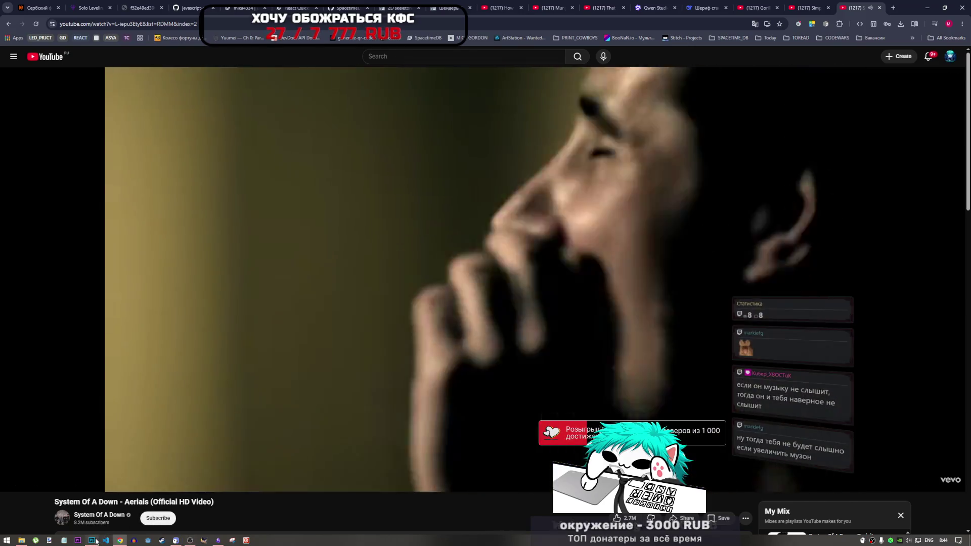
pyautogui.click(92, 540)
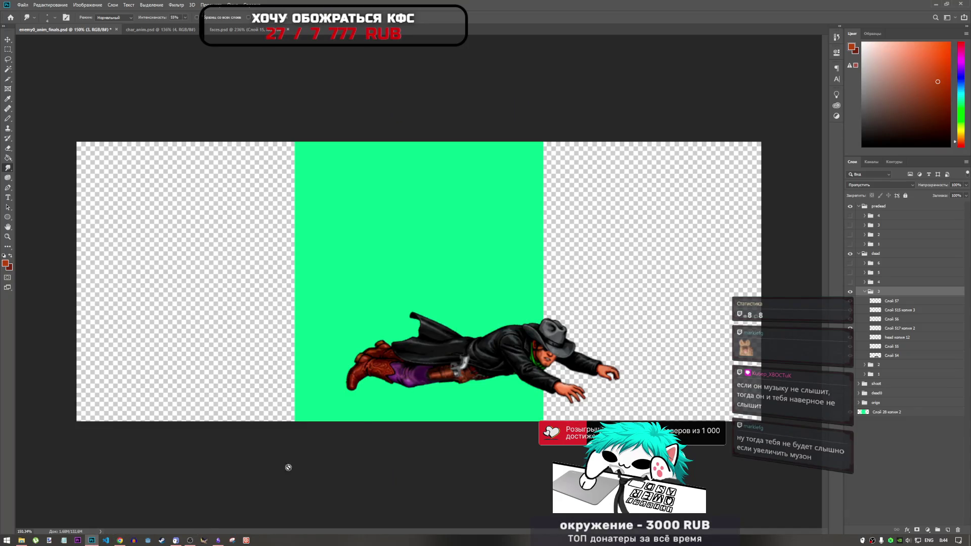
# - Expand frame 3 and load layer Слой 54's pixels as a selection
pyautogui.scroll(-2, 498, 316)
pyautogui.scroll(2, 498, 316)
pyautogui.scroll(3, 481, 308)
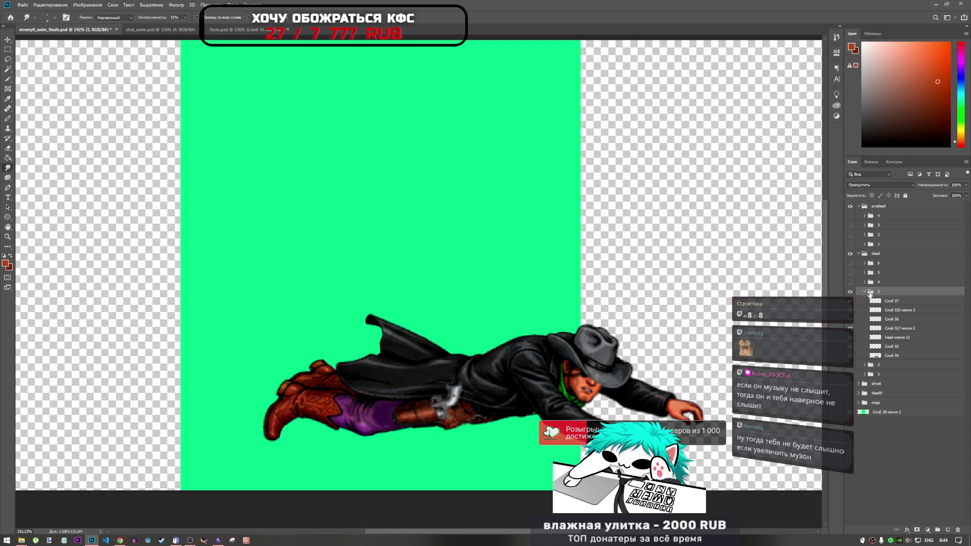
pyautogui.click(864, 293)
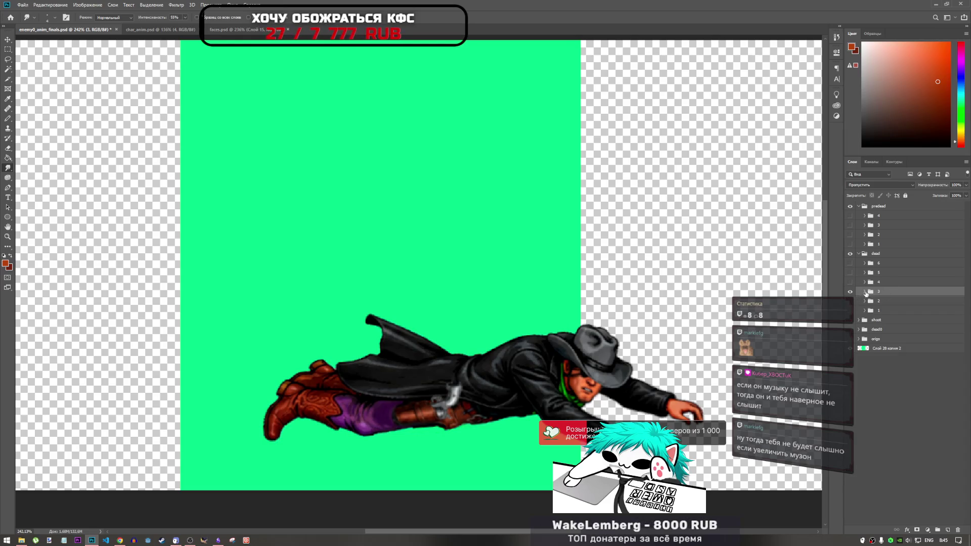
pyautogui.click(865, 293)
pyautogui.click(888, 356)
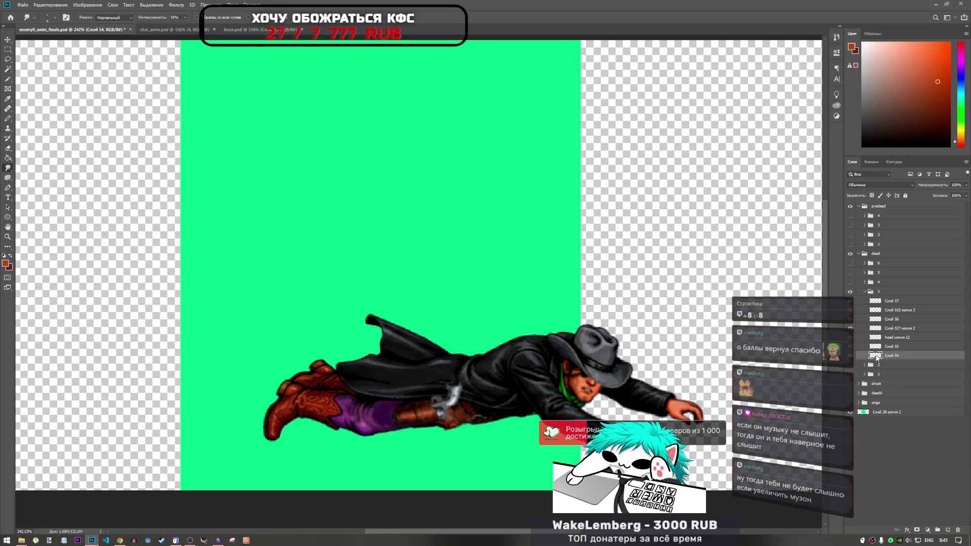
pyautogui.rightClick(877, 358)
pyautogui.click(898, 380)
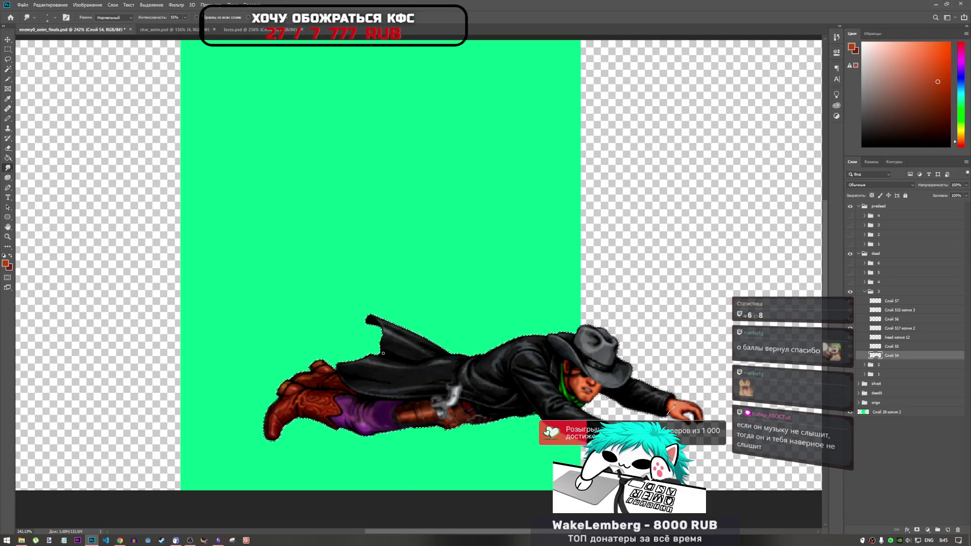
pyautogui.rightClick(410, 372)
pyautogui.press('Escape')
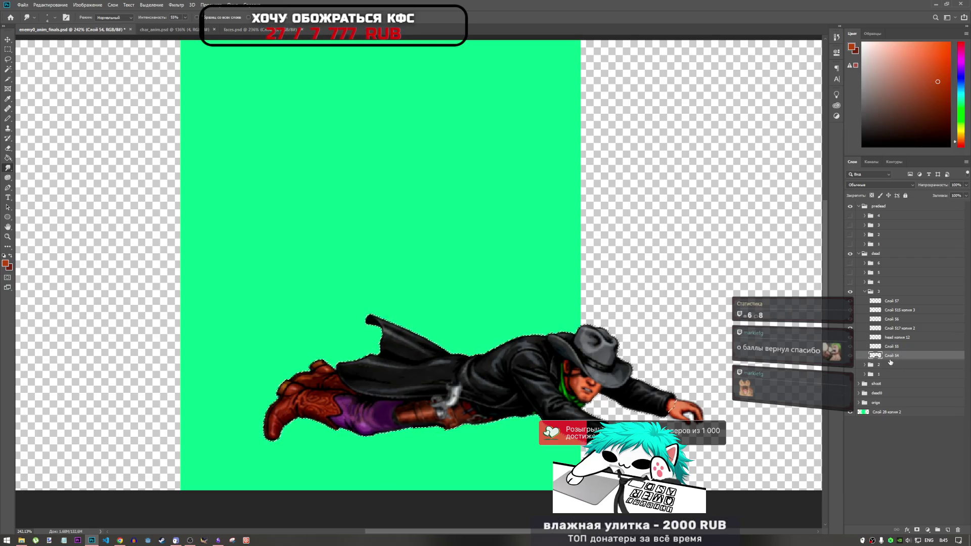
# - Reload Слой 54's pixel selection and invert it with Select Inverse using the Lasso tool
pyautogui.rightClick(880, 358)
pyautogui.click(890, 381)
pyautogui.rightClick(467, 377)
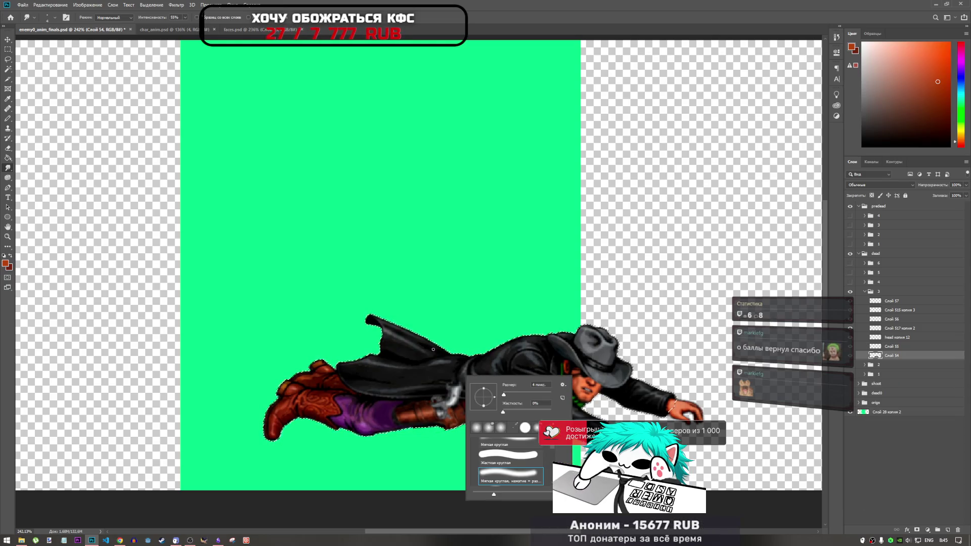
pyautogui.click(8, 59)
pyautogui.rightClick(515, 366)
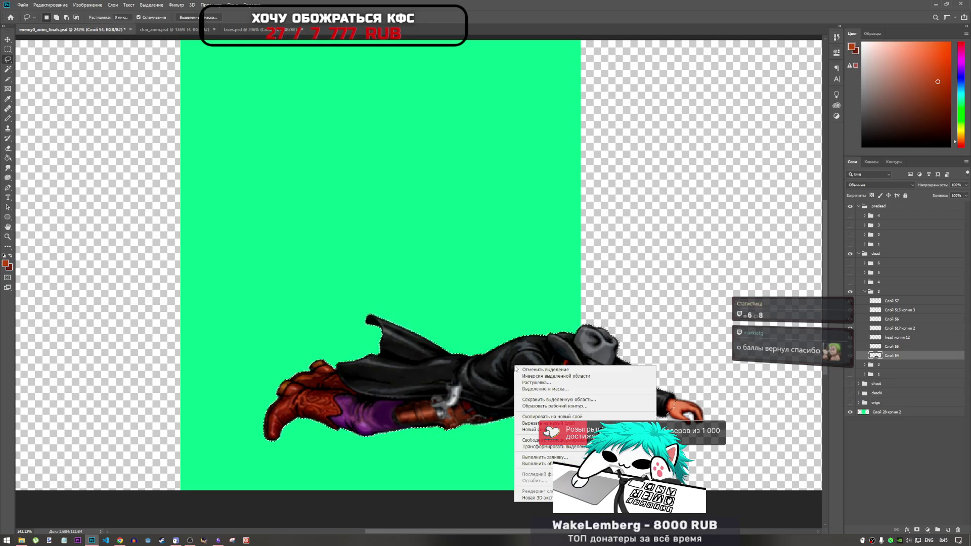
pyautogui.click(556, 377)
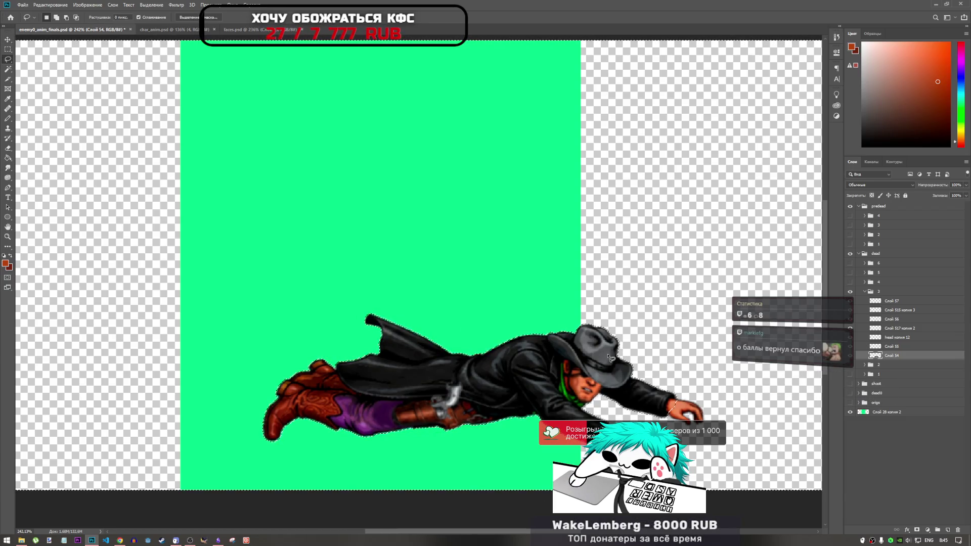
pyautogui.scroll(-2, 448, 383)
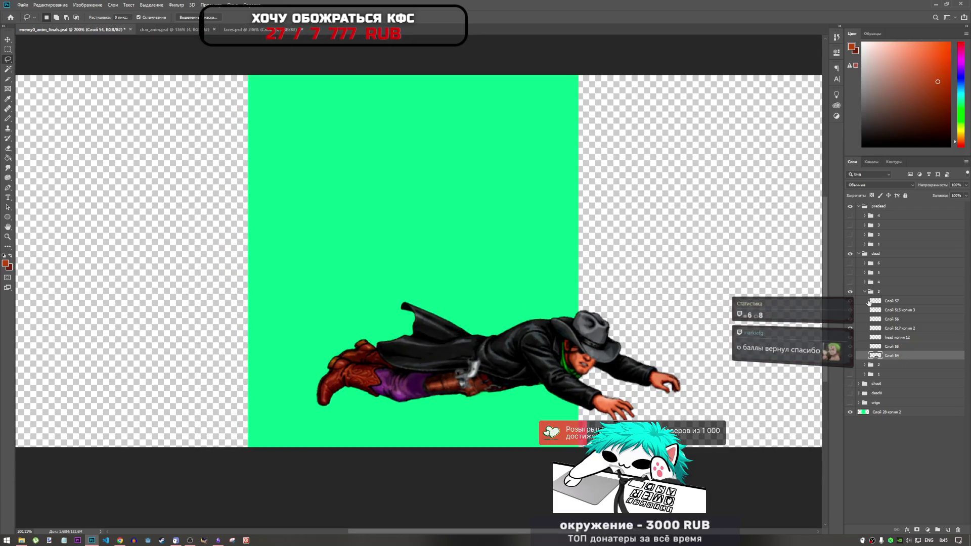
# - Compare cowboy frames 3 and 4, then hide both and show frame 5
pyautogui.click(865, 292)
pyautogui.click(850, 292)
pyautogui.click(850, 282)
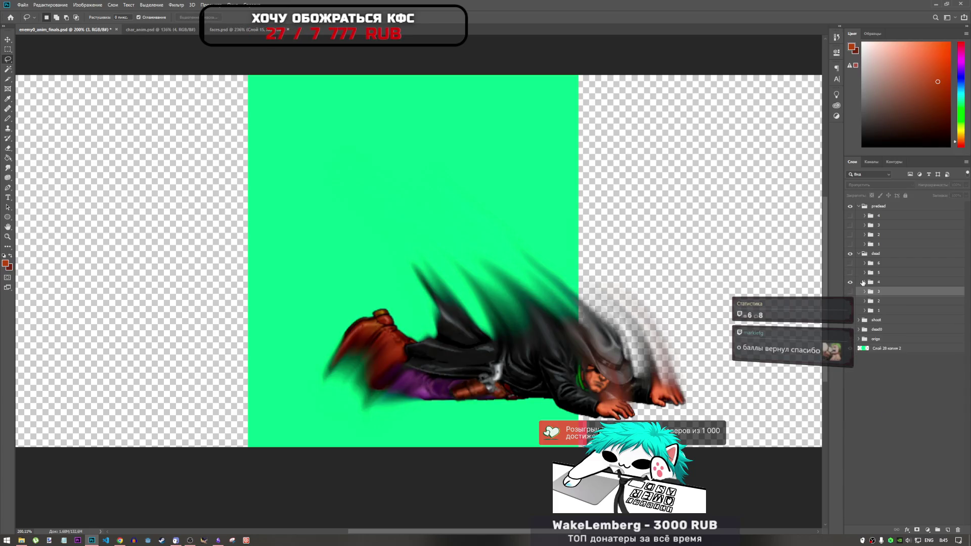
pyautogui.click(865, 282)
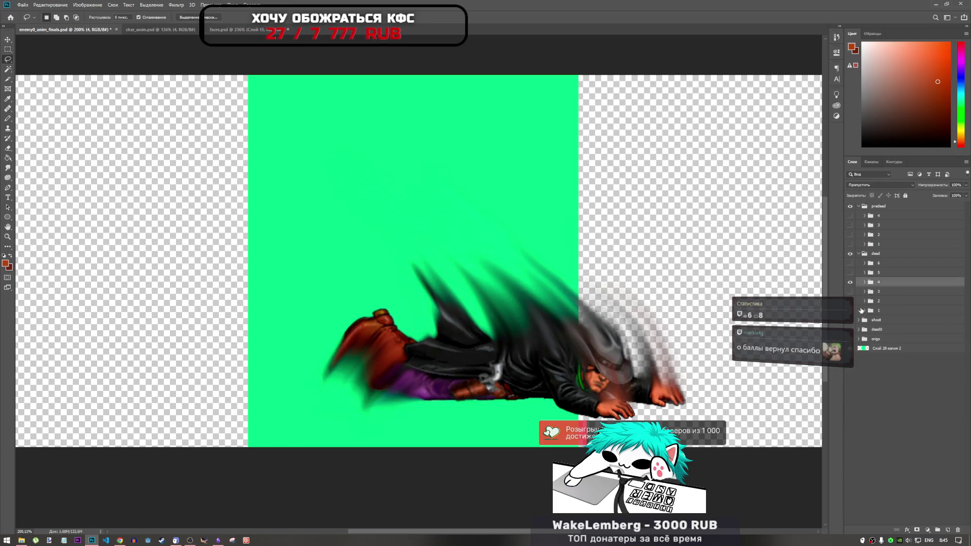
pyautogui.click(850, 292)
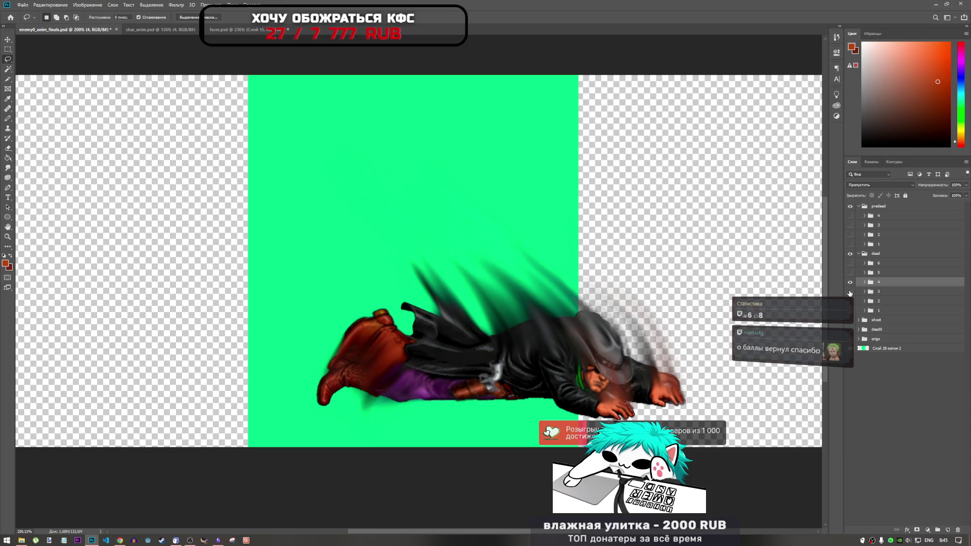
pyautogui.click(851, 292)
pyautogui.click(850, 282)
pyautogui.click(850, 273)
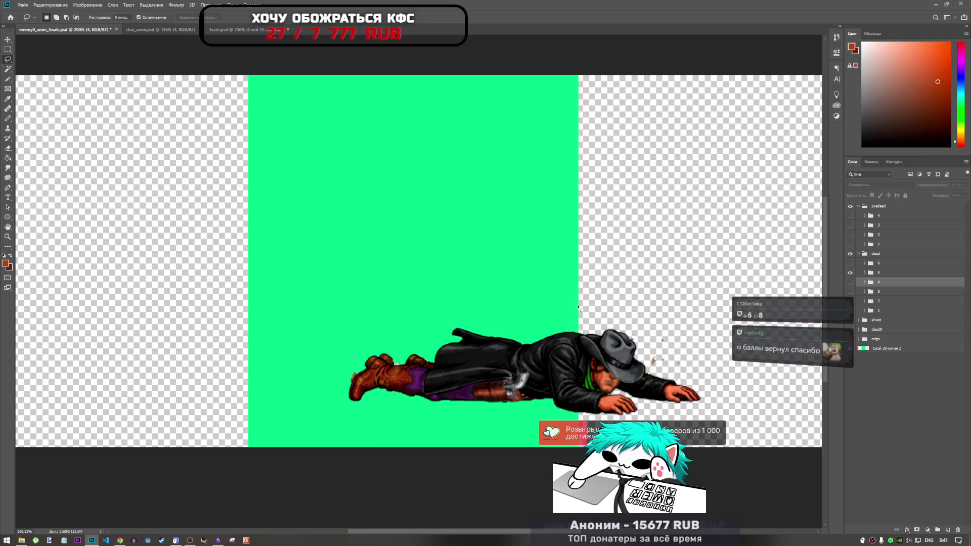
# - Expand frame 5's folder and select its layer Слой 60
pyautogui.scroll(5, 411, 373)
pyautogui.scroll(4, 411, 374)
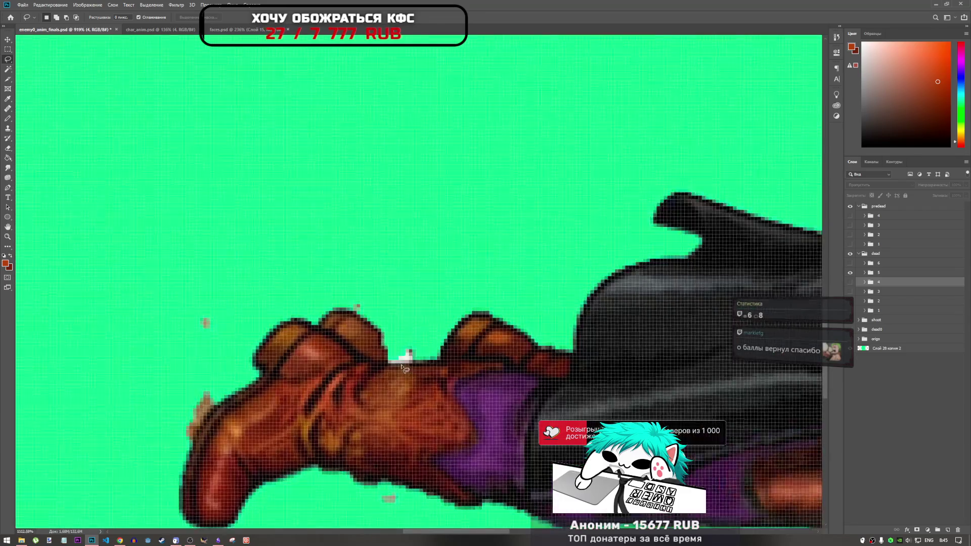
pyautogui.click(865, 273)
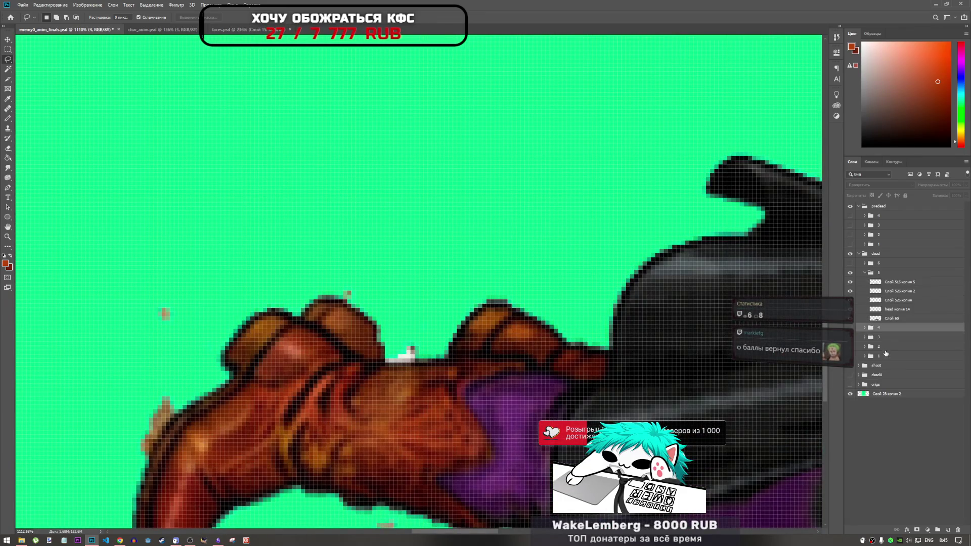
pyautogui.click(890, 318)
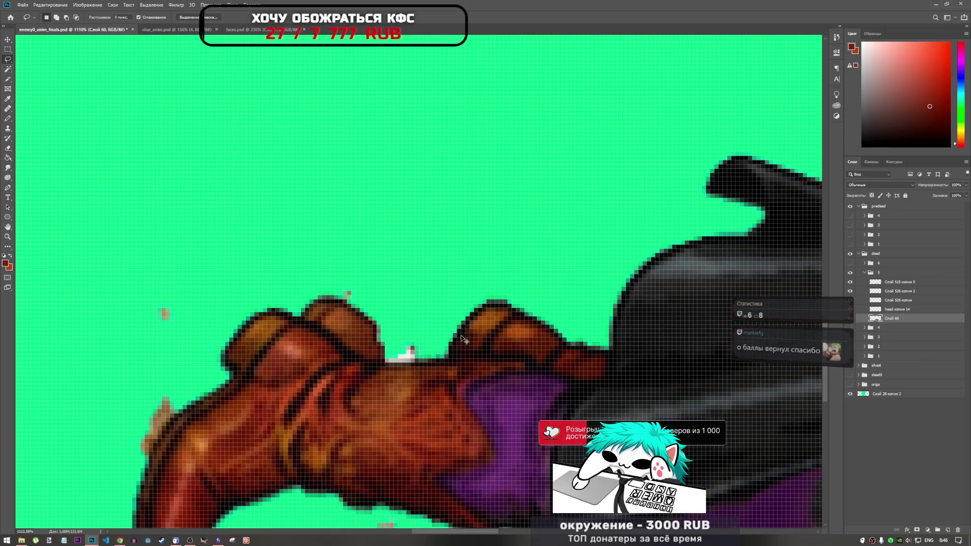
pyautogui.scroll(-3, 443, 336)
pyautogui.scroll(4, 442, 337)
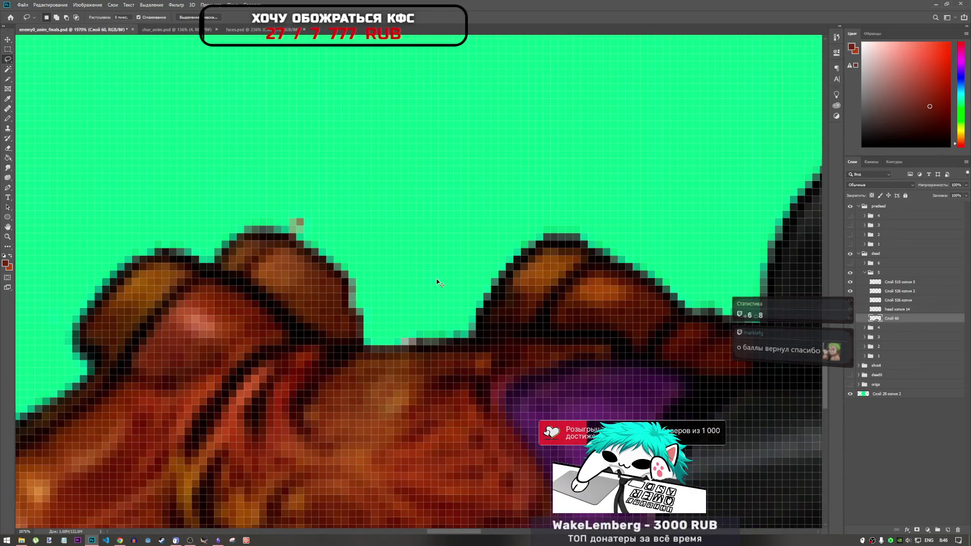
pyautogui.scroll(-5, 438, 282)
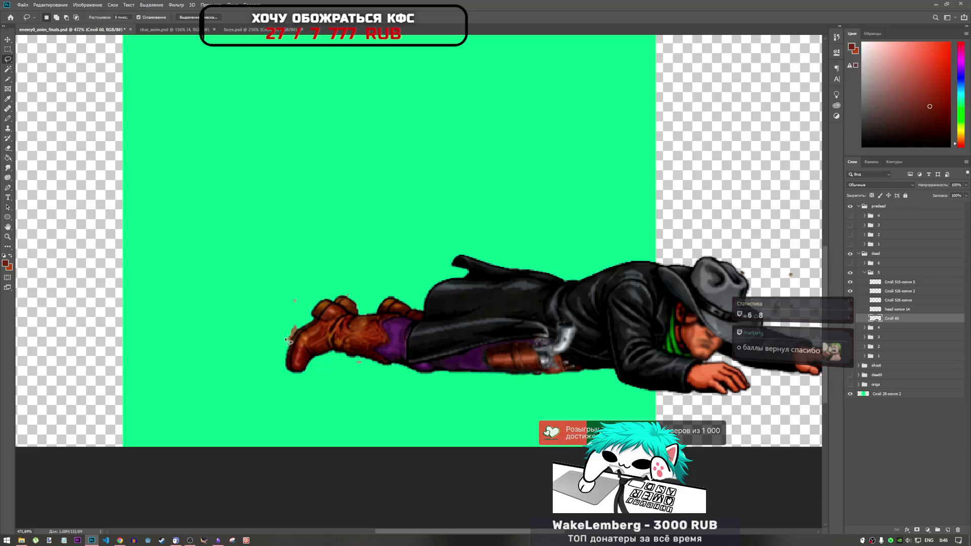
pyautogui.scroll(-2, 287, 342)
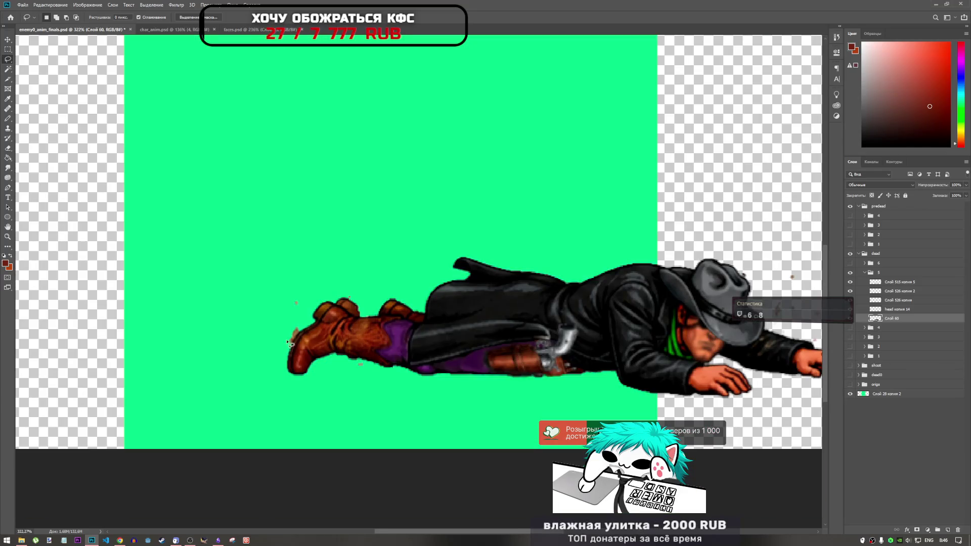
pyautogui.scroll(-2, 337, 334)
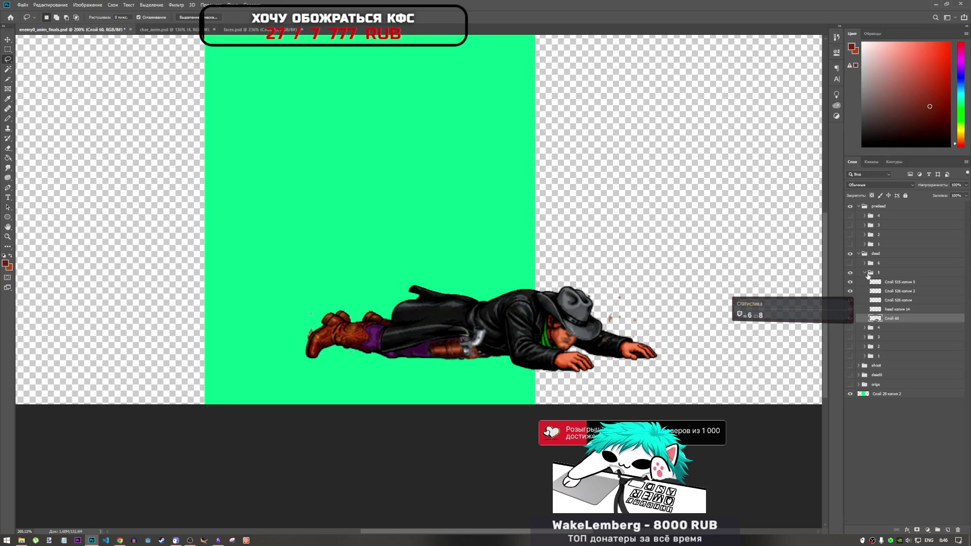
# - Collapse frame 5's folder and briefly compare frame 4 against frame 5
pyautogui.click(865, 272)
pyautogui.click(850, 274)
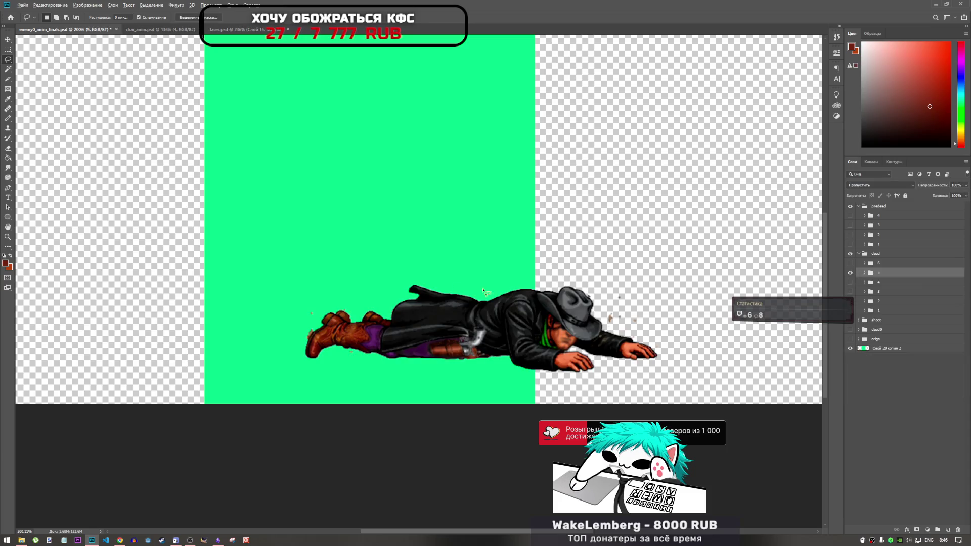
pyautogui.scroll(-3, 483, 291)
pyautogui.scroll(2, 425, 297)
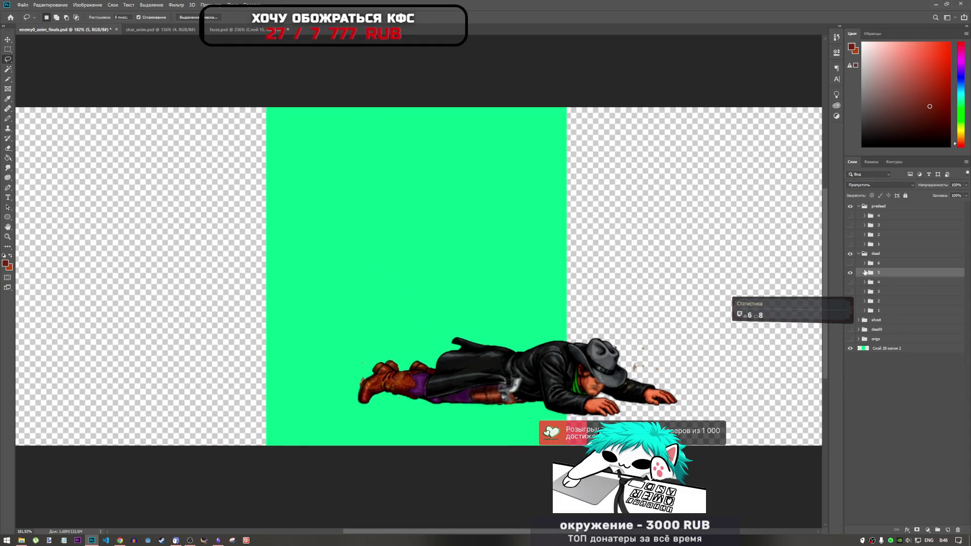
pyautogui.click(851, 282)
pyautogui.click(850, 284)
# - Load Слой 60's pixels as a selection and invert it around the sprite
pyautogui.click(865, 273)
pyautogui.rightClick(866, 318)
pyautogui.press('Escape')
pyautogui.keyDown('ctrl'); pyautogui.click(876, 318); pyautogui.keyUp('ctrl')
pyautogui.rightClick(490, 358)
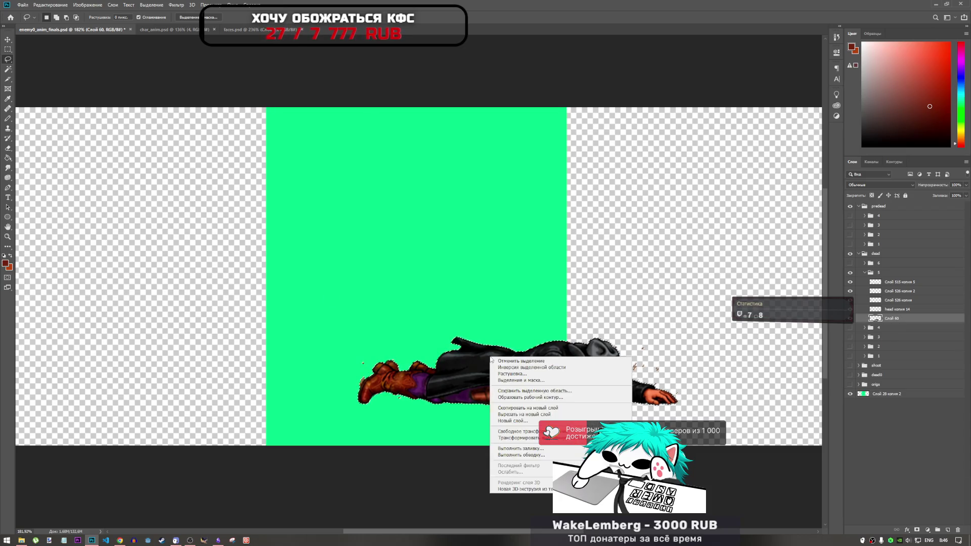
pyautogui.click(540, 368)
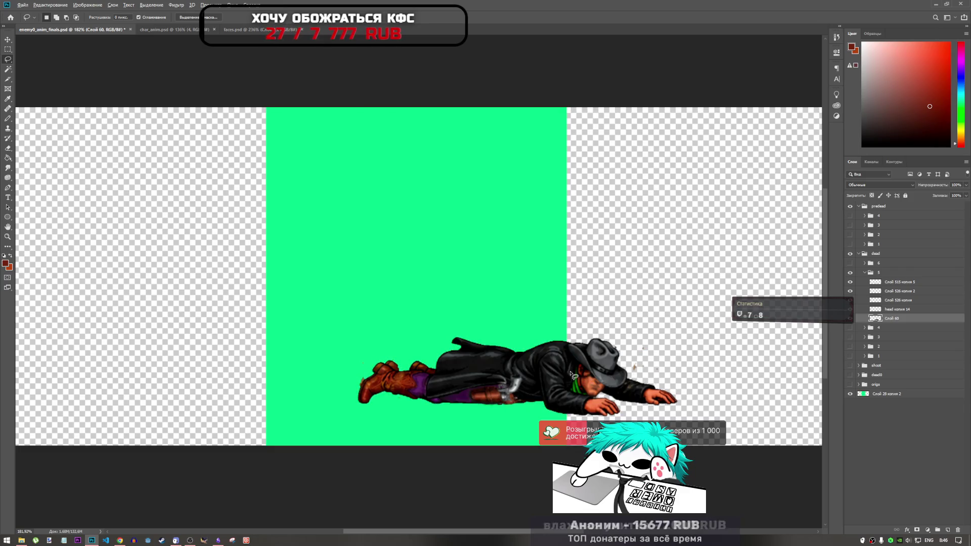
pyautogui.scroll(-4, 482, 352)
pyautogui.scroll(3, 482, 352)
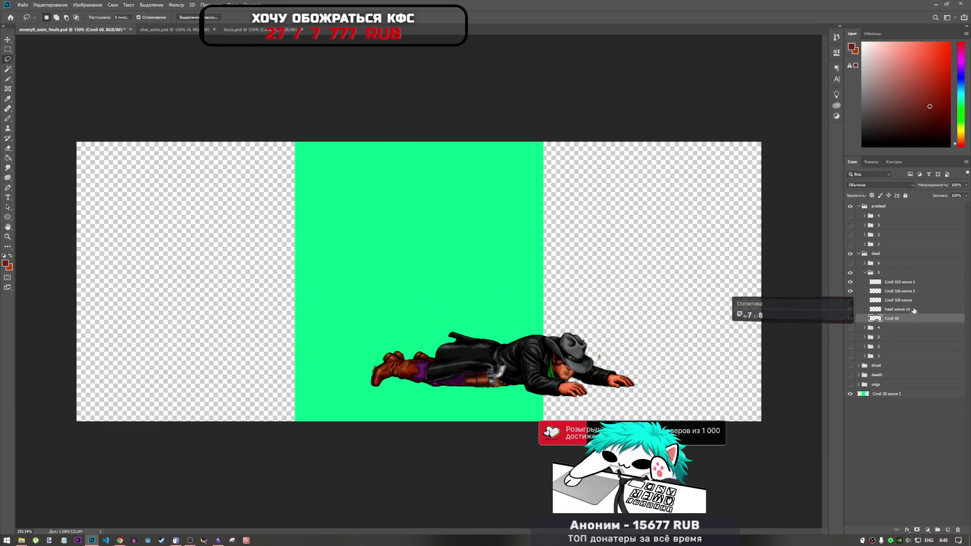
# - Hide and collapse the frame 5 folder and show the frame 6 folder
pyautogui.click(859, 274)
pyautogui.click(850, 272)
pyautogui.click(850, 263)
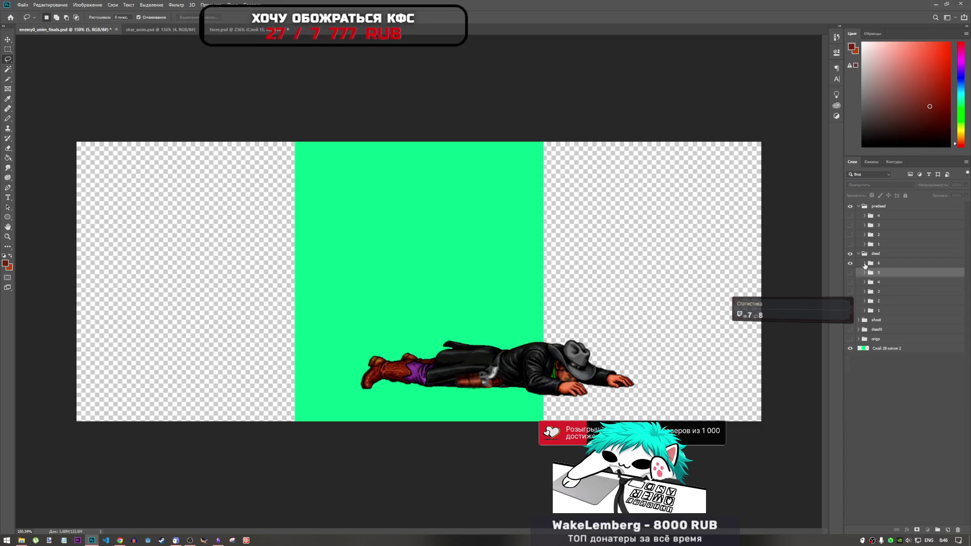
# - Expand frame 6's folder and select layer Слой 61, previewing it on its own
pyautogui.click(865, 263)
pyautogui.click(864, 308)
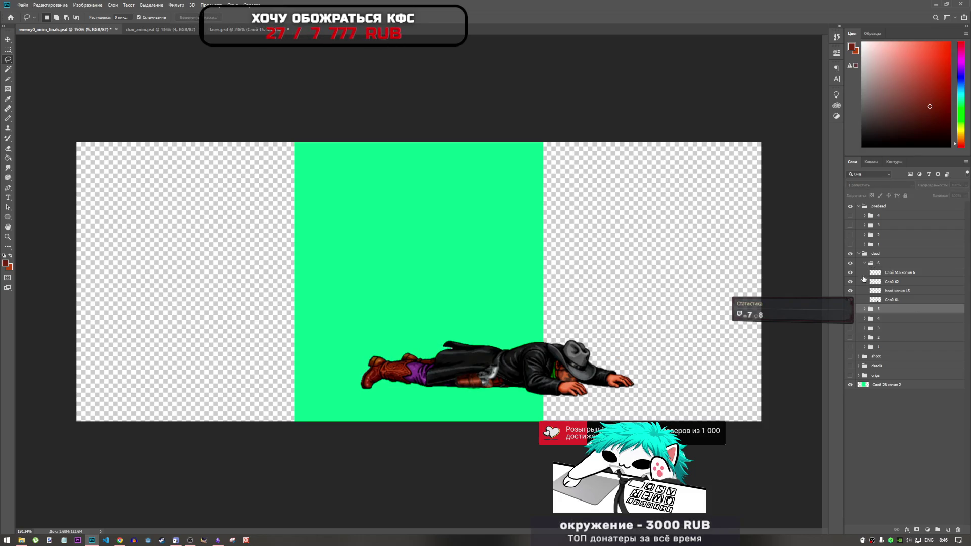
pyautogui.hotkey('ctrl', ',')
pyautogui.hotkey('ctrl', ',')
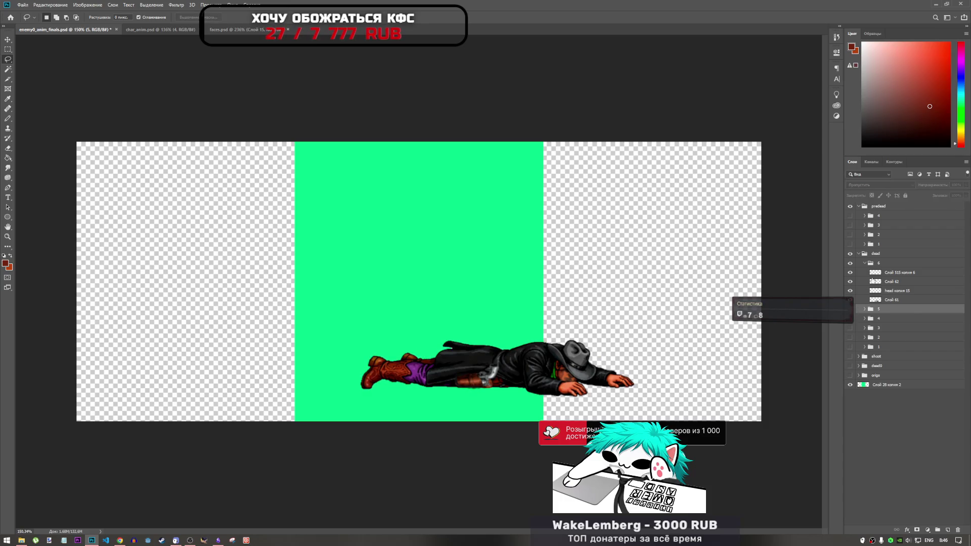
pyautogui.click(875, 274)
pyautogui.click(875, 300)
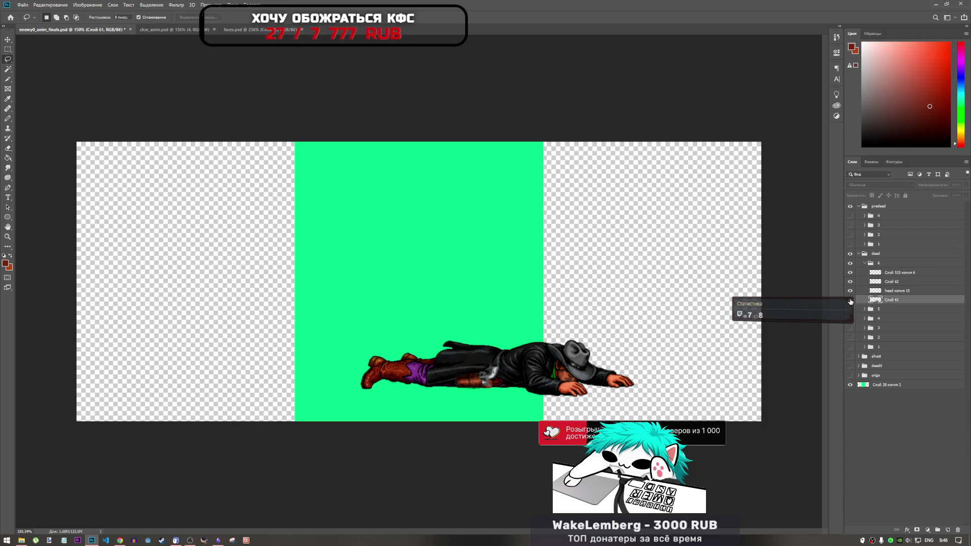
pyautogui.keyDown('alt'); pyautogui.click(850, 300); pyautogui.keyUp('alt')
pyautogui.keyDown('alt'); pyautogui.click(851, 299); pyautogui.keyUp('alt')
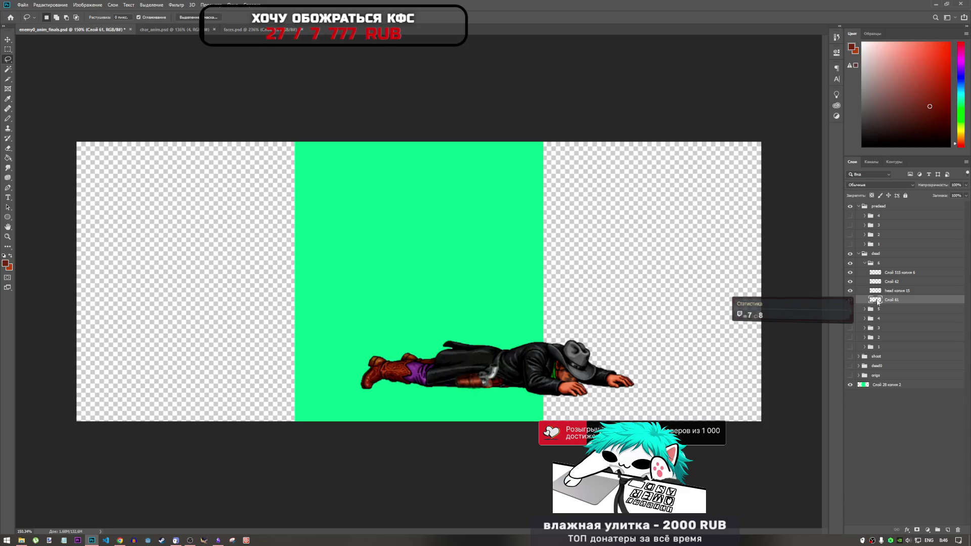
# - Select Слой 61's pixels, invert the selection, save, and switch to char_anim.psd
pyautogui.rightClick(876, 300)
pyautogui.click(893, 322)
pyautogui.rightClick(525, 358)
pyautogui.click(546, 380)
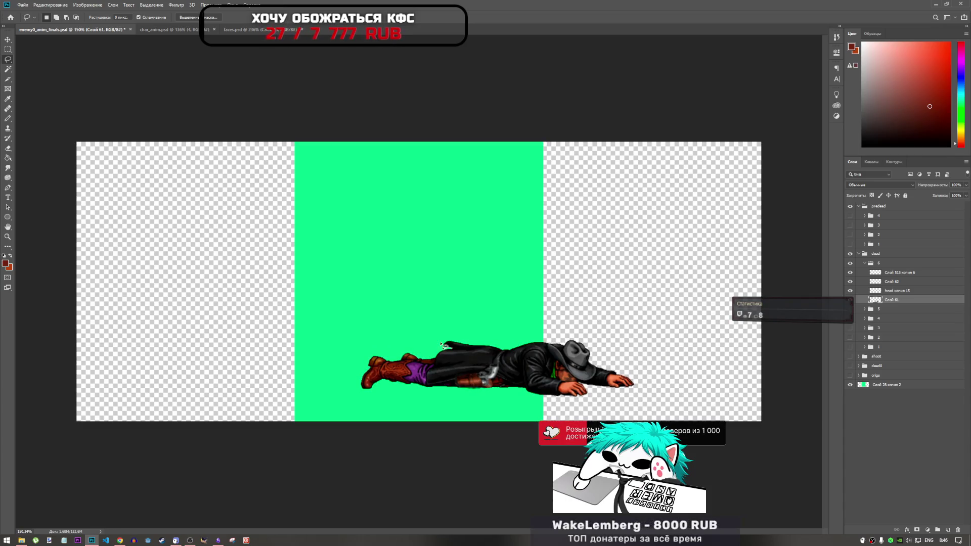
pyautogui.scroll(-3, 422, 339)
pyautogui.scroll(2, 419, 335)
pyautogui.hotkey('ctrl', 's')
pyautogui.click(172, 31)
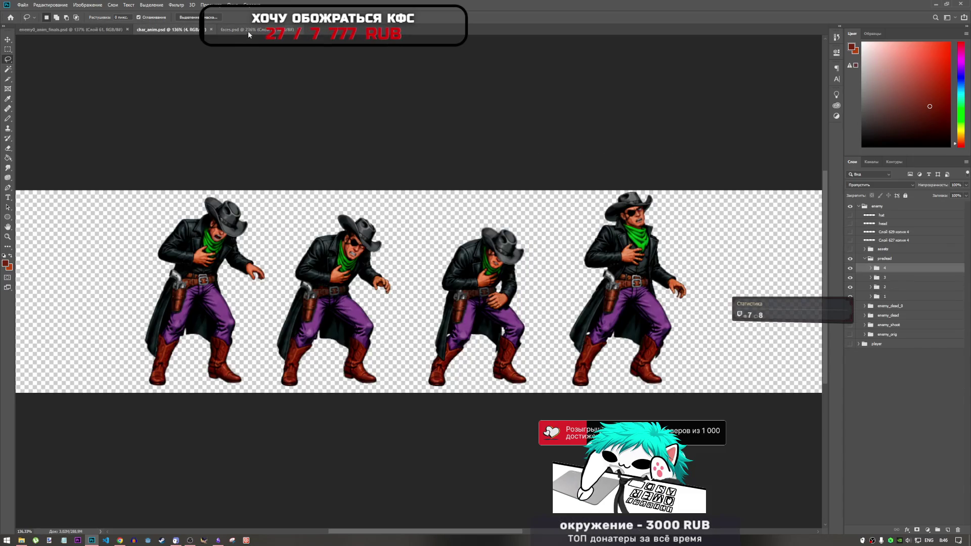
# - Glance at faces.psd, then return to enemy0_anim_finals.psd and zoom in on the lying cowboy
pyautogui.click(249, 31)
pyautogui.scroll(-1, 314, 76)
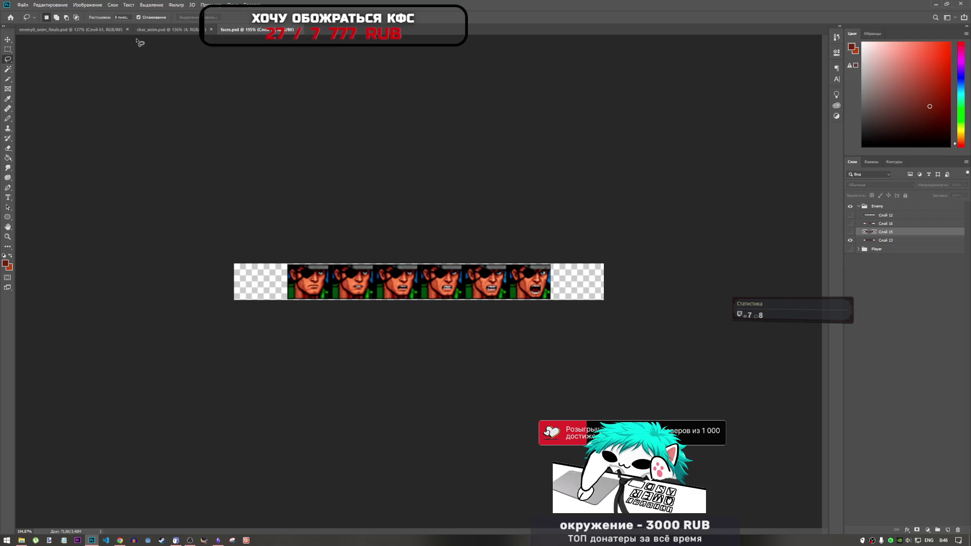
pyautogui.click(76, 31)
pyautogui.scroll(3, 460, 307)
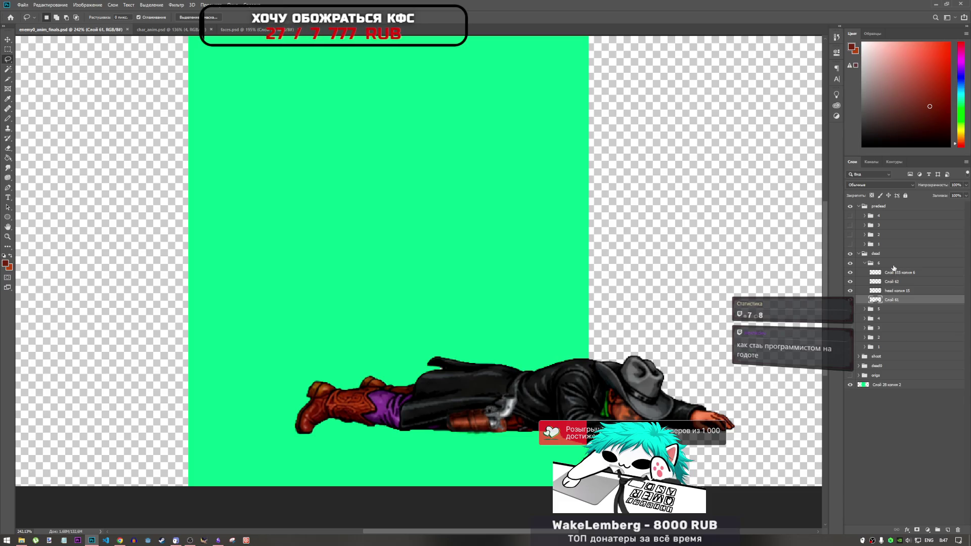
# - Select the frame 6 folder and its layer Слой 515 копия 6
pyautogui.click(862, 264)
pyautogui.hotkey('ctrl', ',')
pyautogui.hotkey('ctrl', ',')
pyautogui.click(885, 273)
pyautogui.click(891, 299)
pyautogui.click(887, 276)
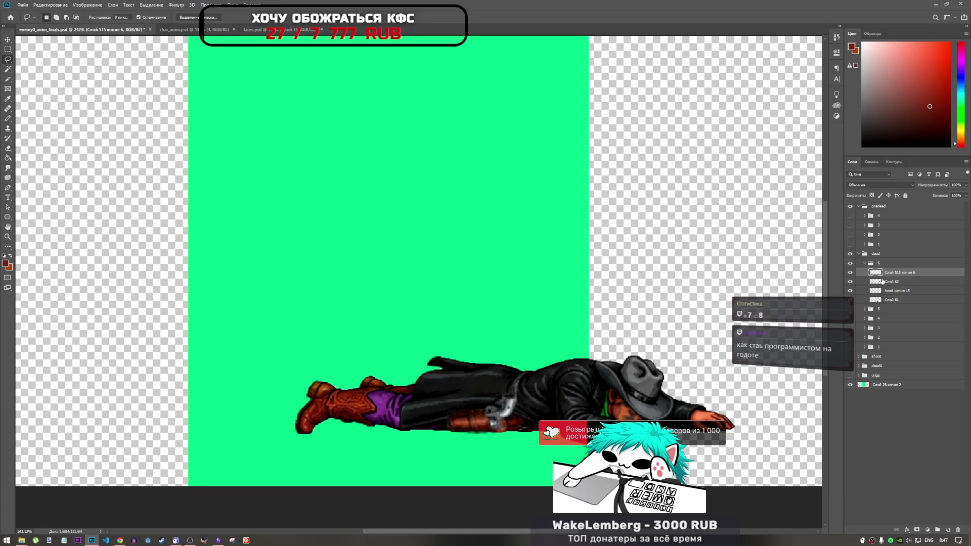
pyautogui.scroll(-2, 632, 289)
pyautogui.scroll(6, 477, 367)
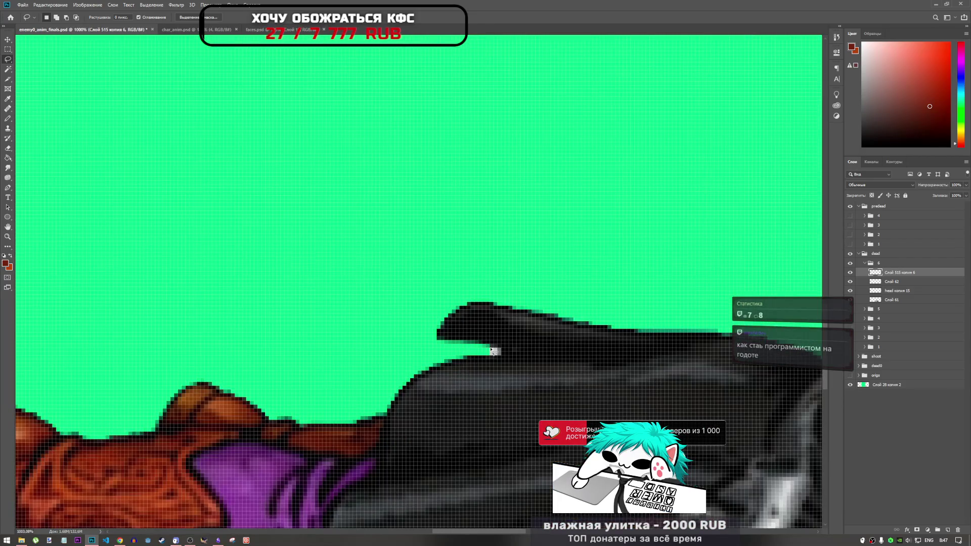
# - Lasso the stray coat-tip pixels, try cutting them, dismiss the empty-selection error, then select Слой 61
pyautogui.moveTo(473, 355); pyautogui.dragTo(483, 369)
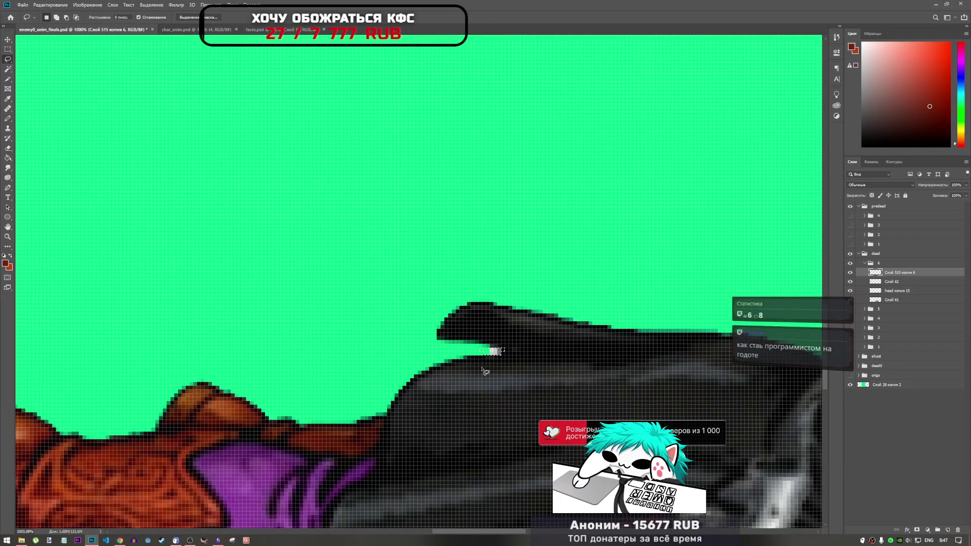
pyautogui.hotkey('ctrl', 'x')
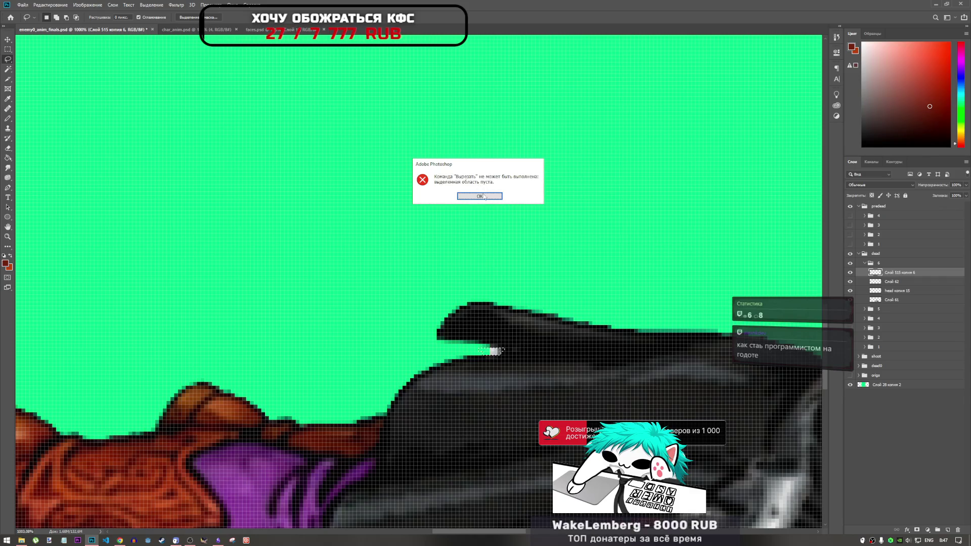
pyautogui.press('Return')
pyautogui.click(893, 300)
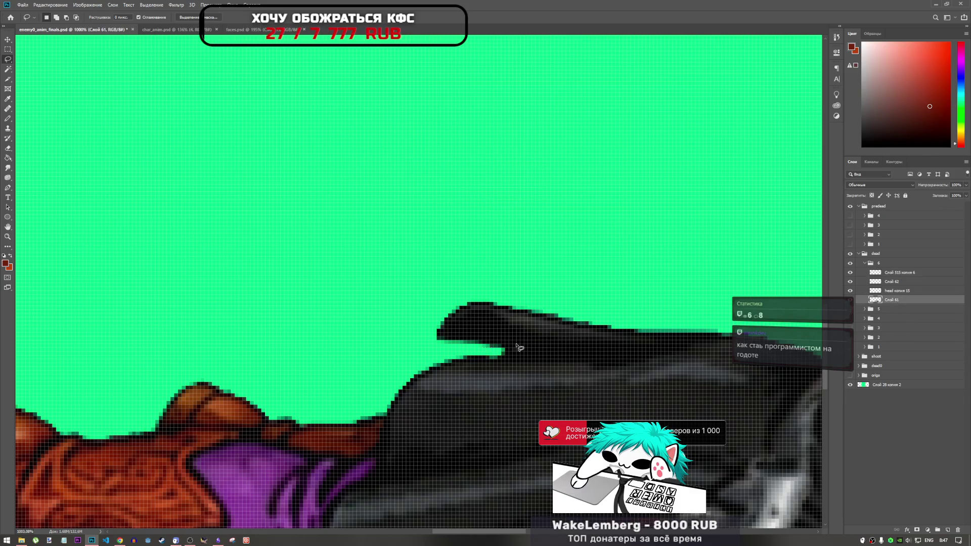
pyautogui.scroll(-10, 516, 343)
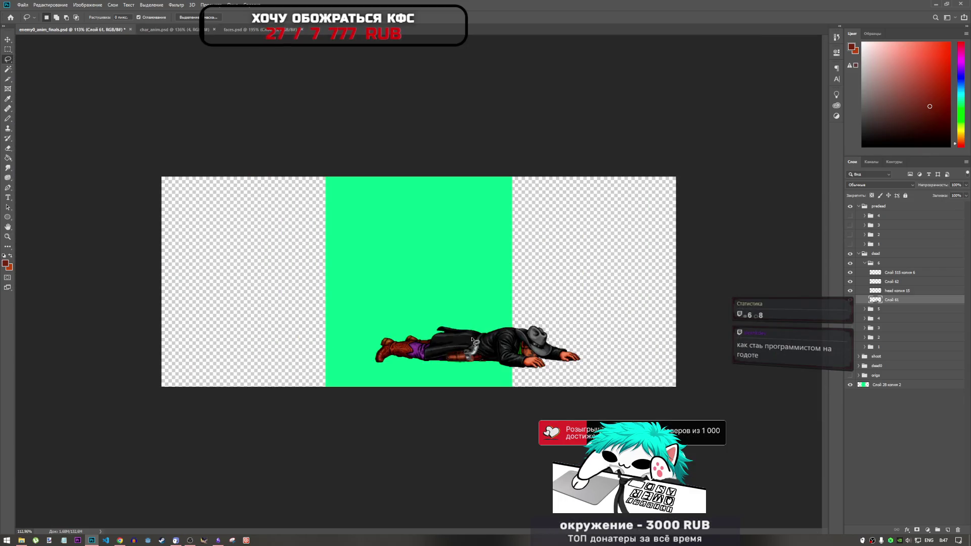
pyautogui.scroll(5, 472, 340)
pyautogui.scroll(-3, 464, 366)
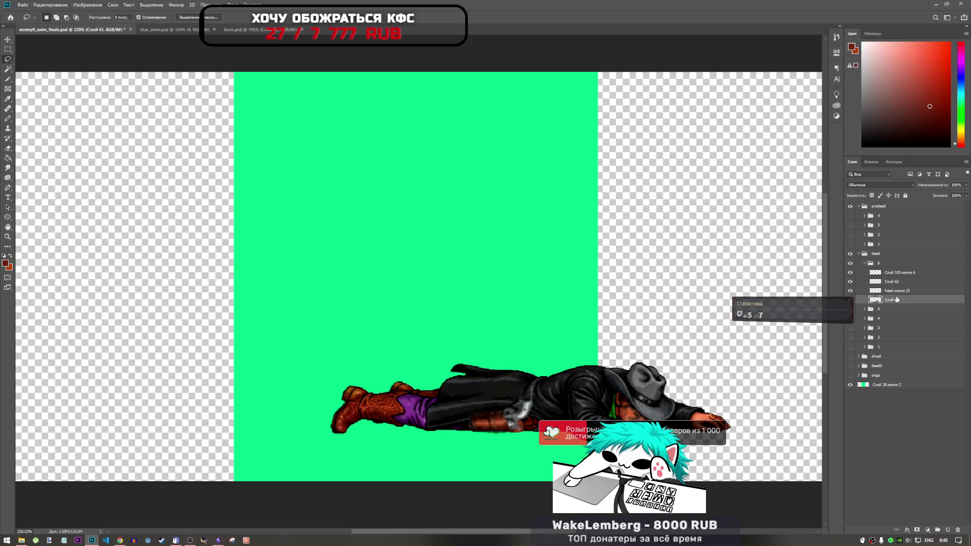
# - Make the head копия 15 layer visible, then select layer Слой 61
pyautogui.click(884, 295)
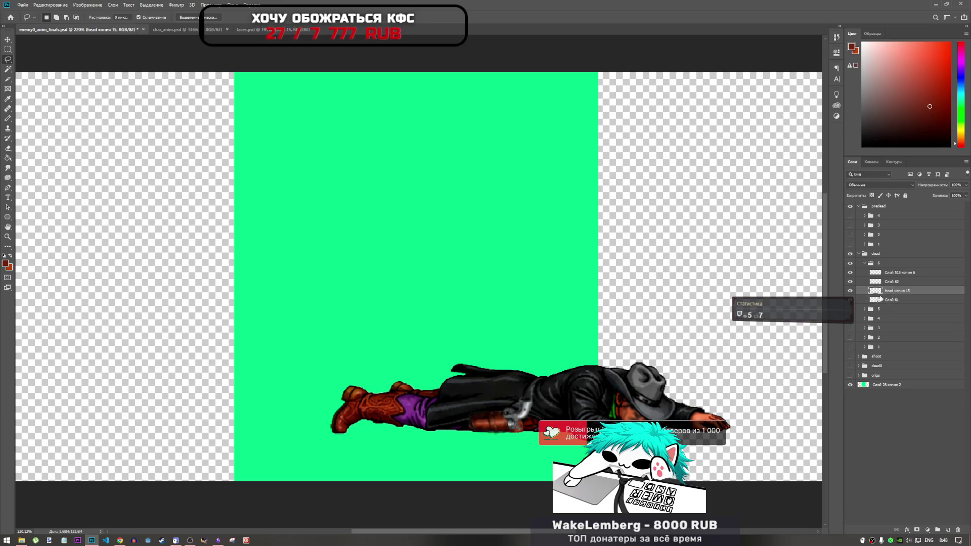
pyautogui.click(878, 299)
pyautogui.click(879, 294)
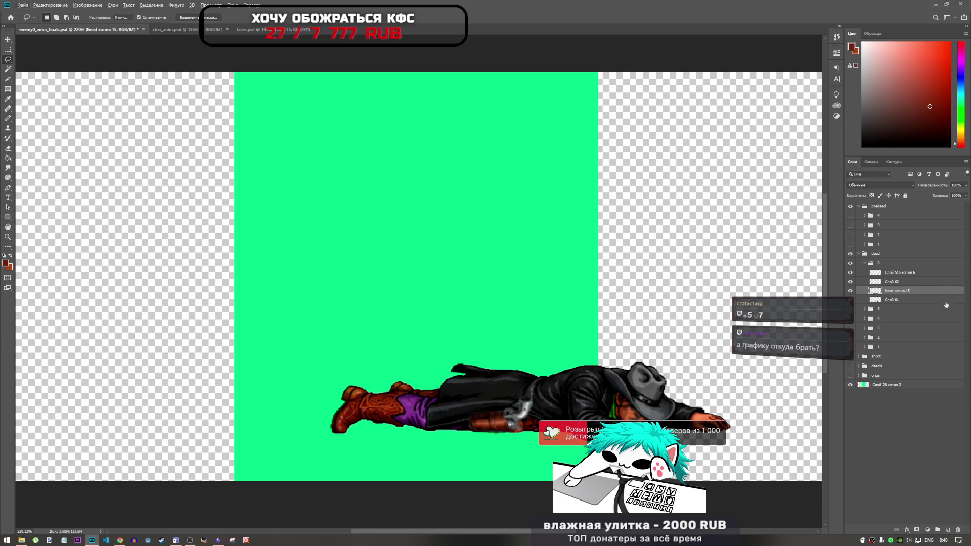
pyautogui.click(851, 291)
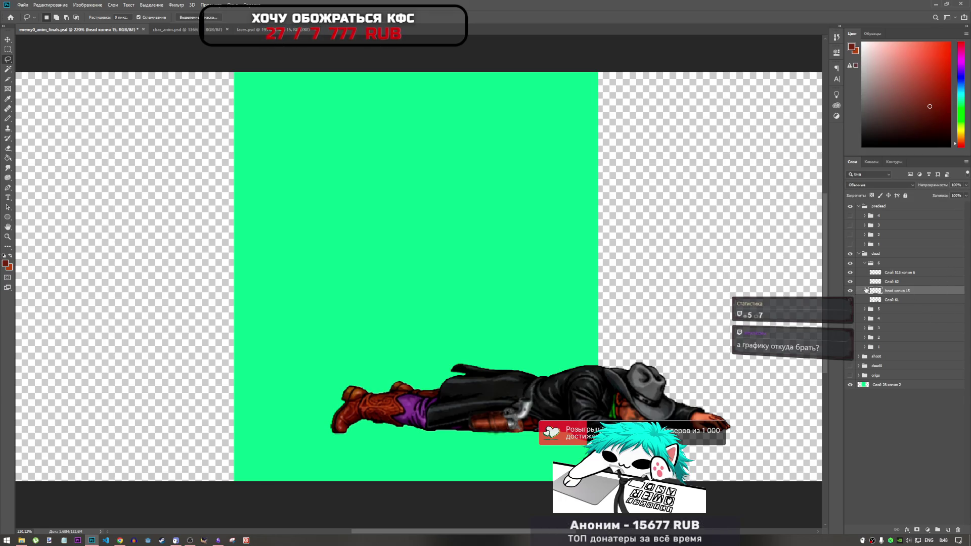
pyautogui.click(881, 282)
pyautogui.click(878, 273)
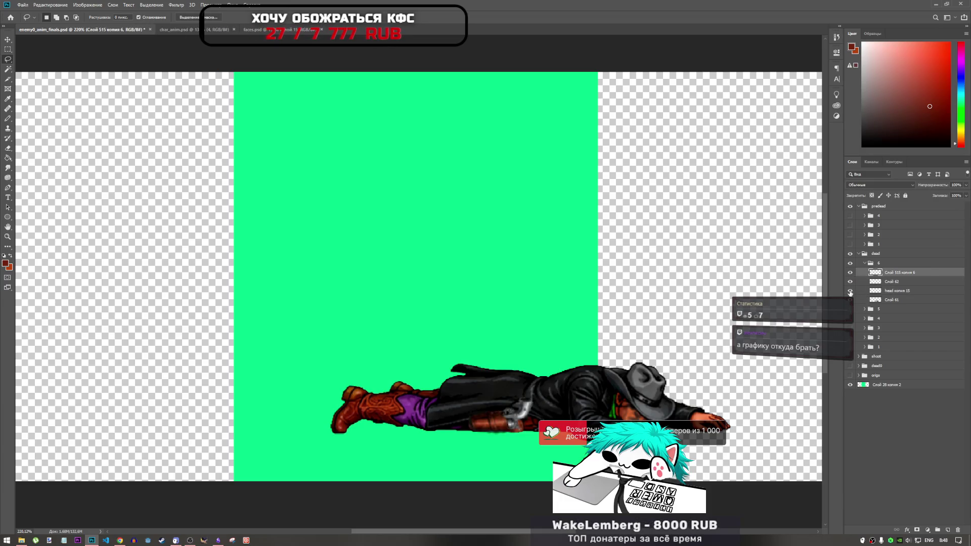
pyautogui.click(881, 301)
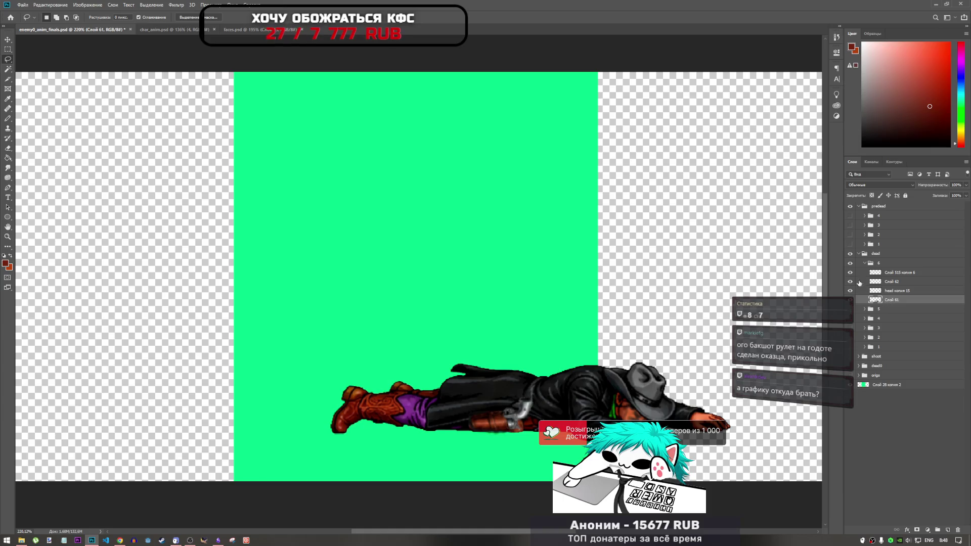
# - Pick the Smudge tool from the toolbar flyouts and open the Edit menu
pyautogui.click(8, 169)
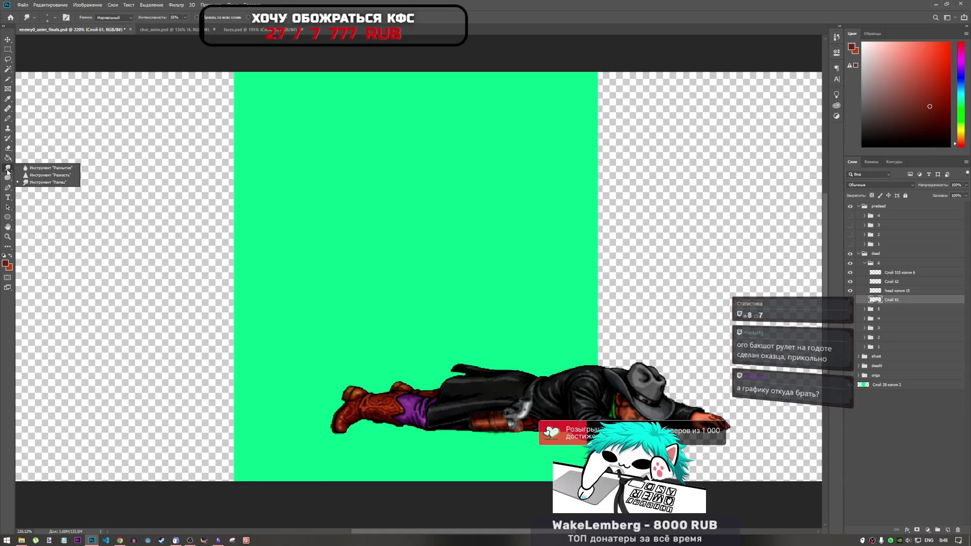
pyautogui.click(8, 177)
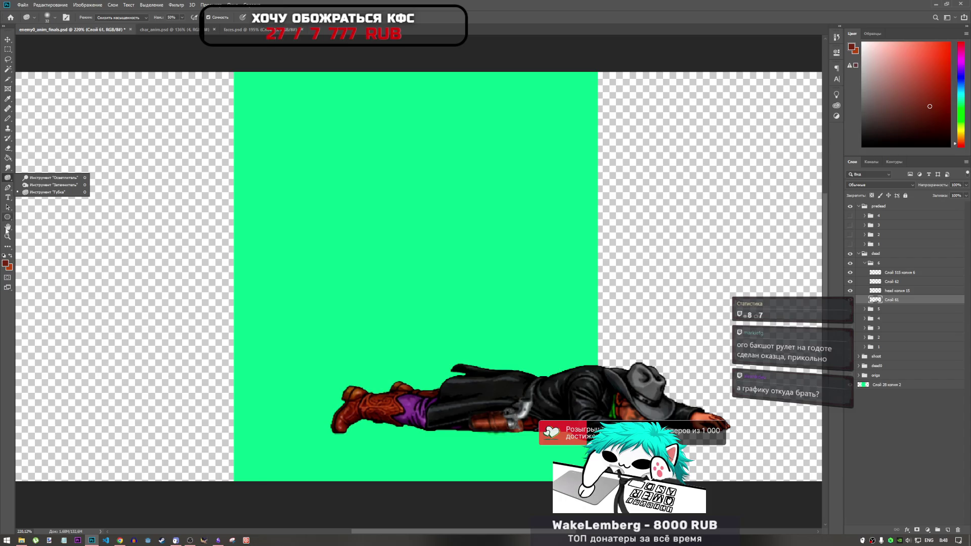
pyautogui.click(7, 248)
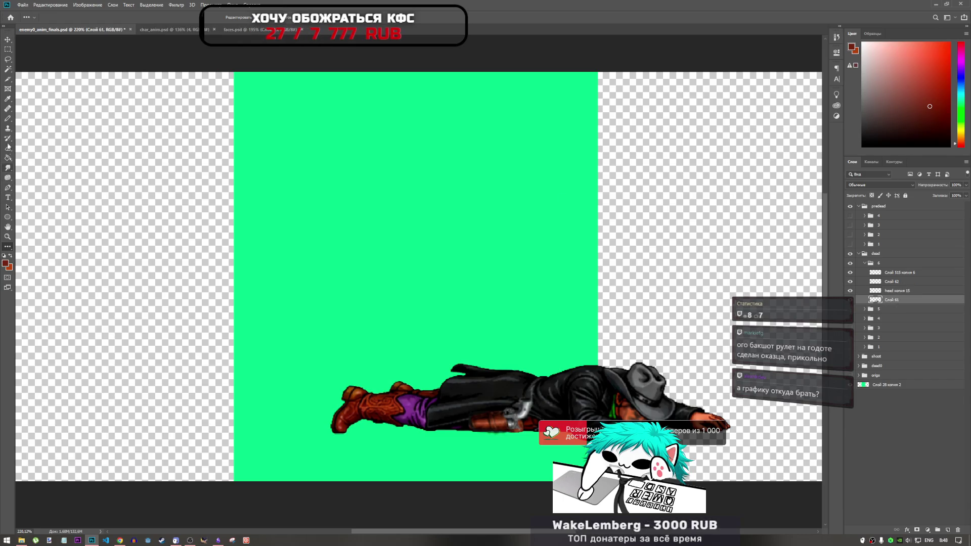
pyautogui.click(8, 168)
pyautogui.click(45, 5)
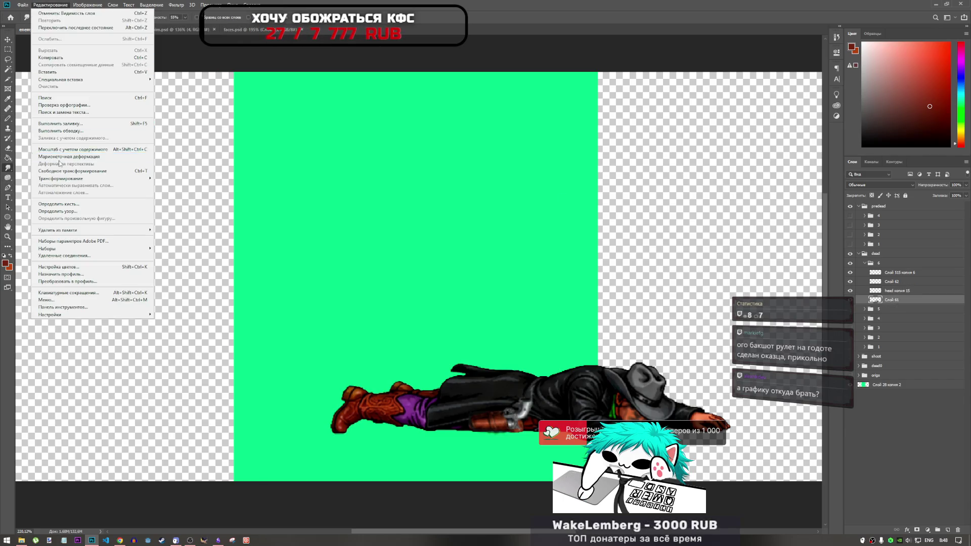
# - Start a Puppet Warp on the lying cowboy, pinning the hat, boot and torso
pyautogui.click(67, 153)
pyautogui.scroll(4, 602, 398)
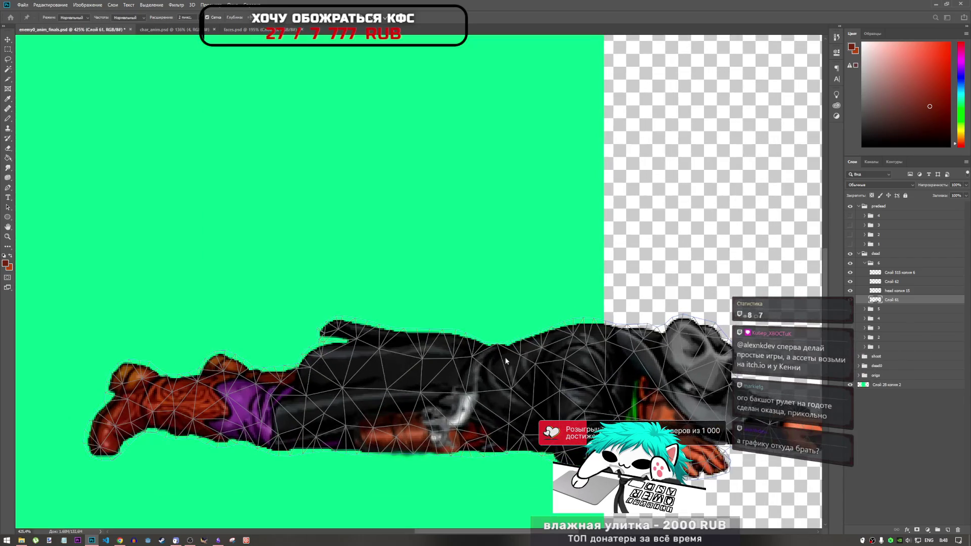
pyautogui.click(334, 326)
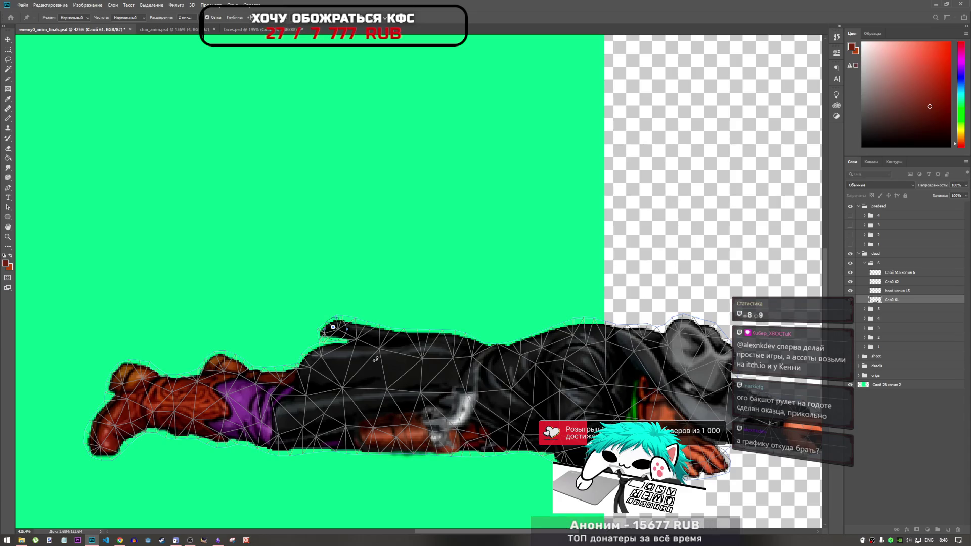
pyautogui.scroll(-4, 359, 359)
pyautogui.click(237, 379)
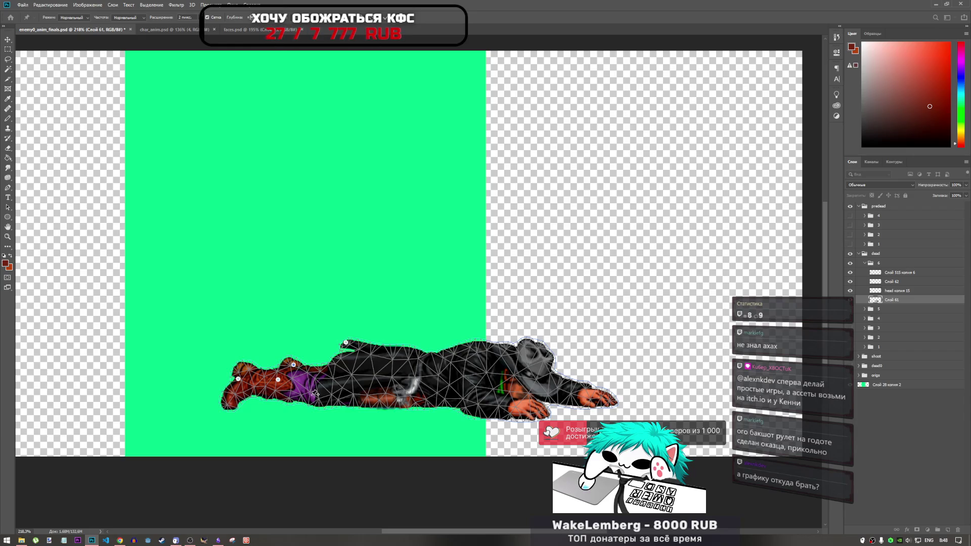
pyautogui.click(372, 362)
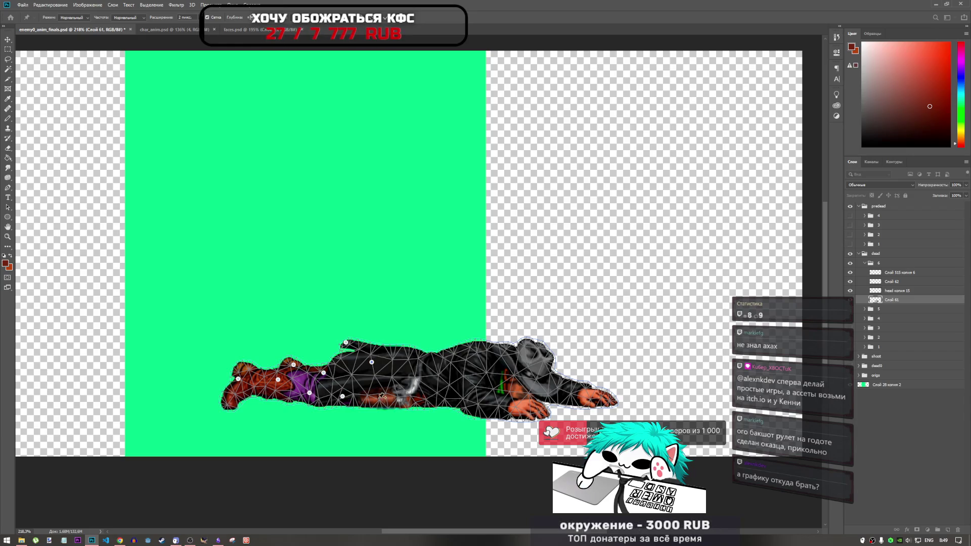
pyautogui.click(410, 359)
pyautogui.click(437, 394)
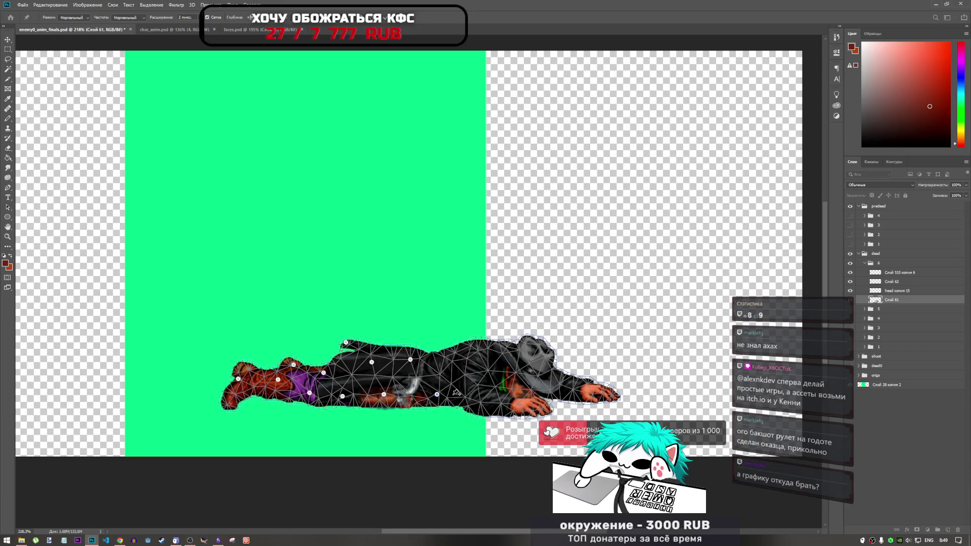
# - Replace the misplaced pin, drag the head pin upward to straighten the arm, and apply the warp
pyautogui.hotkey('ctrl', 'z')
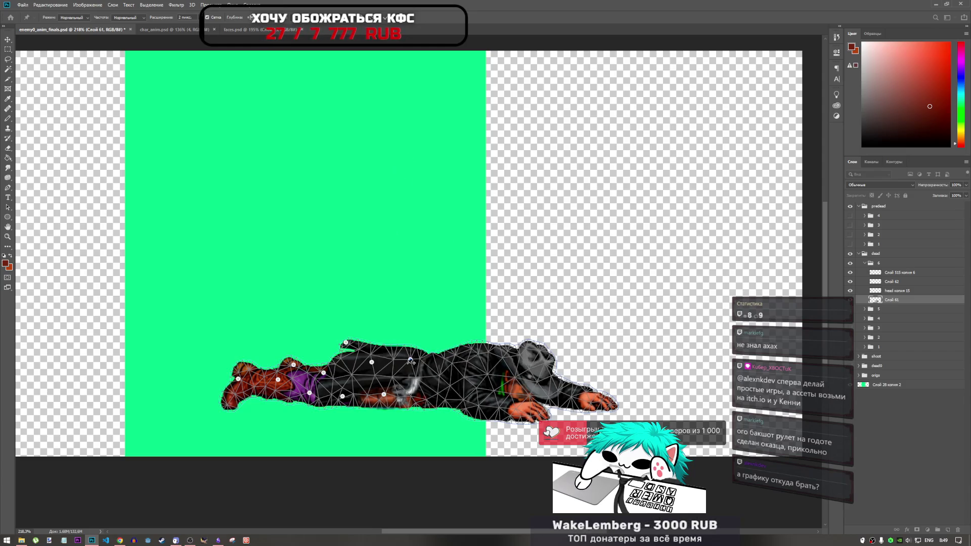
pyautogui.click(411, 361)
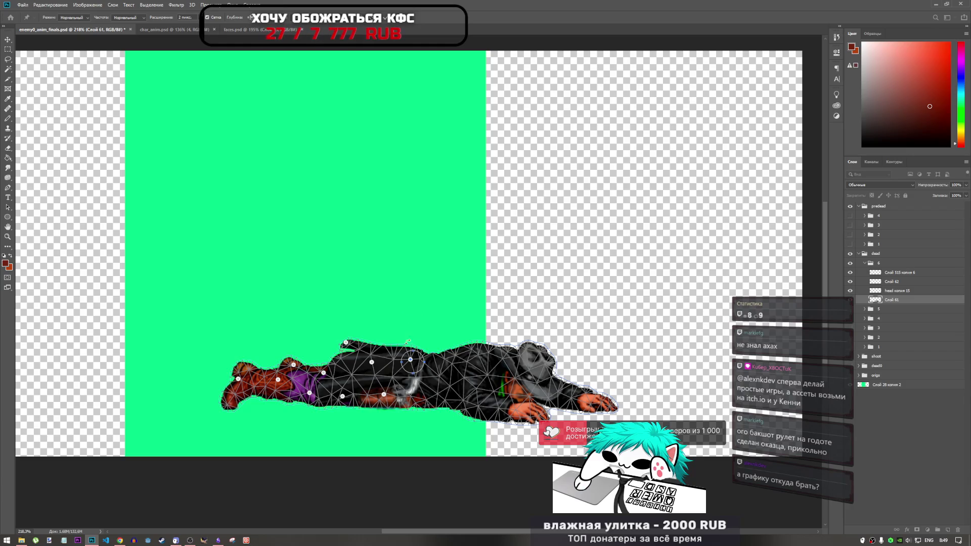
pyautogui.moveTo(408, 342); pyautogui.dragTo(406, 276)
pyautogui.press('Return')
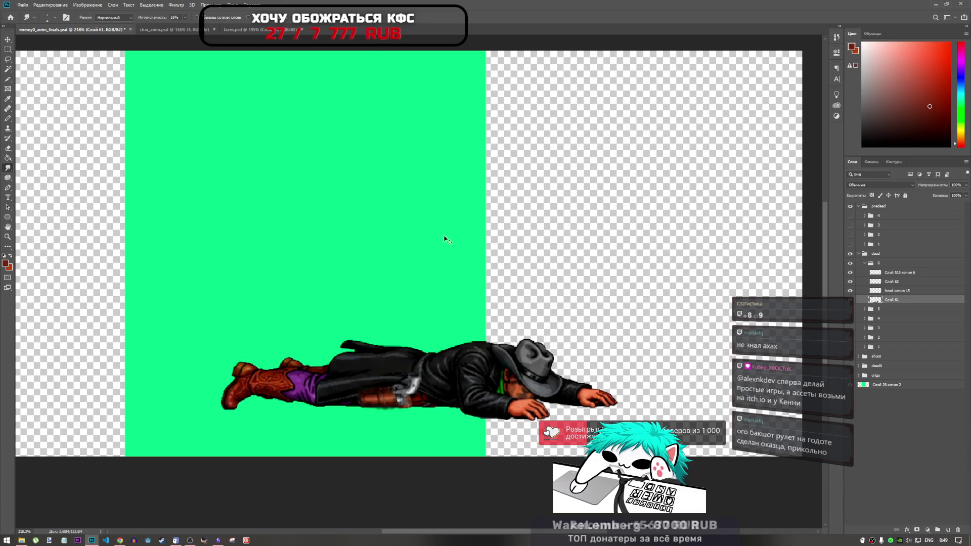
pyautogui.click(44, 4)
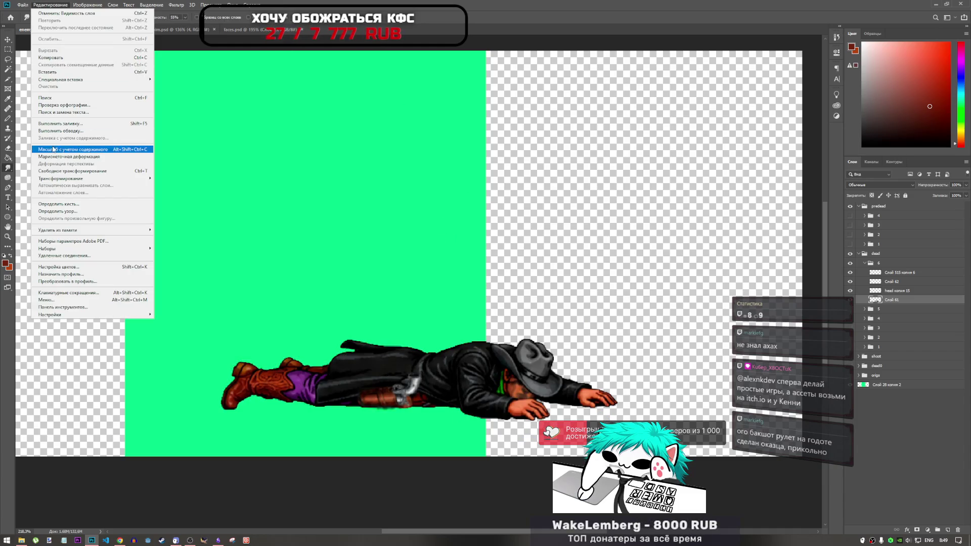
# - Start a second Puppet Warp and pin the cowboy's foot, hip and torso
pyautogui.click(70, 161)
pyautogui.scroll(2, 319, 393)
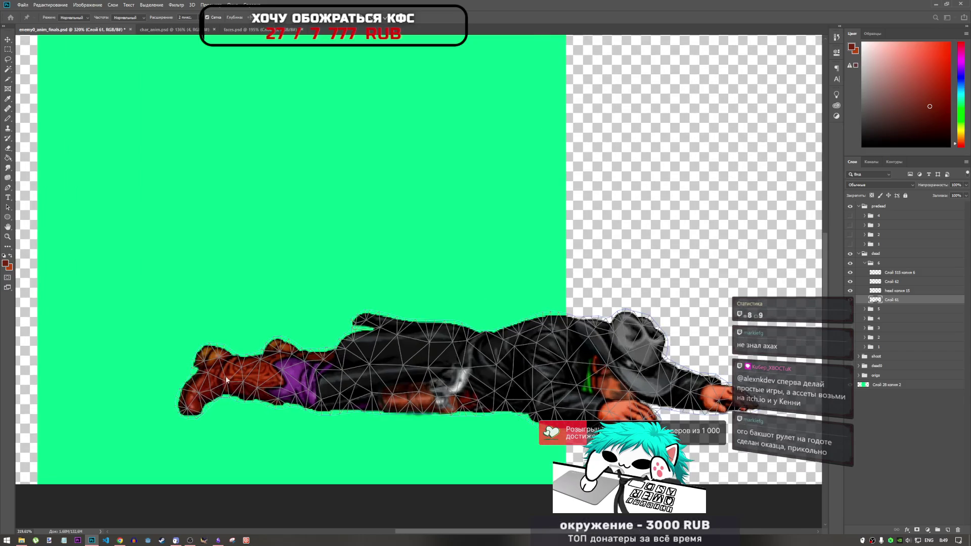
pyautogui.scroll(-2, 245, 364)
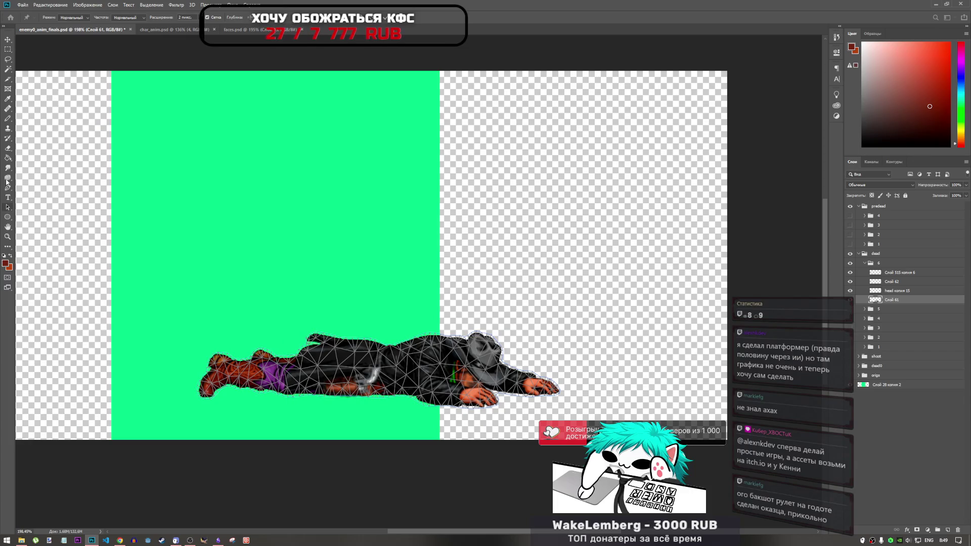
pyautogui.click(43, 5)
pyautogui.click(43, 5)
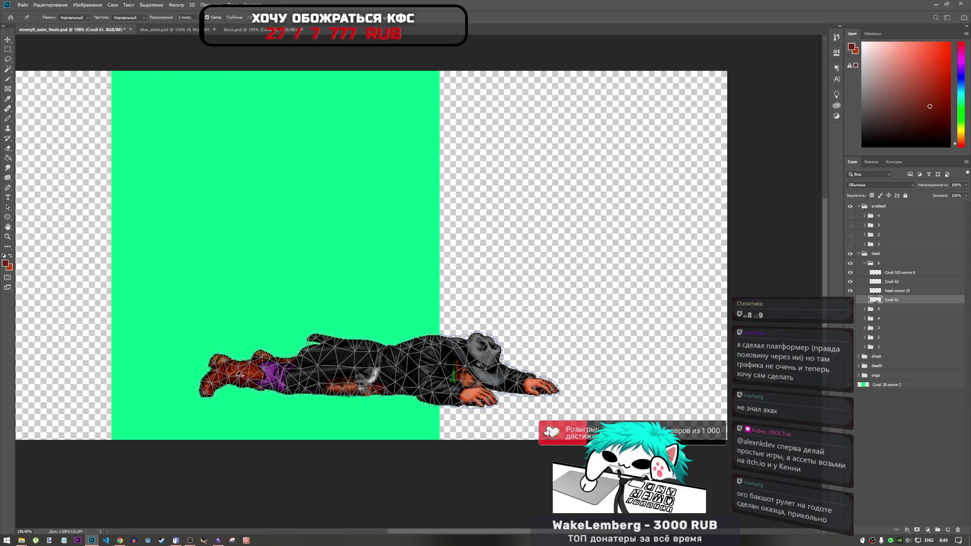
pyautogui.click(215, 372)
pyautogui.click(270, 371)
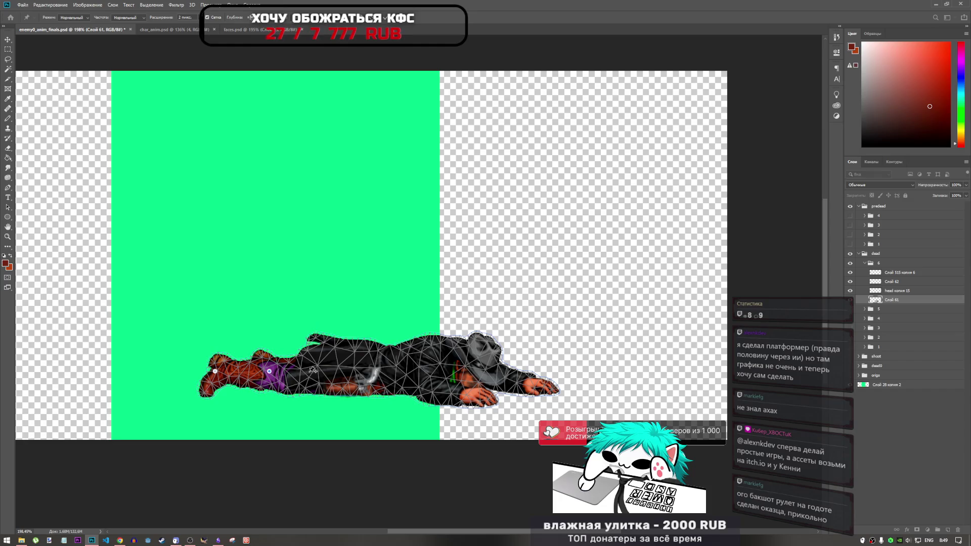
pyautogui.click(310, 370)
pyautogui.click(310, 348)
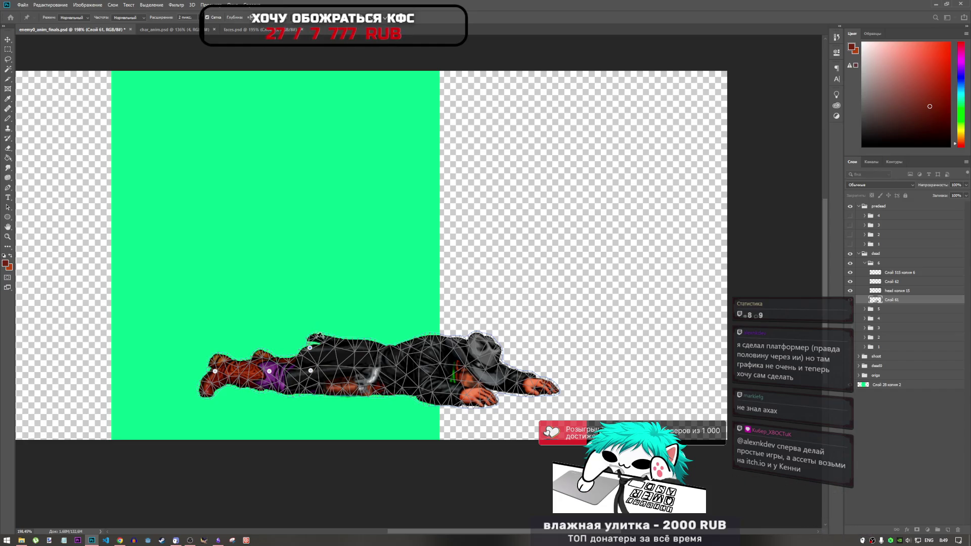
pyautogui.click(315, 335)
# - Add more pins across the torso and upper body, dismissing the pin-too-close warning
pyautogui.click(349, 340)
pyautogui.click(329, 350)
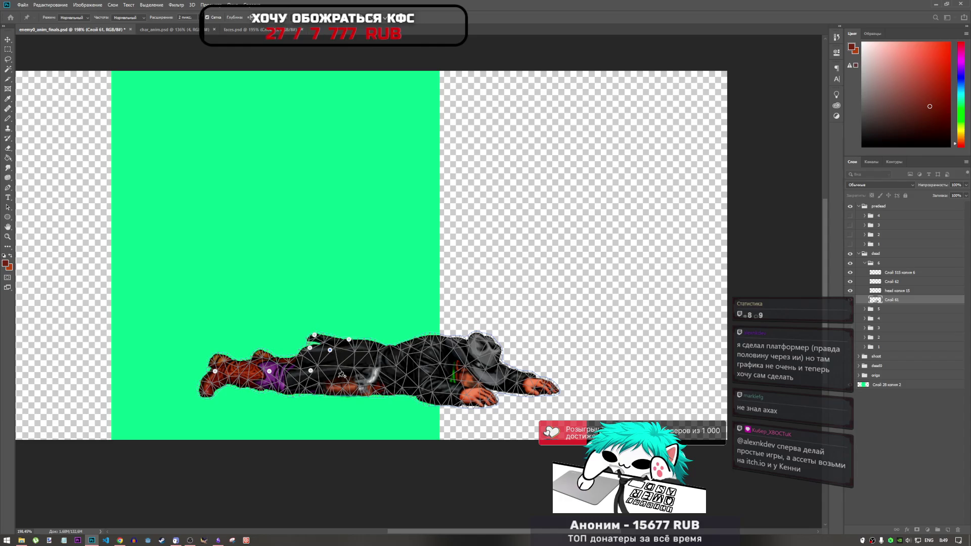
pyautogui.click(334, 375)
pyautogui.click(375, 372)
pyautogui.click(398, 348)
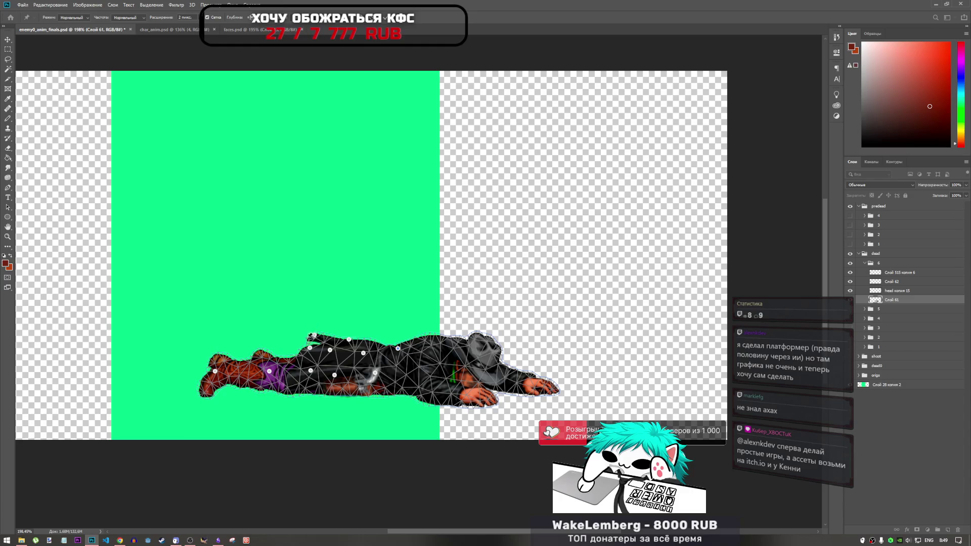
pyautogui.scroll(3, 312, 336)
pyautogui.click(314, 317)
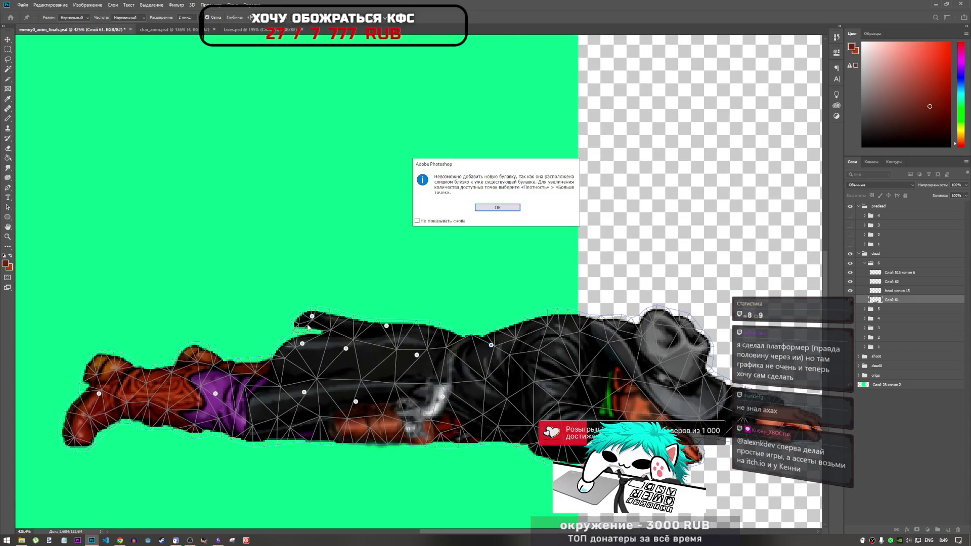
pyautogui.press('Return')
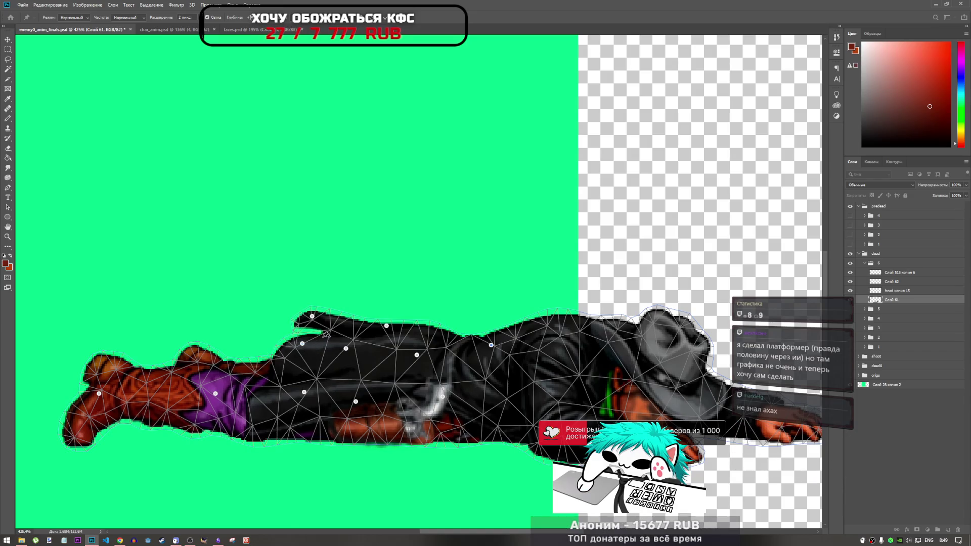
# - Bend the coat's top edge down-left, apply then undo it, and bring the YouTube browser forward
pyautogui.moveTo(312, 316); pyautogui.dragTo(293, 338)
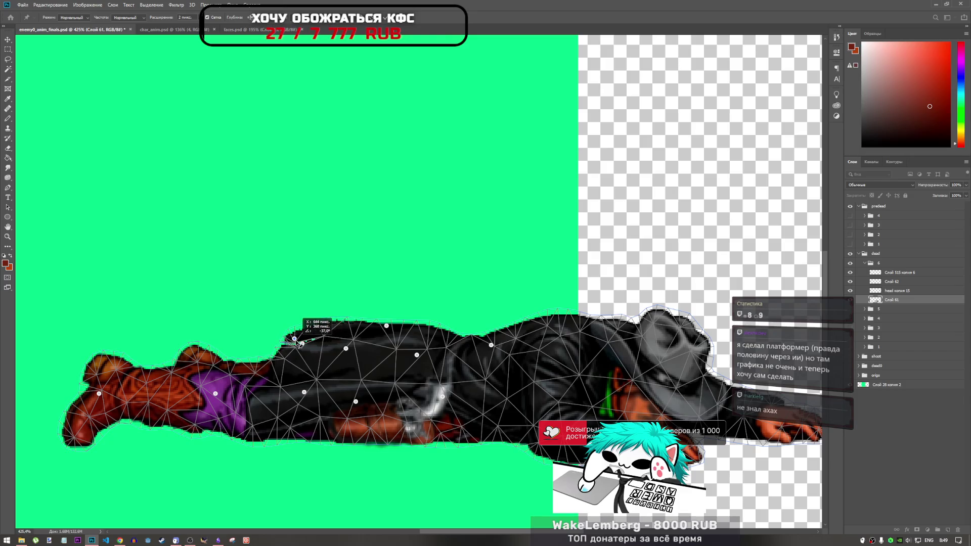
pyautogui.press('r')
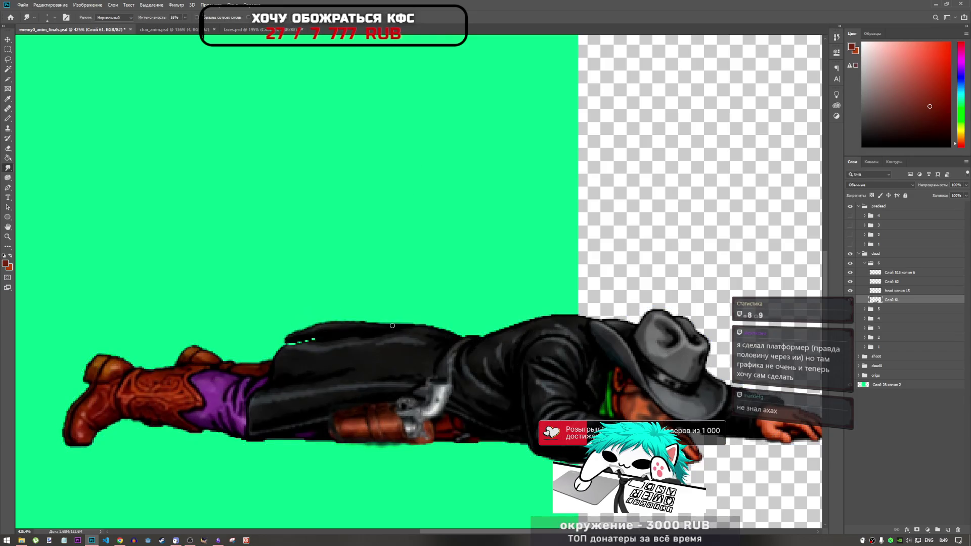
pyautogui.scroll(-3, 336, 352)
pyautogui.scroll(-1, 335, 352)
pyautogui.scroll(5, 525, 367)
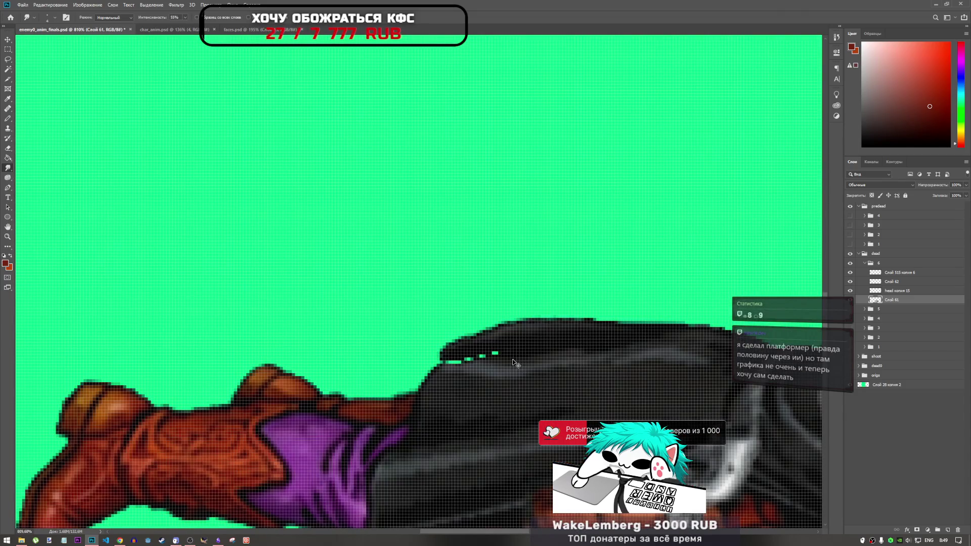
pyautogui.hotkey('ctrl', 'z')
pyautogui.scroll(-5, 509, 359)
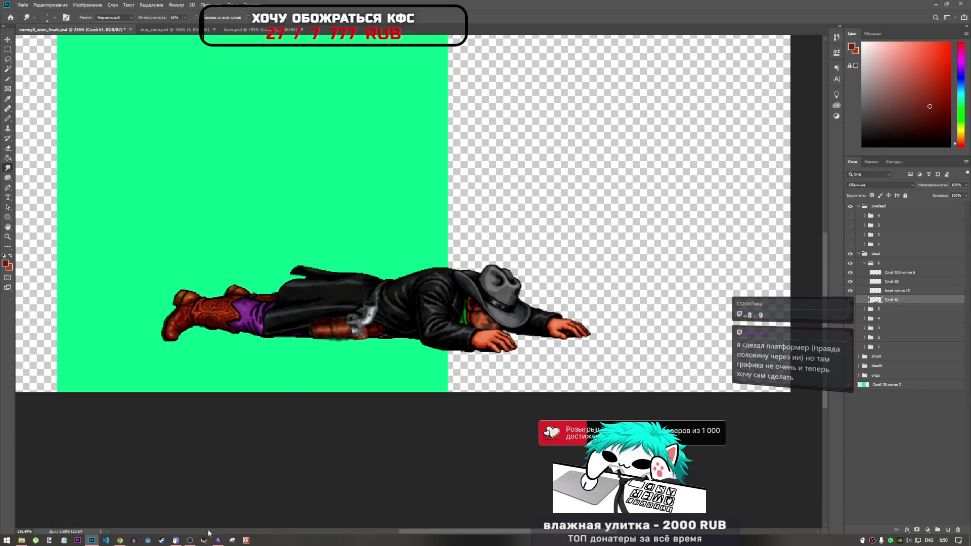
pyautogui.moveTo(191, 536)
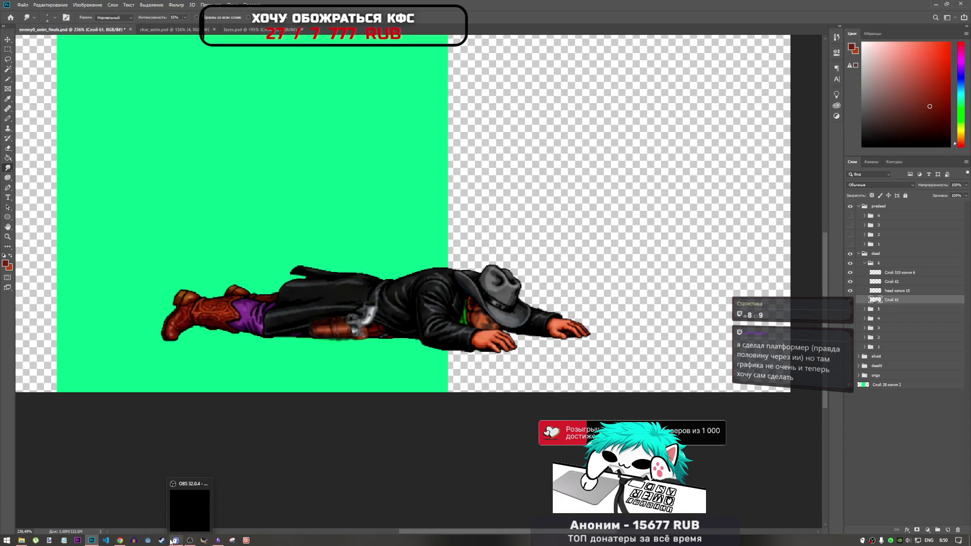
pyautogui.click(126, 516)
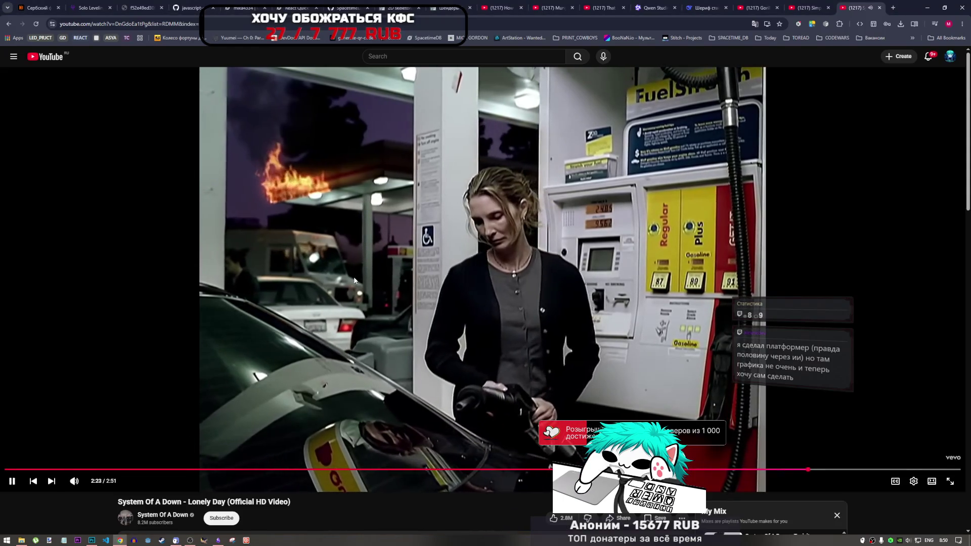
# - Pause the Lonely Day video, then open the YouTube home page in a new tab
pyautogui.click(333, 317)
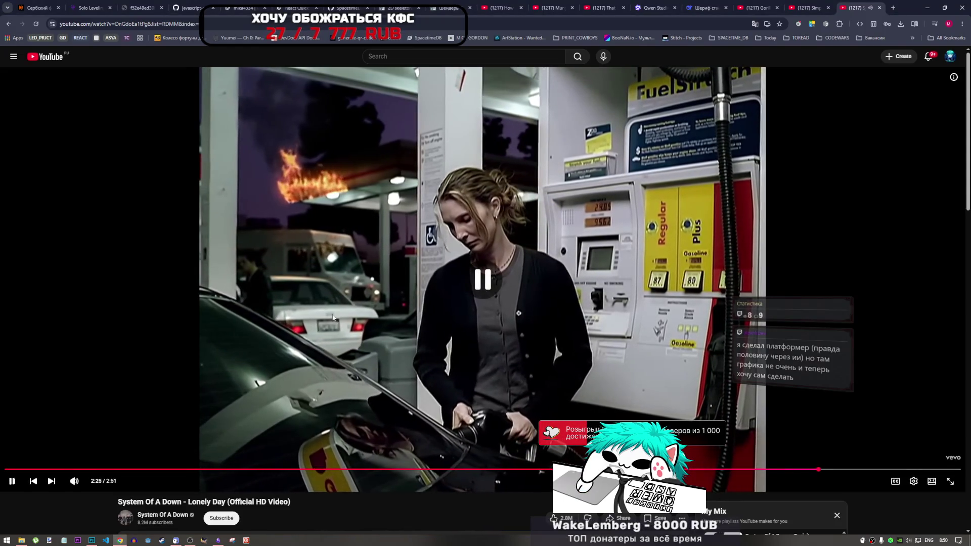
pyautogui.hotkey('alt', 'Tab')
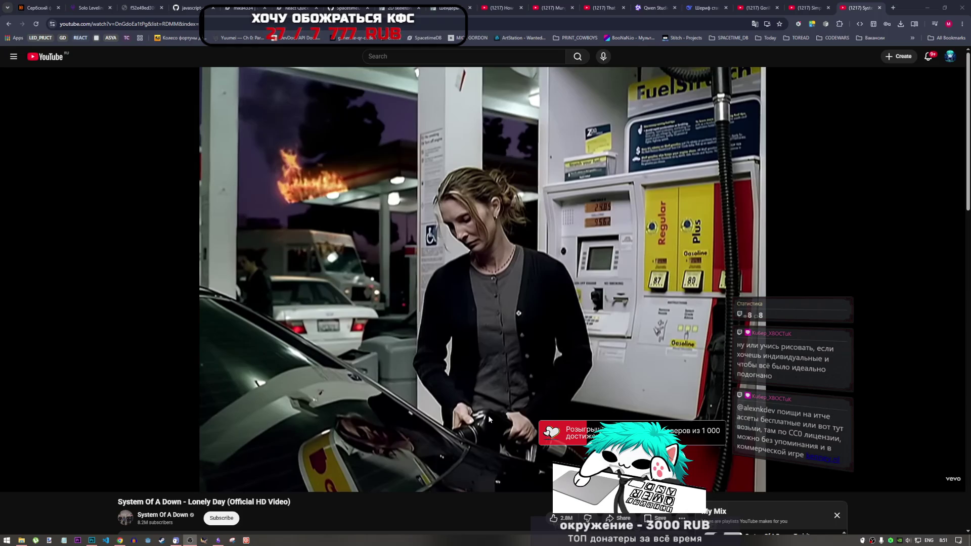
pyautogui.click(517, 496)
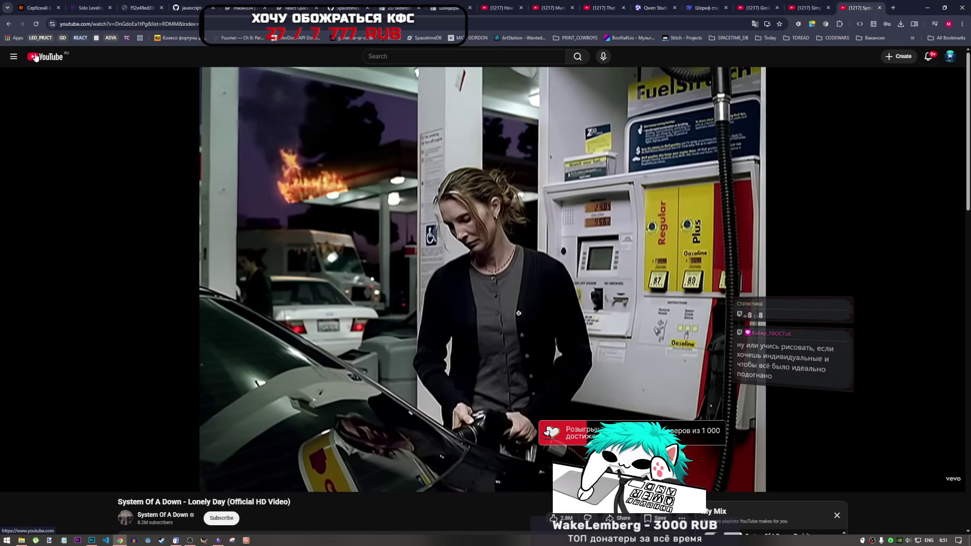
pyautogui.rightClick(63, 54)
pyautogui.click(81, 59)
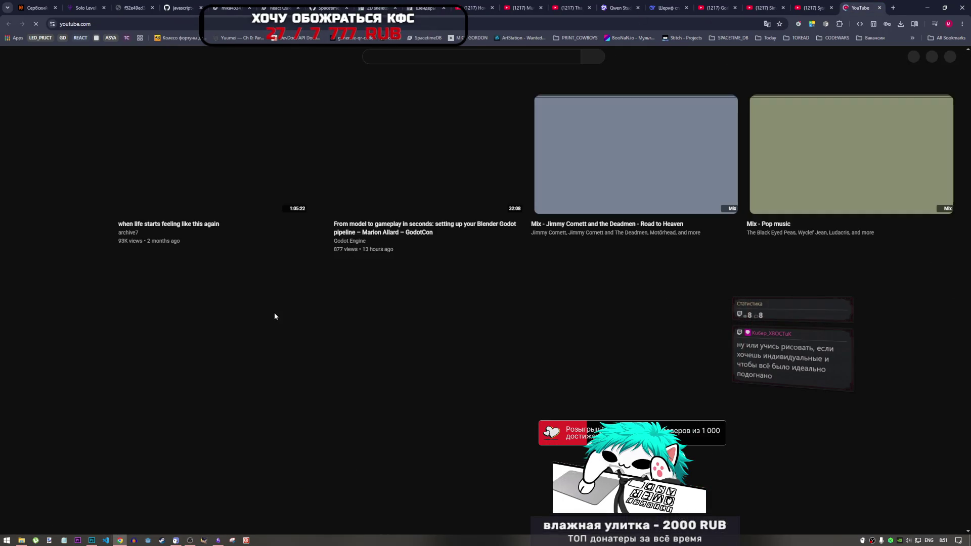
# - Open YouTube's watch history and scroll through the list
pyautogui.scroll(-1, 275, 313)
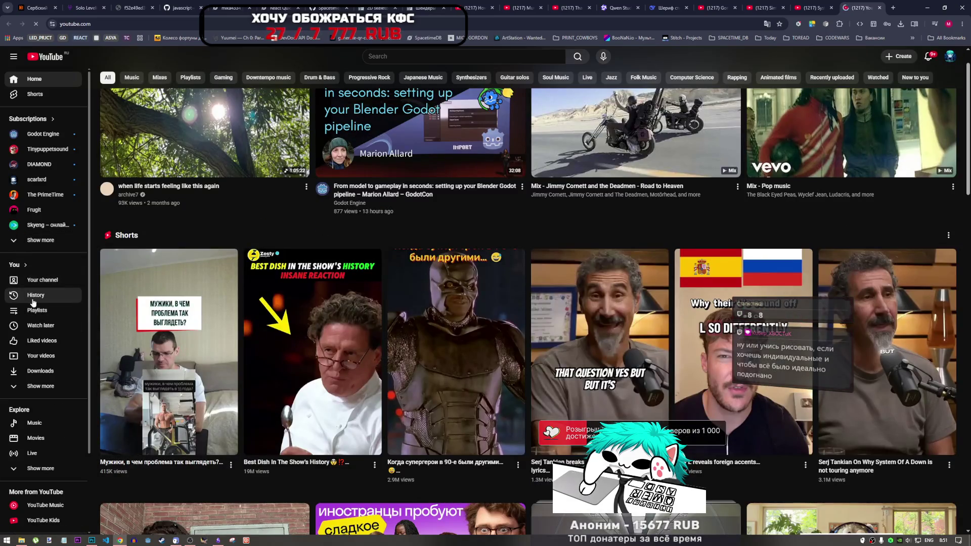
pyautogui.click(49, 297)
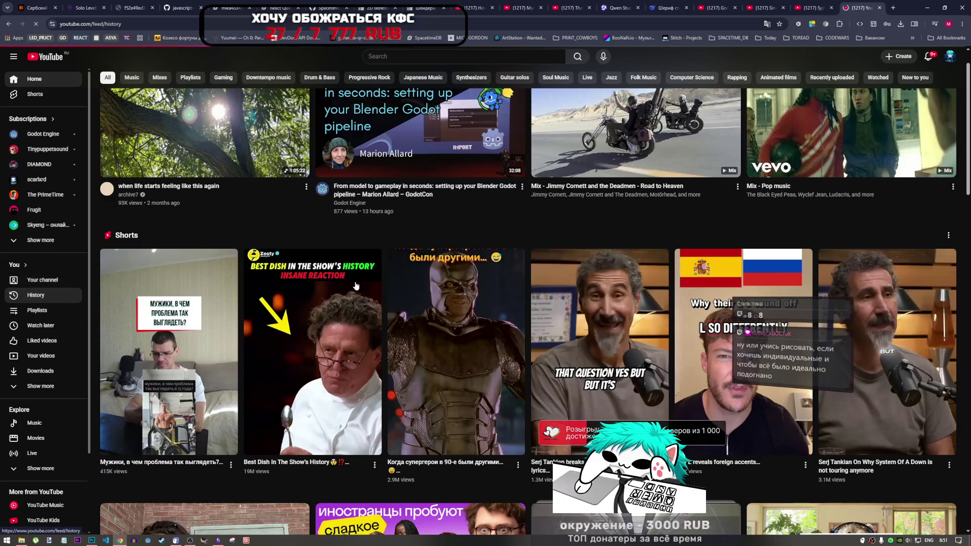
pyautogui.scroll(-10, 344, 323)
pyautogui.scroll(-18, 345, 325)
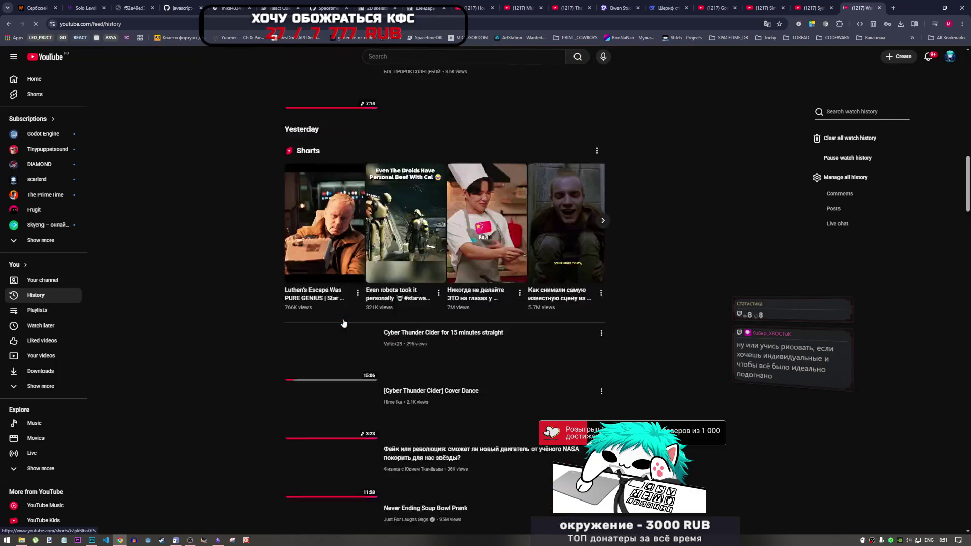
pyautogui.scroll(-13, 340, 322)
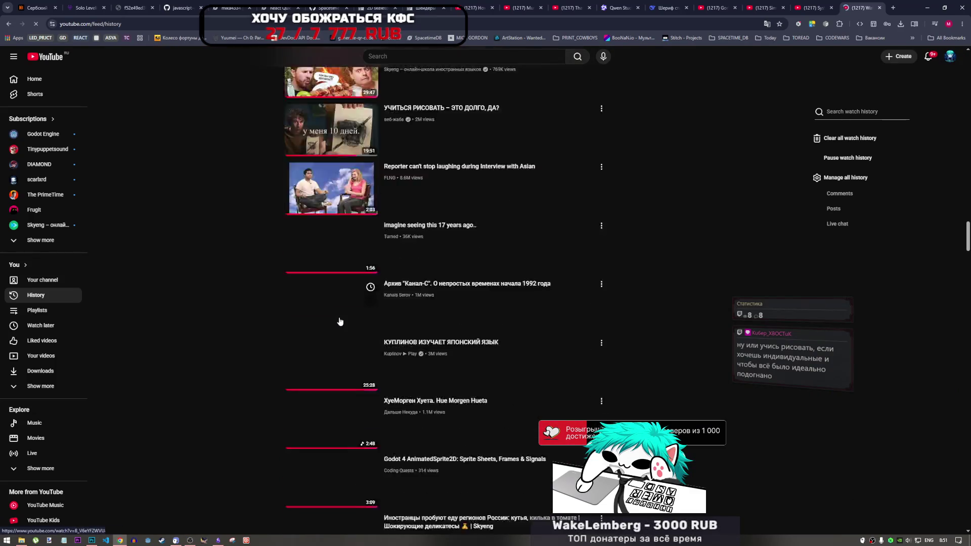
pyautogui.scroll(5, 340, 321)
pyautogui.scroll(-20, 339, 321)
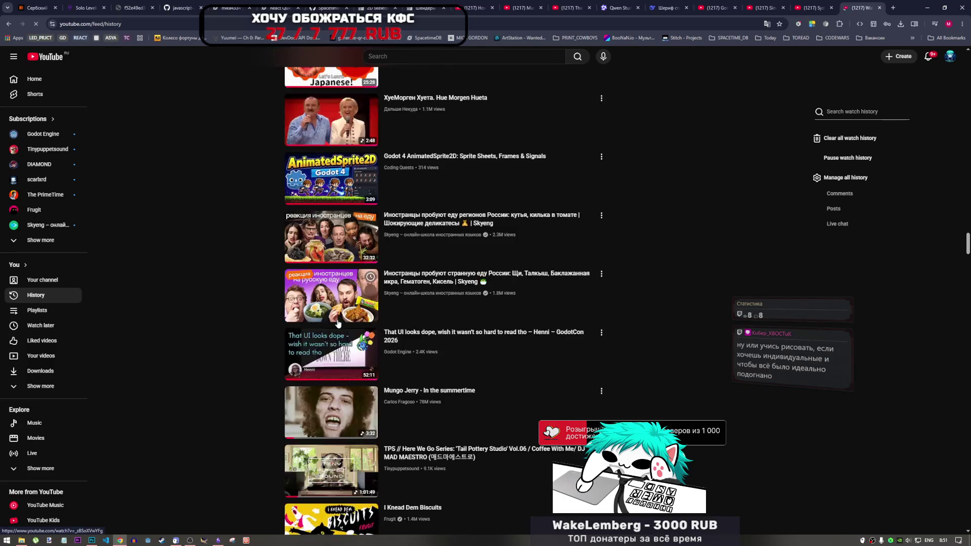
pyautogui.scroll(-5, 336, 325)
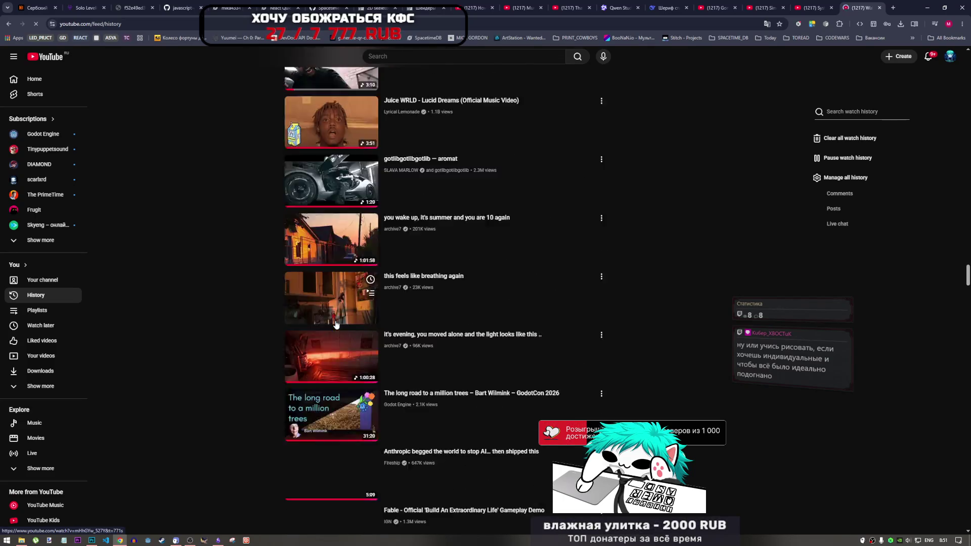
pyautogui.scroll(10, 338, 327)
pyautogui.scroll(15, 340, 326)
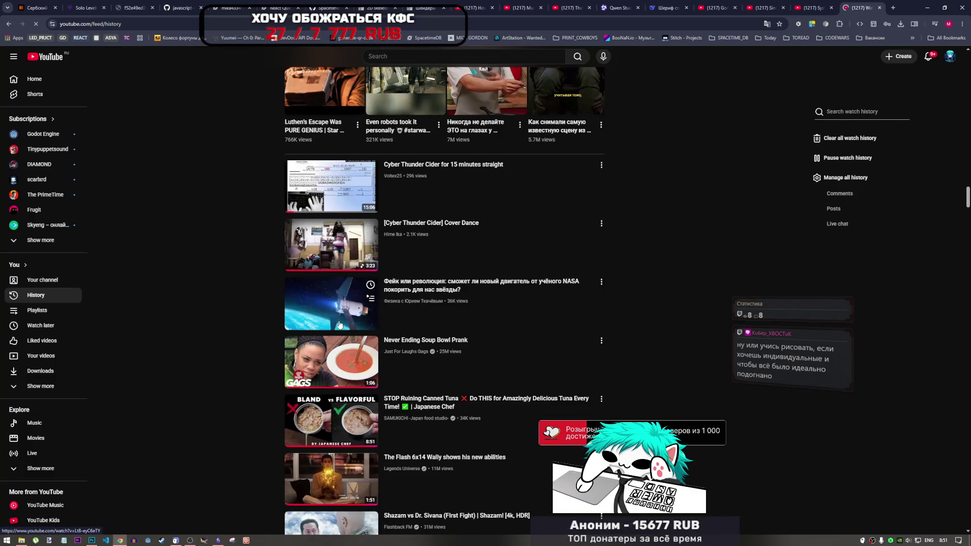
pyautogui.scroll(7, 339, 324)
pyautogui.scroll(9, 338, 322)
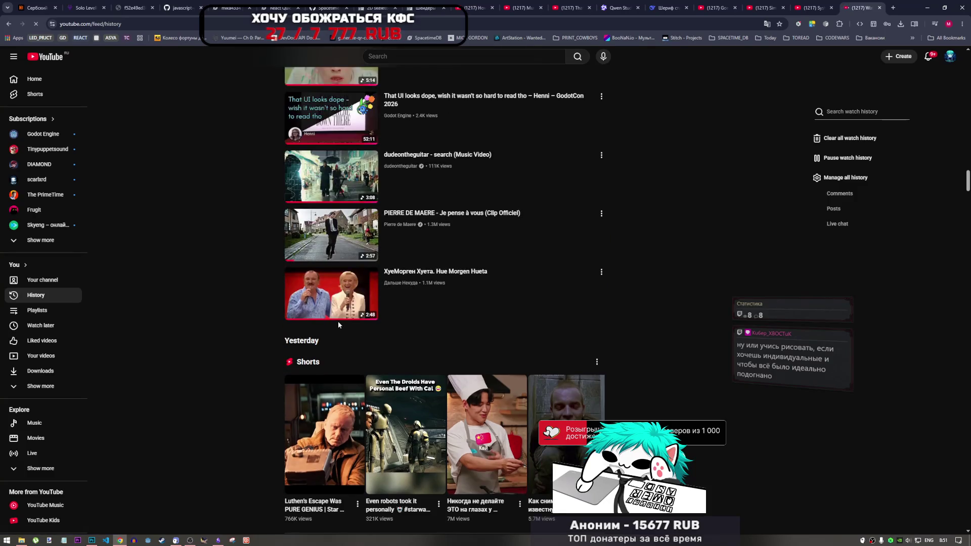
pyautogui.scroll(3, 339, 324)
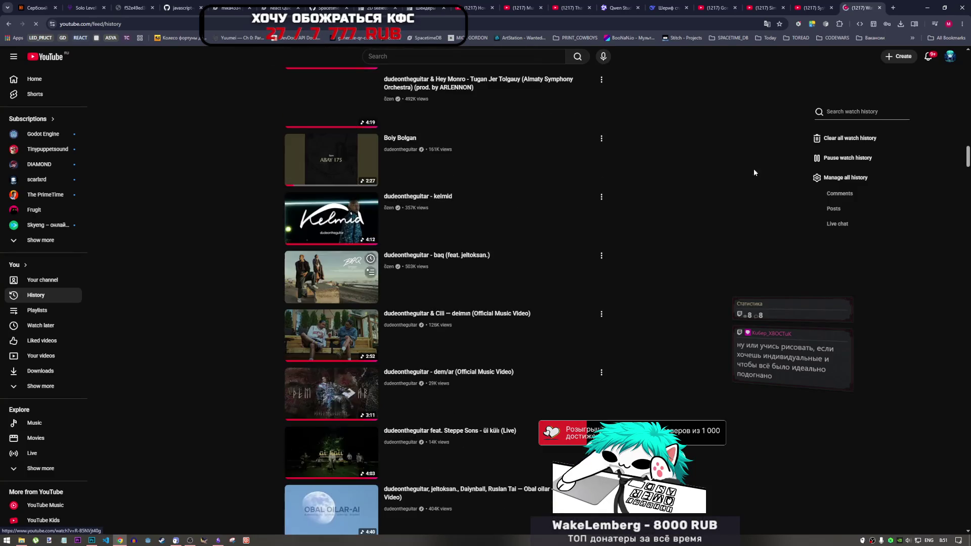
# - Search the watch history for 'рисовать', switching the keyboard to Russian
pyautogui.click(850, 111)
pyautogui.write('hbcjd')
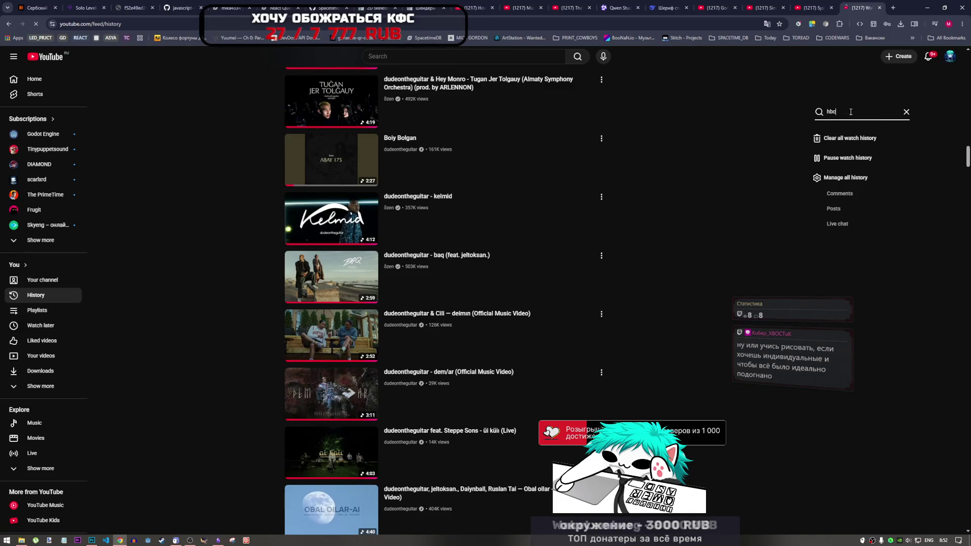
pyautogui.press('BackSpace')
pyautogui.press('BackSpace')
pyautogui.press('BackSpace')
pyautogui.hotkey('alt', 'shift')
pyautogui.write('р')
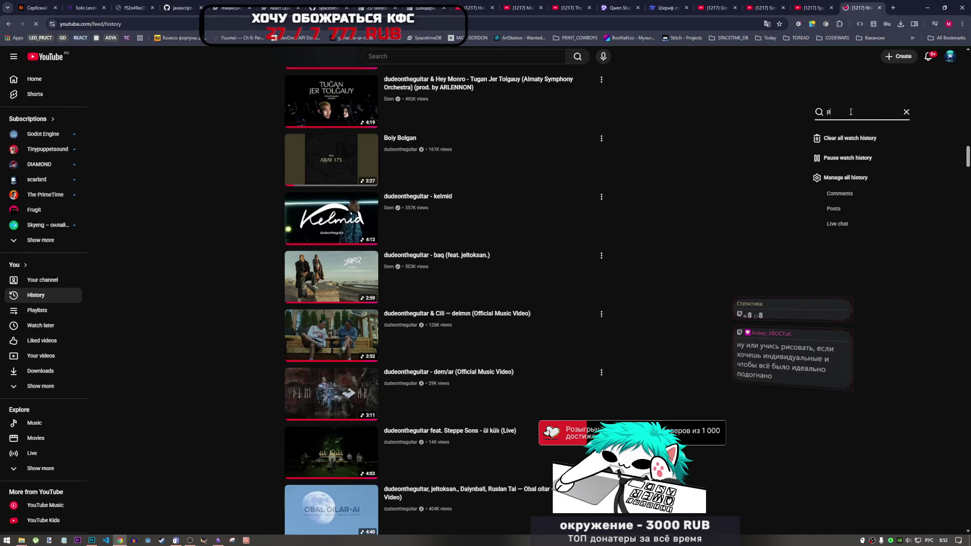
pyautogui.write('исовать')
pyautogui.press('Return')
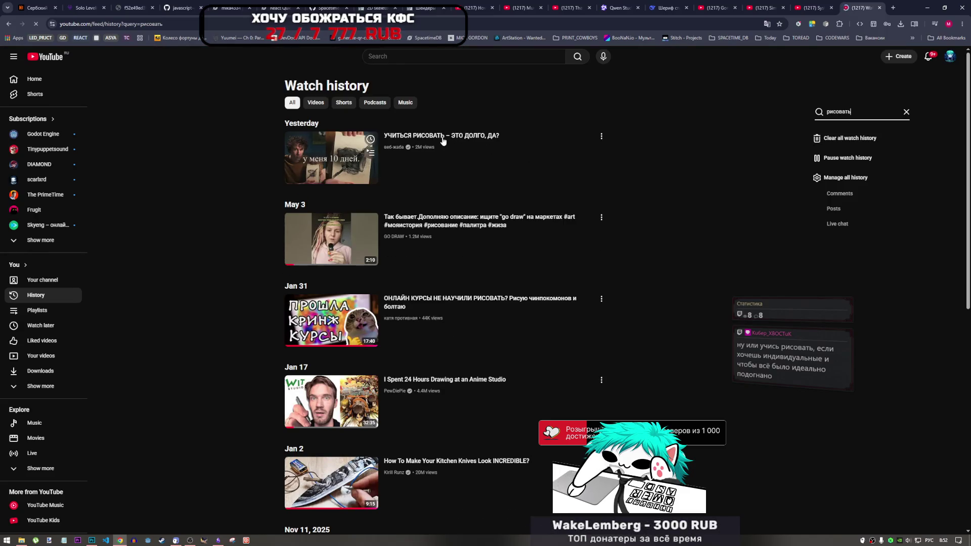
# - Open the first result in a new tab and reload it without the start time
pyautogui.rightClick(442, 138)
pyautogui.click(470, 142)
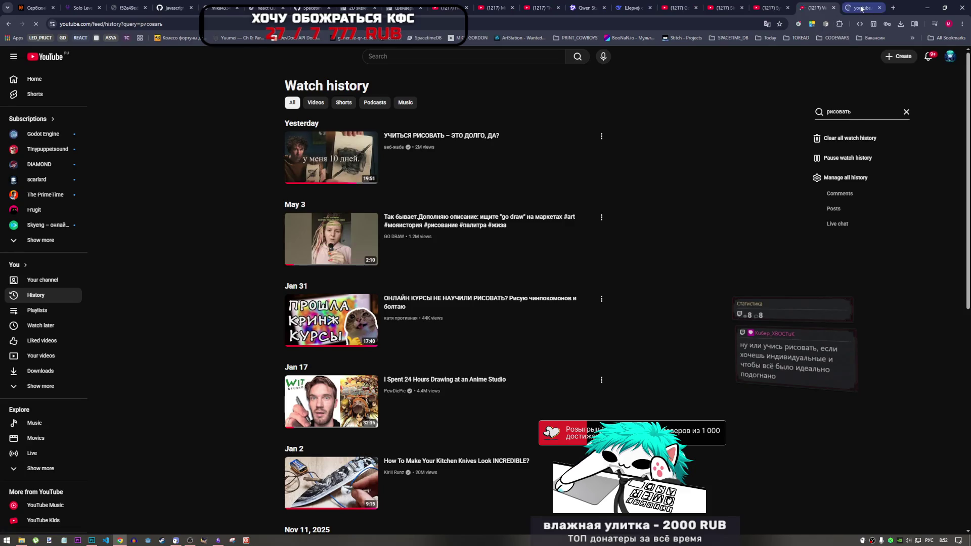
pyautogui.click(860, 8)
pyautogui.click(572, 25)
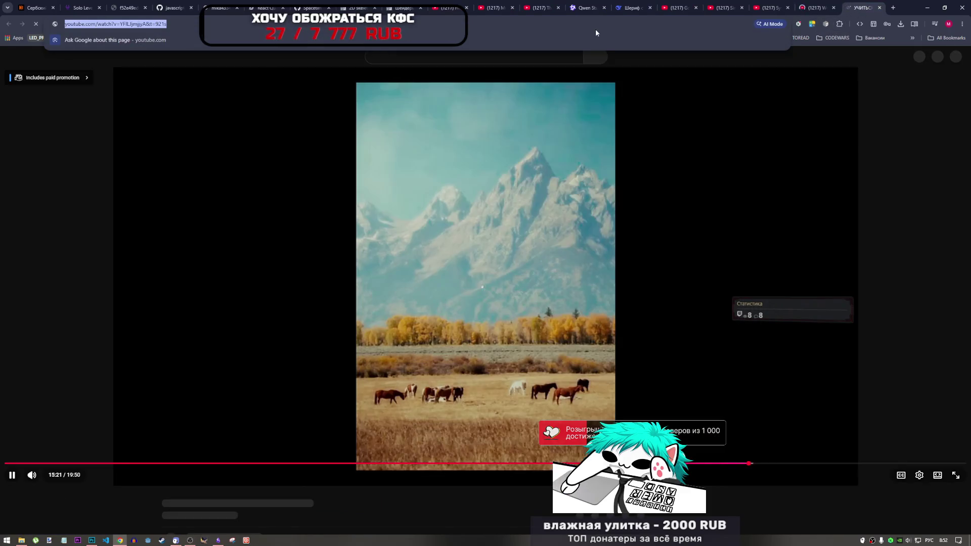
pyautogui.press('End')
pyautogui.press('BackSpace')
pyautogui.press('BackSpace')
pyautogui.press('BackSpace')
pyautogui.press('Return')
# - Close the drawing video tab and the Watch history tab, returning to Lonely Day
pyautogui.click(261, 24)
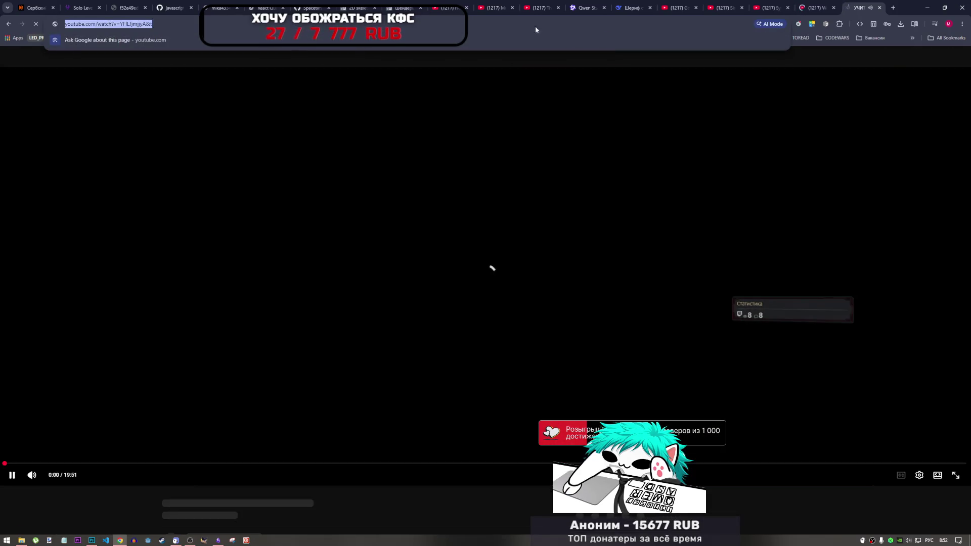
pyautogui.hotkey('ctrl', 'w')
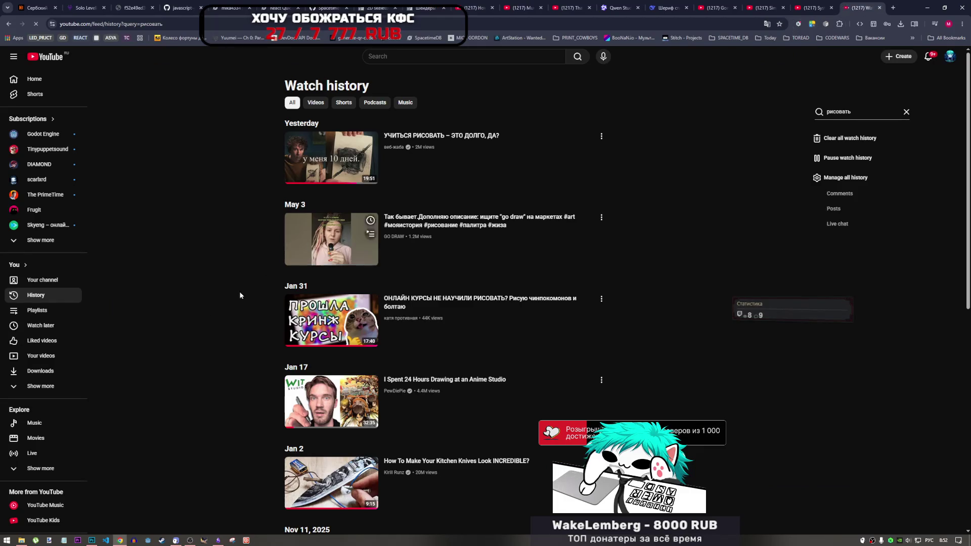
pyautogui.click(199, 512)
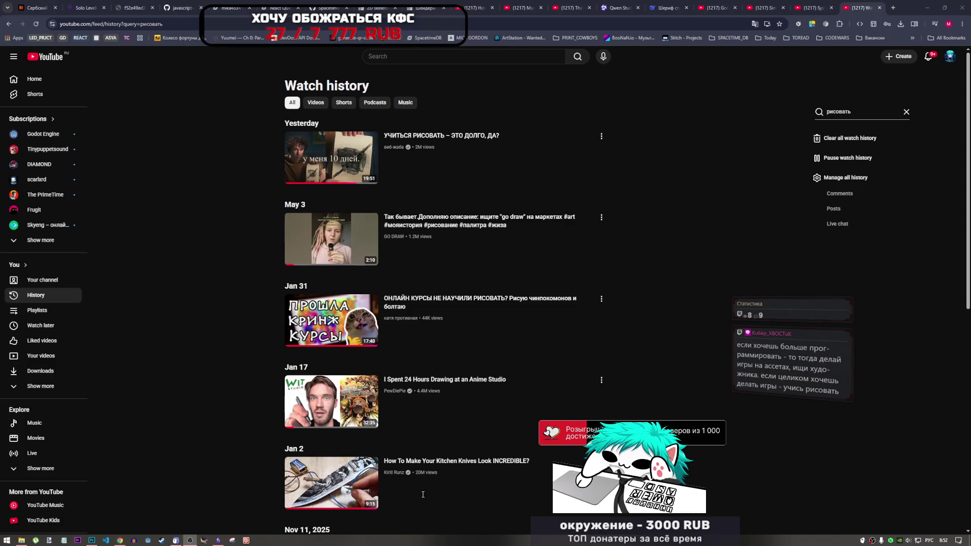
pyautogui.click(695, 215)
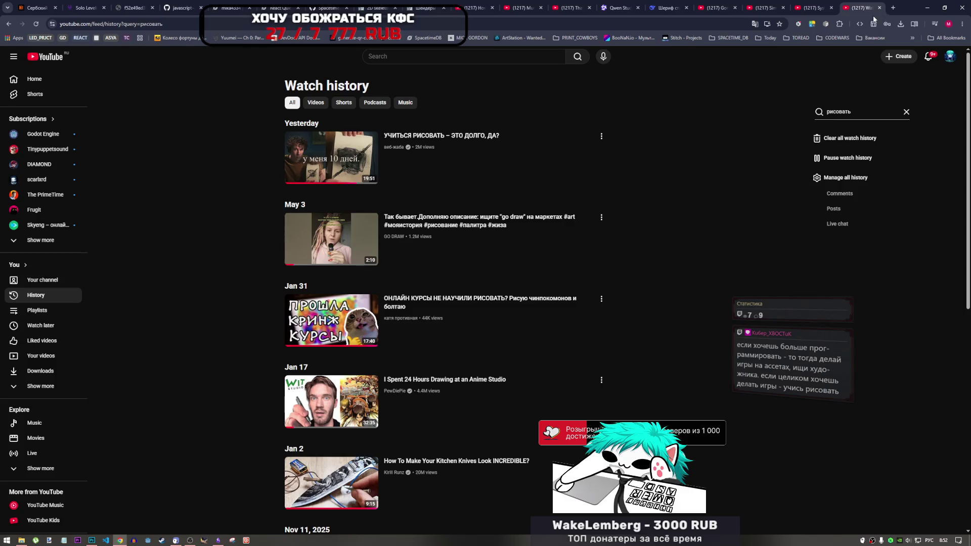
pyautogui.click(880, 7)
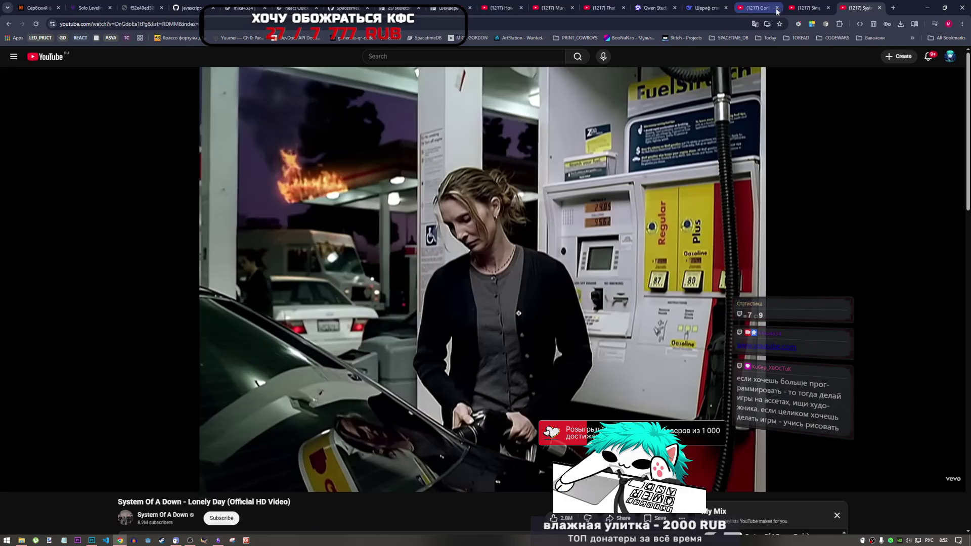
pyautogui.click(190, 540)
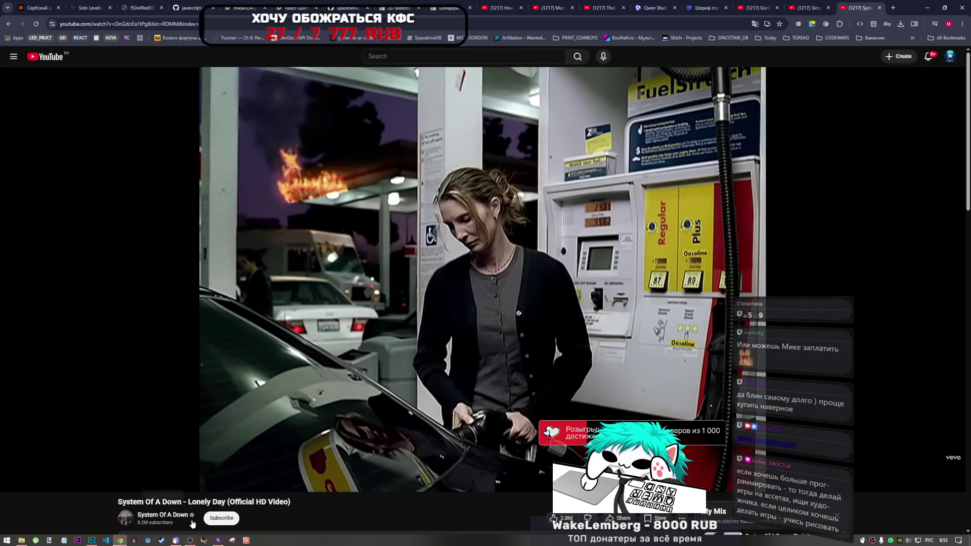
# - Bring Photoshop forward and re-expand dead frame group 6 to view its layers
pyautogui.click(92, 541)
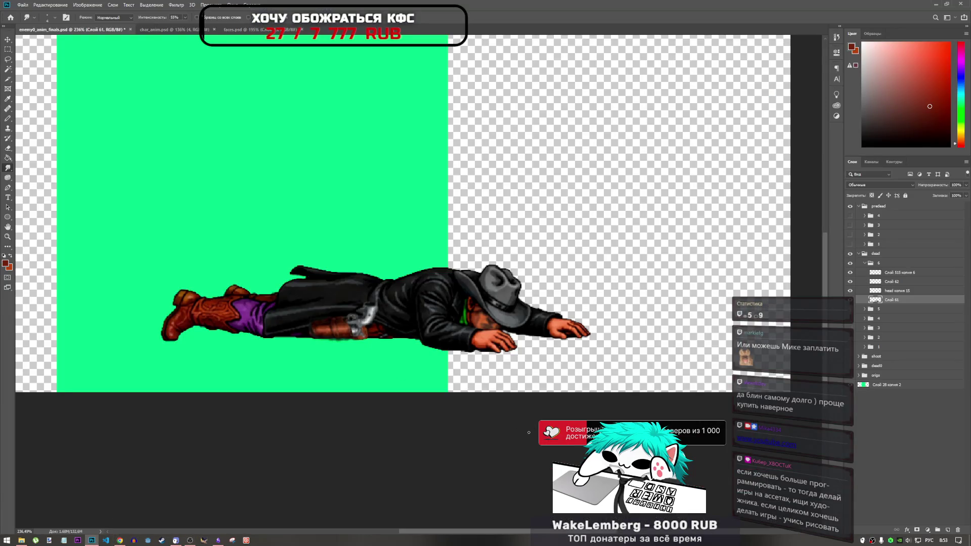
pyautogui.scroll(-5, 482, 428)
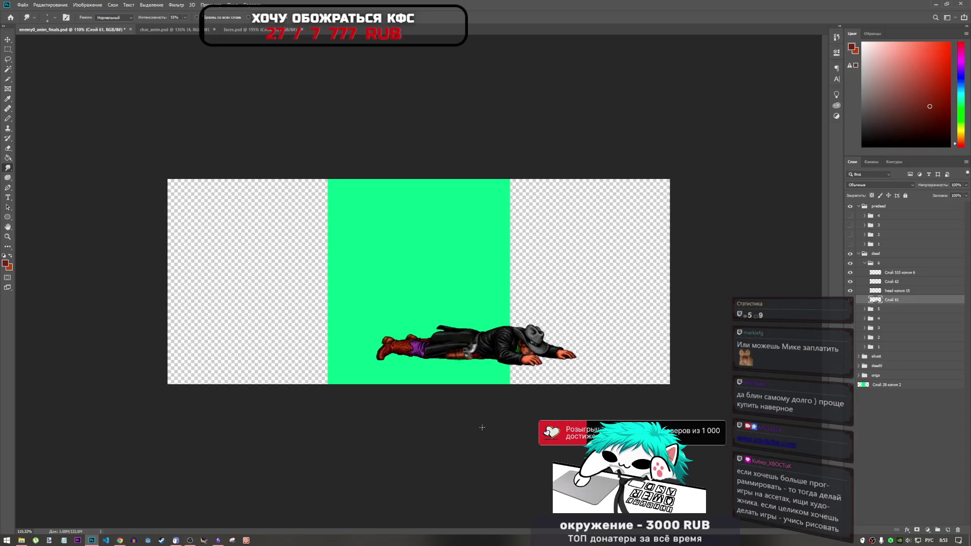
pyautogui.scroll(2, 482, 427)
pyautogui.scroll(-2, 488, 293)
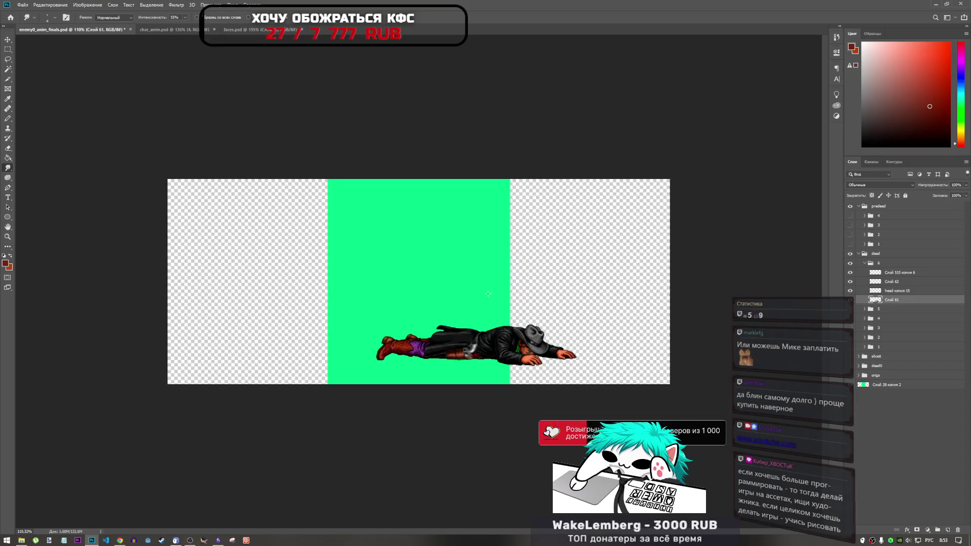
pyautogui.scroll(3, 489, 294)
pyautogui.click(864, 264)
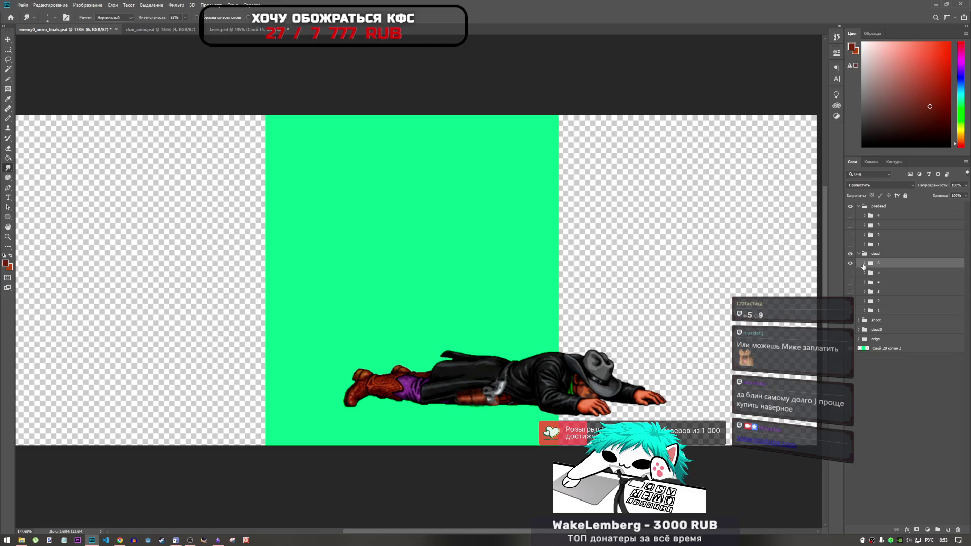
pyautogui.click(865, 263)
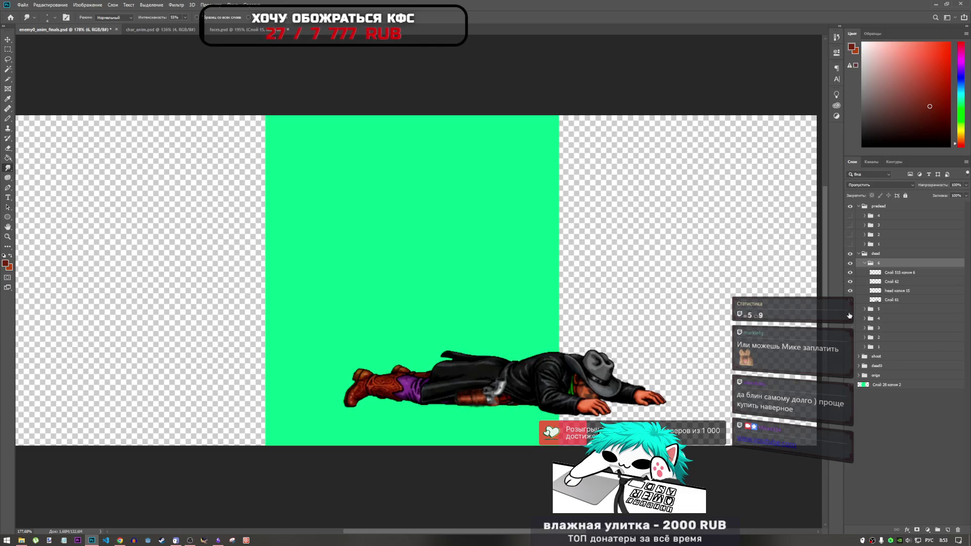
# - Resume the Lonely Day video in YouTube, then return to the Photoshop sprite document
pyautogui.click(120, 541)
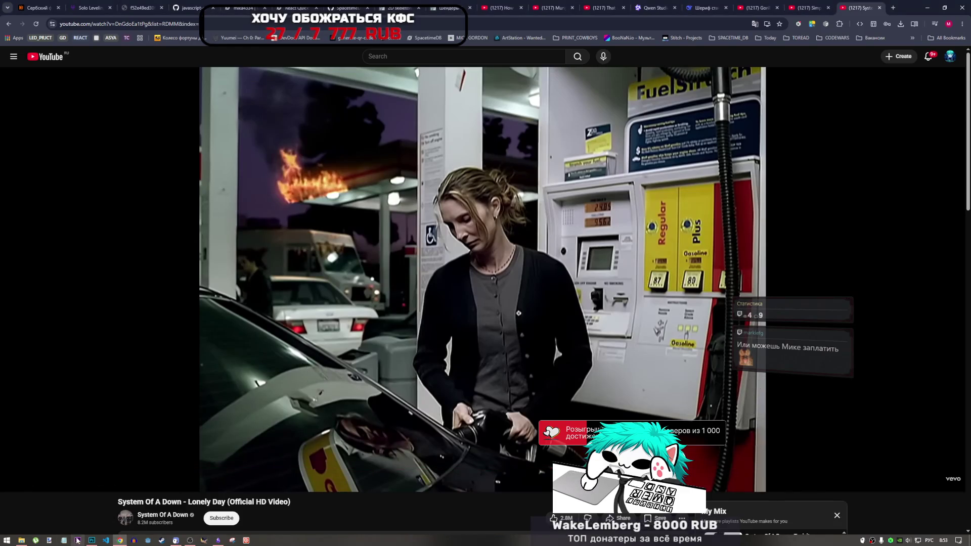
pyautogui.click(91, 540)
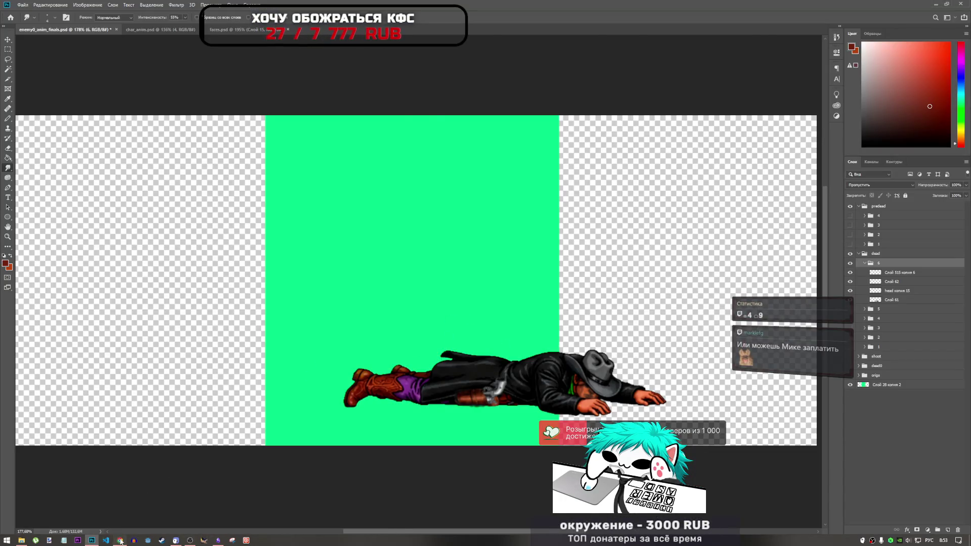
pyautogui.click(120, 541)
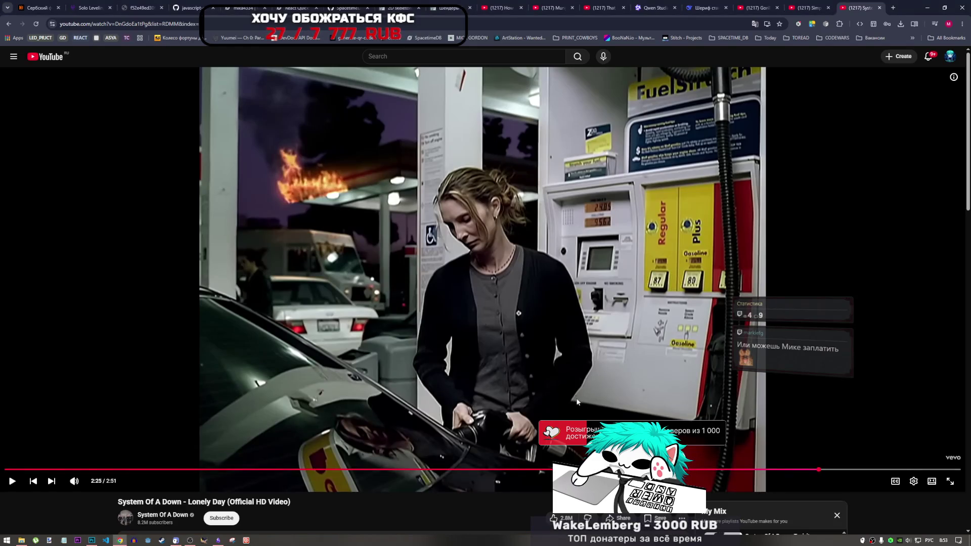
pyautogui.click(324, 312)
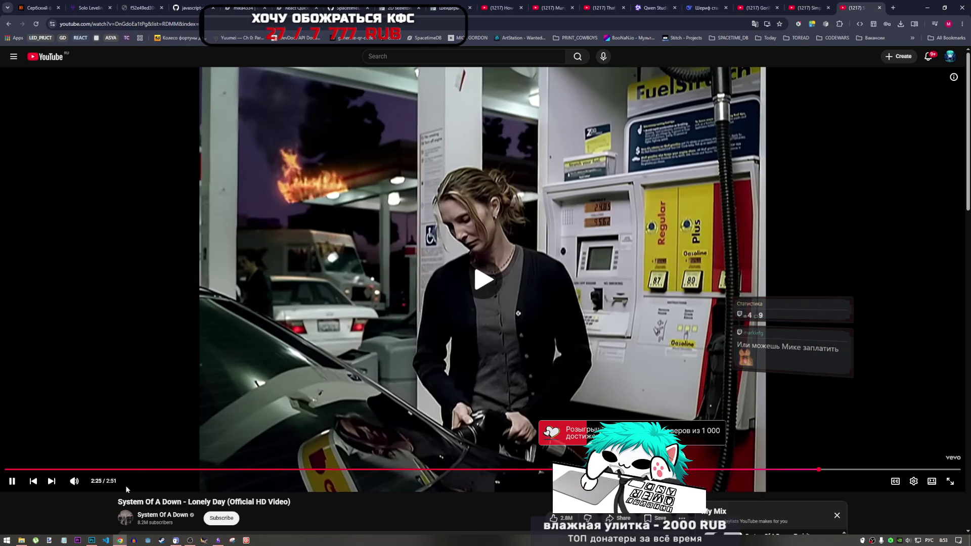
pyautogui.click(92, 540)
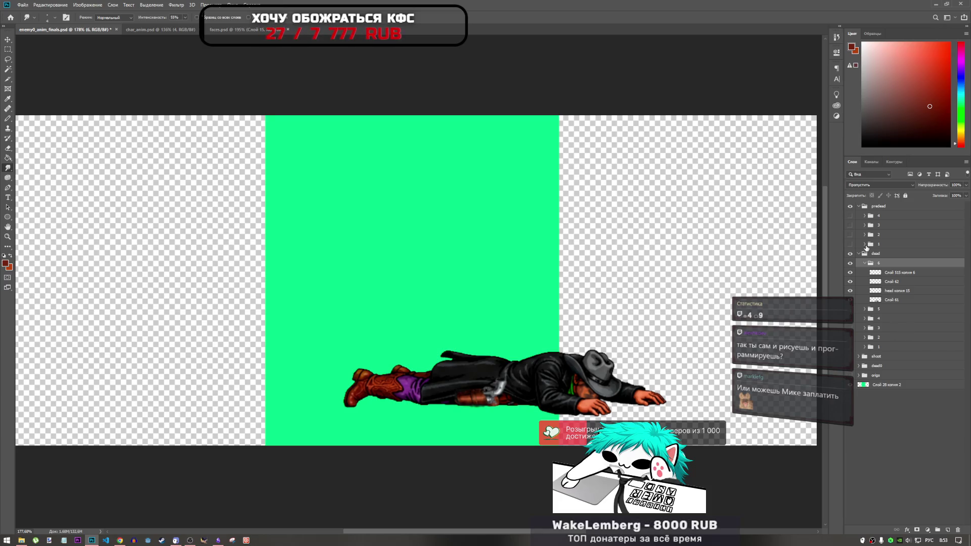
# - Collapse dead group 6 and turn on dead frames 5, 4 and 3
pyautogui.click(865, 263)
pyautogui.click(851, 263)
pyautogui.click(850, 263)
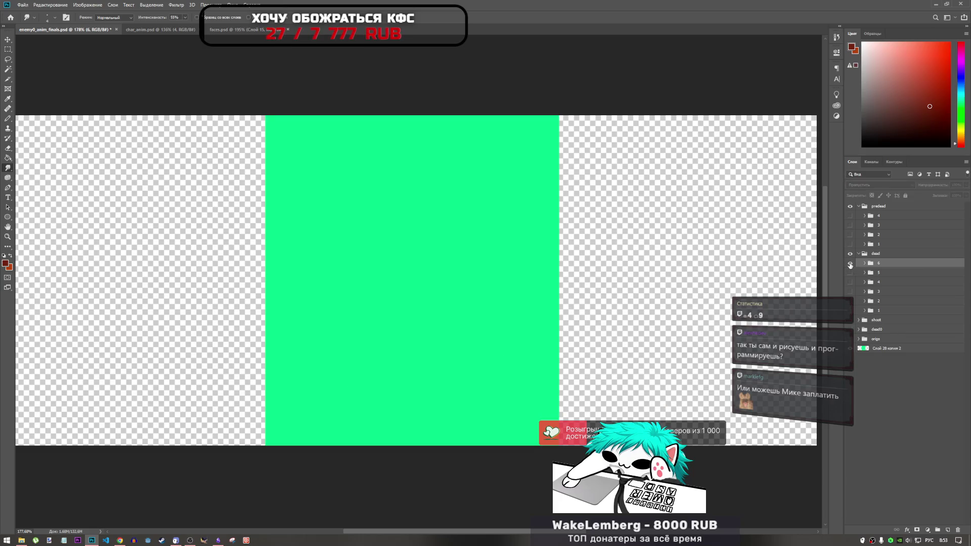
pyautogui.scroll(-3, 632, 314)
pyautogui.scroll(1, 633, 315)
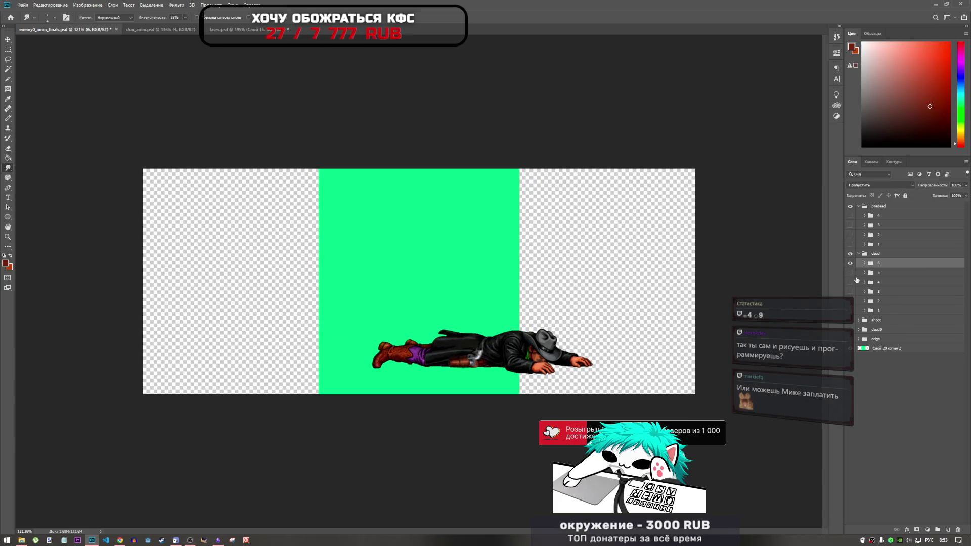
pyautogui.click(850, 272)
pyautogui.click(851, 281)
pyautogui.click(851, 291)
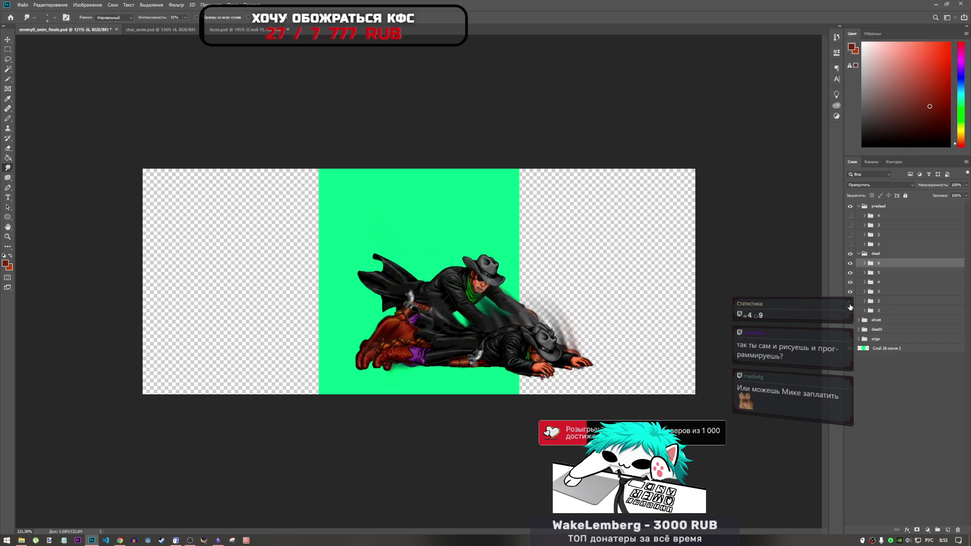
# - Hide dead frames 6–3 and the whole 'dead' group, then collapse it
pyautogui.click(850, 263)
pyautogui.click(850, 273)
pyautogui.click(850, 292)
pyautogui.click(850, 282)
pyautogui.click(850, 253)
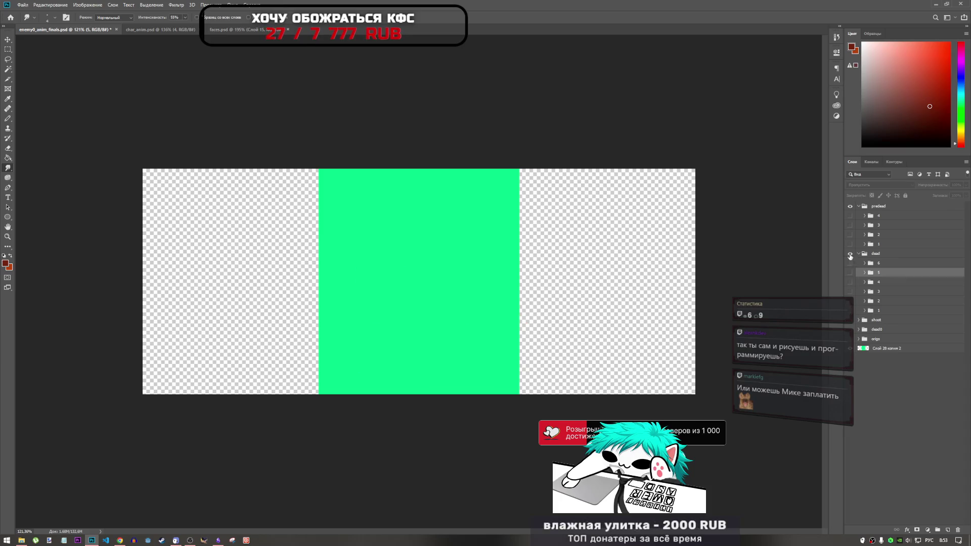
pyautogui.click(858, 255)
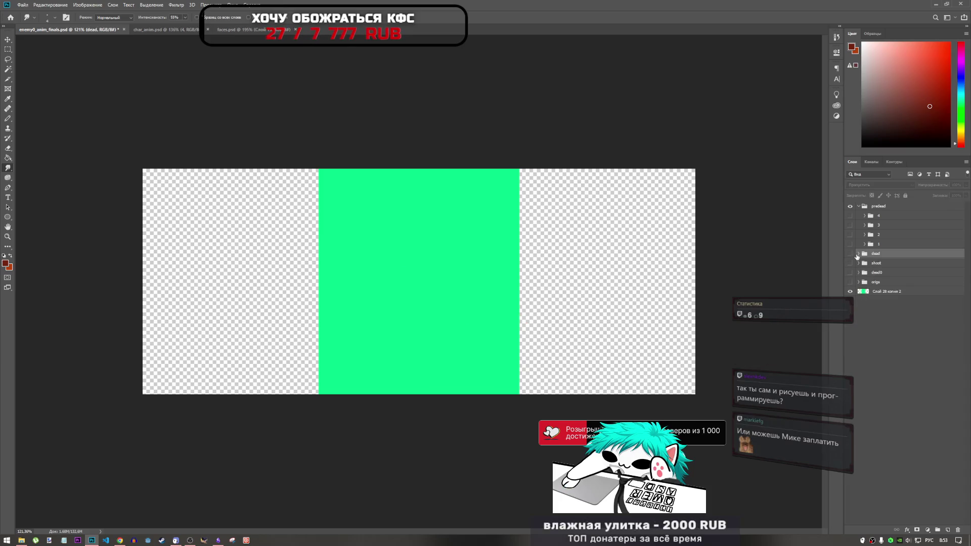
pyautogui.click(857, 310)
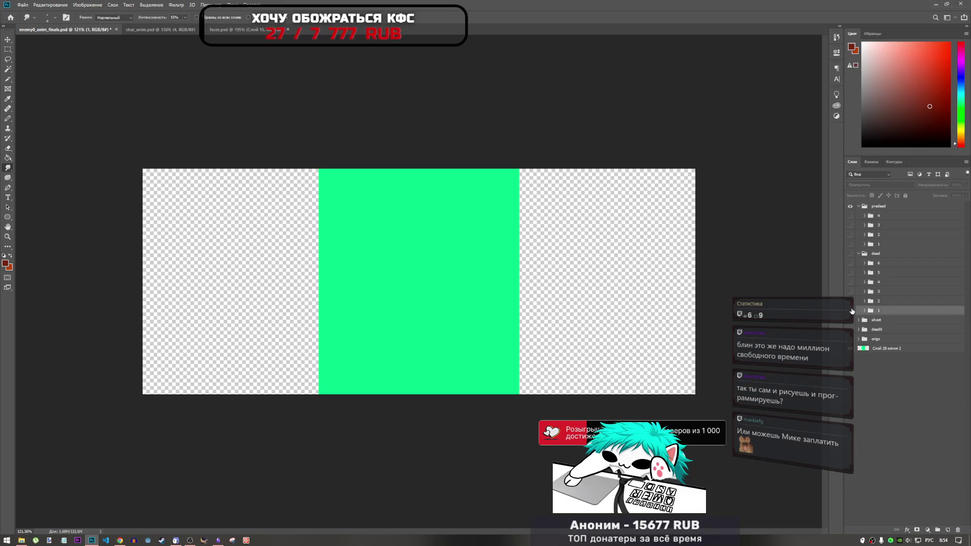
pyautogui.click(850, 310)
pyautogui.click(851, 254)
pyautogui.click(858, 253)
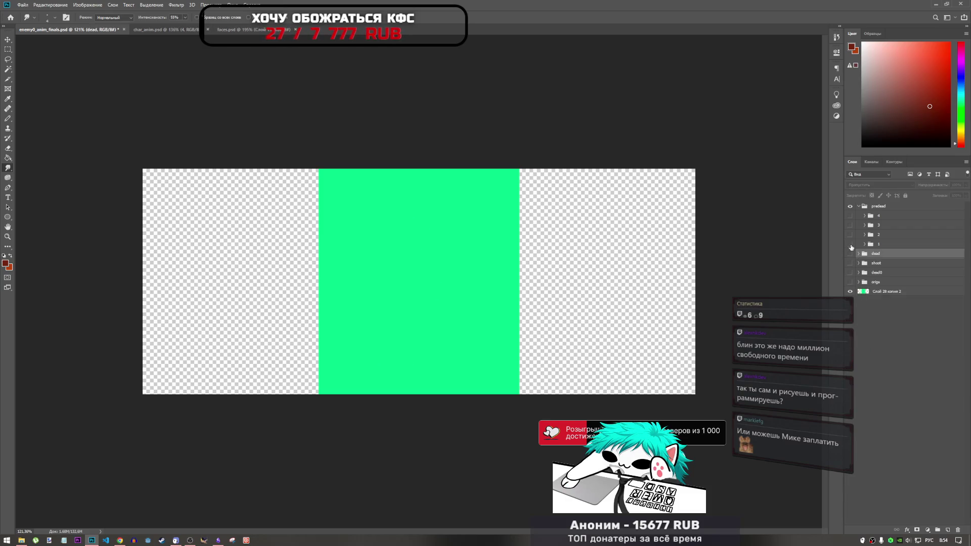
# - Toggle pre-death frames 1 and 2, zooming in until frame 1 is hidden
pyautogui.click(850, 244)
pyautogui.scroll(3, 439, 247)
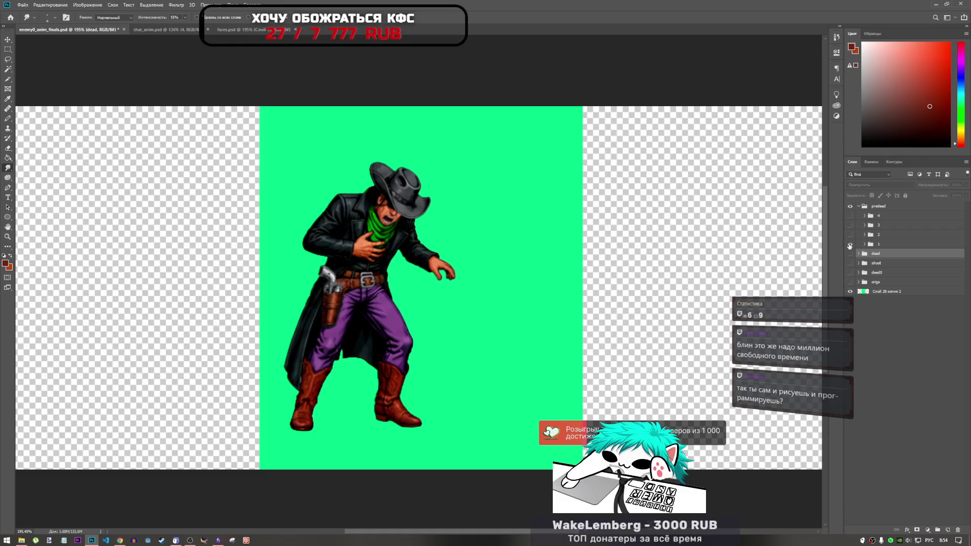
pyautogui.click(851, 244)
pyautogui.click(850, 235)
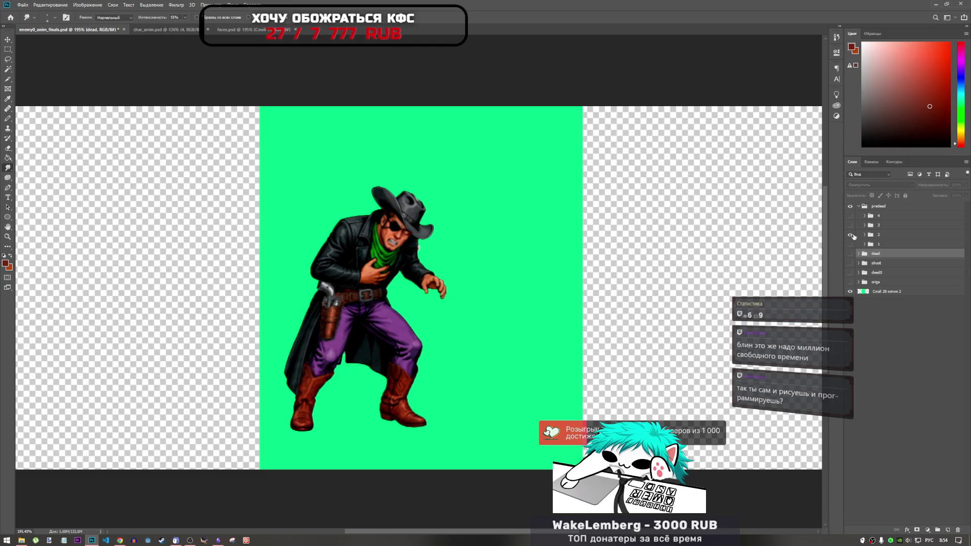
pyautogui.click(851, 236)
pyautogui.click(851, 244)
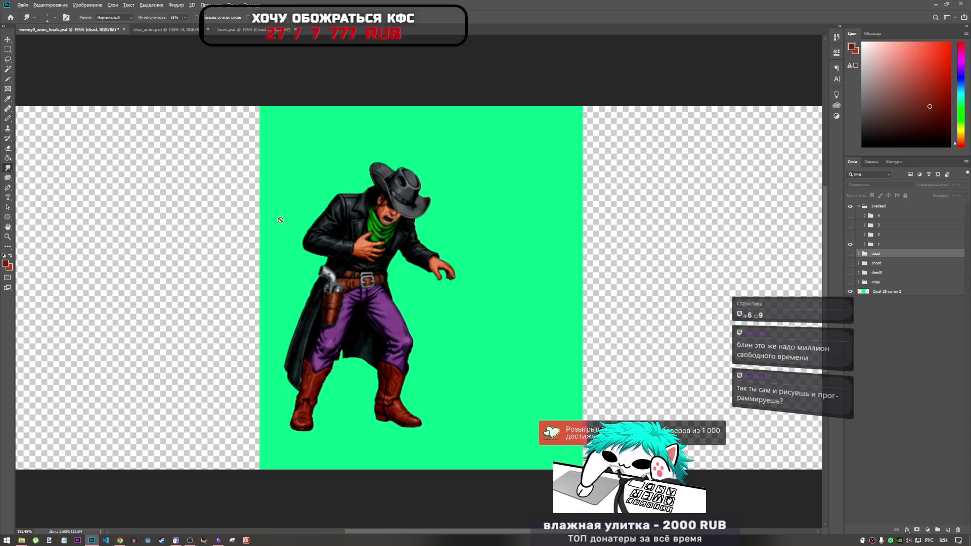
pyautogui.hotkey('ctrl', '+')
pyautogui.hotkey('ctrl', '+')
pyautogui.click(850, 245)
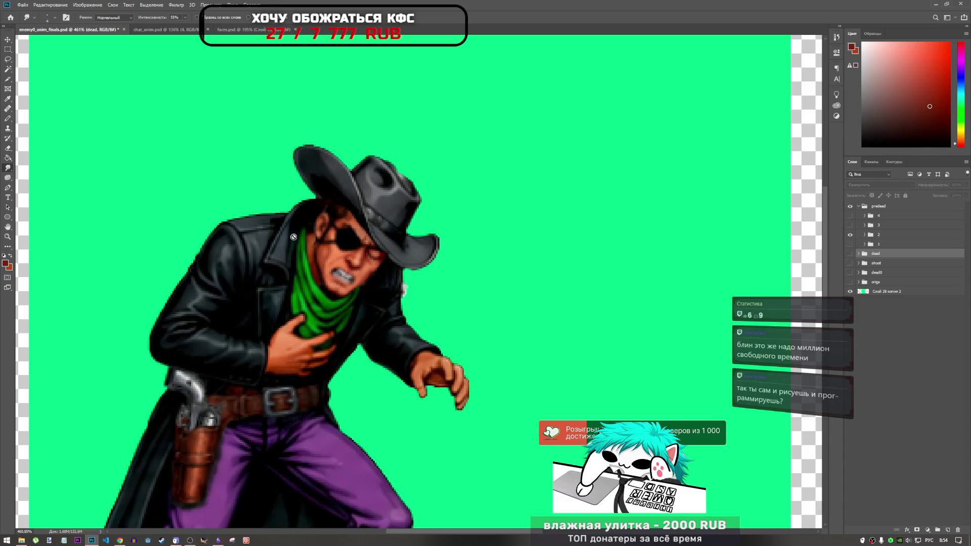
pyautogui.hotkey('ctrl', '+')
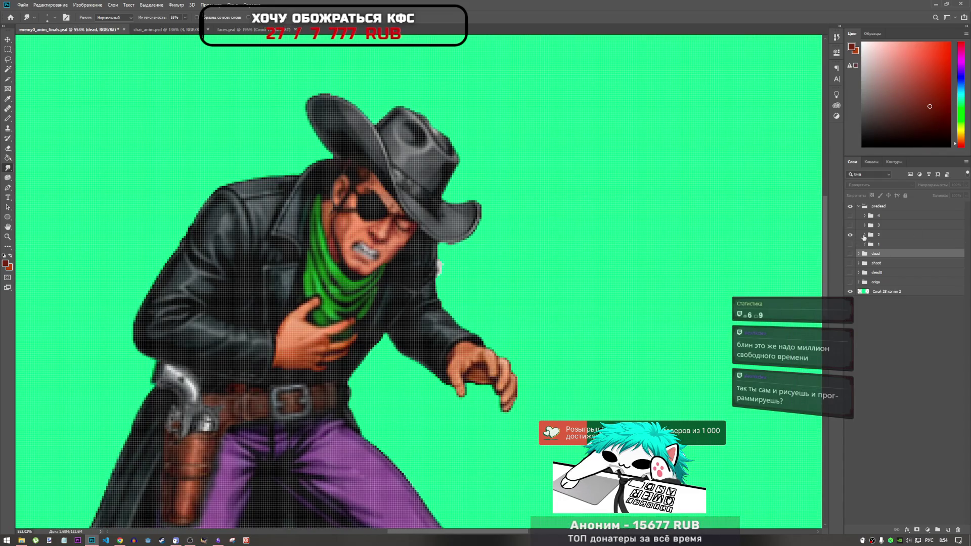
# - Expand group 2, toggle Слой 73's visibility, and pick the Lasso tool
pyautogui.click(865, 235)
pyautogui.click(888, 345)
pyautogui.click(851, 344)
pyautogui.click(851, 345)
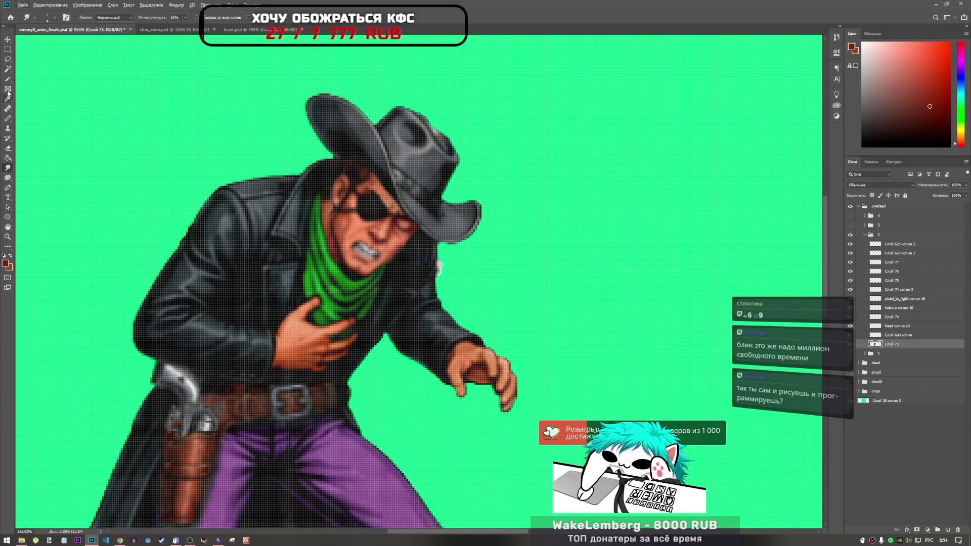
pyautogui.click(8, 59)
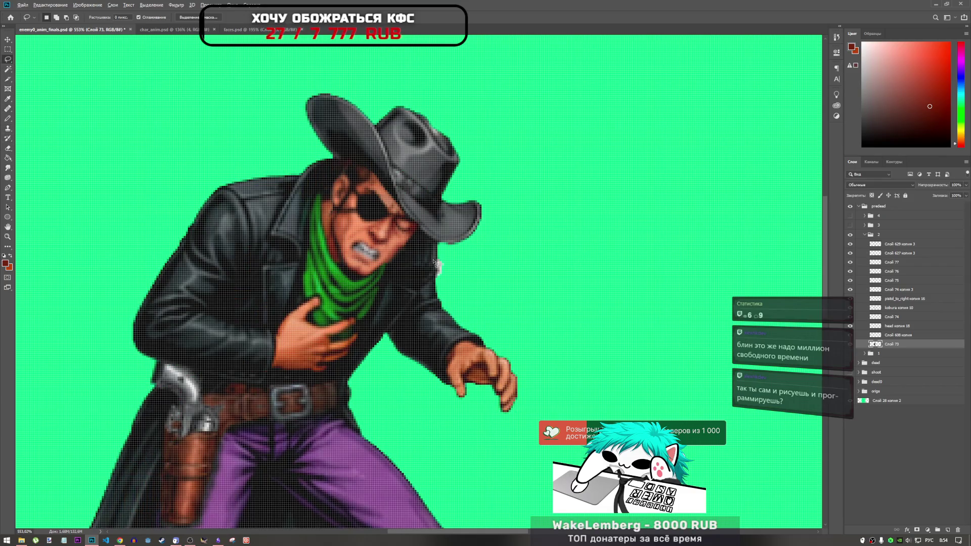
pyautogui.scroll(5, 434, 262)
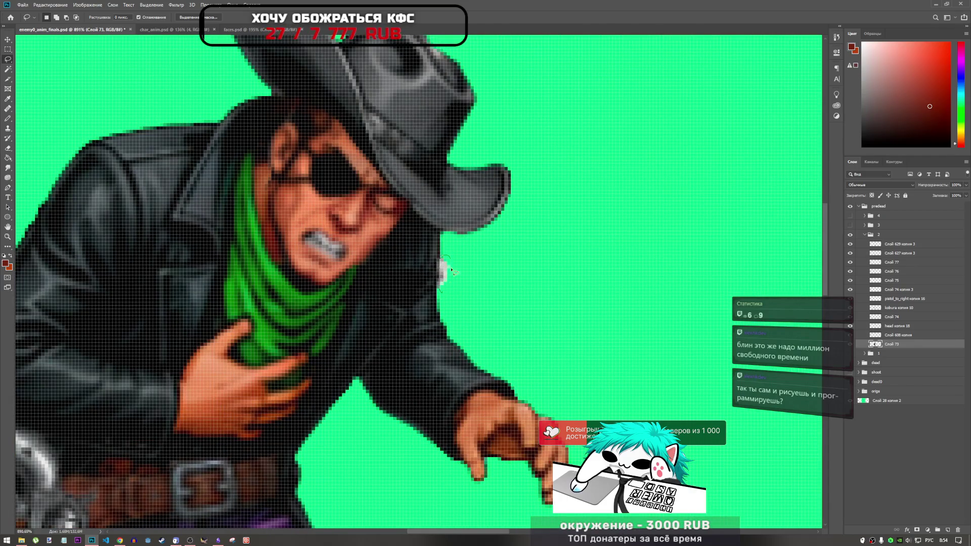
pyautogui.scroll(-5, 453, 297)
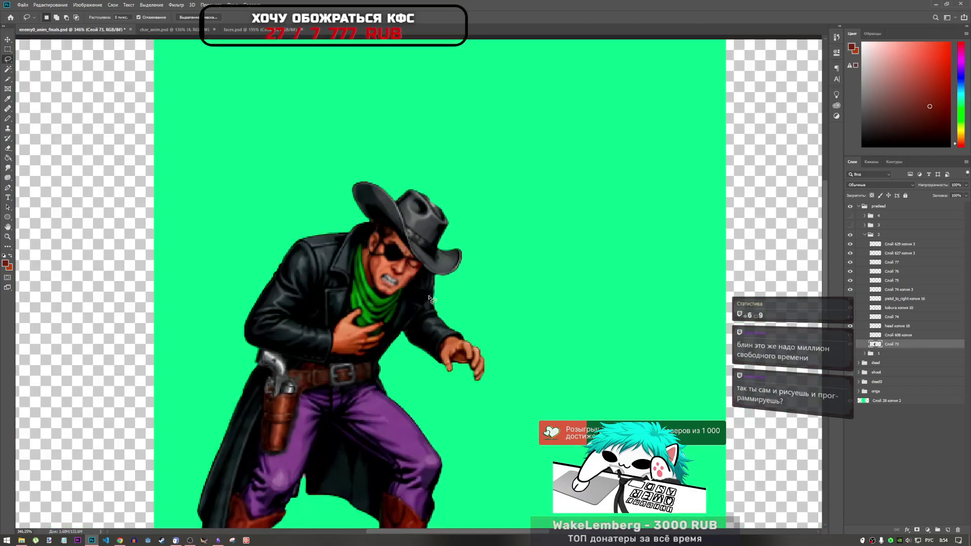
pyautogui.scroll(-2, 429, 299)
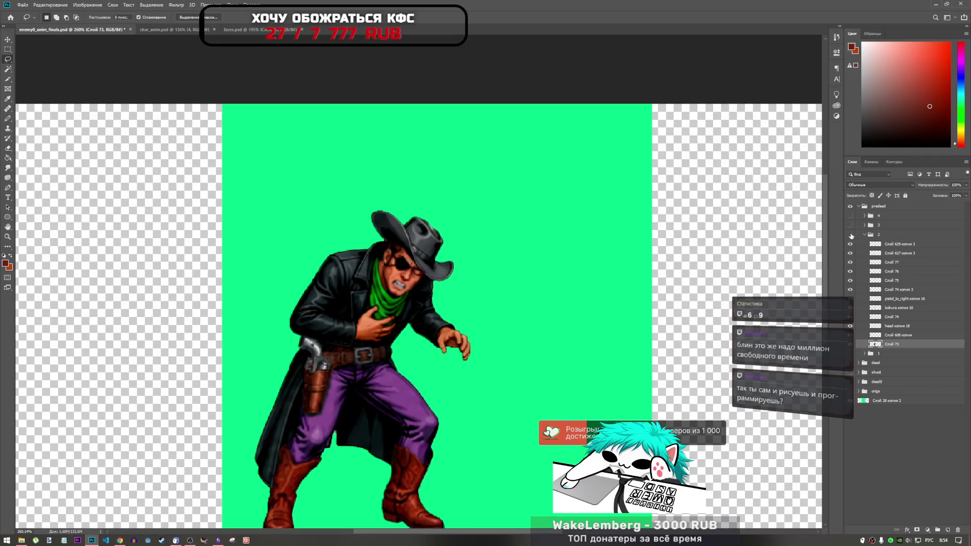
# - Toggle the frame 2 group's visibility to compare, then collapse it
pyautogui.click(851, 235)
pyautogui.click(862, 235)
pyautogui.click(851, 234)
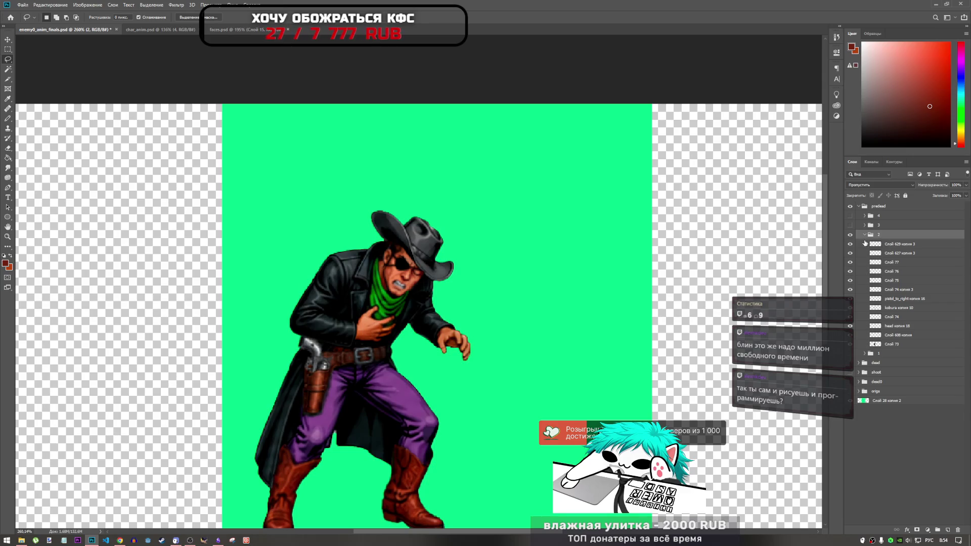
pyautogui.scroll(-2, 485, 319)
pyautogui.scroll(2, 485, 324)
pyautogui.scroll(1, 485, 323)
pyautogui.scroll(-3, 486, 323)
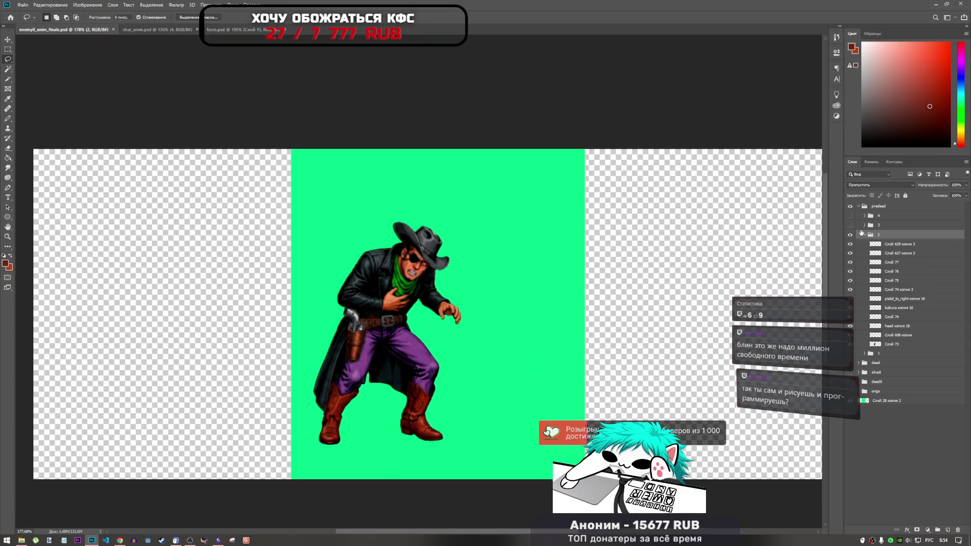
pyautogui.click(861, 234)
# - Hide pre-death frame 2 and show frame 3, the doubled-over cowboy
pyautogui.click(850, 235)
pyautogui.click(850, 226)
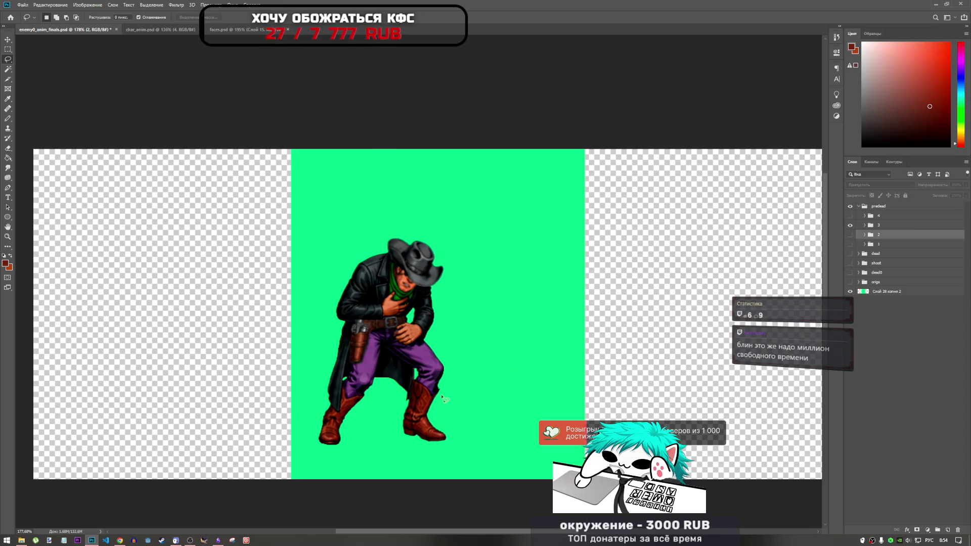
pyautogui.scroll(5, 437, 398)
pyautogui.scroll(1, 437, 398)
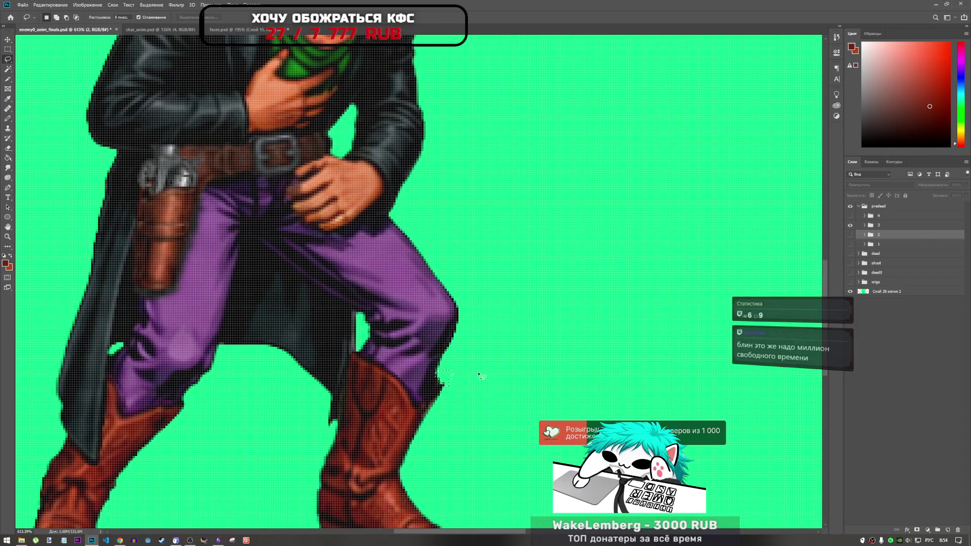
pyautogui.scroll(-6, 435, 394)
pyautogui.scroll(6, 443, 388)
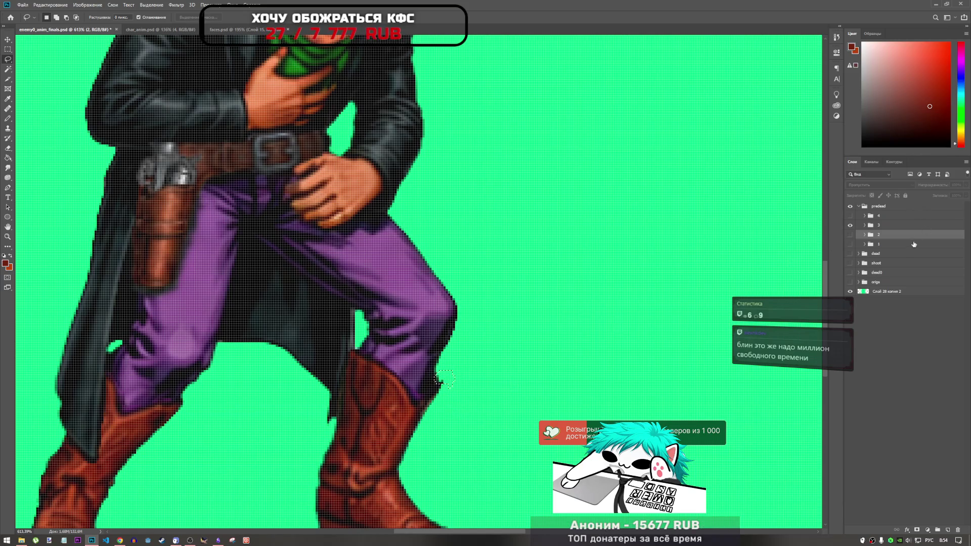
pyautogui.click(850, 225)
pyautogui.click(851, 225)
# - Expand group 3, switch to the Smudge tool, and select Слой 629 копия
pyautogui.click(865, 225)
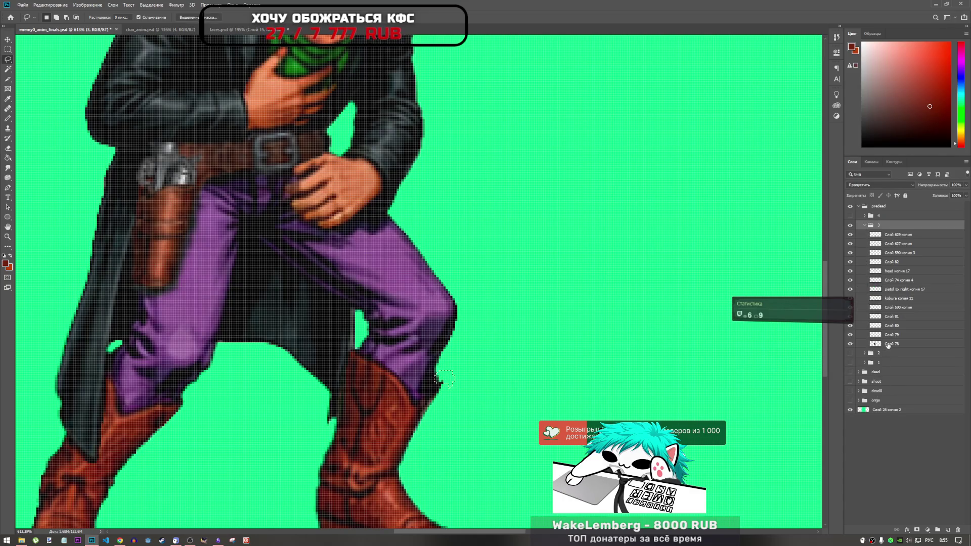
pyautogui.click(889, 345)
pyautogui.scroll(-5, 485, 392)
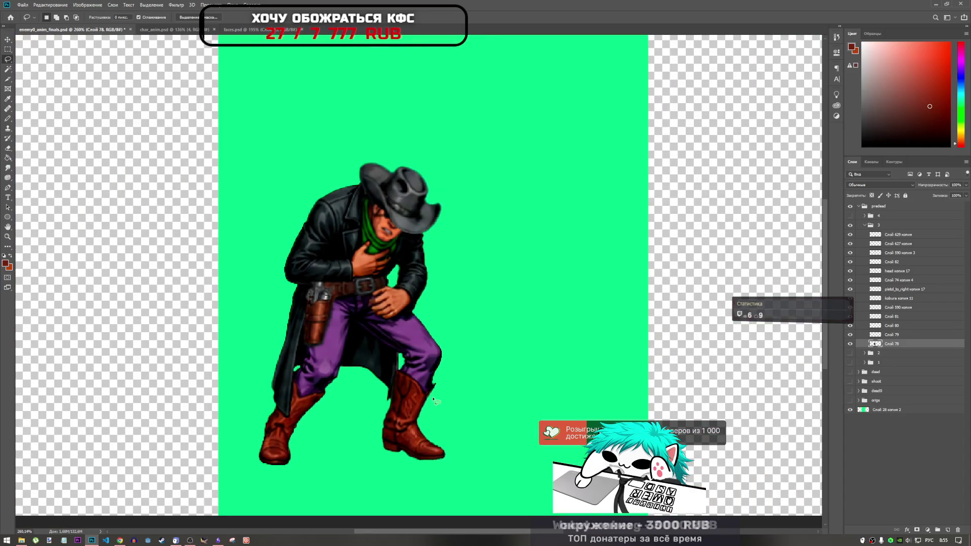
pyautogui.scroll(5, 436, 405)
pyautogui.click(8, 168)
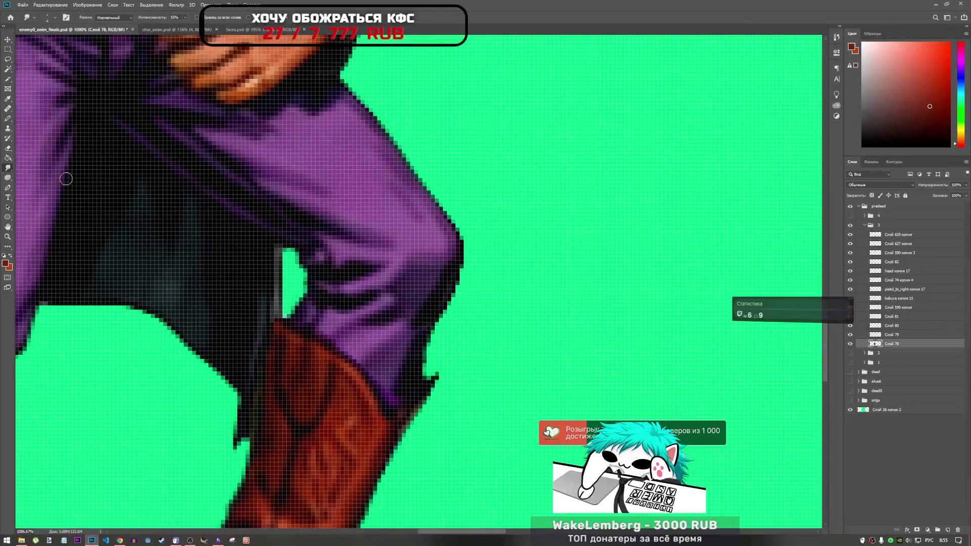
pyautogui.click(880, 244)
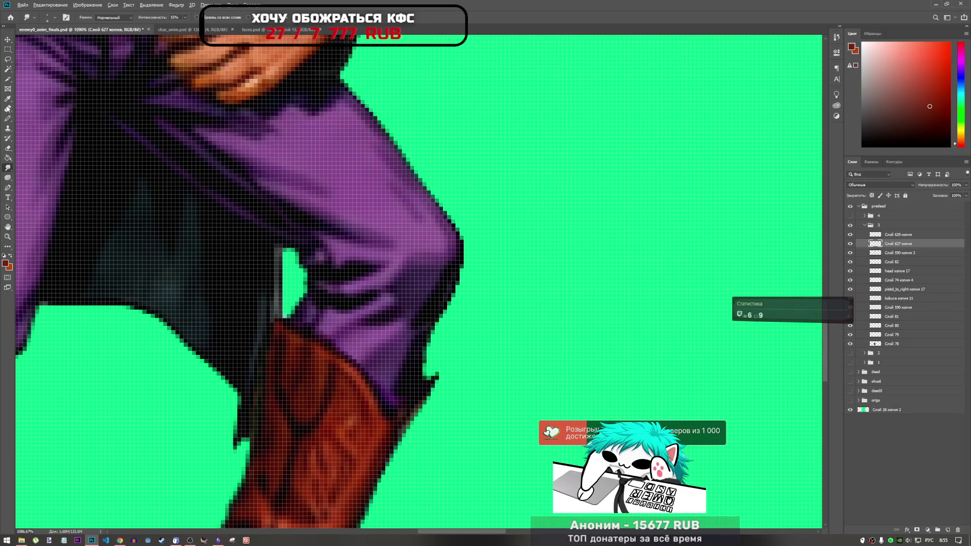
pyautogui.hotkey('alt', ']')
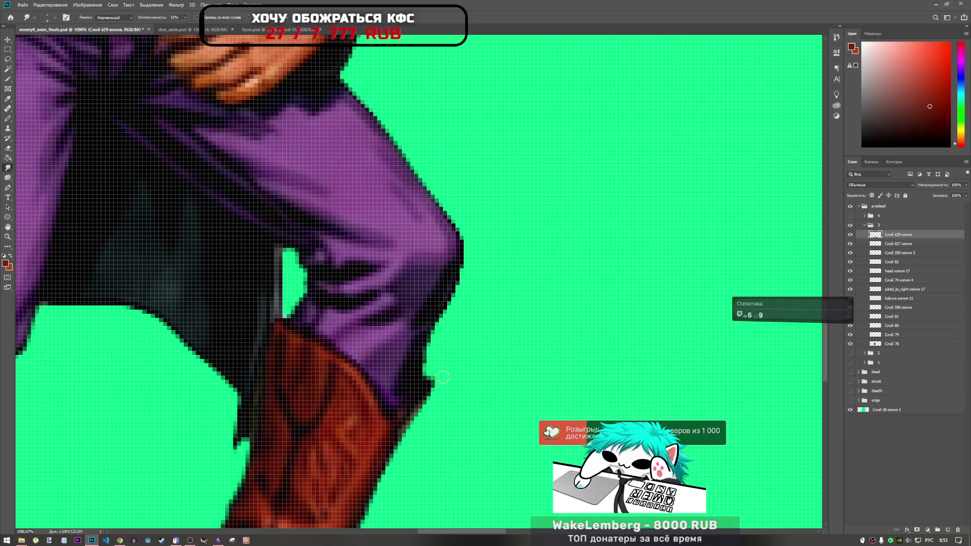
# - Zoom in on the legs and boot edges, then collapse group 3
pyautogui.scroll(-2, 443, 368)
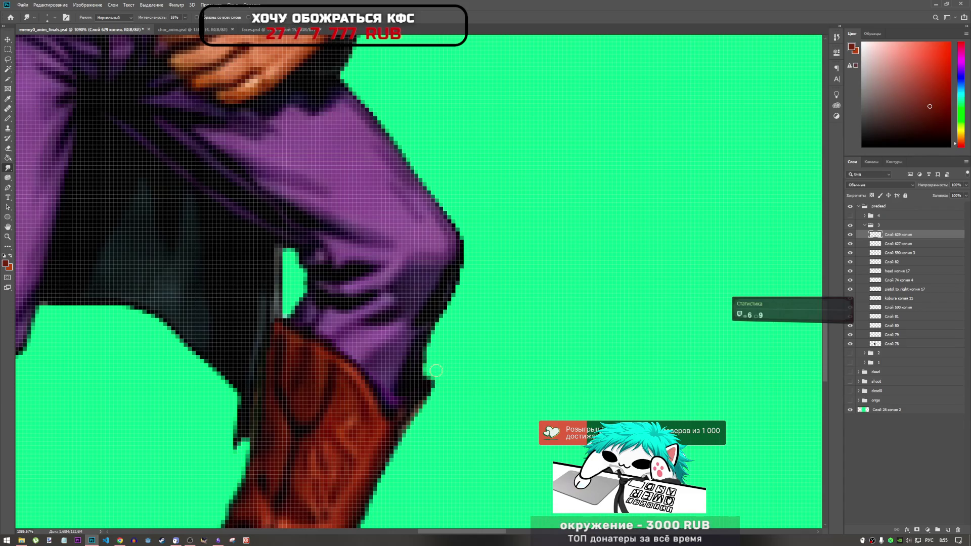
pyautogui.scroll(-5, 462, 365)
pyautogui.scroll(2, 465, 395)
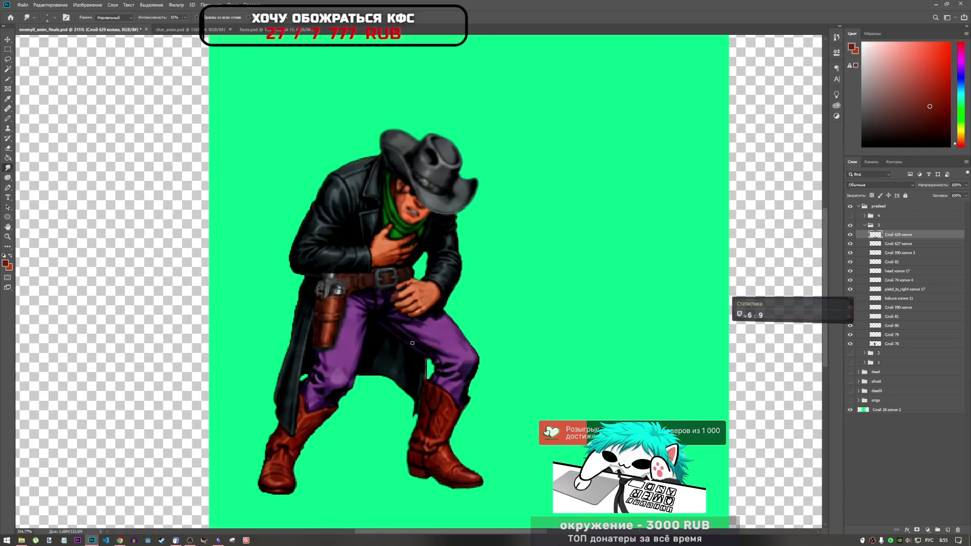
pyautogui.scroll(-2, 470, 423)
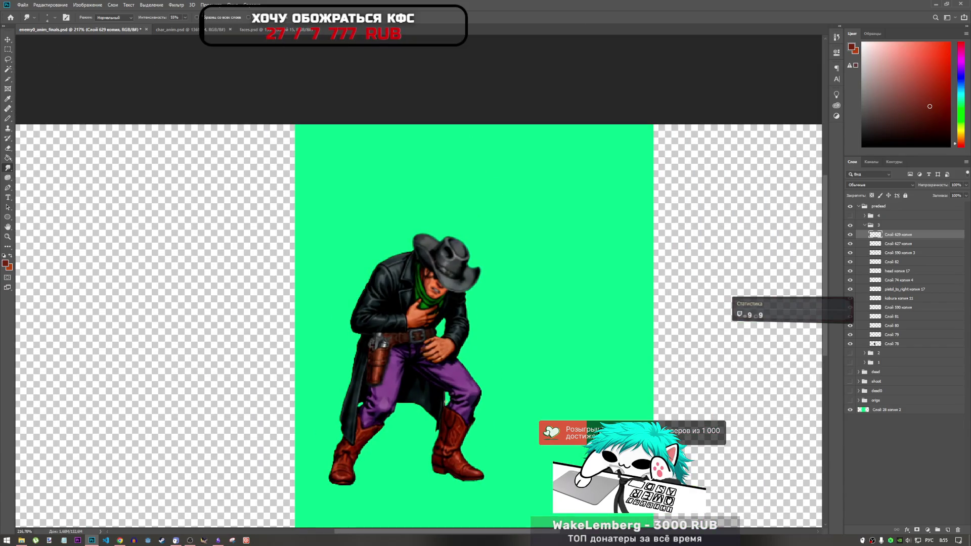
pyautogui.scroll(-1, 385, 313)
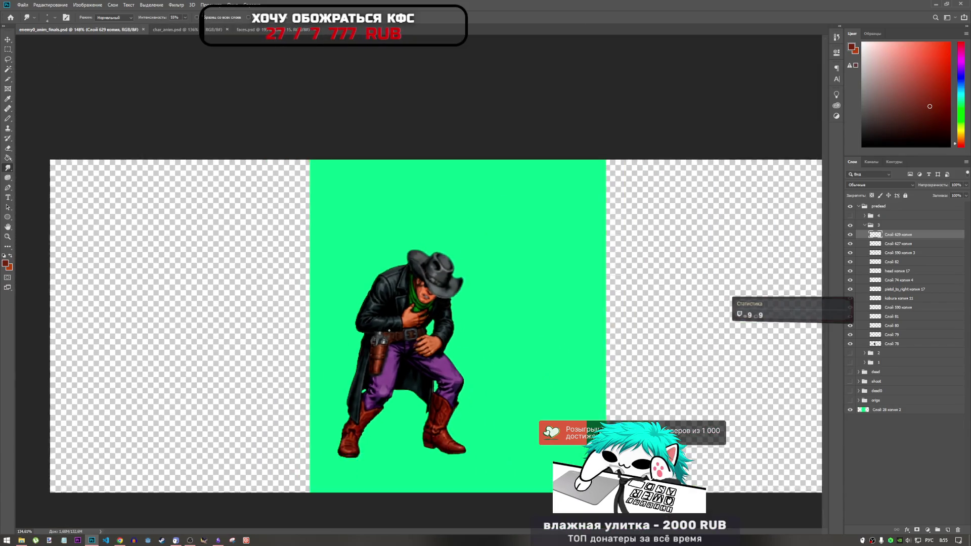
pyautogui.scroll(-2, 384, 313)
pyautogui.scroll(3, 384, 314)
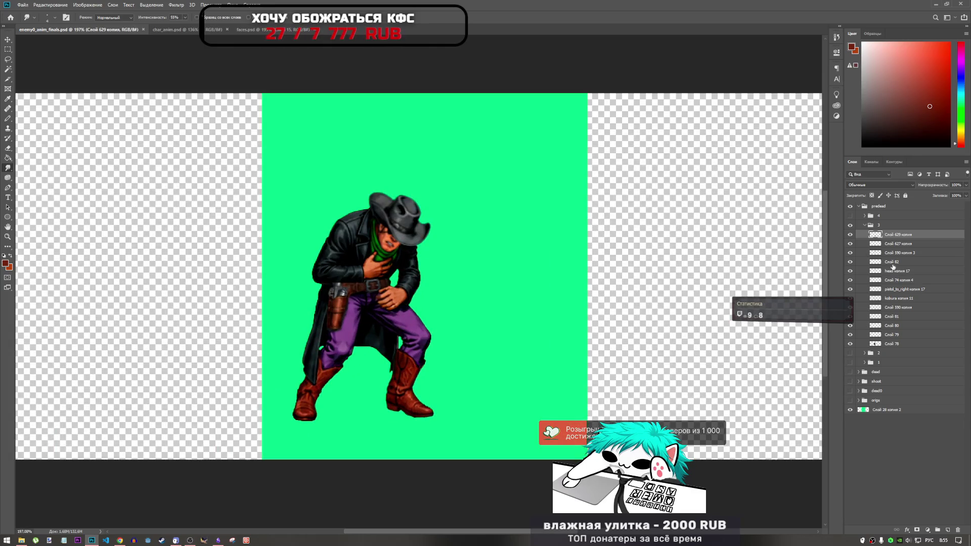
pyautogui.click(870, 225)
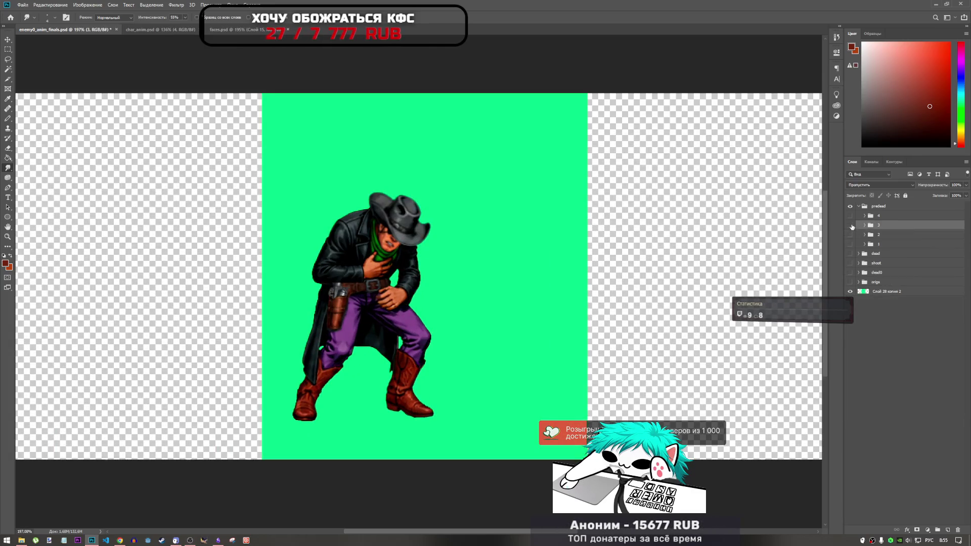
# - Swap to pre-death frame 4, expand its group and select Слой 83
pyautogui.hotkey('ctrl', ',')
pyautogui.scroll(5, 428, 354)
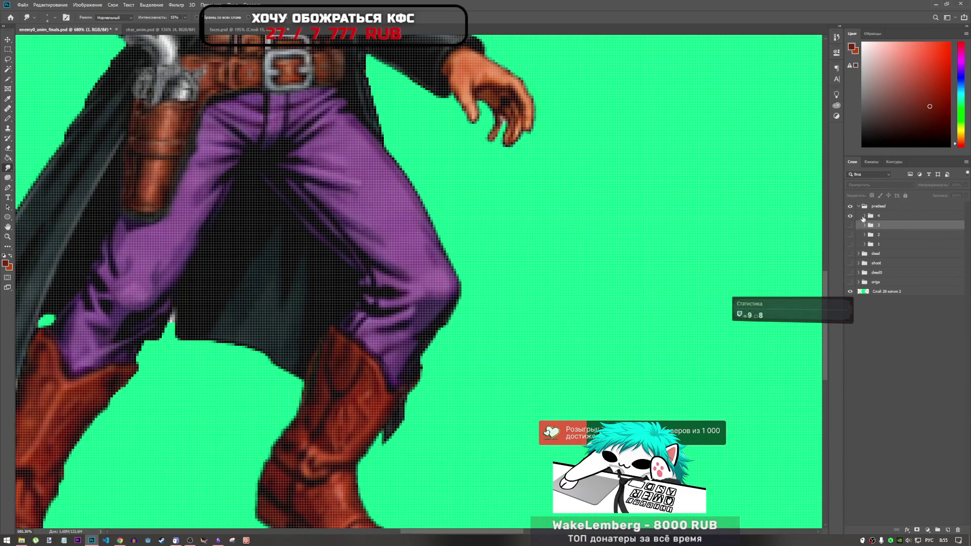
pyautogui.click(867, 216)
pyautogui.click(864, 216)
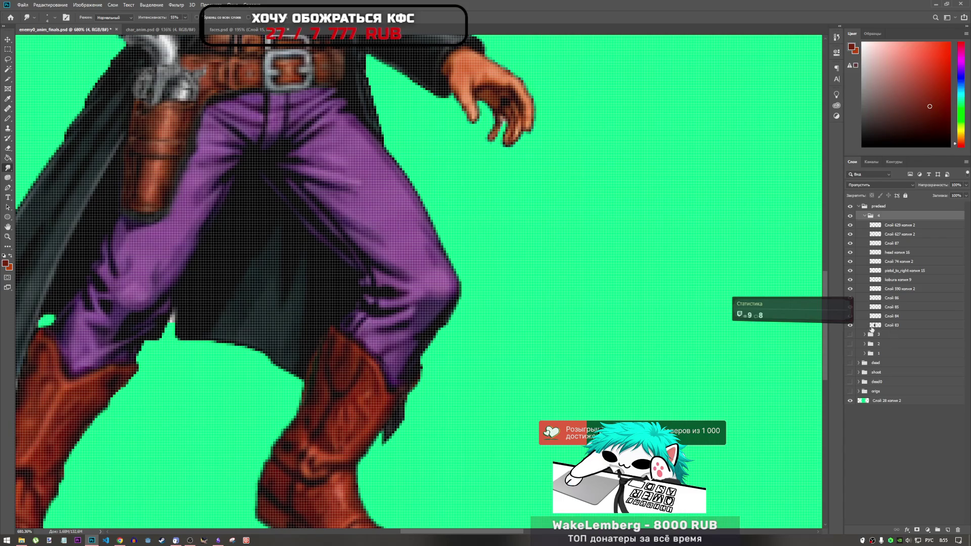
pyautogui.click(873, 328)
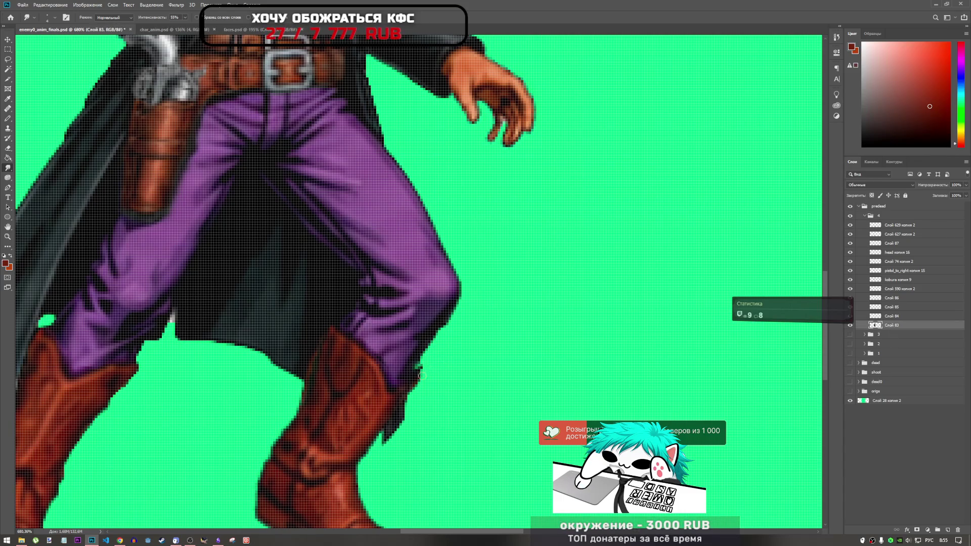
# - Select Слой 629 копия 2, compare by toggling it, and save enemy0_anim_finals.psd
pyautogui.scroll(5, 428, 378)
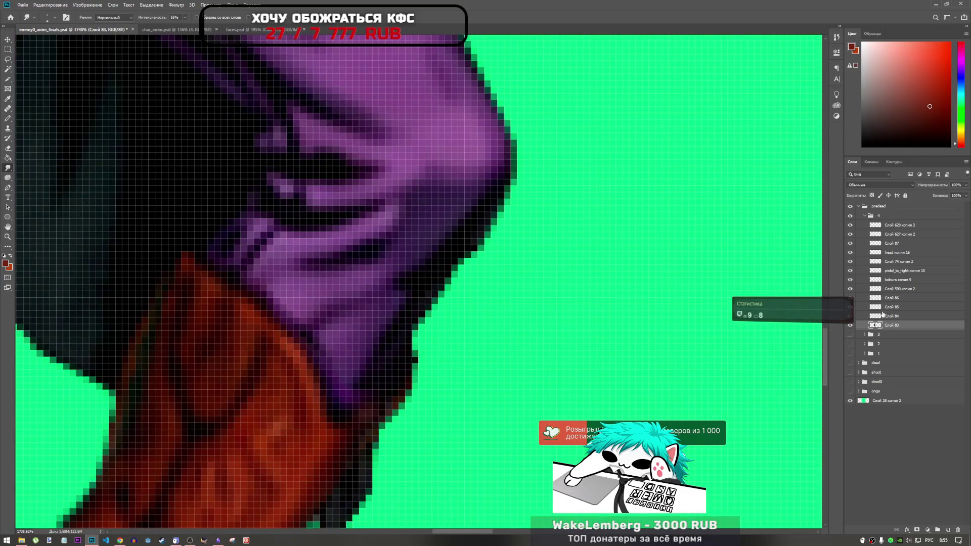
pyautogui.click(897, 227)
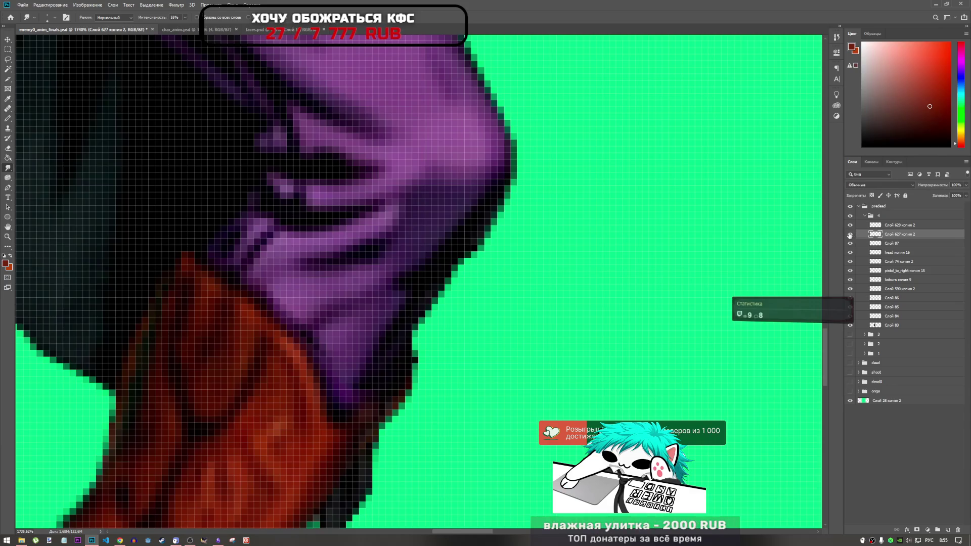
pyautogui.click(851, 225)
pyautogui.click(851, 225)
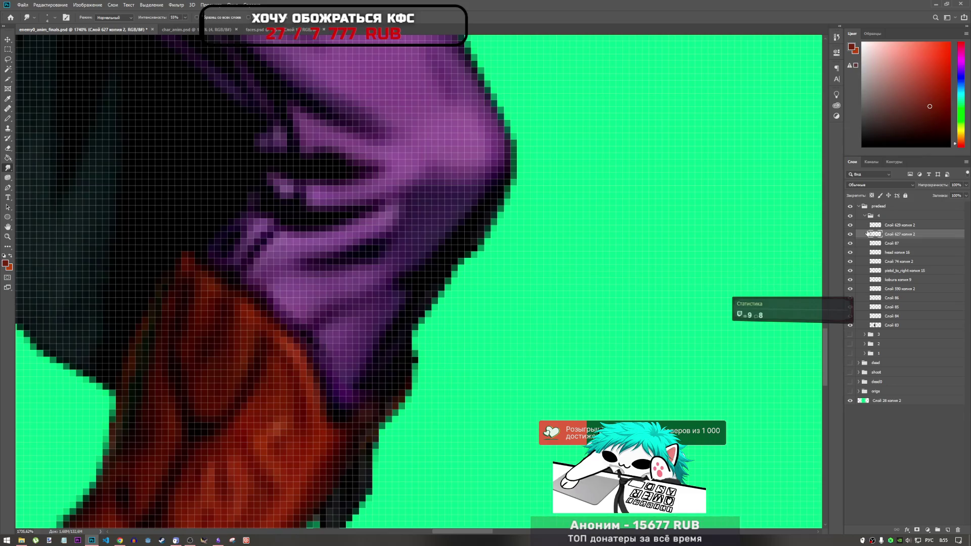
pyautogui.click(873, 225)
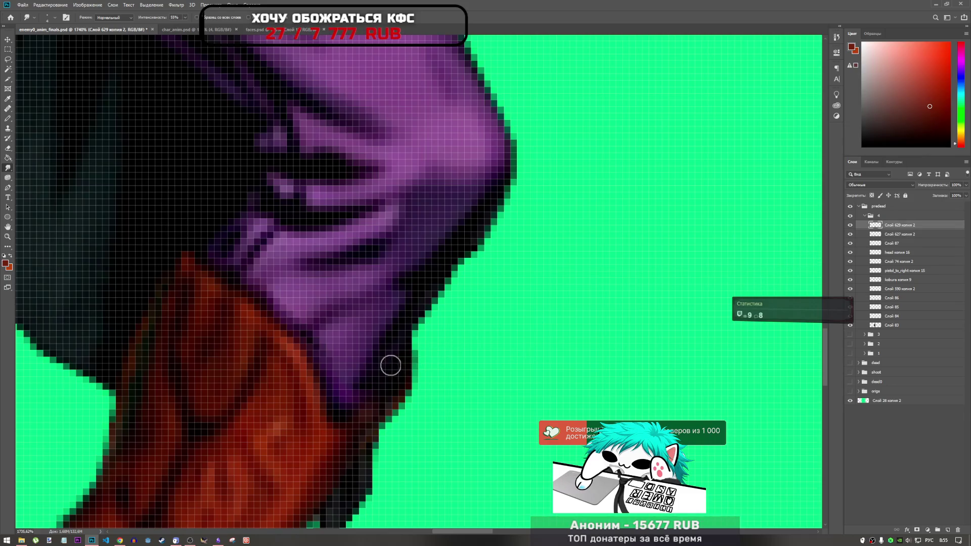
pyautogui.scroll(-10, 443, 372)
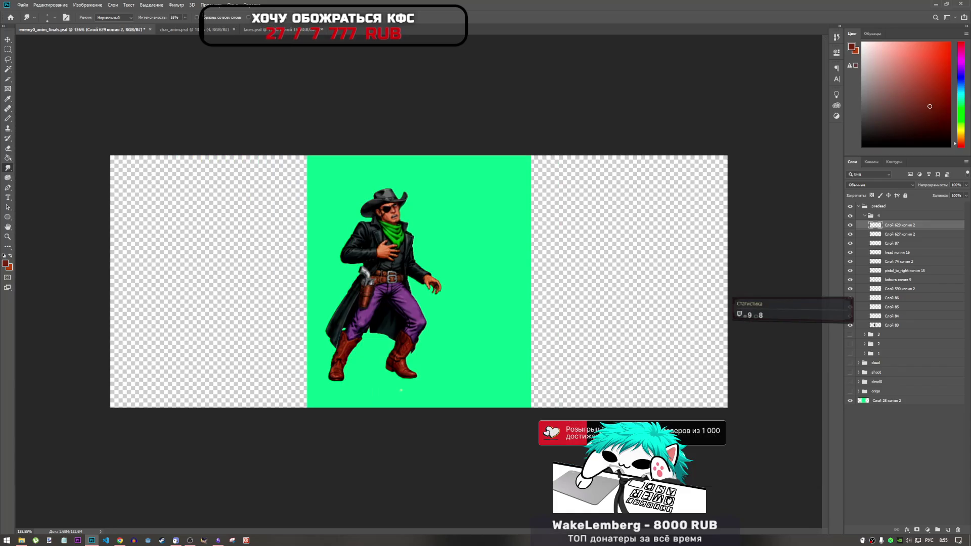
pyautogui.hotkey('ctrl', 's')
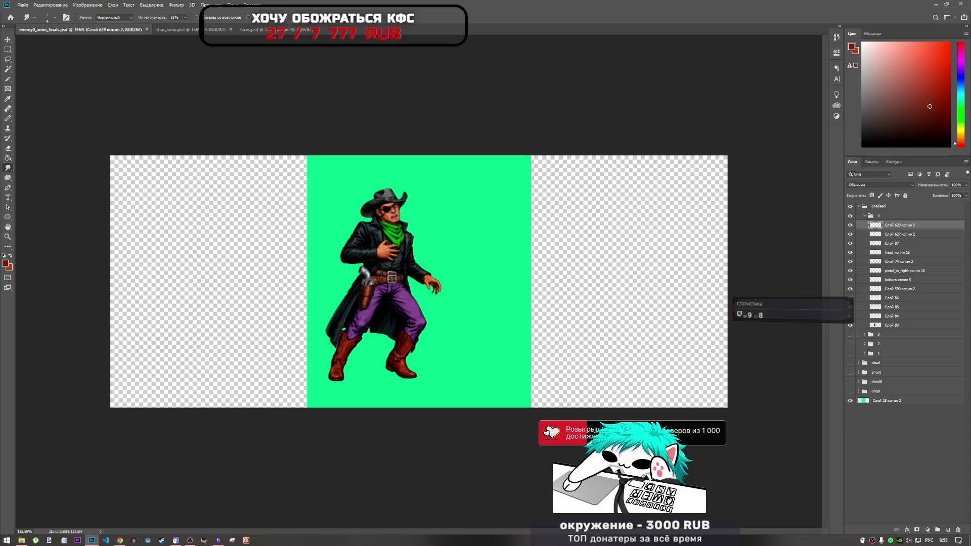
# - Toggle the visibility of frames 2–4 to compare the cowboy's pre-death poses
pyautogui.click(865, 216)
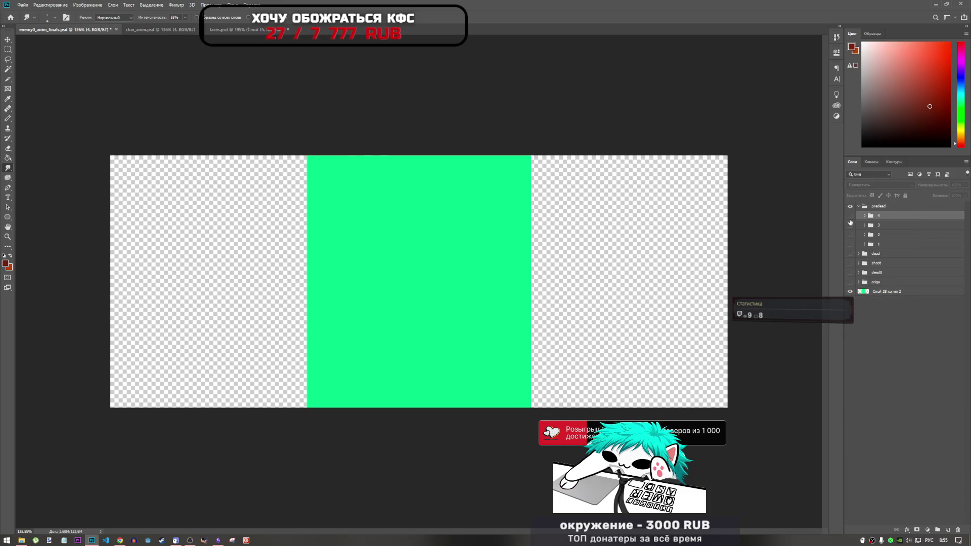
pyautogui.click(850, 225)
pyautogui.click(850, 235)
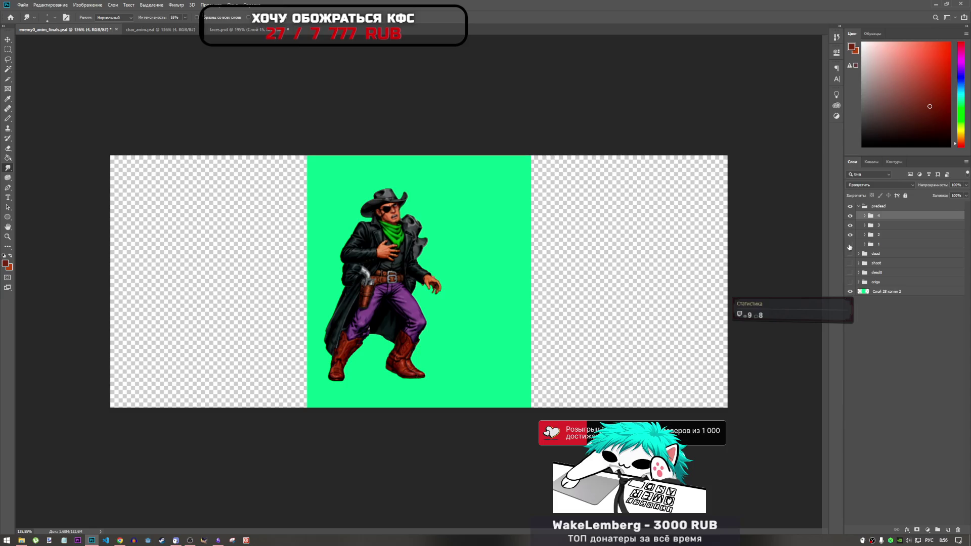
pyautogui.click(851, 216)
pyautogui.click(850, 225)
pyautogui.click(850, 234)
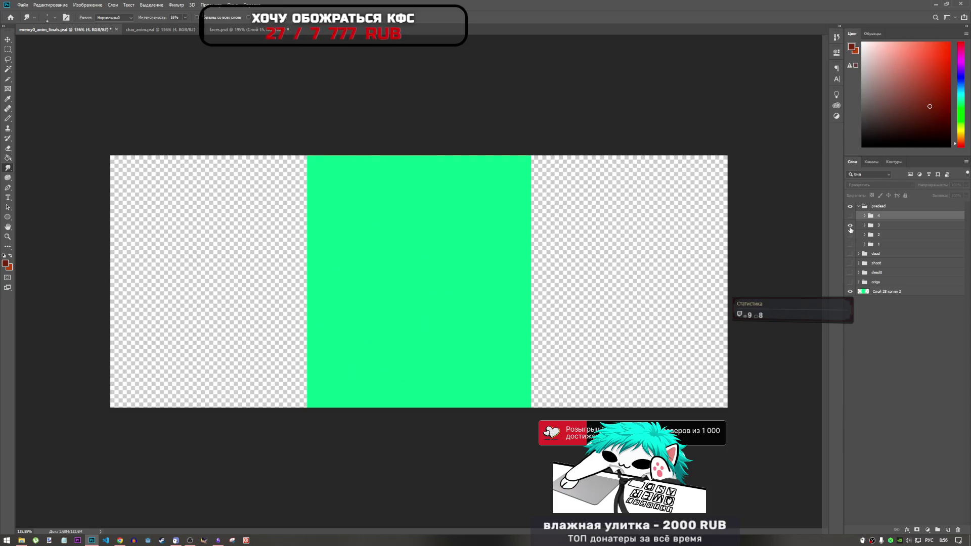
pyautogui.click(850, 228)
pyautogui.click(851, 228)
pyautogui.click(850, 215)
pyautogui.click(850, 216)
pyautogui.click(850, 216)
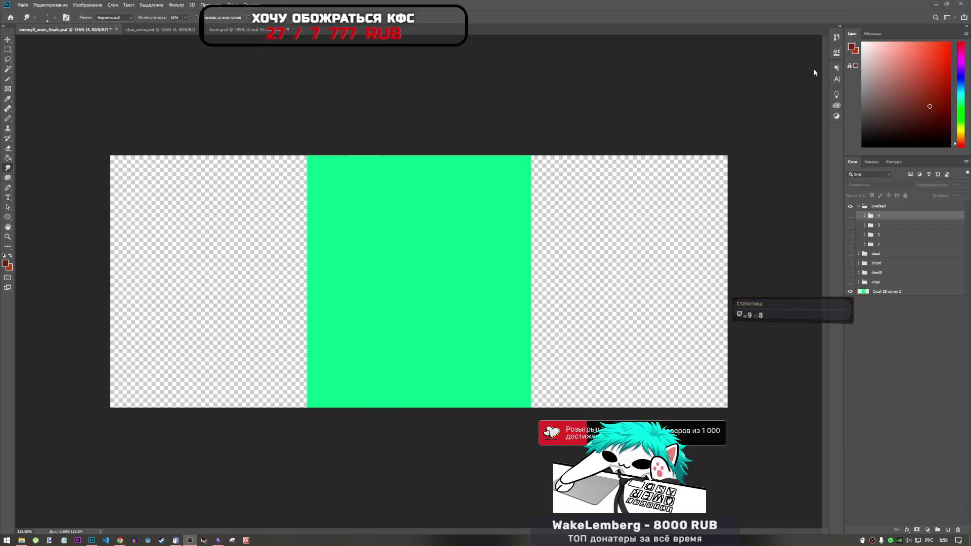
# - Hide the origs folder and briefly preview frame 1 and frame 2
pyautogui.click(886, 292)
pyautogui.click(855, 282)
pyautogui.click(851, 282)
pyautogui.click(852, 245)
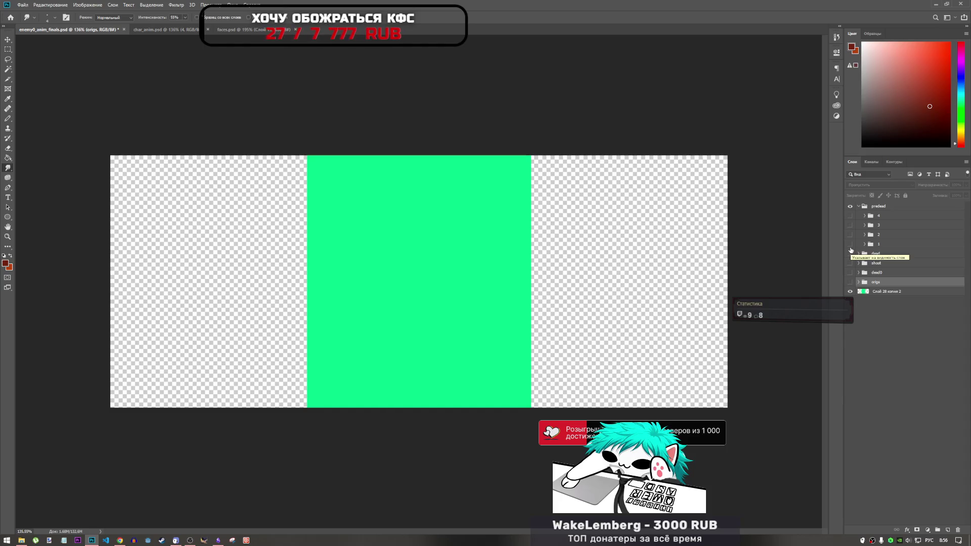
pyautogui.click(851, 235)
pyautogui.click(851, 235)
# - Compare frame 4's standing pose with frame 3's crouch, then hide all frames
pyautogui.click(854, 216)
pyautogui.click(852, 226)
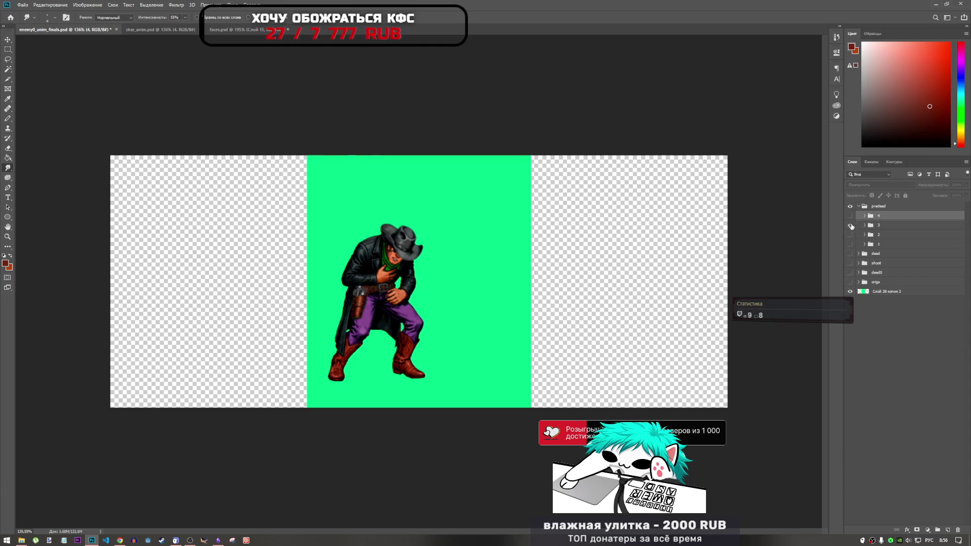
pyautogui.click(852, 226)
pyautogui.click(851, 234)
pyautogui.click(851, 235)
pyautogui.click(851, 226)
pyautogui.click(851, 226)
pyautogui.click(851, 235)
pyautogui.click(851, 234)
pyautogui.click(851, 244)
pyautogui.click(851, 244)
# - Step from frame 1 to frame 2 to frame 4, comparing frame 3 against frame 4
pyautogui.click(850, 245)
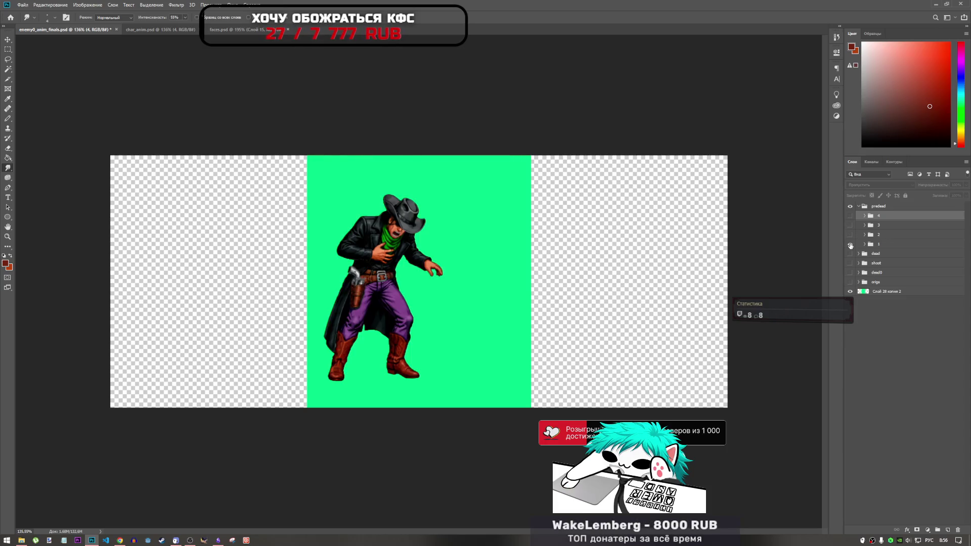
pyautogui.click(852, 245)
pyautogui.click(851, 235)
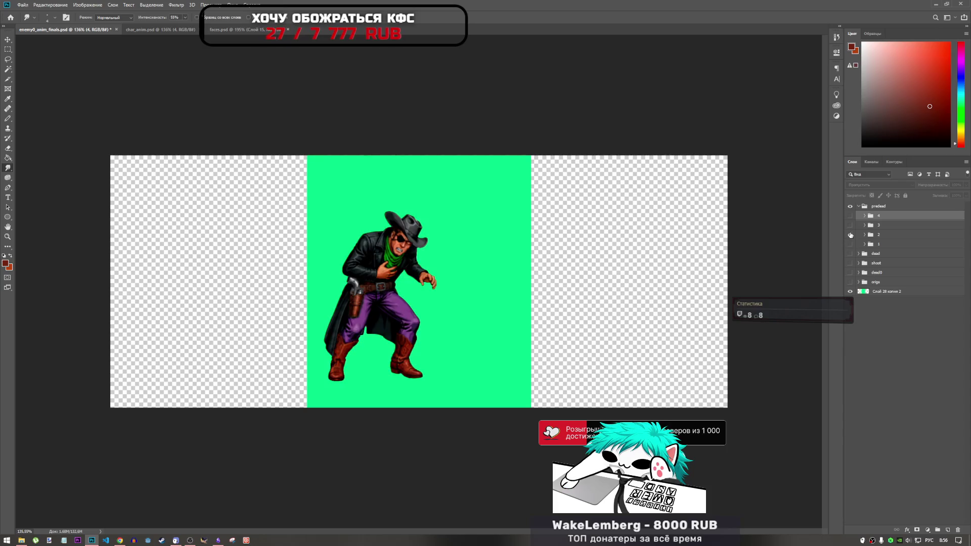
pyautogui.click(850, 235)
pyautogui.click(850, 225)
pyautogui.click(850, 226)
pyautogui.click(849, 216)
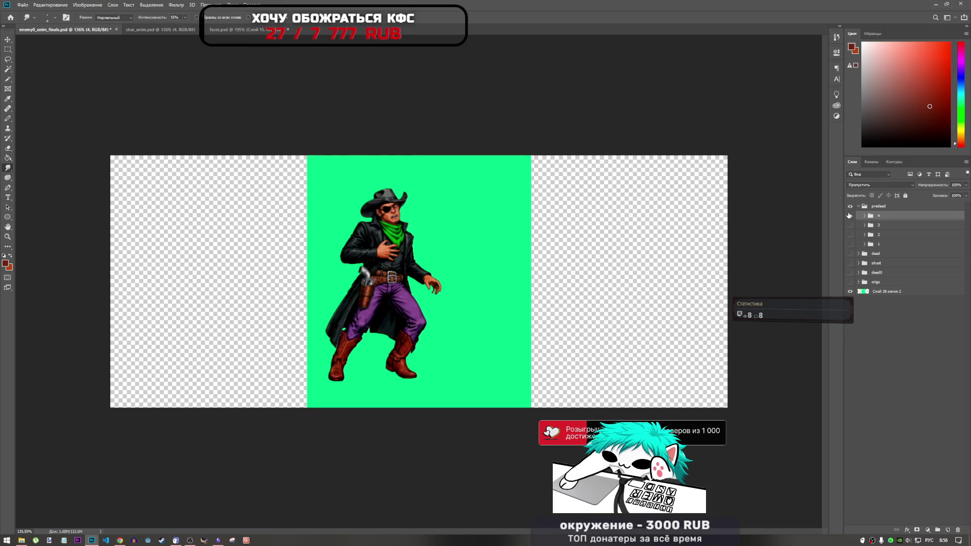
pyautogui.click(850, 216)
pyautogui.click(850, 225)
pyautogui.click(850, 225)
pyautogui.click(850, 216)
# - Cycle back through frames 1 and 3, ending with only frame 1's hunched pose visible
pyautogui.click(850, 216)
pyautogui.click(851, 235)
pyautogui.click(851, 235)
pyautogui.click(852, 245)
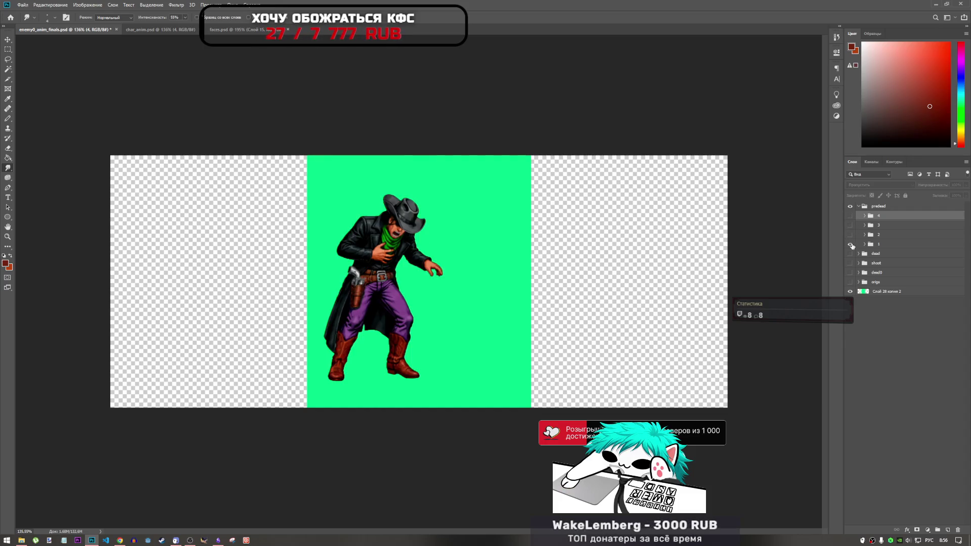
pyautogui.click(852, 245)
pyautogui.click(851, 234)
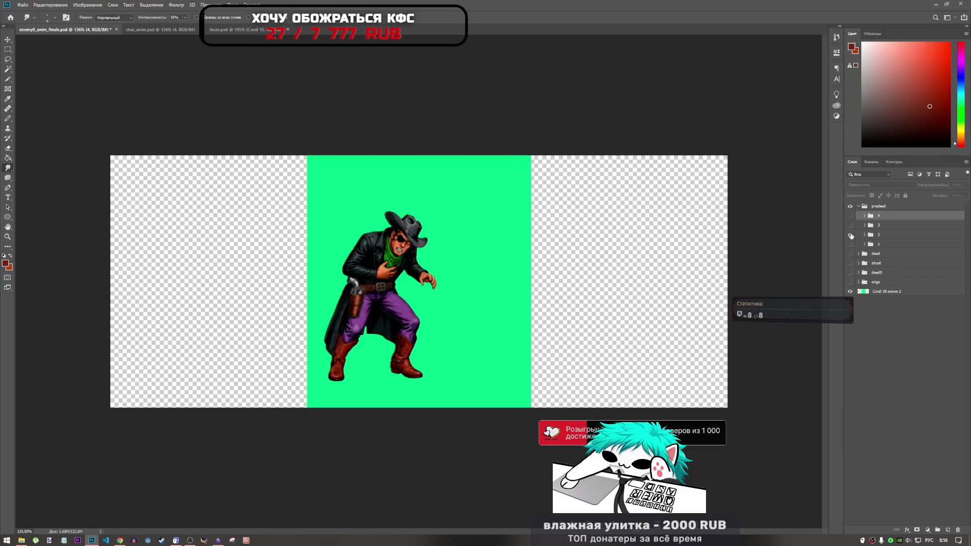
pyautogui.click(850, 235)
pyautogui.click(850, 225)
pyautogui.click(851, 225)
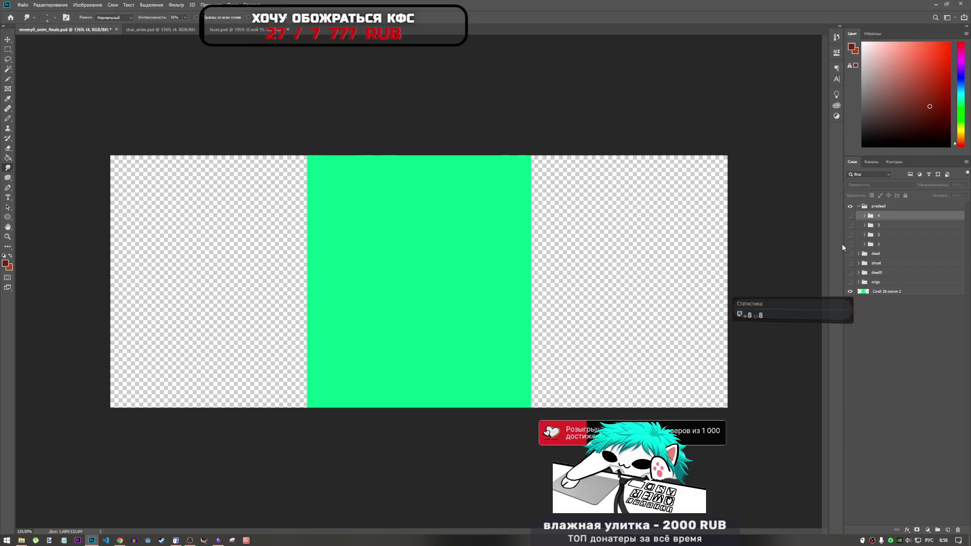
pyautogui.click(850, 245)
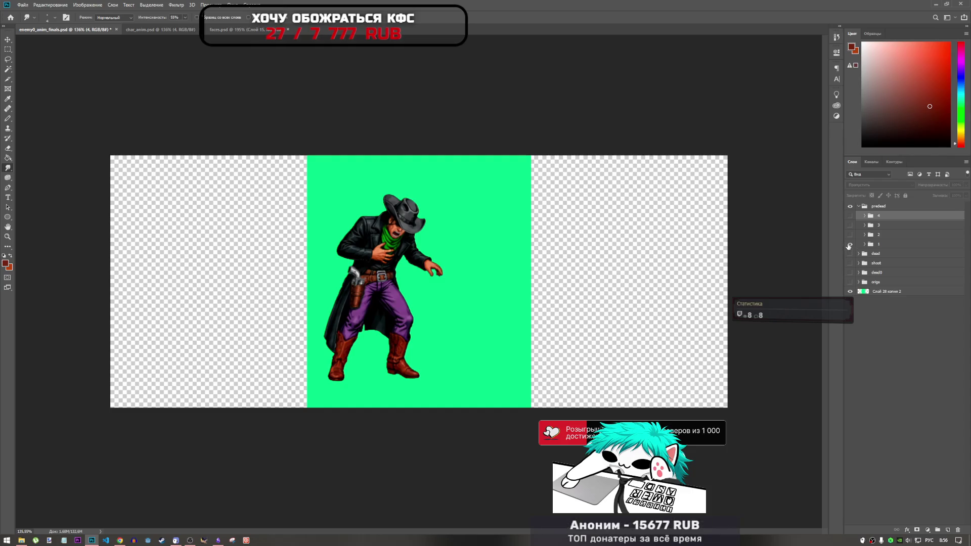
# - On the char_anim.psd sheet, hide the predead group and bring up the Open dialog
pyautogui.click(157, 30)
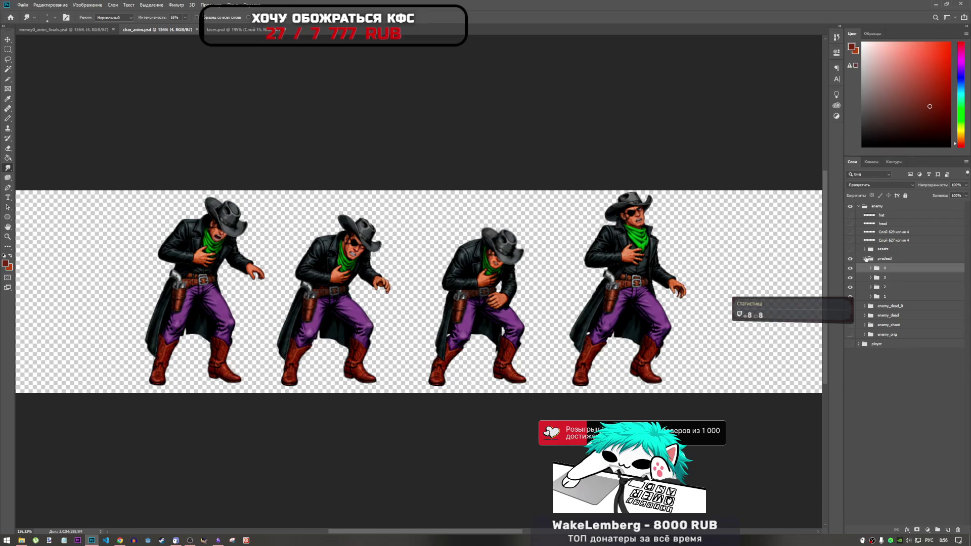
pyautogui.click(856, 259)
pyautogui.click(850, 259)
pyautogui.click(850, 259)
pyautogui.click(850, 259)
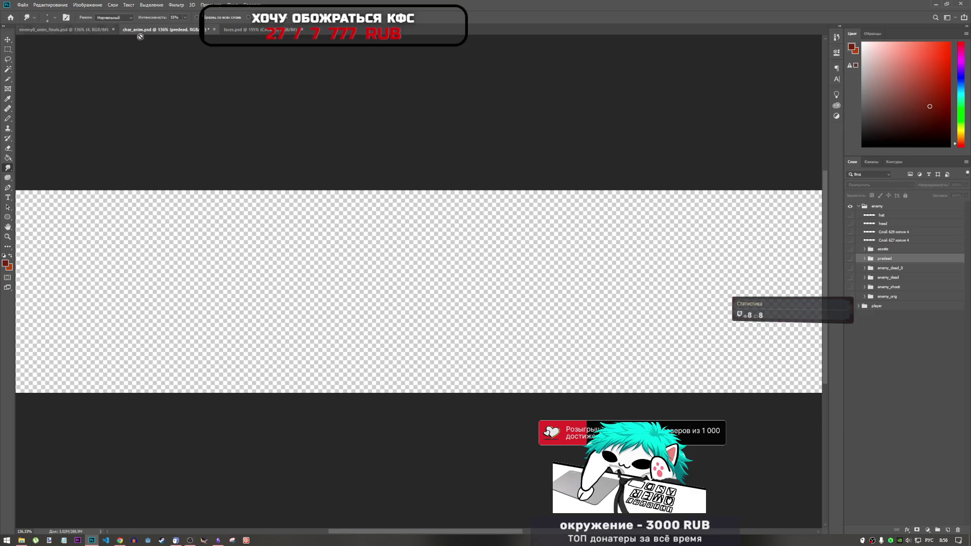
pyautogui.click(22, 5)
pyautogui.click(35, 20)
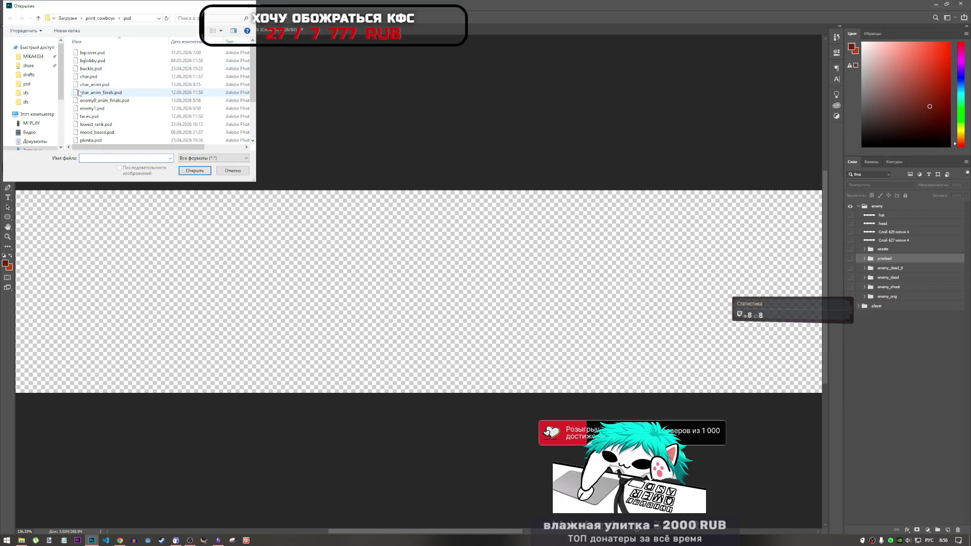
# - Open char_anim_finals.psd, dismiss the missing profile warning, and expand the pre_dead копия group
pyautogui.doubleClick(100, 93)
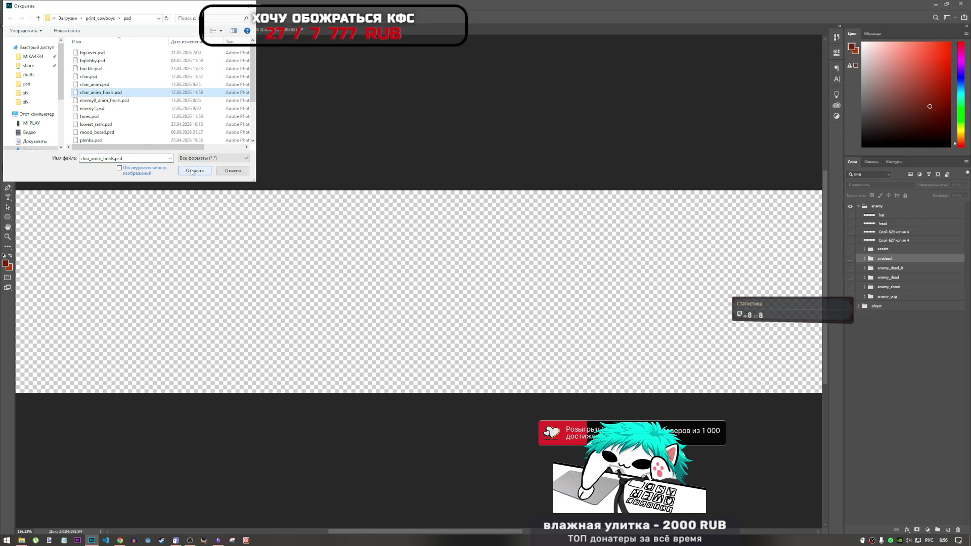
pyautogui.click(305, 139)
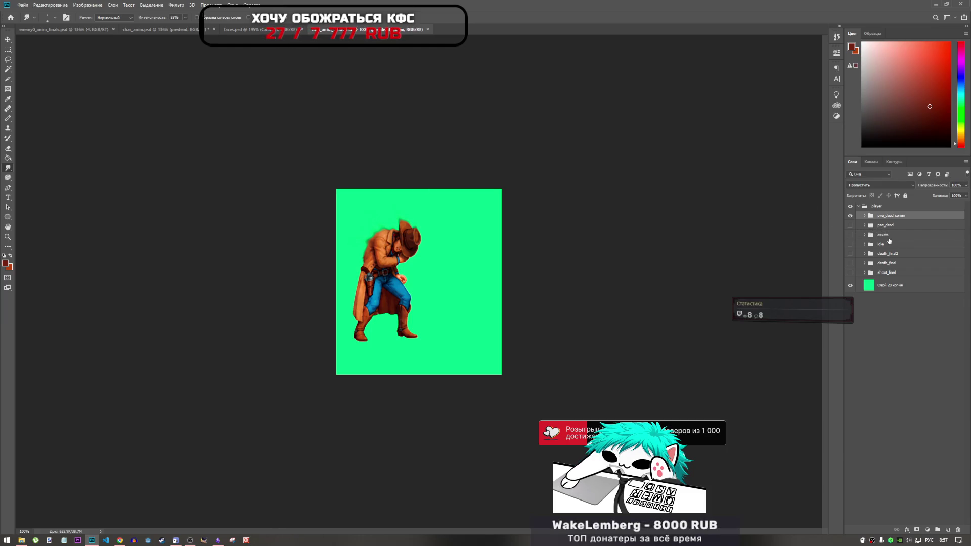
pyautogui.click(850, 226)
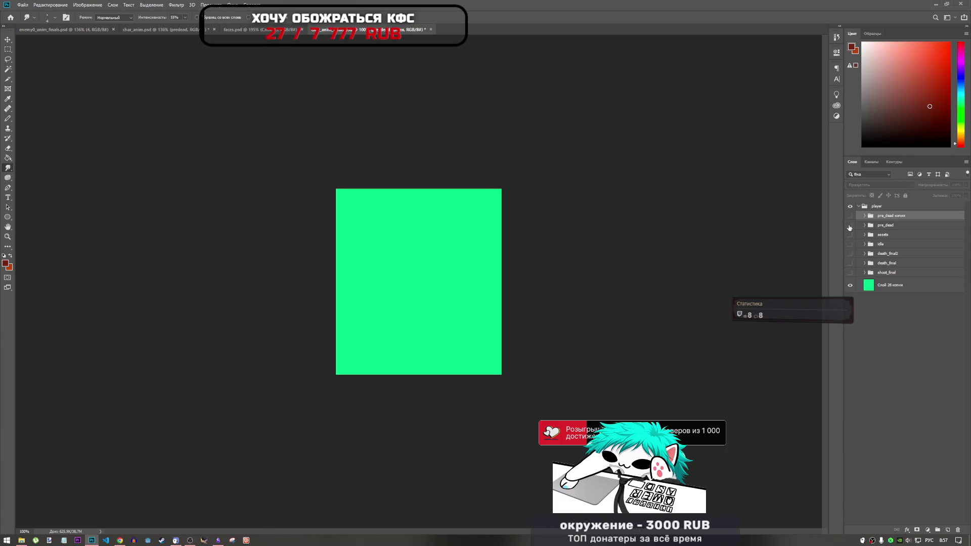
pyautogui.click(850, 216)
pyautogui.click(865, 216)
# - Preview pre_dead копия frames 1 through 5 in turn, then return to char_anim.psd
pyautogui.click(850, 260)
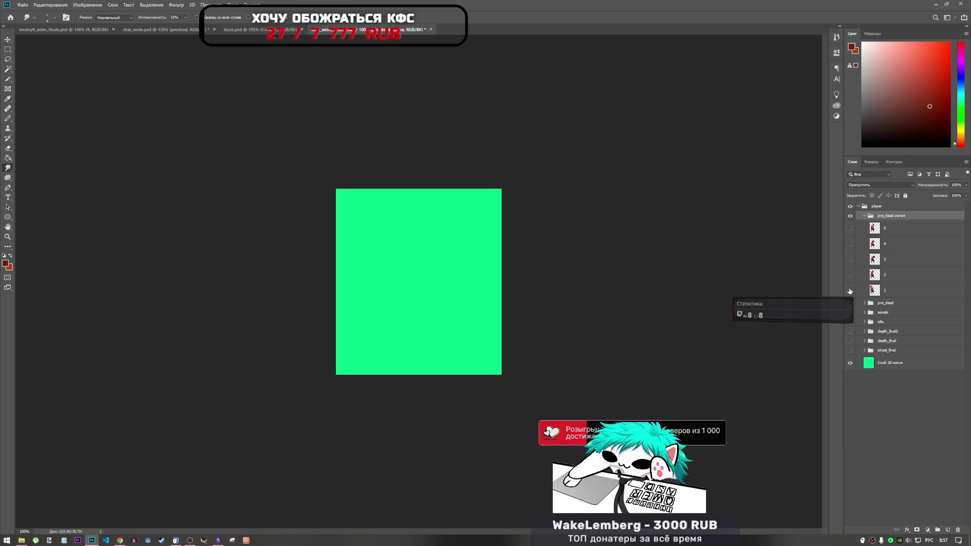
pyautogui.click(851, 290)
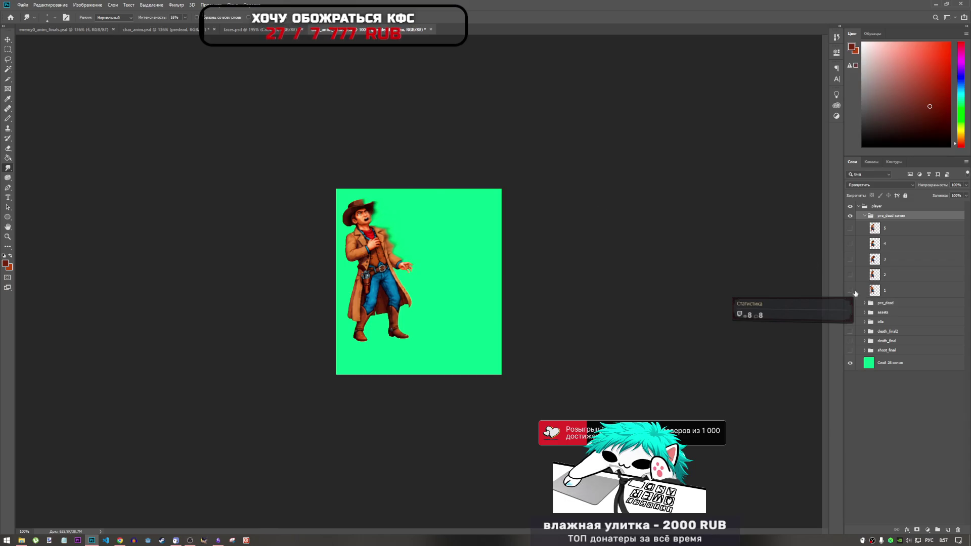
pyautogui.click(851, 291)
pyautogui.click(850, 275)
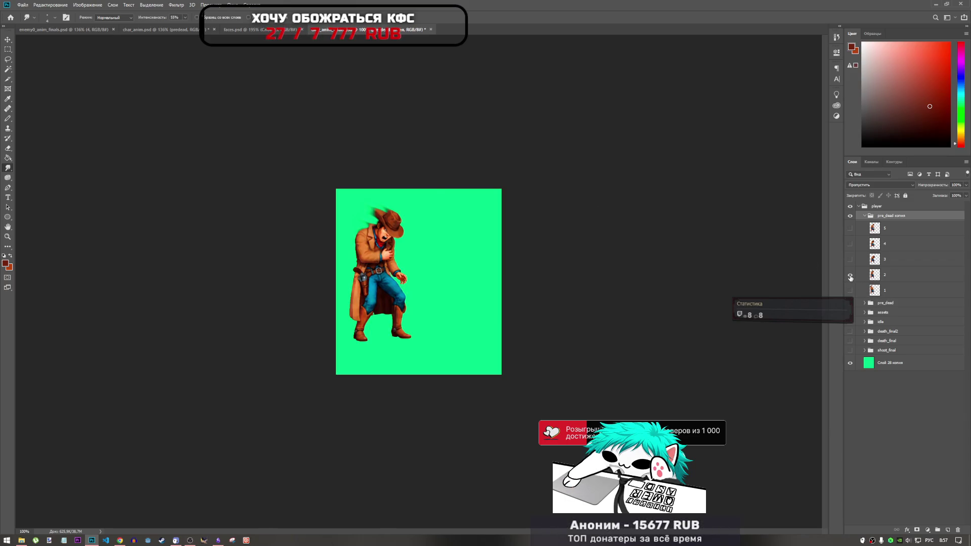
pyautogui.click(850, 276)
pyautogui.click(850, 259)
pyautogui.click(851, 259)
pyautogui.click(851, 244)
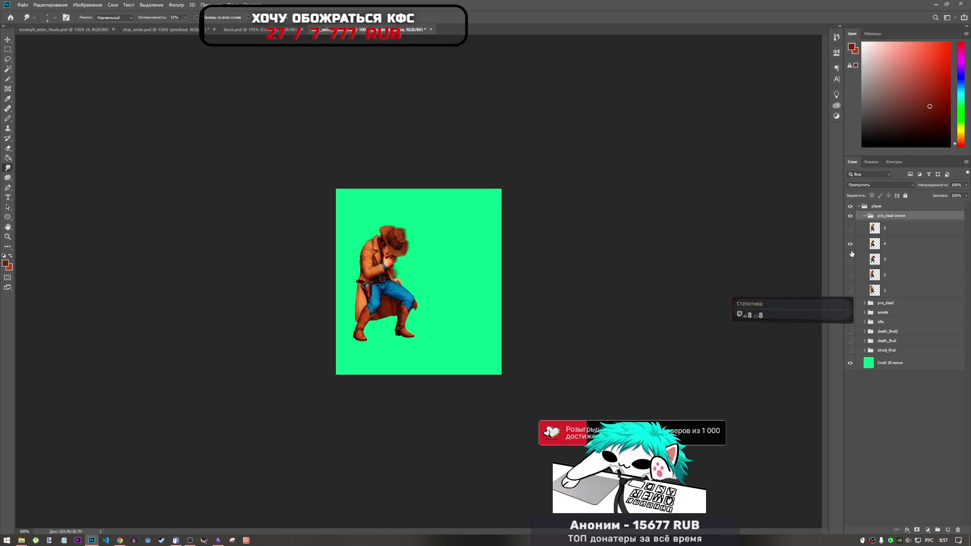
pyautogui.click(851, 228)
pyautogui.click(851, 229)
pyautogui.click(850, 228)
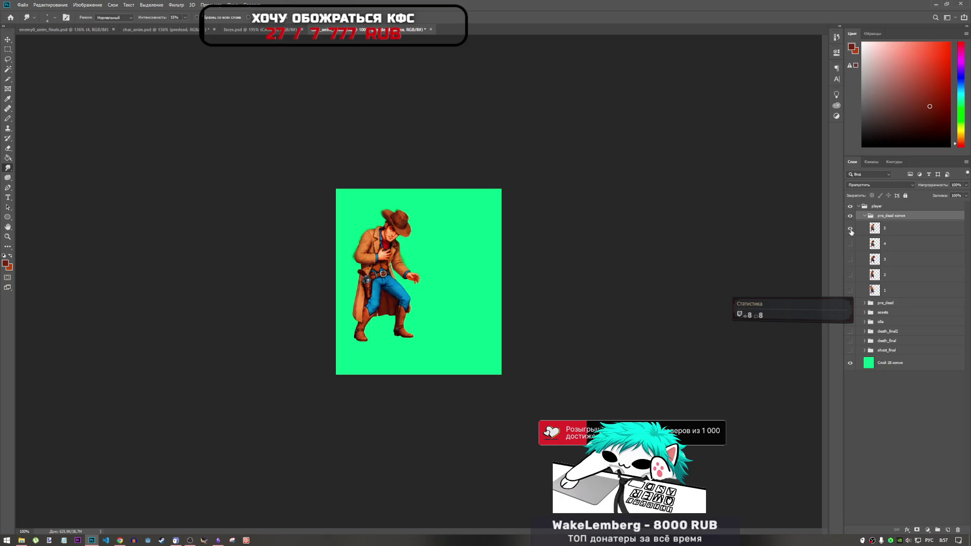
pyautogui.click(850, 228)
pyautogui.hotkey('ctrl', 'Tab')
pyautogui.hotkey('ctrl', 'Tab')
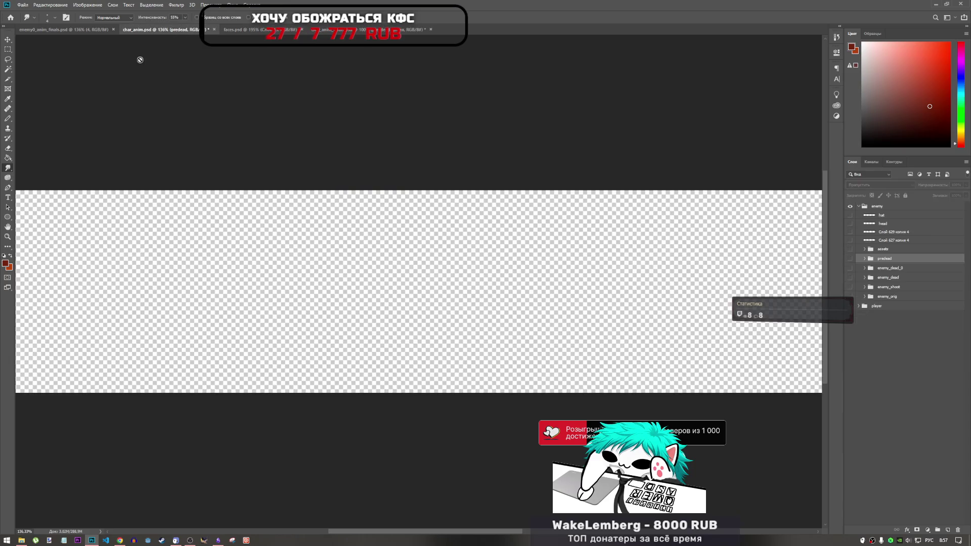
# - In enemy0_anim_finals.psd, show predead frames 4, 1 and 3 and select the predead group
pyautogui.click(107, 30)
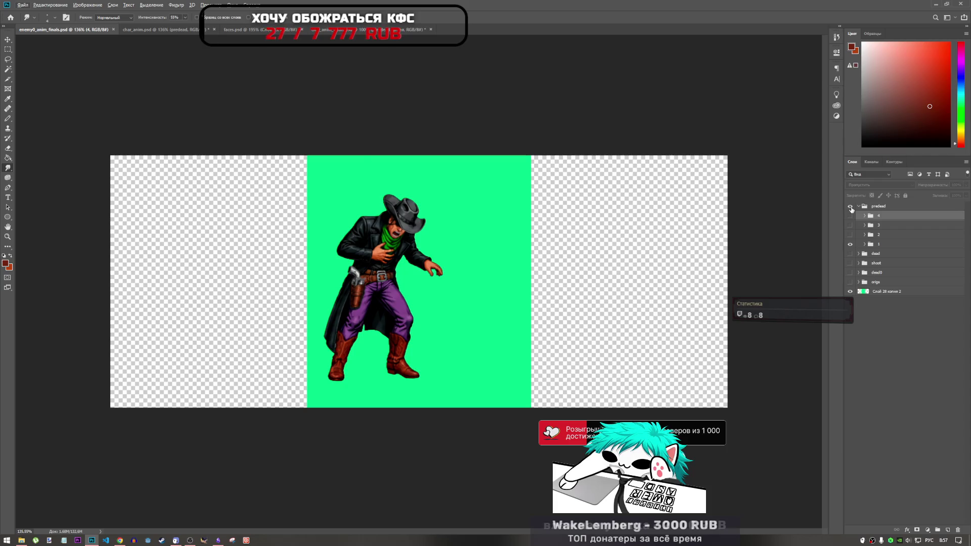
pyautogui.click(851, 216)
pyautogui.click(850, 244)
pyautogui.click(851, 225)
pyautogui.click(868, 207)
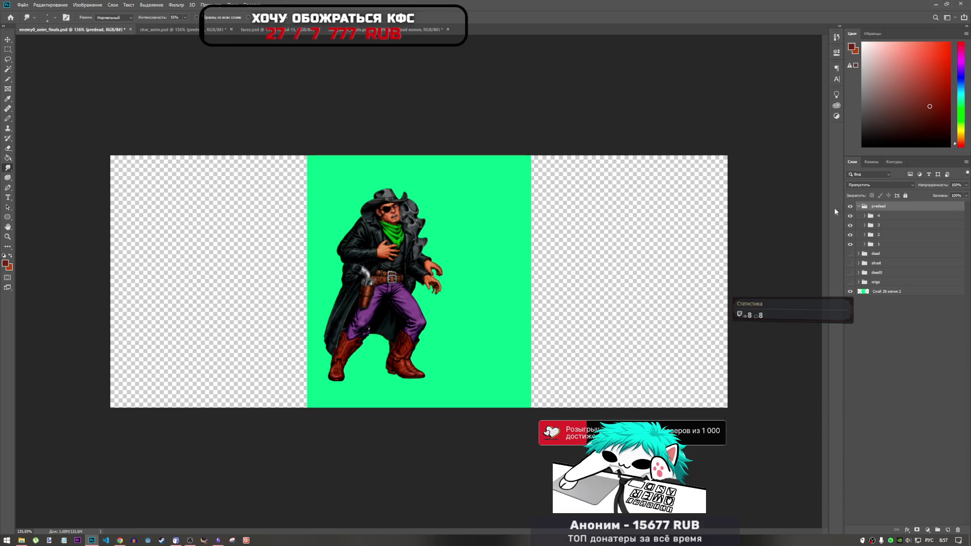
# - On char_anim.psd, expand the predead group and show its frames
pyautogui.click(187, 30)
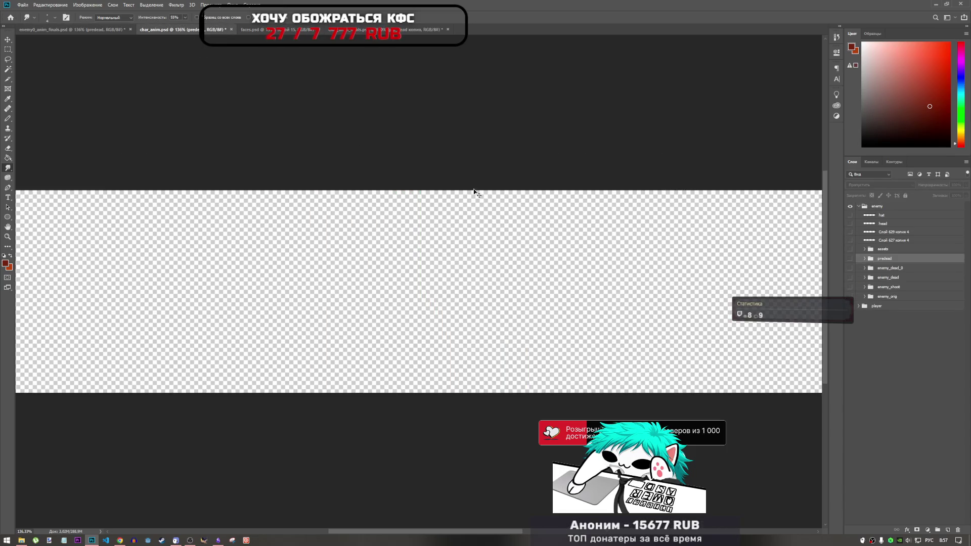
pyautogui.click(850, 258)
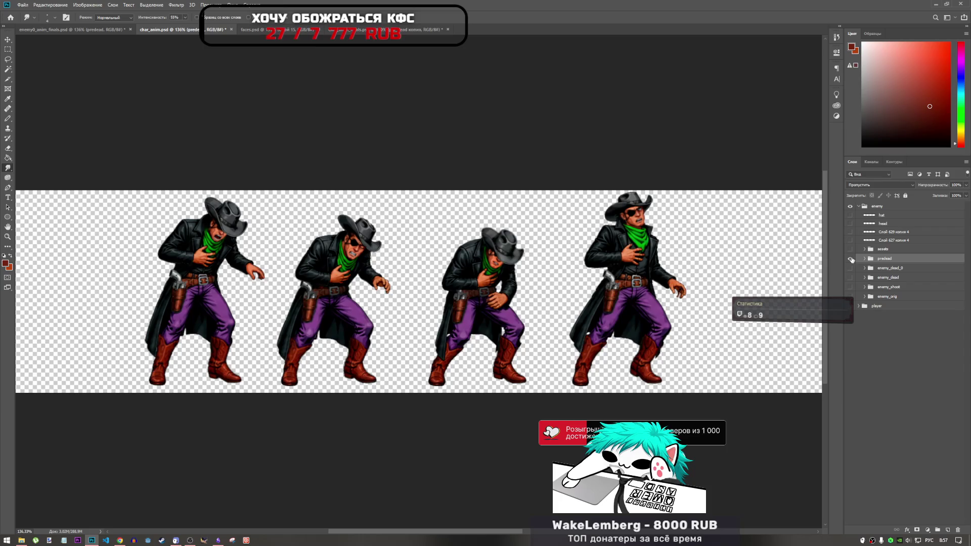
pyautogui.click(850, 258)
pyautogui.click(866, 259)
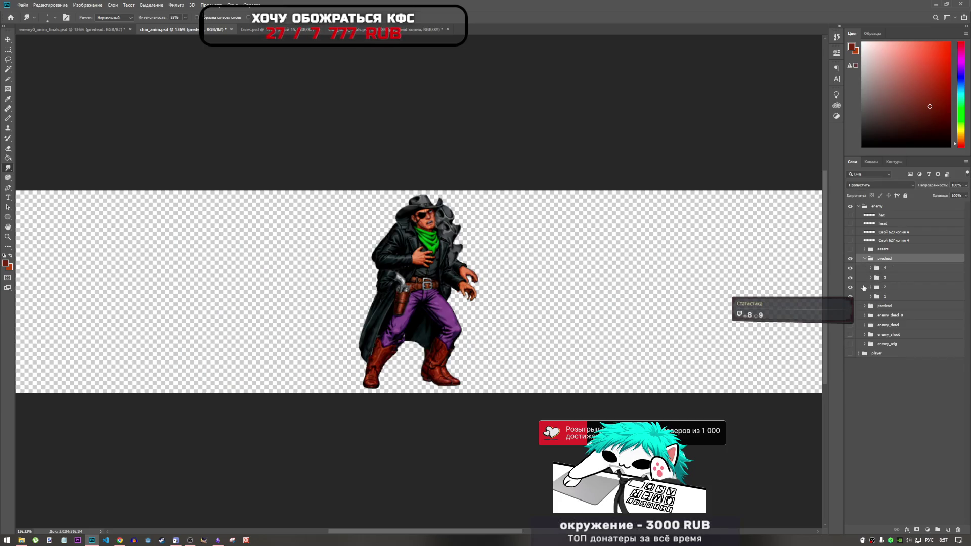
# - Move frame 4 246 px right, frame 2 about 290 px left, and nudge frame 3
pyautogui.click(881, 269)
pyautogui.hotkey('ctrl', 't')
pyautogui.moveTo(411, 282); pyautogui.dragTo(536, 283)
pyautogui.press('Return')
pyautogui.hotkey('alt', '[')
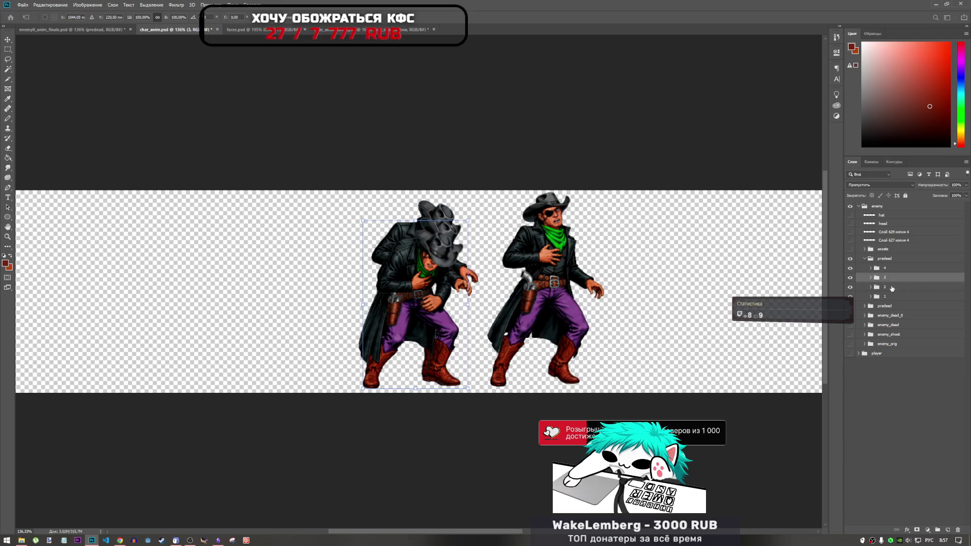
pyautogui.click(885, 288)
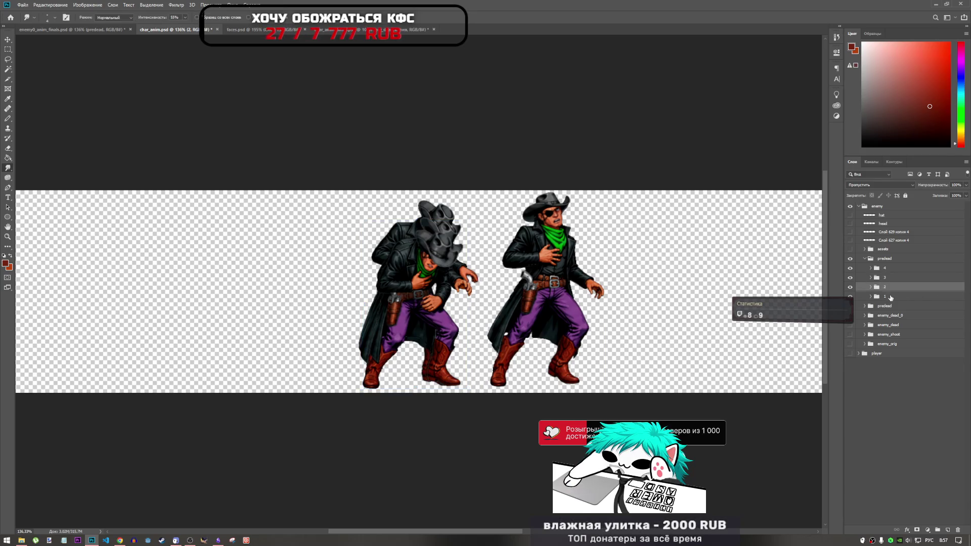
pyautogui.moveTo(433, 288)
pyautogui.mouseDown()
pyautogui.moveTo(286, 283)
pyautogui.moveTo(315, 286)
pyautogui.mouseUp()
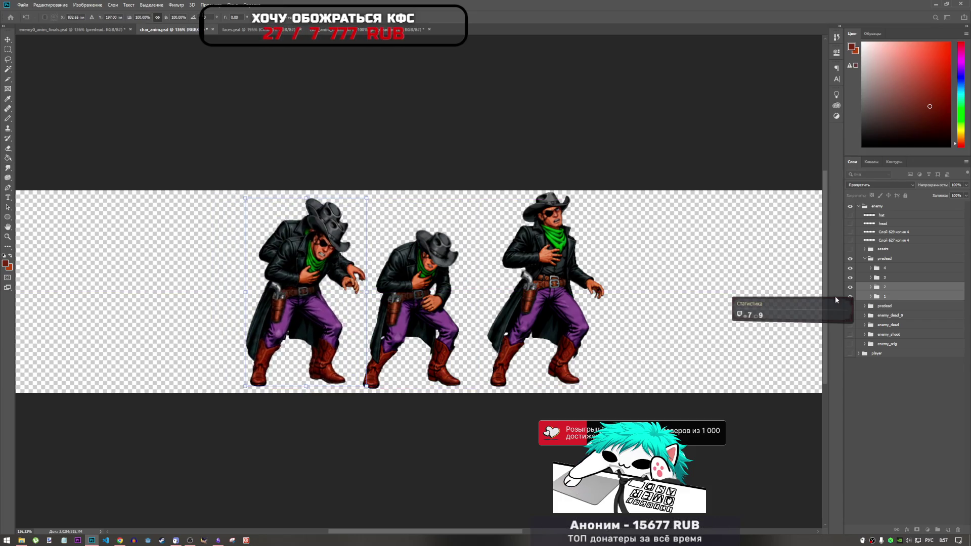
pyautogui.click(885, 277)
pyautogui.moveTo(440, 316); pyautogui.dragTo(436, 314)
pyautogui.press('r')
# - Slide frame 1 about 260 px left to complete the row of four poses
pyautogui.click(900, 269)
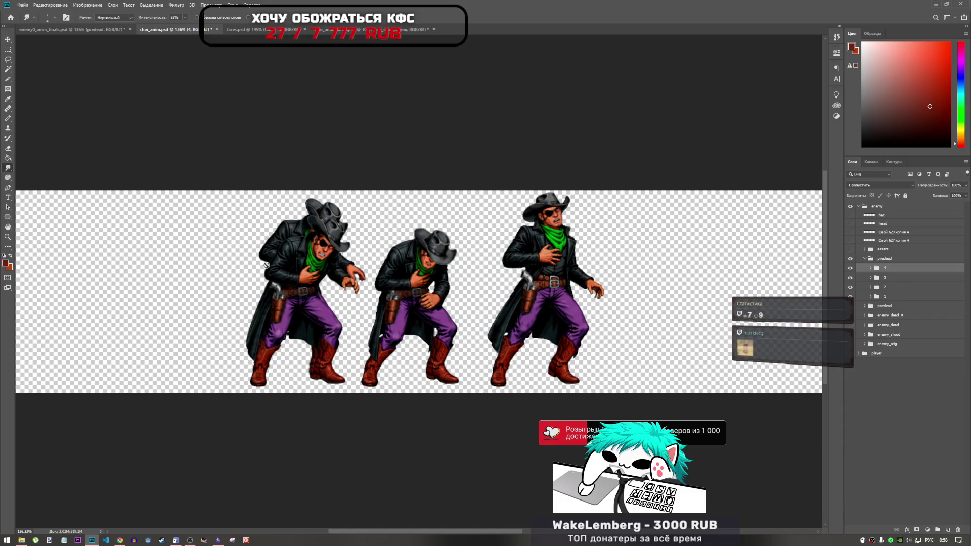
pyautogui.click(908, 297)
pyautogui.press('v')
pyautogui.moveTo(384, 296); pyautogui.dragTo(188, 299)
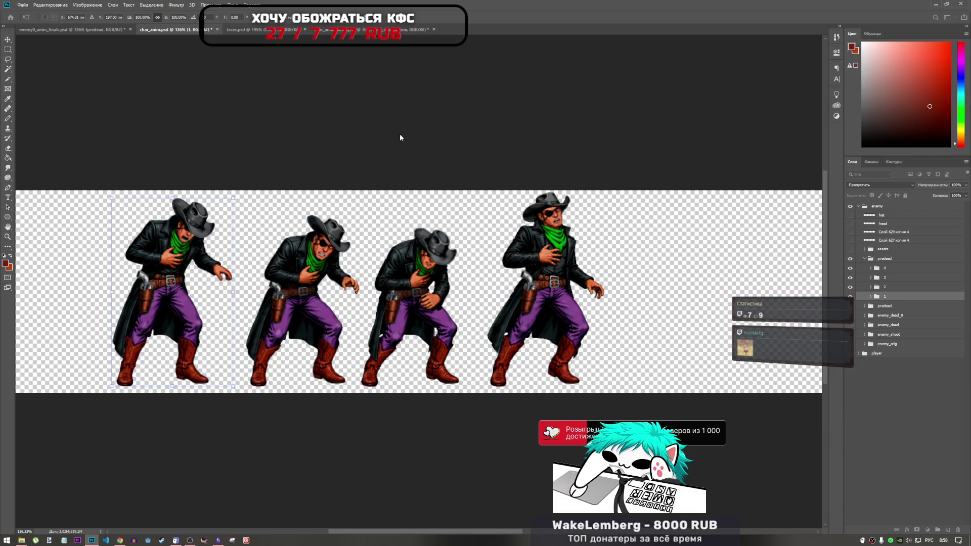
pyautogui.press('r')
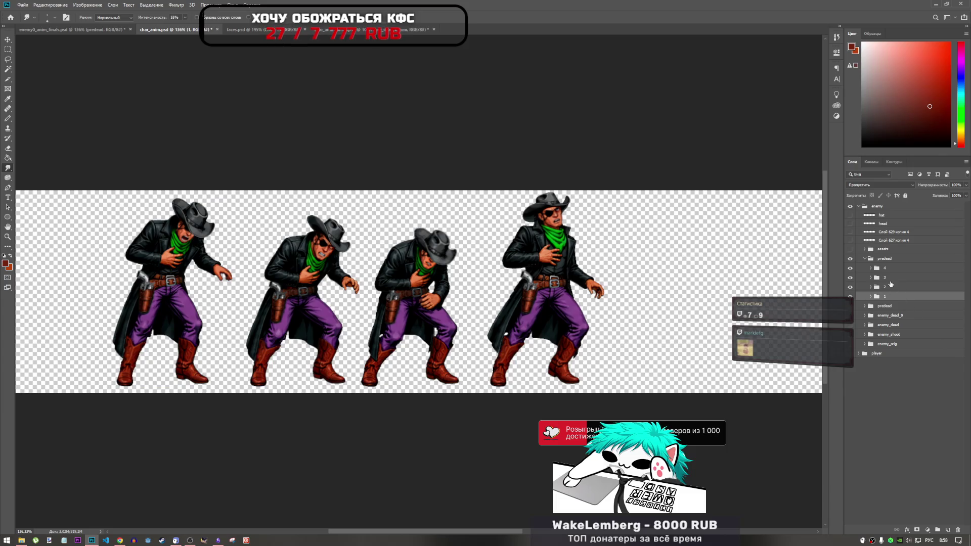
# - Delete the duplicate predead group, collapse predead, and save char_anim.psd
pyautogui.click(891, 306)
pyautogui.press('Delete')
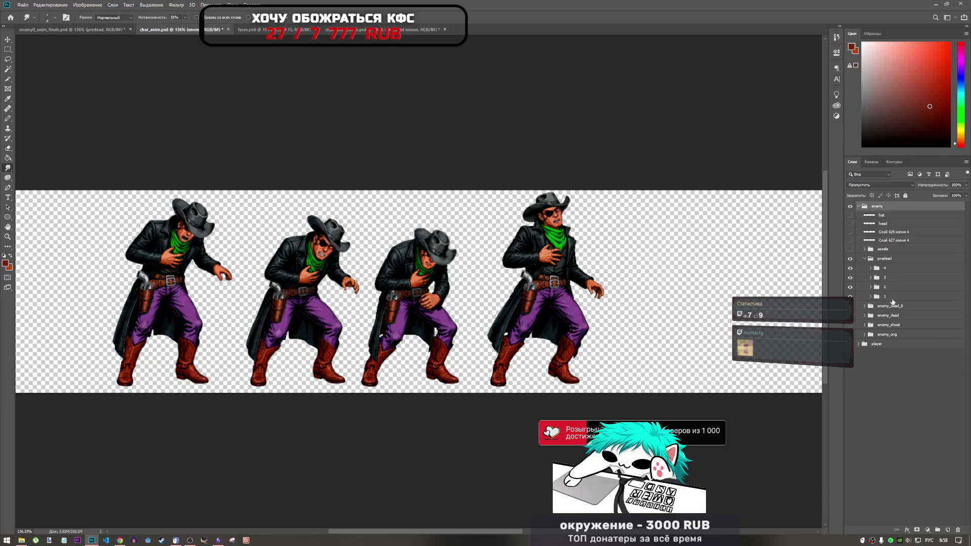
pyautogui.click(877, 260)
pyautogui.click(865, 259)
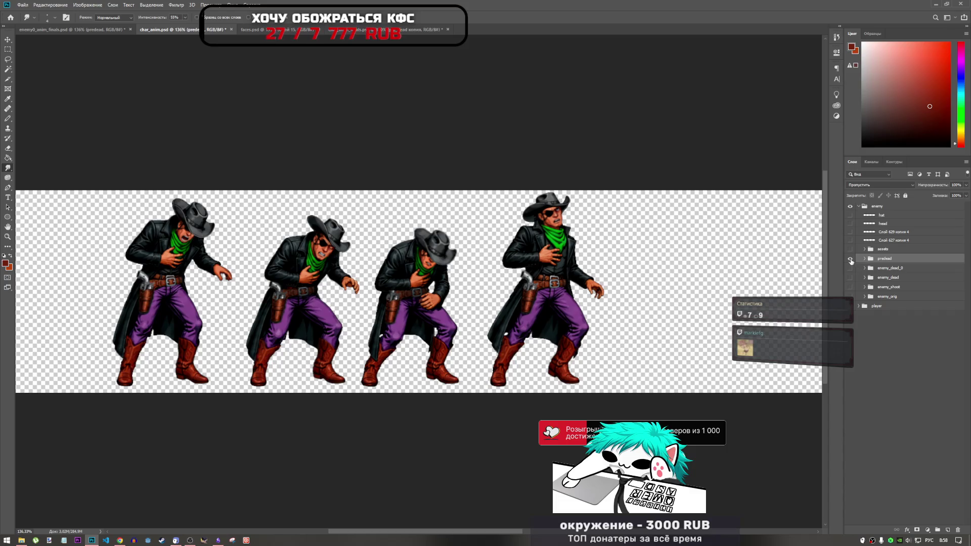
pyautogui.hotkey('ctrl', 's')
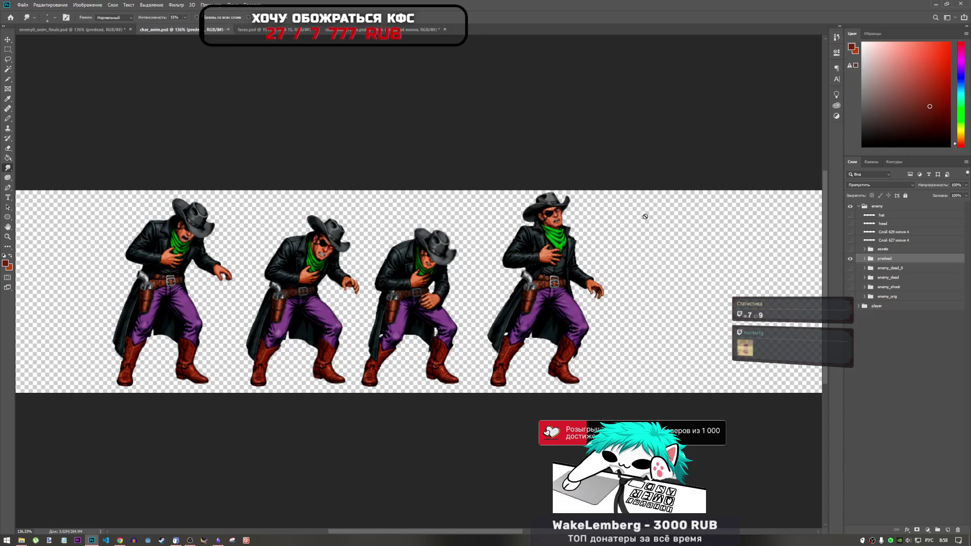
pyautogui.click(96, 30)
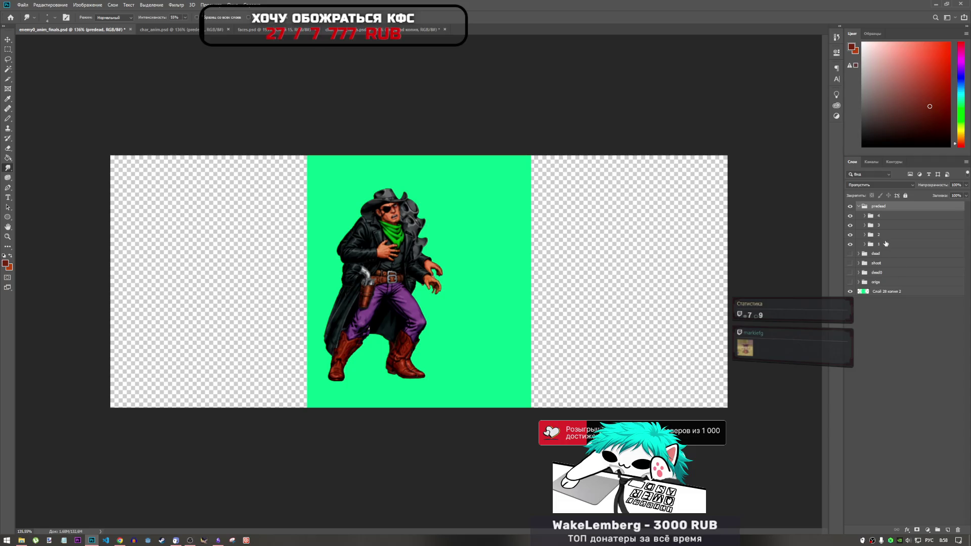
# - Merge group 4 into a single layer and briefly inspect the dead frames group
pyautogui.rightClick(884, 216)
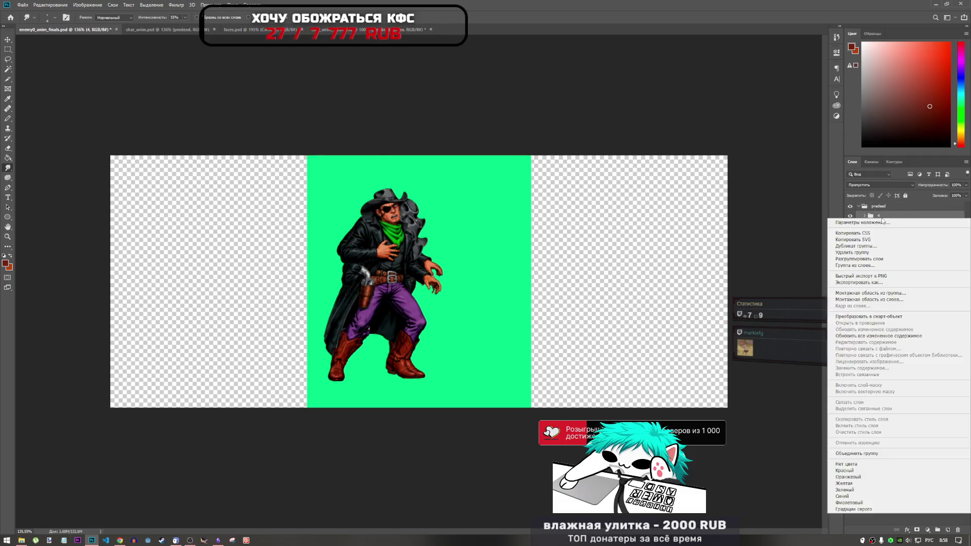
pyautogui.click(867, 453)
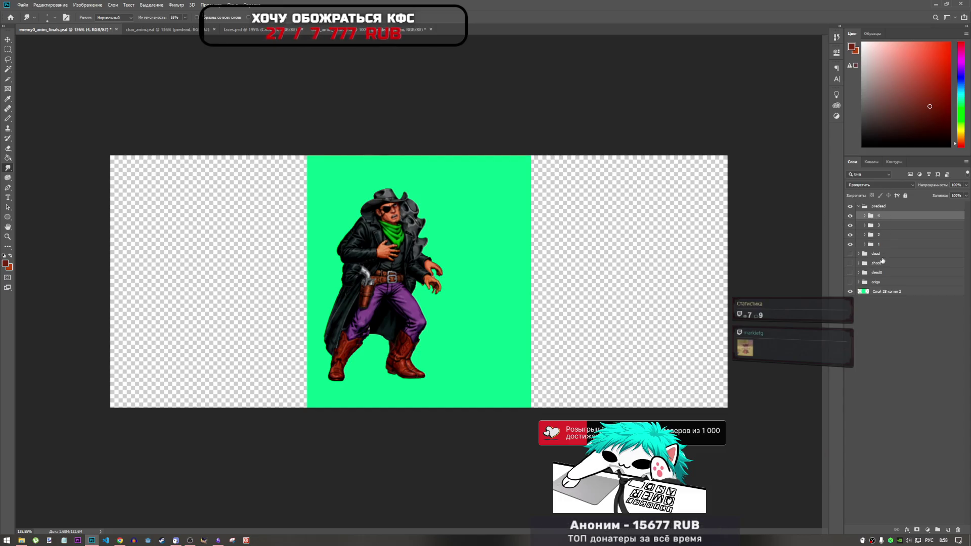
pyautogui.click(850, 253)
pyautogui.click(859, 254)
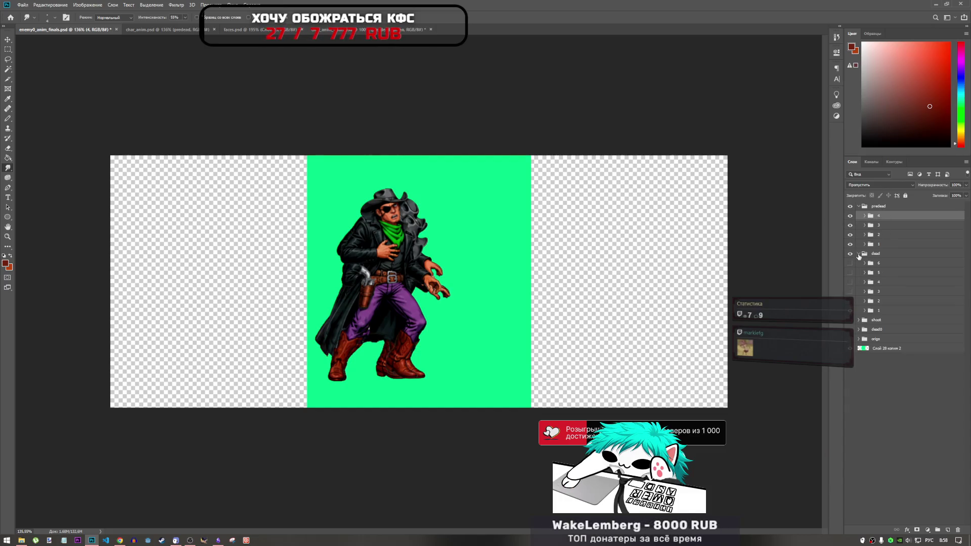
pyautogui.click(858, 254)
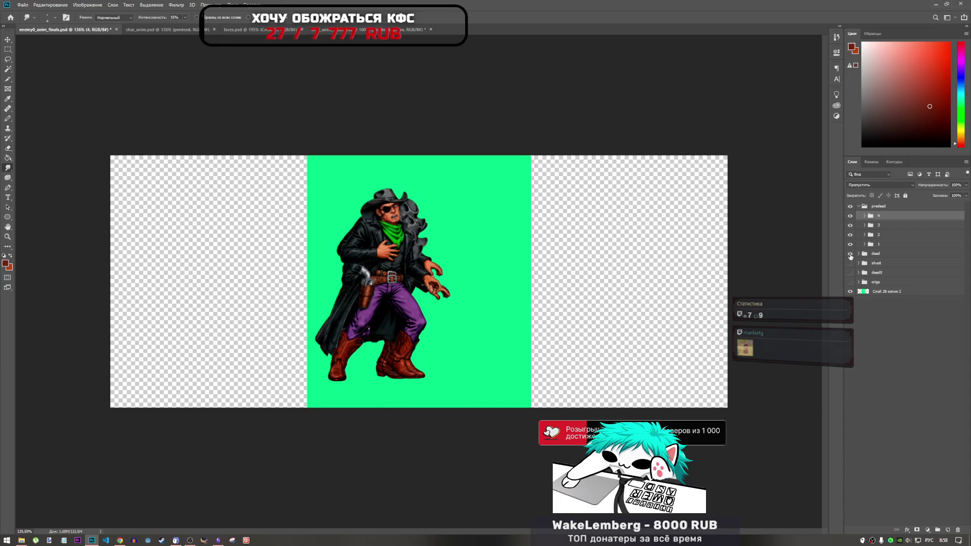
pyautogui.click(850, 254)
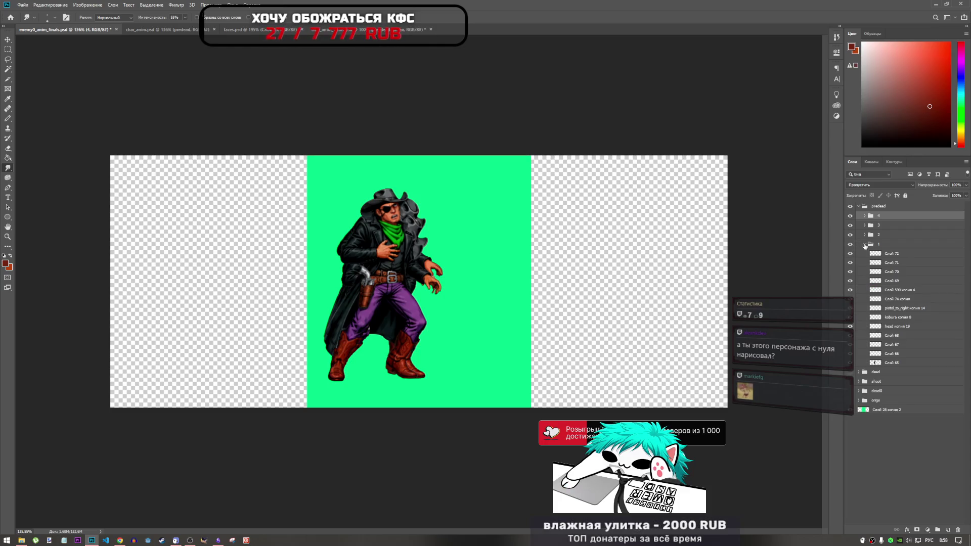
# - Return to char_anim.psd and pick char.psd in the Open dialog
pyautogui.click(862, 245)
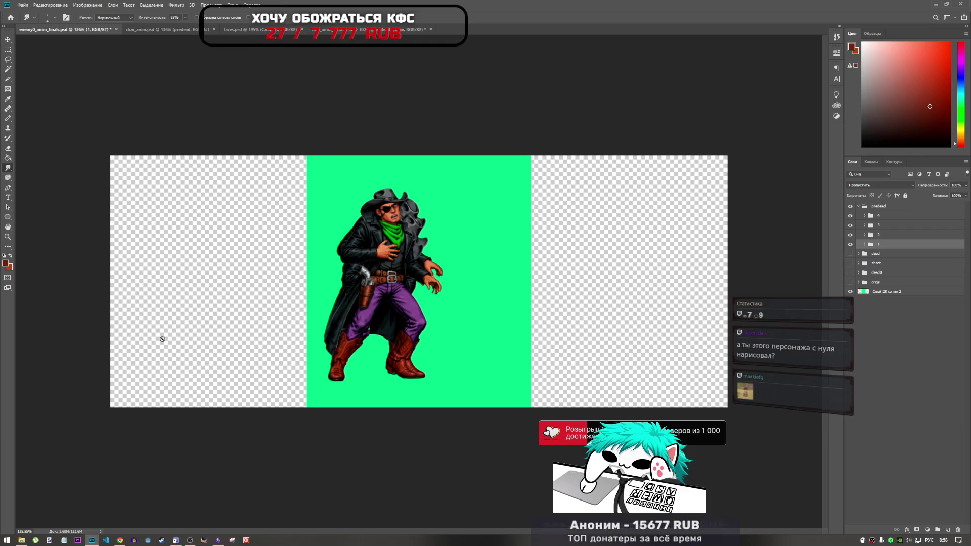
pyautogui.click(207, 31)
pyautogui.hotkey('ctrl', 'Tab')
pyautogui.hotkey('ctrl', 'Tab')
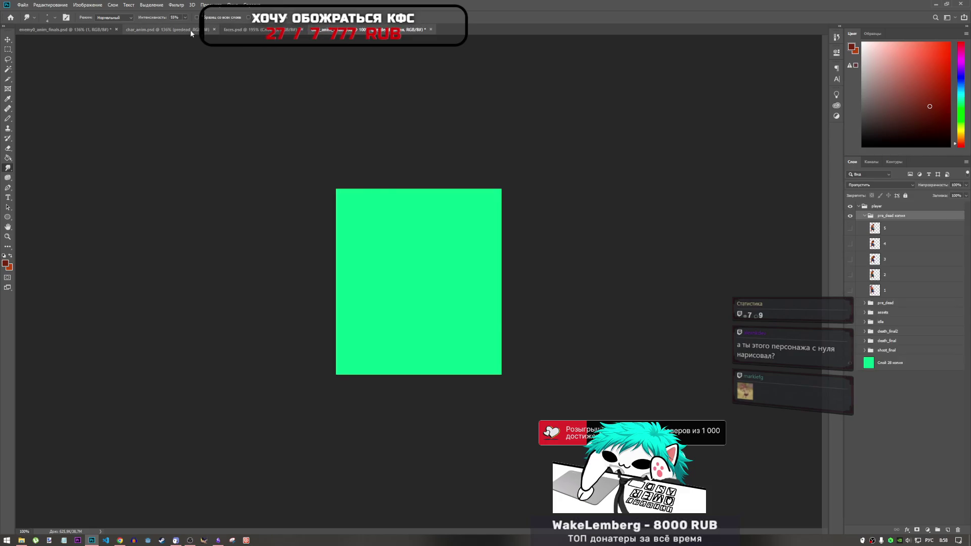
pyautogui.click(190, 29)
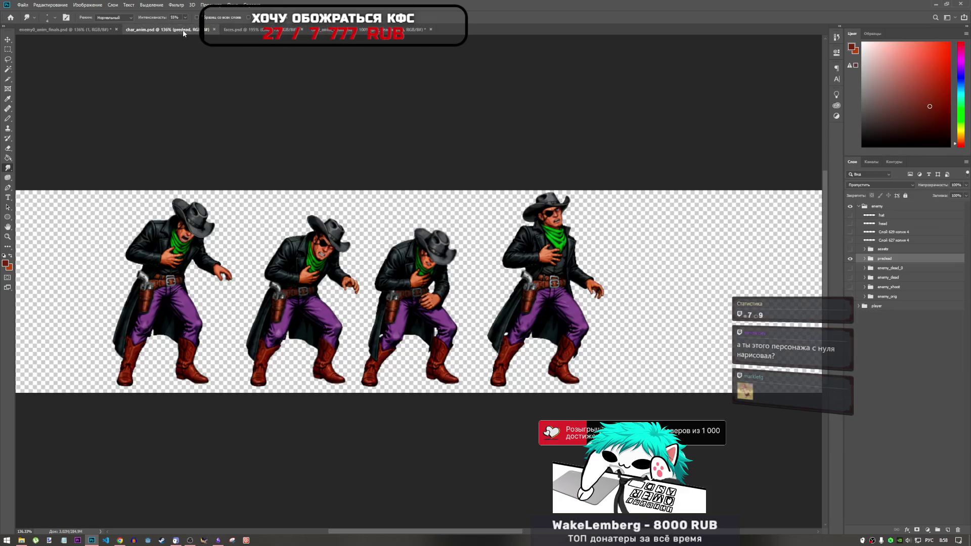
pyautogui.click(23, 4)
pyautogui.click(45, 24)
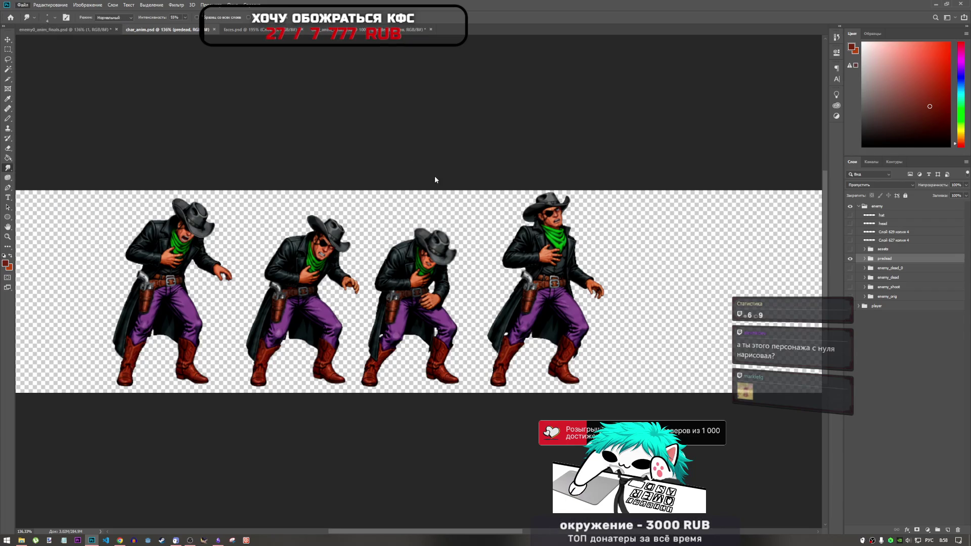
pyautogui.click(93, 92)
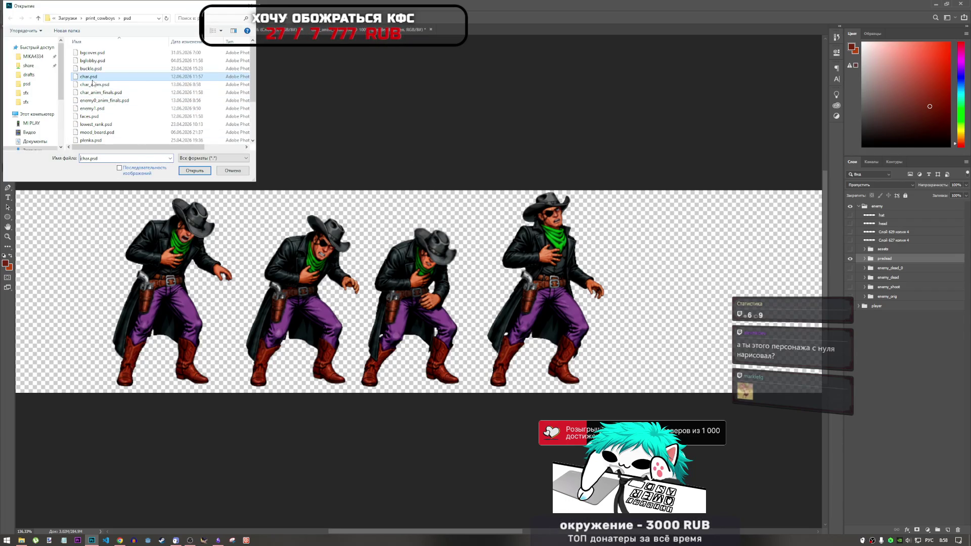
# - Open char.psd, leaving its missing colour profile as is
pyautogui.click(195, 170)
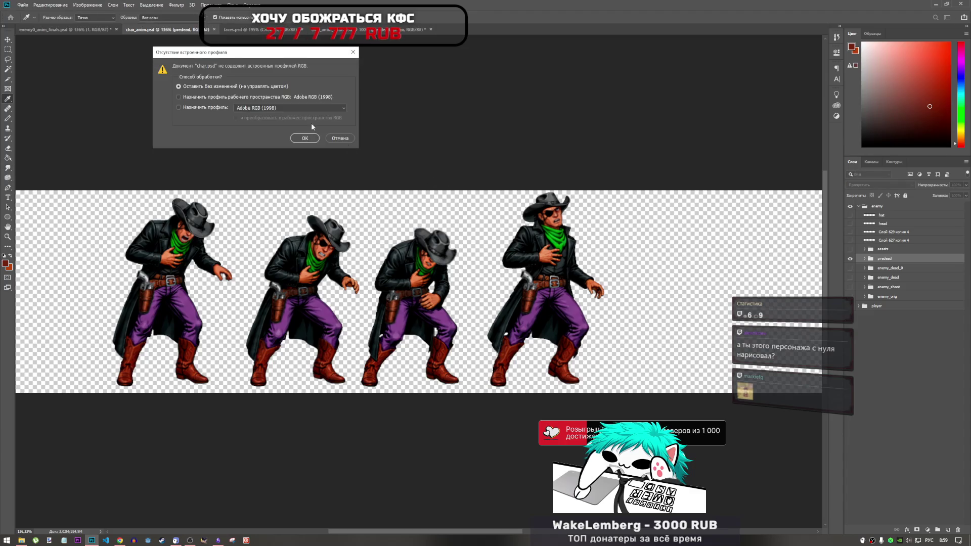
pyautogui.click(297, 136)
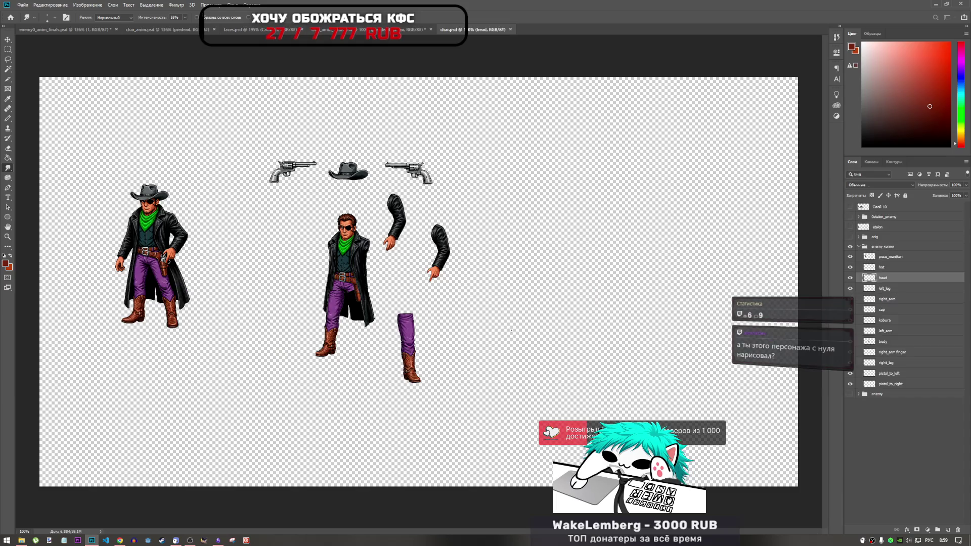
pyautogui.scroll(-3, 439, 328)
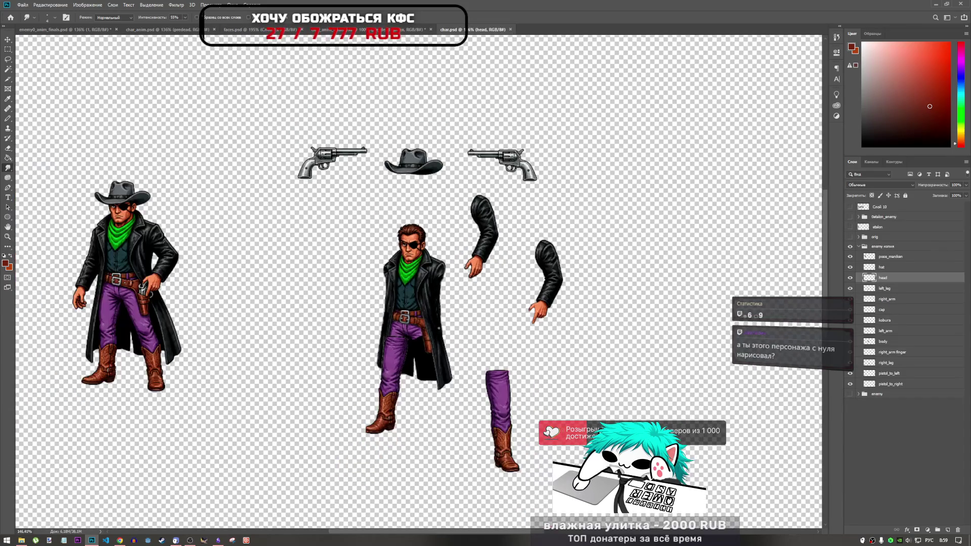
pyautogui.scroll(3, 346, 262)
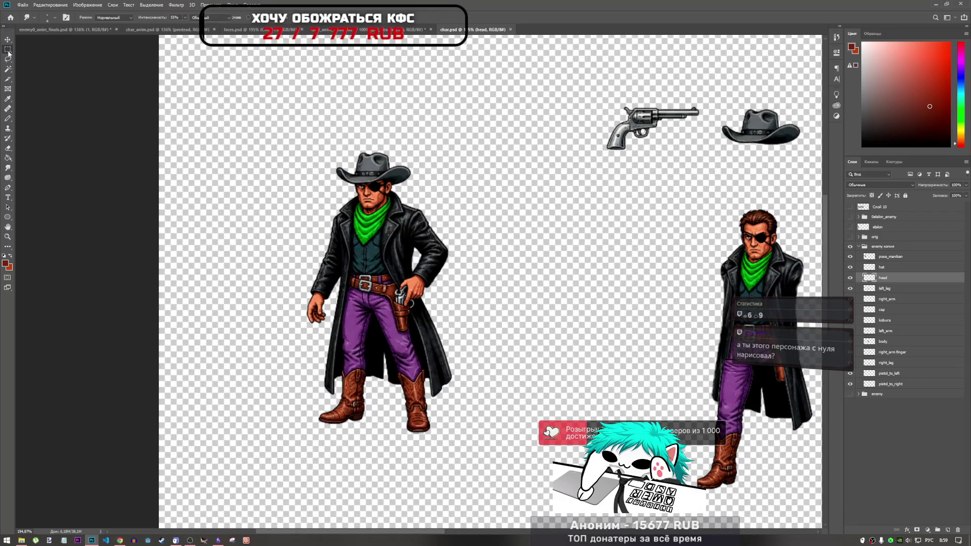
# - Draw a rectangular selection around the full cowboy on the left
pyautogui.click(8, 49)
pyautogui.moveTo(297, 88)
pyautogui.mouseDown()
pyautogui.moveTo(315, 158)
pyautogui.moveTo(513, 444)
pyautogui.mouseUp()
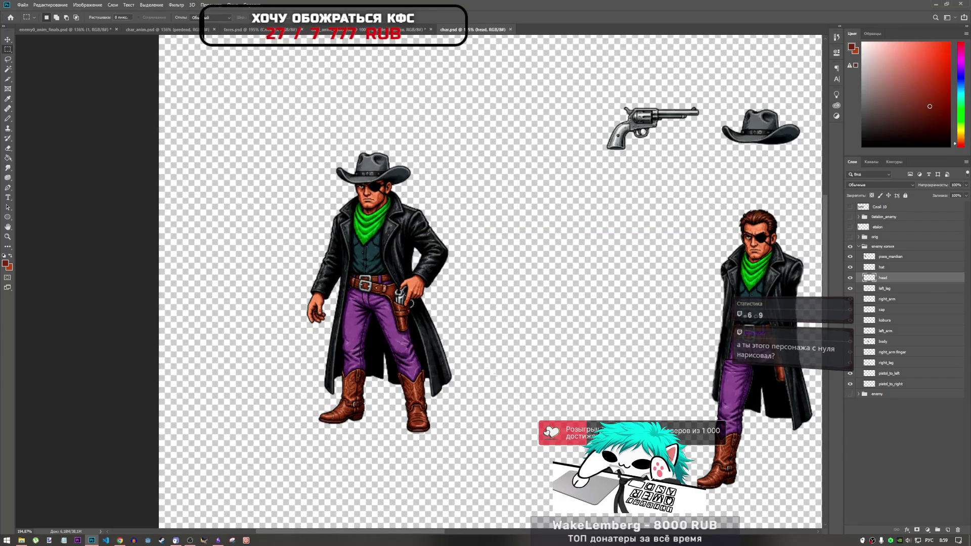
pyautogui.scroll(-4, 404, 298)
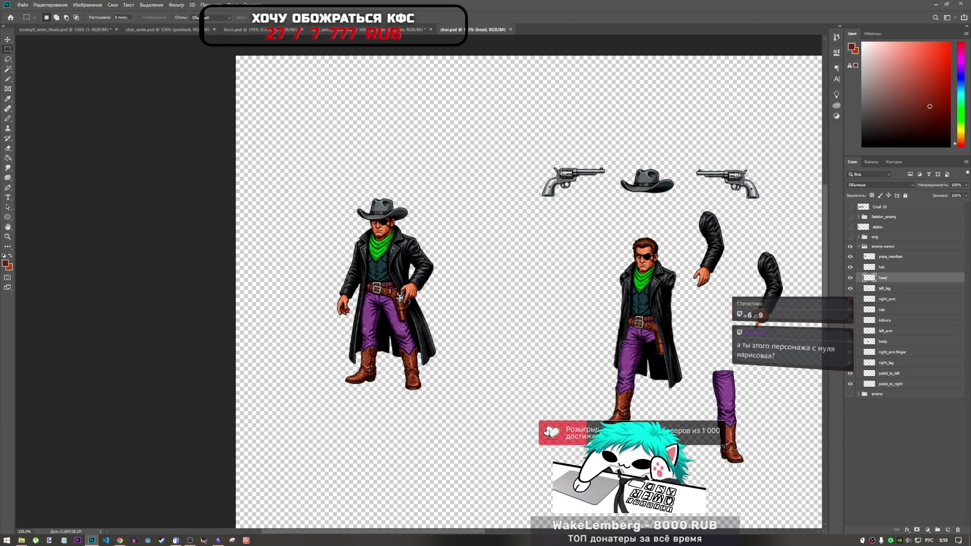
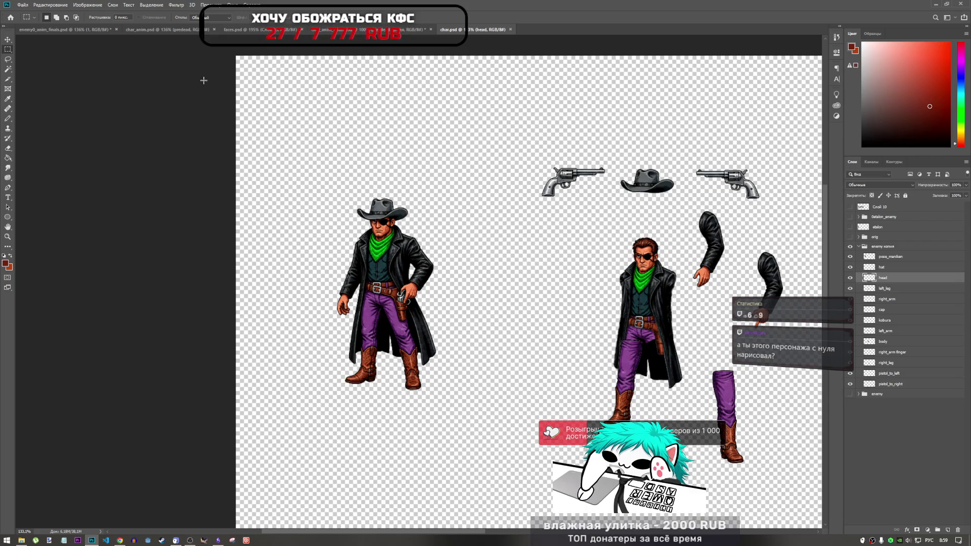
# - Look over the enemy0_anim_finals, char_anim and char.psd documents, and set a dark teal pencil colour
pyautogui.click(96, 29)
pyautogui.scroll(3, 394, 246)
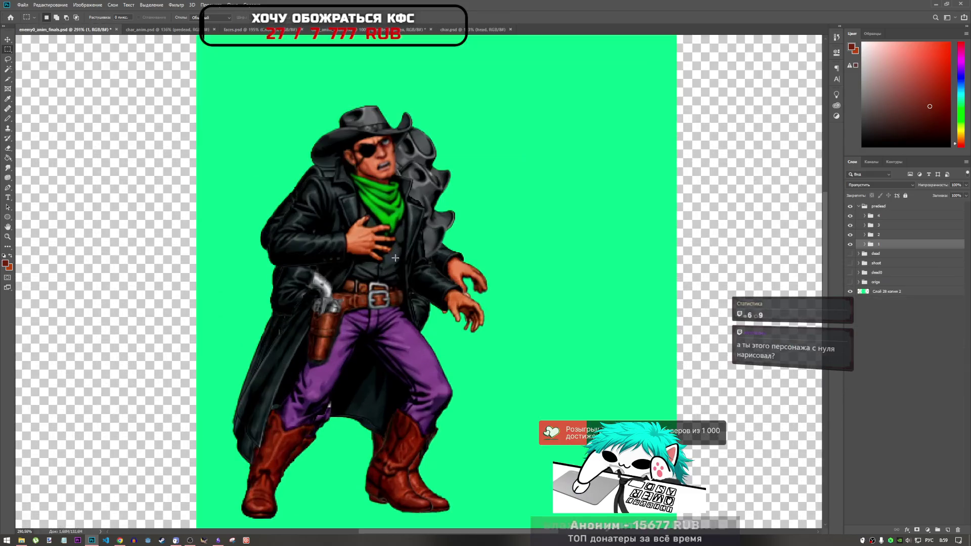
pyautogui.scroll(-2, 339, 151)
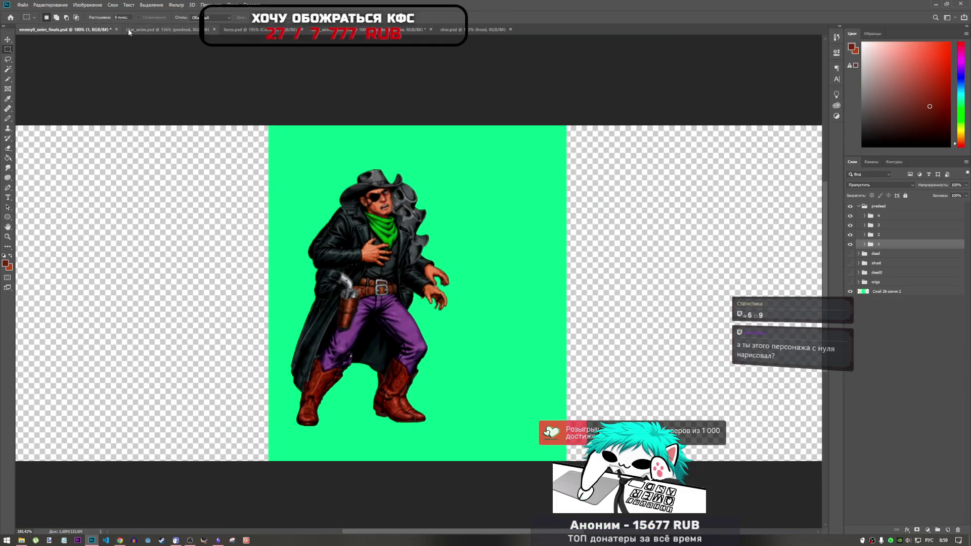
pyautogui.click(130, 30)
pyautogui.click(446, 30)
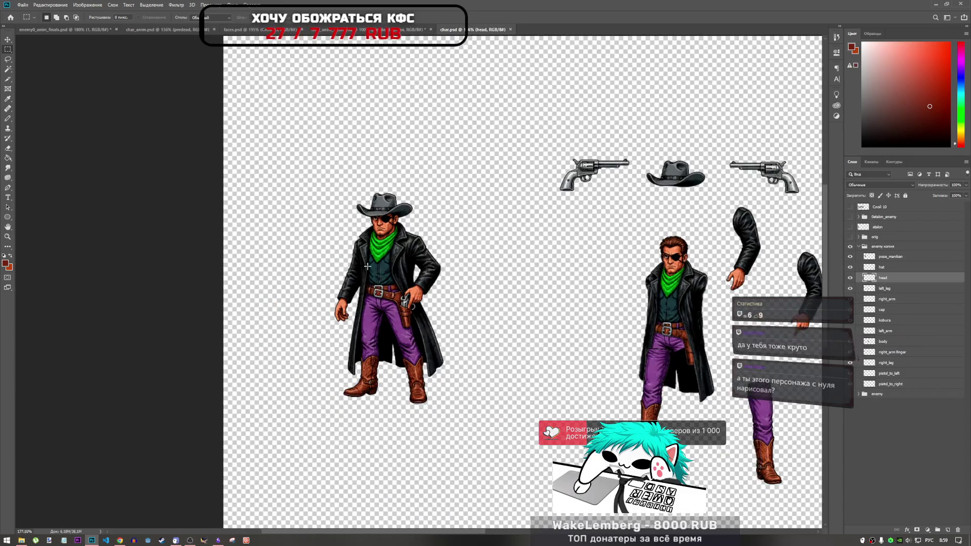
pyautogui.scroll(3, 391, 244)
pyautogui.press('b')
pyautogui.keyDown('alt'); pyautogui.click(401, 284); pyautogui.keyUp('alt')
# - In enemy0_anim_finals.psd, expand group 1, hide pose groups 2–4, and show the head копия 19 layer
pyautogui.hotkey('ctrl', 'Tab')
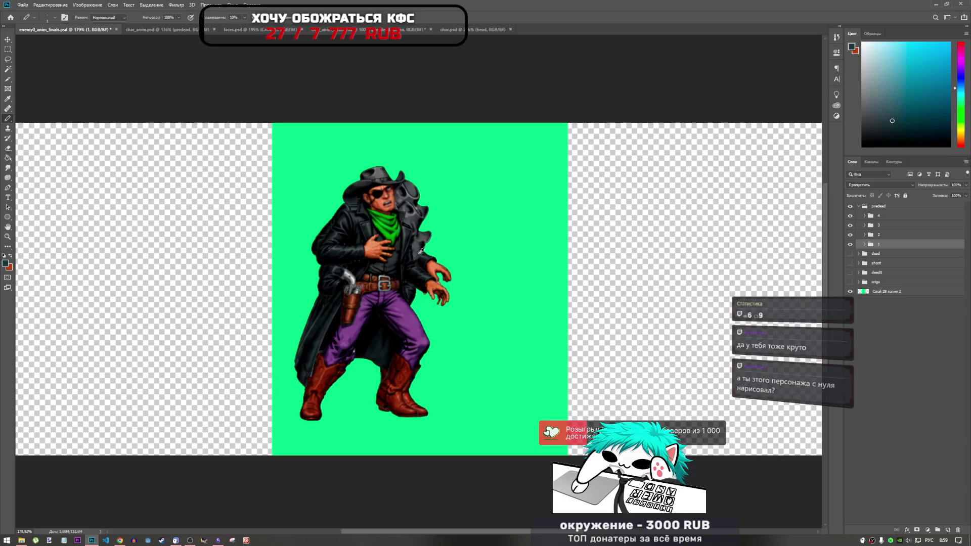
pyautogui.scroll(3, 421, 251)
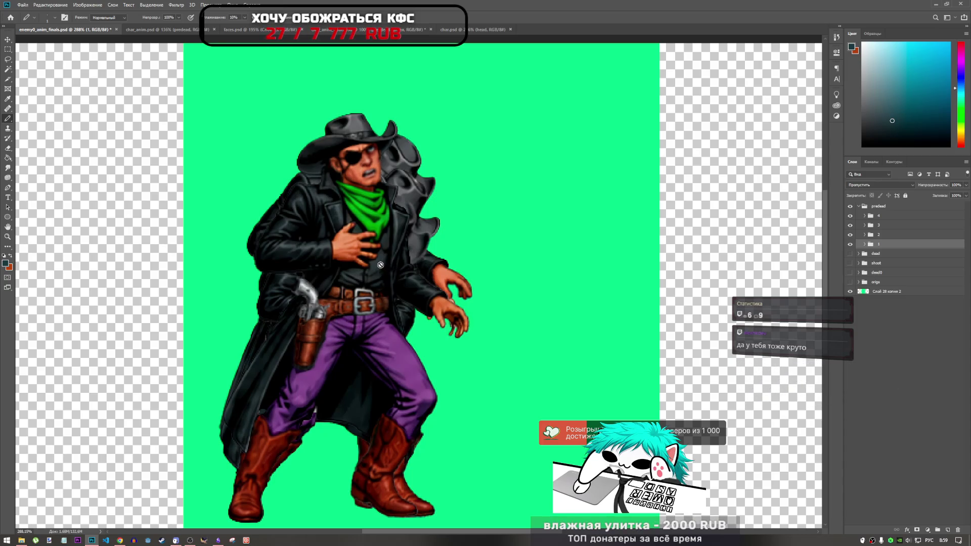
pyautogui.scroll(-3, 379, 288)
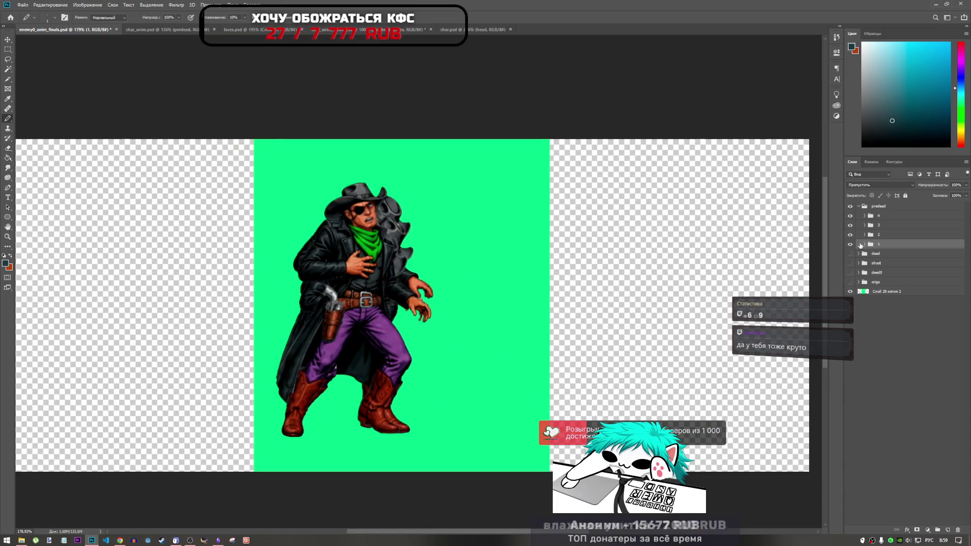
pyautogui.click(864, 244)
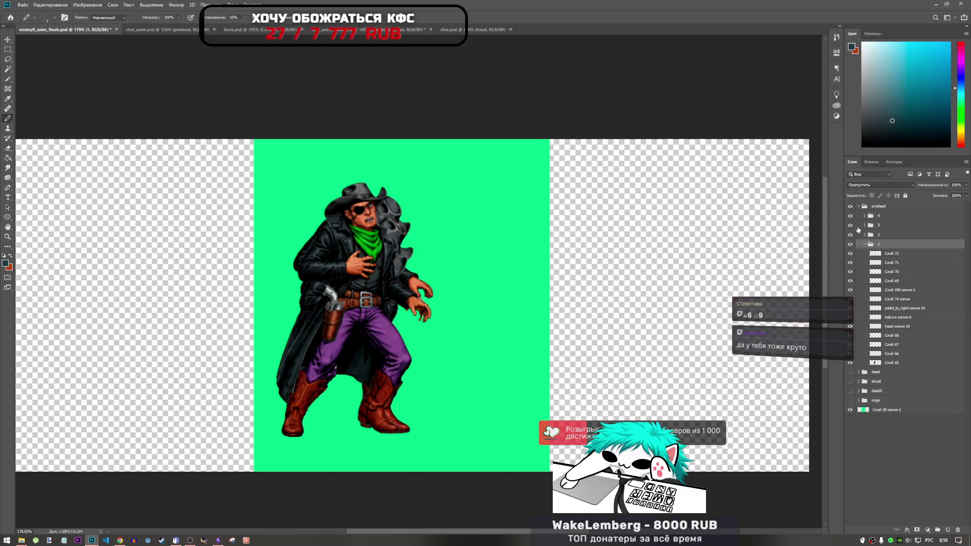
pyautogui.click(850, 235)
pyautogui.click(850, 225)
pyautogui.click(850, 216)
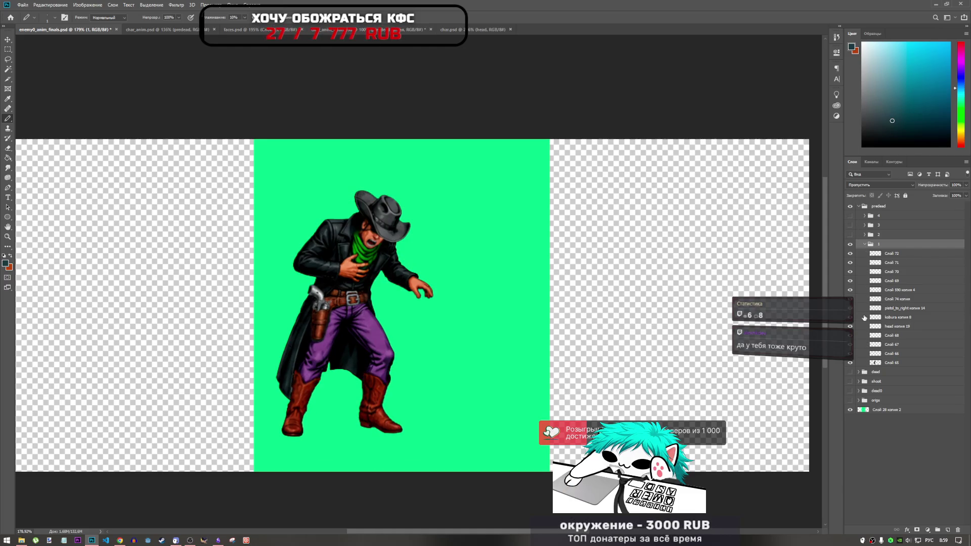
pyautogui.click(851, 319)
pyautogui.click(850, 324)
pyautogui.click(851, 327)
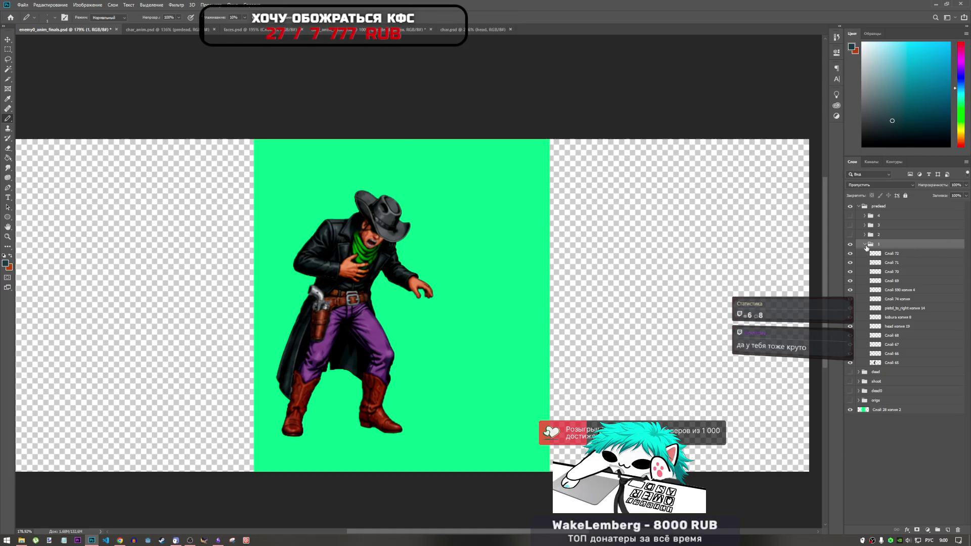
# - Collapse and hide group 1 so the cowboy disappears, then view the char.psd parts sheet
pyautogui.click(864, 244)
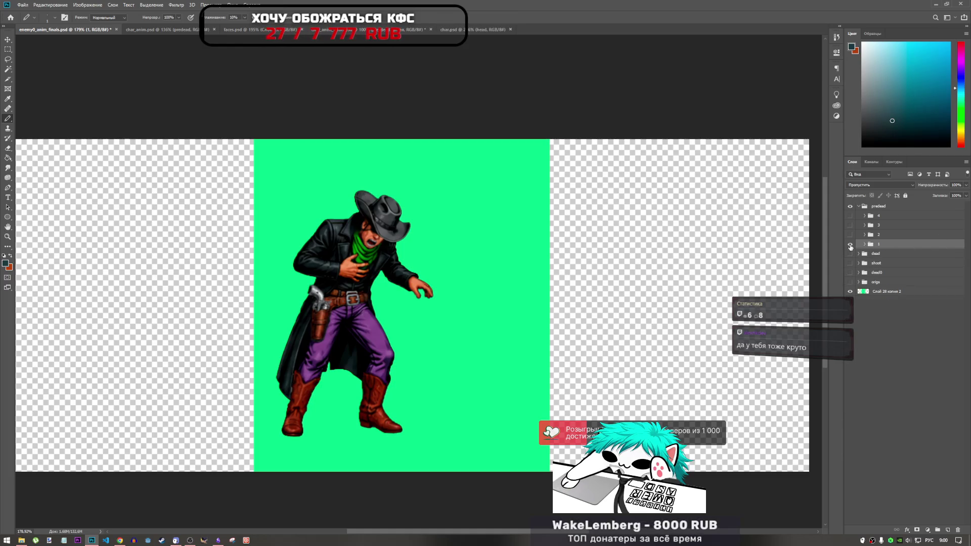
pyautogui.click(864, 244)
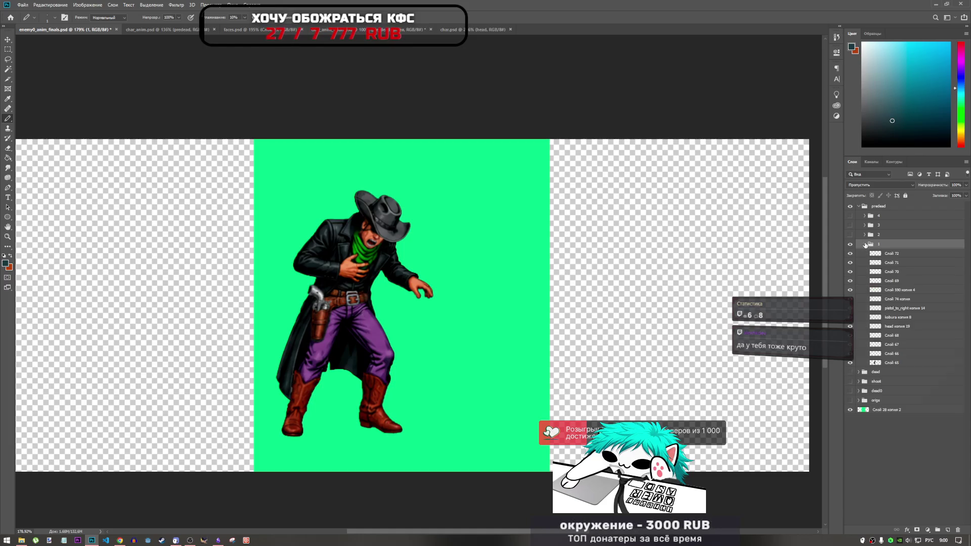
pyautogui.click(865, 245)
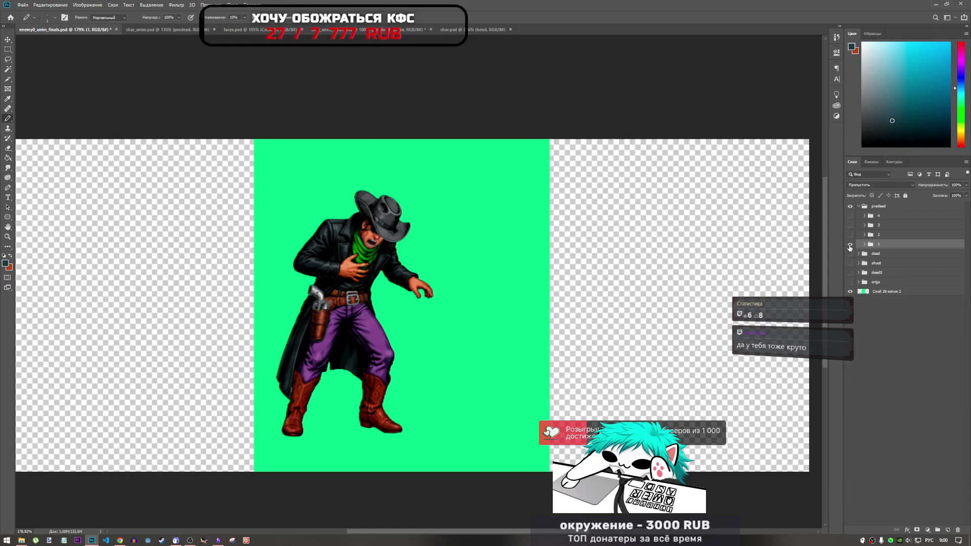
pyautogui.click(850, 244)
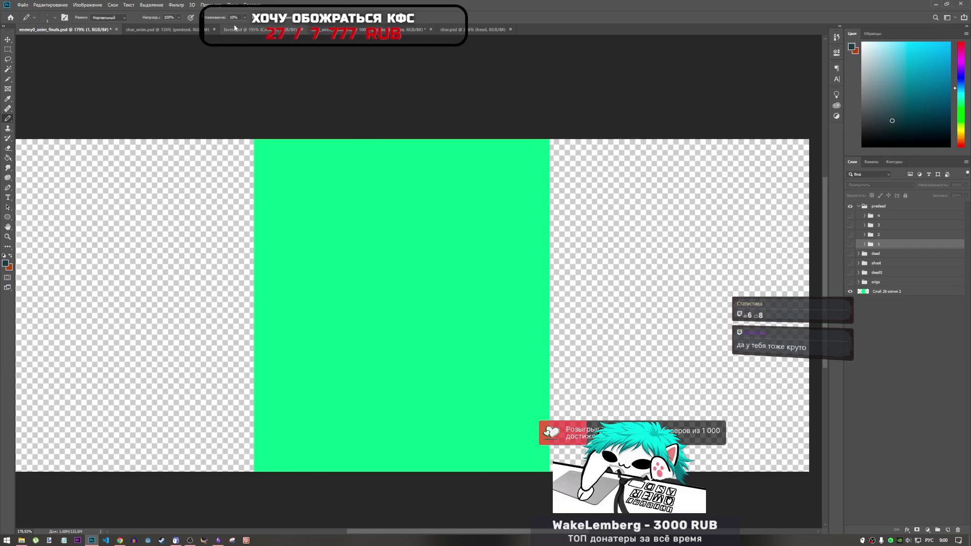
pyautogui.click(176, 30)
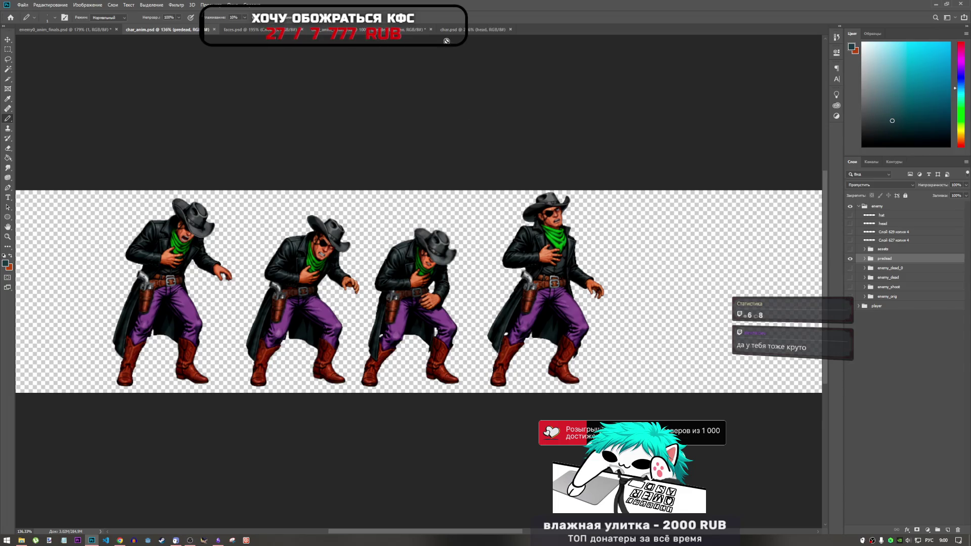
pyautogui.click(498, 30)
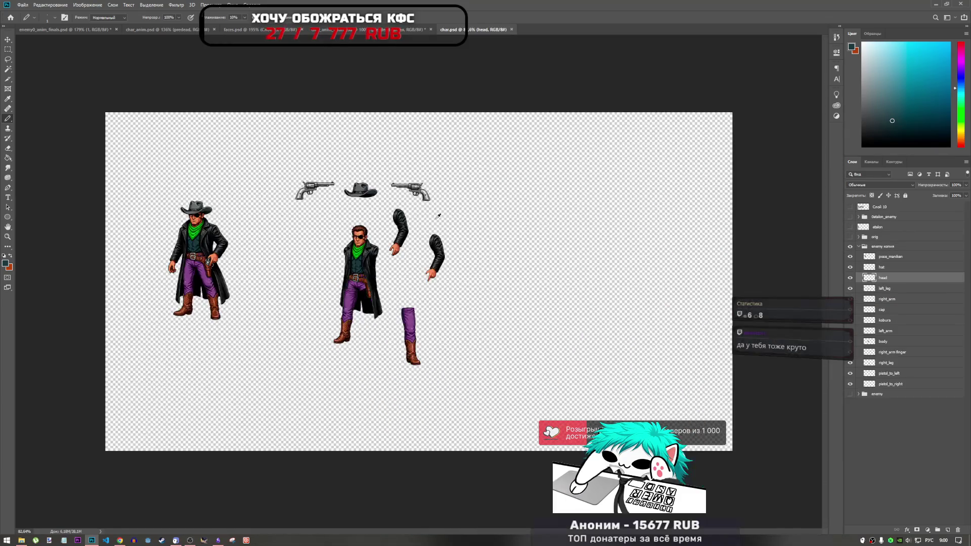
# - Try moving the head layer beside the body, then cancel to keep it in place
pyautogui.scroll(3, 342, 238)
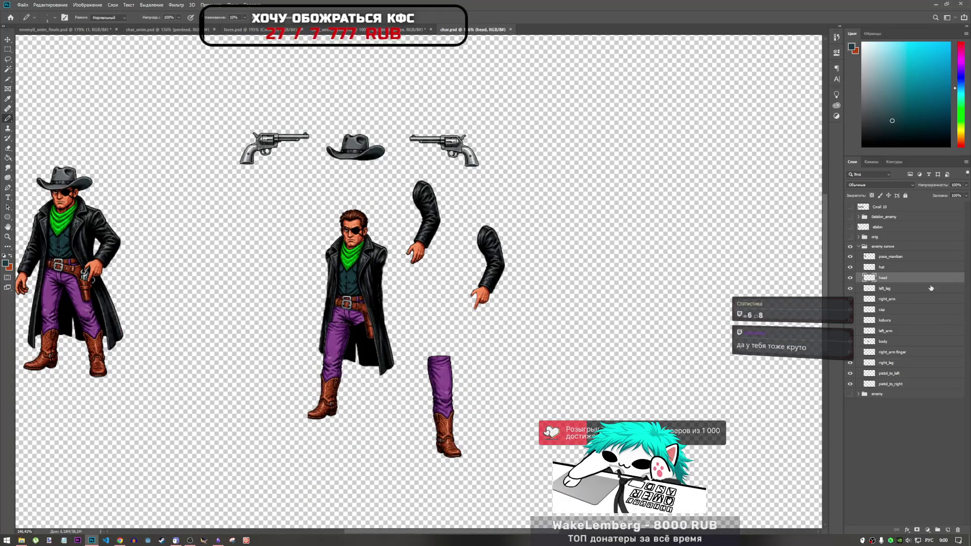
pyautogui.click(890, 257)
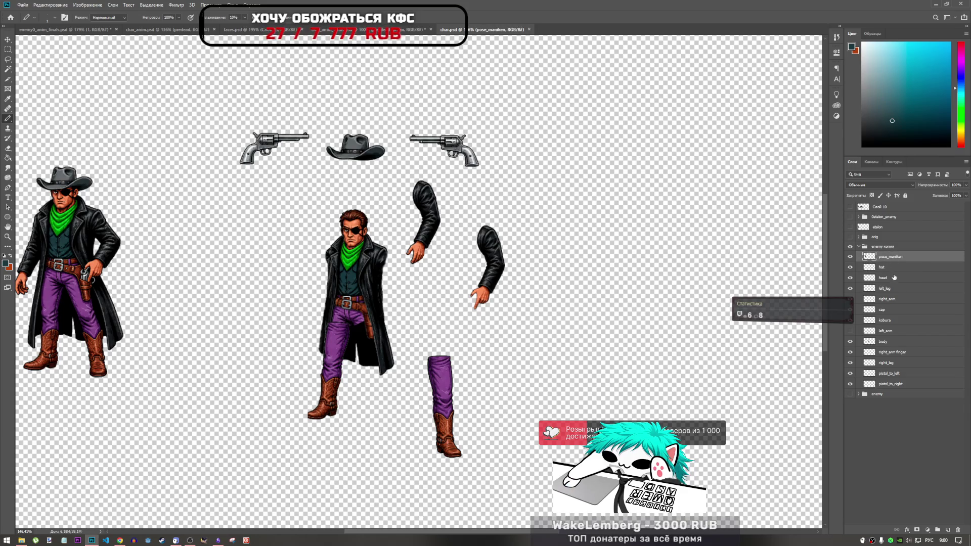
pyautogui.click(894, 278)
pyautogui.hotkey('ctrl', 't')
pyautogui.moveTo(356, 231)
pyautogui.mouseDown()
pyautogui.moveTo(296, 222)
pyautogui.moveTo(273, 251)
pyautogui.mouseUp()
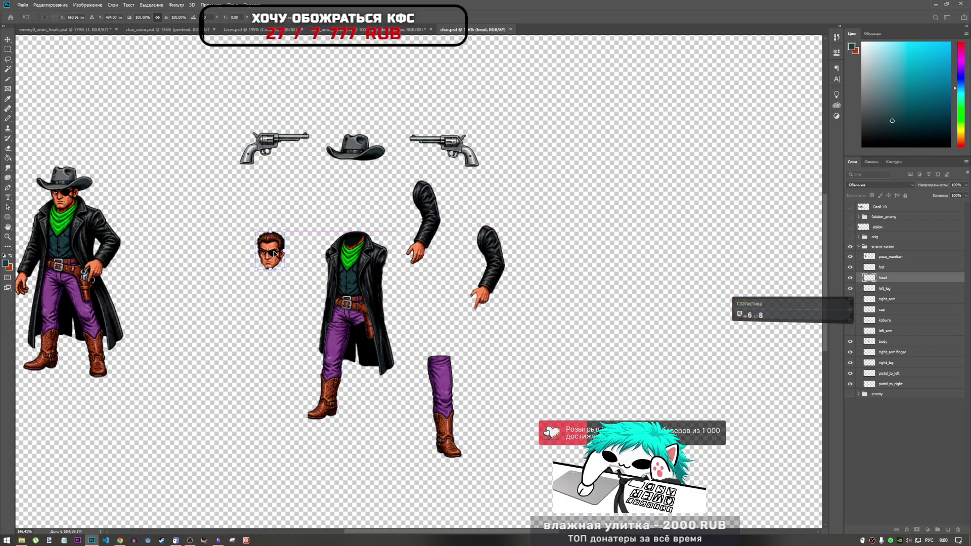
pyautogui.press('Escape')
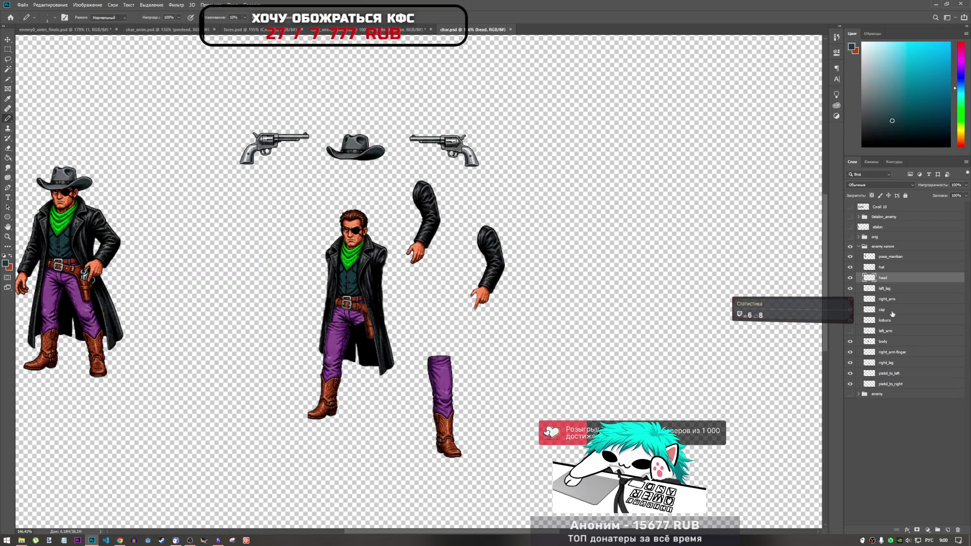
# - Move the left_leg part into the empty space left of the standing figure
pyautogui.click(890, 292)
pyautogui.click(891, 257)
pyautogui.hotkey('ctrl', 't')
pyautogui.click(885, 288)
pyautogui.hotkey('ctrl', 't')
pyautogui.moveTo(347, 358); pyautogui.dragTo(234, 338)
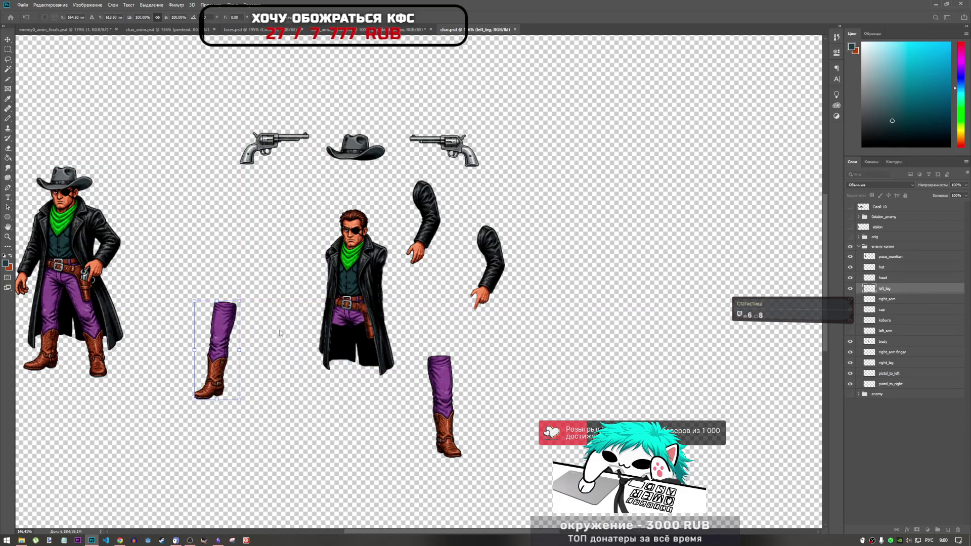
pyautogui.press('Return')
# - Rotate the right_arm part counterclockwise
pyautogui.click(888, 299)
pyautogui.hotkey('ctrl', 't')
pyautogui.moveTo(473, 222); pyautogui.dragTo(474, 196)
pyautogui.press('Return')
# - Return to the enemy0_anim_finals.psd and char_anim.psd documents
pyautogui.press('b')
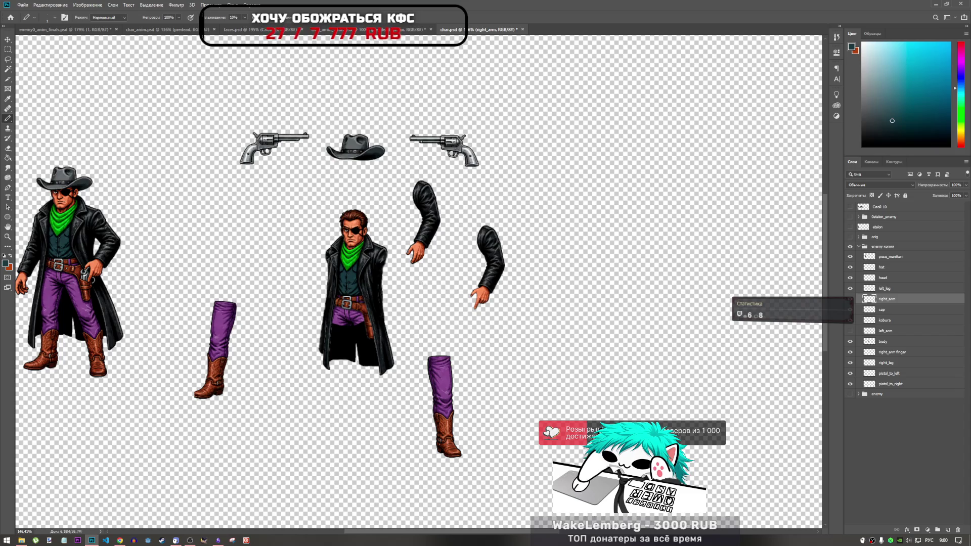
pyautogui.click(79, 33)
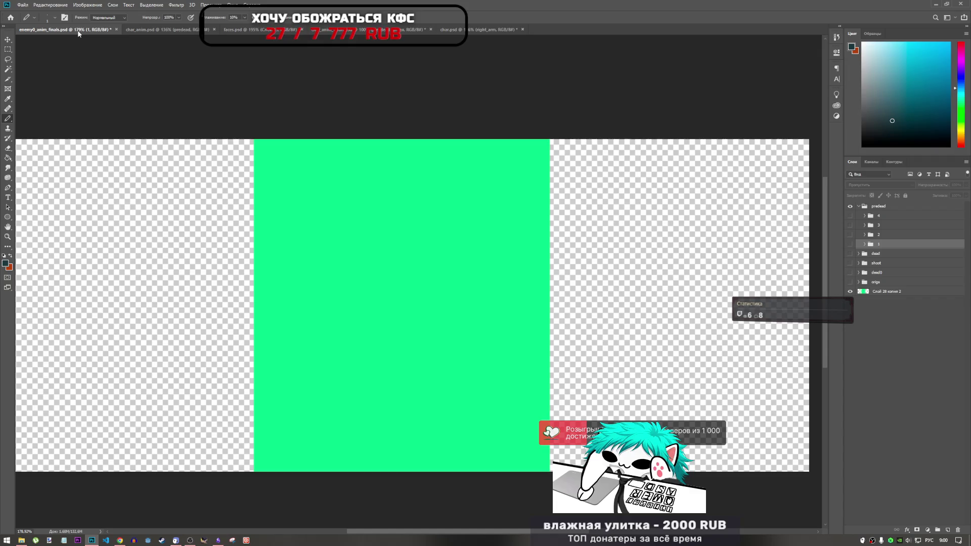
pyautogui.click(159, 30)
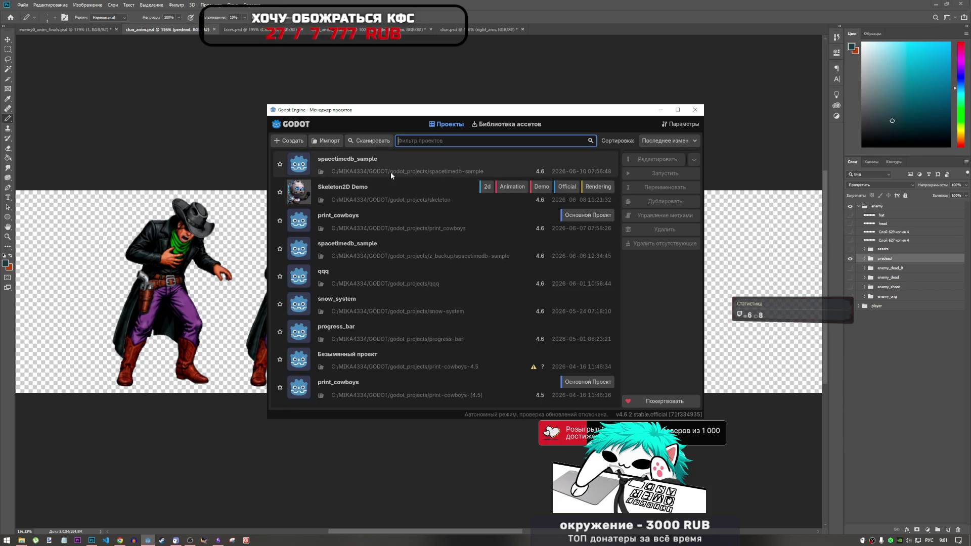
# - Open the spacetimedb_sample project and its EnemyBone.tscn scene
pyautogui.doubleClick(391, 172)
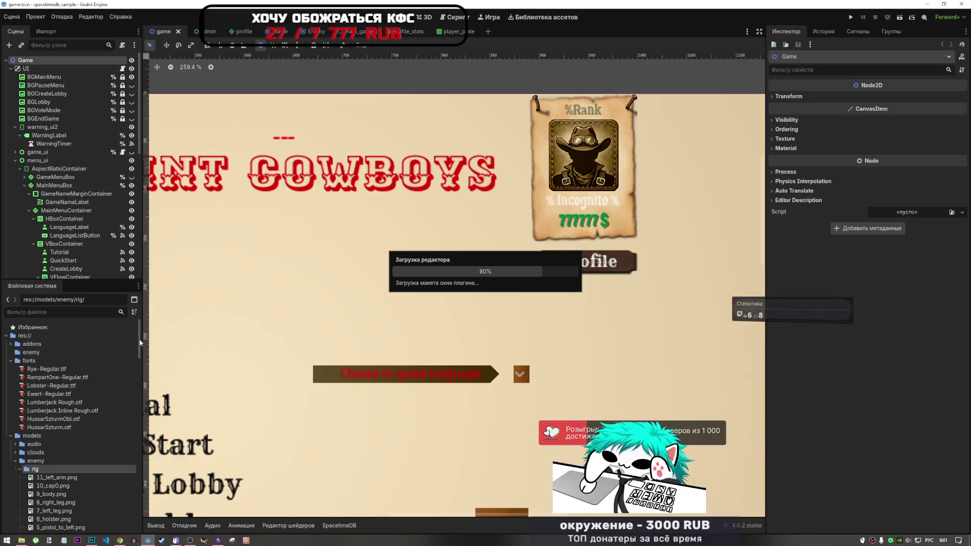
pyautogui.scroll(-20, 32, 402)
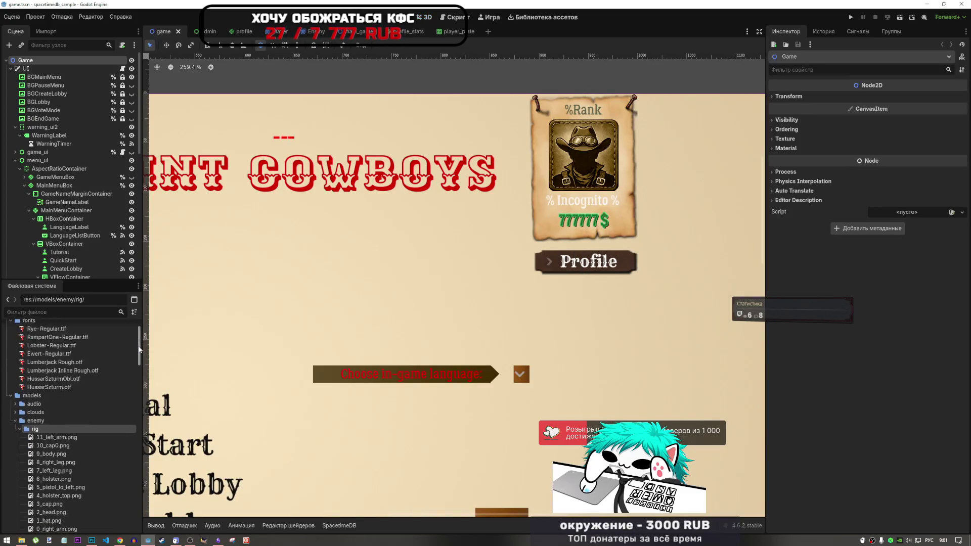
pyautogui.scroll(6, 45, 435)
pyautogui.doubleClick(43, 445)
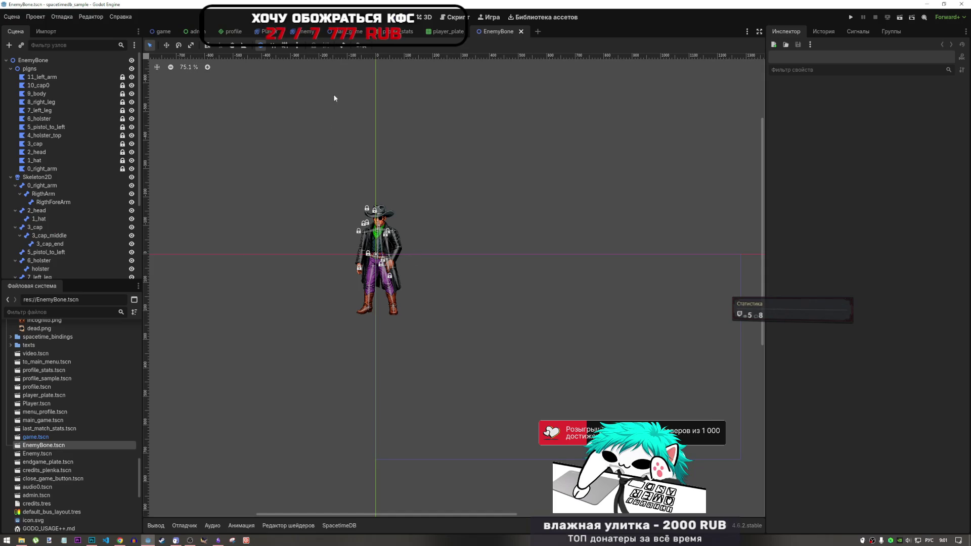
# - Collapse the plgns node, open the animation editor, and play then stop the idle animation
pyautogui.scroll(8, 363, 233)
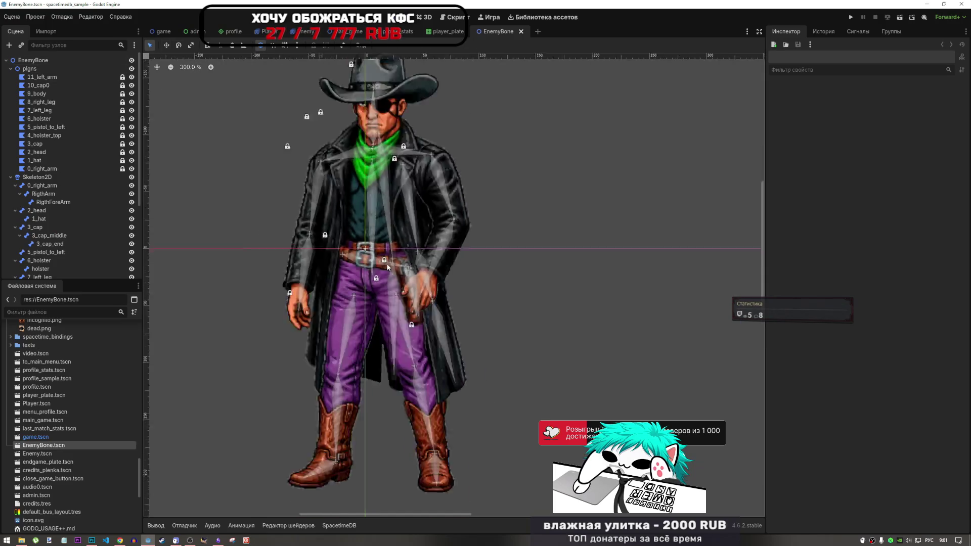
pyautogui.scroll(-10, 447, 260)
pyautogui.scroll(8, 435, 250)
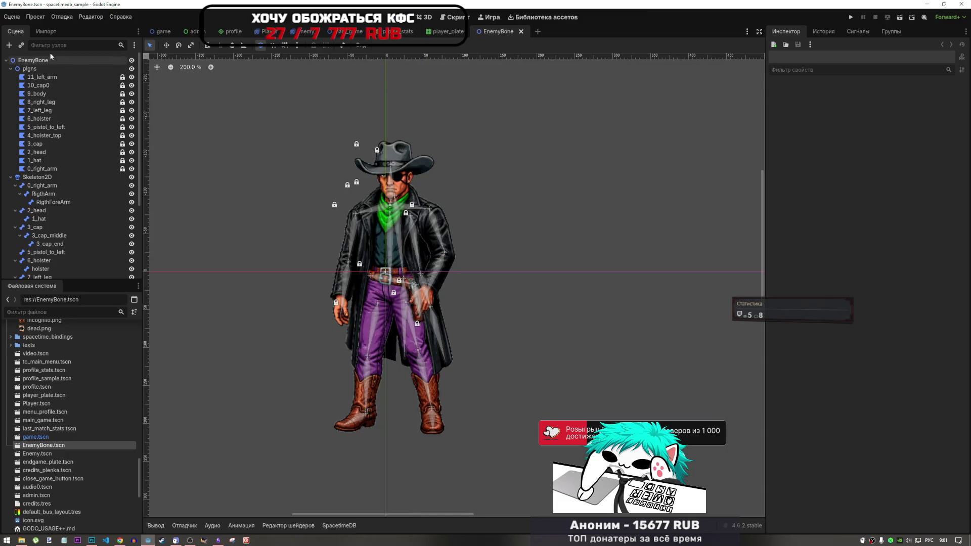
pyautogui.click(11, 69)
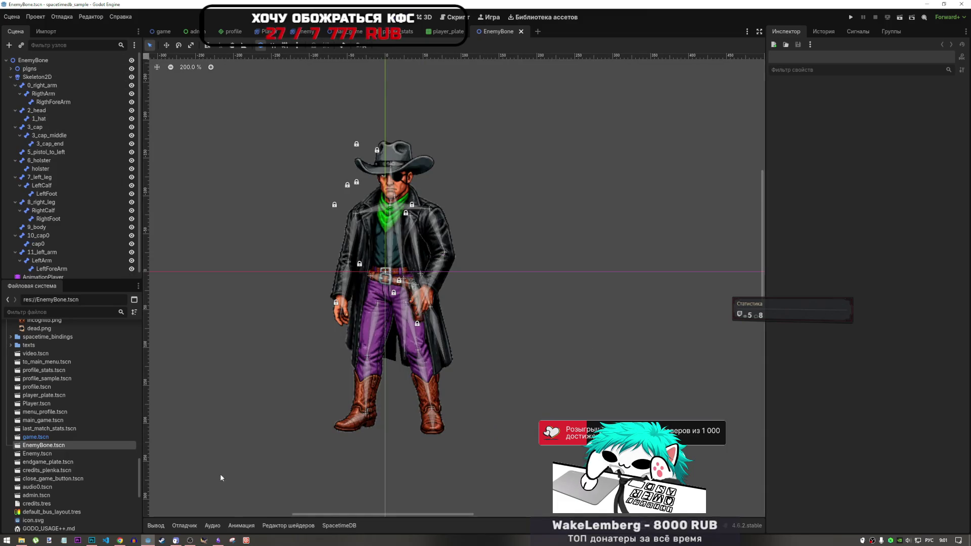
pyautogui.click(241, 526)
pyautogui.scroll(-1, 76, 212)
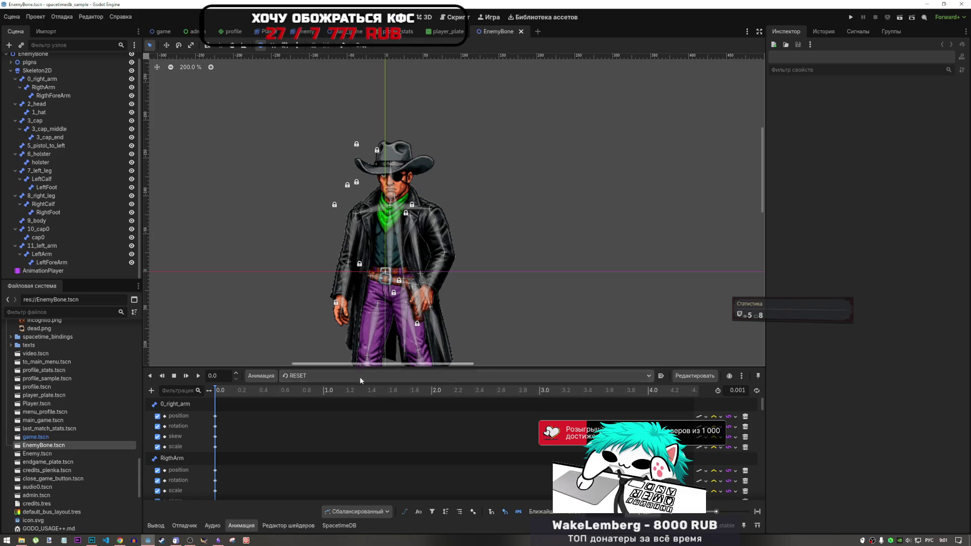
pyautogui.click(329, 405)
pyautogui.scroll(-5, 359, 295)
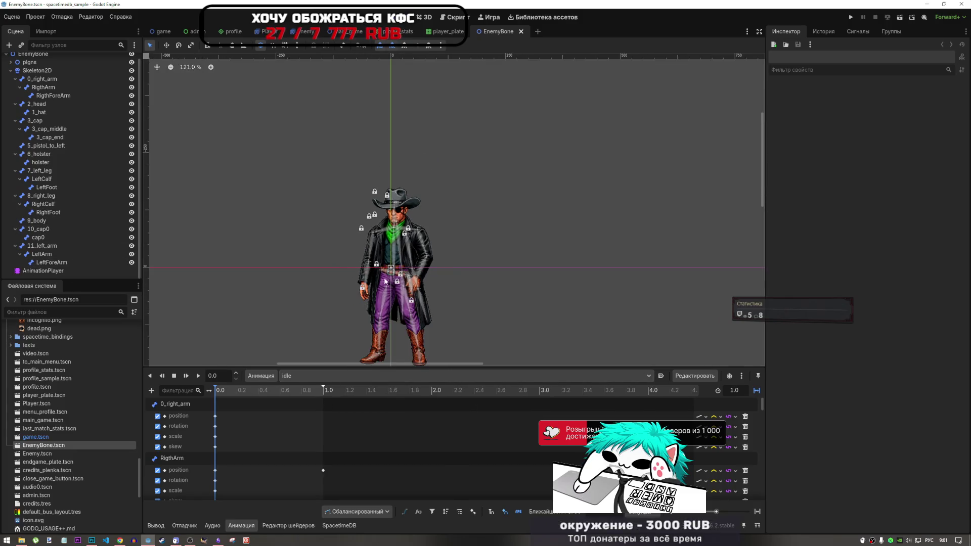
pyautogui.click(197, 375)
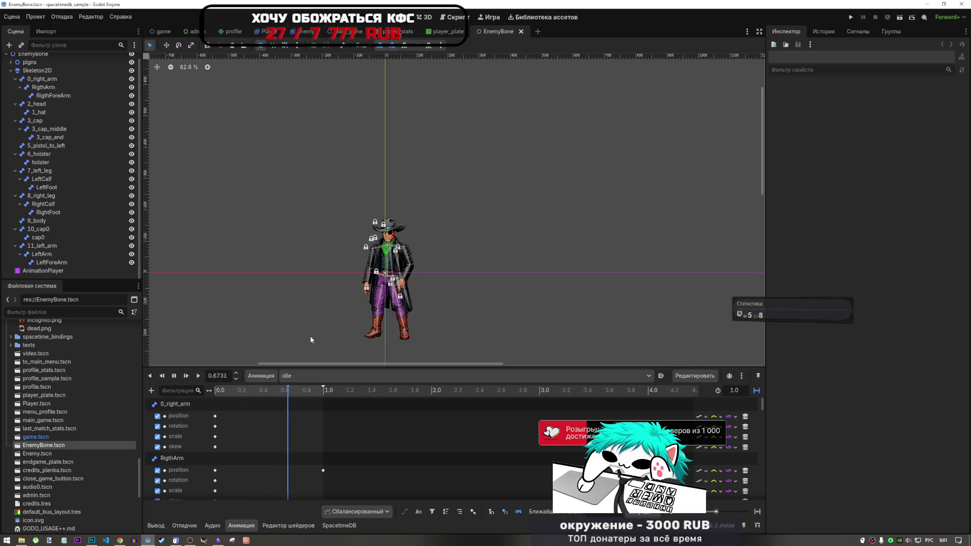
pyautogui.scroll(5, 351, 336)
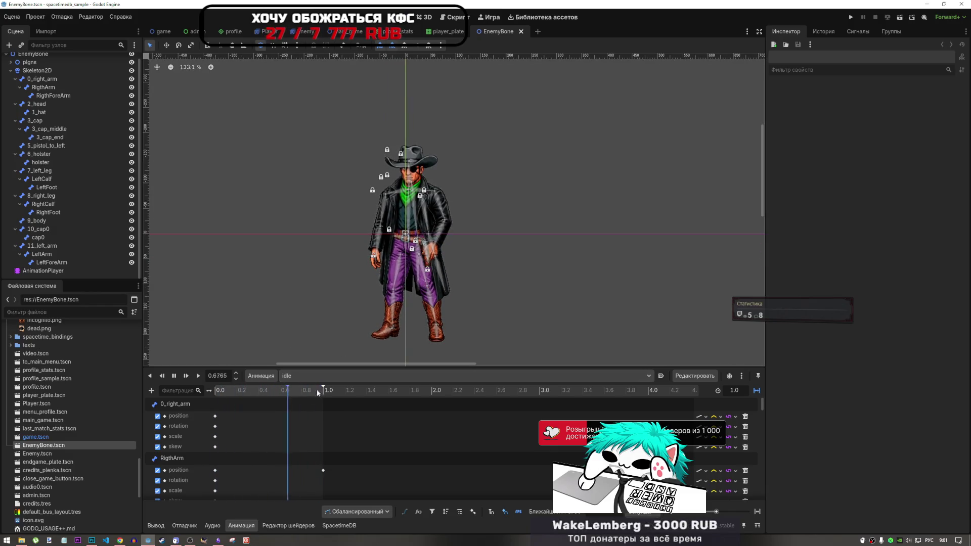
pyautogui.click(174, 376)
# - Play the idle1 animation twice and rewind it to the start
pyautogui.click(300, 376)
pyautogui.click(303, 407)
pyautogui.click(199, 377)
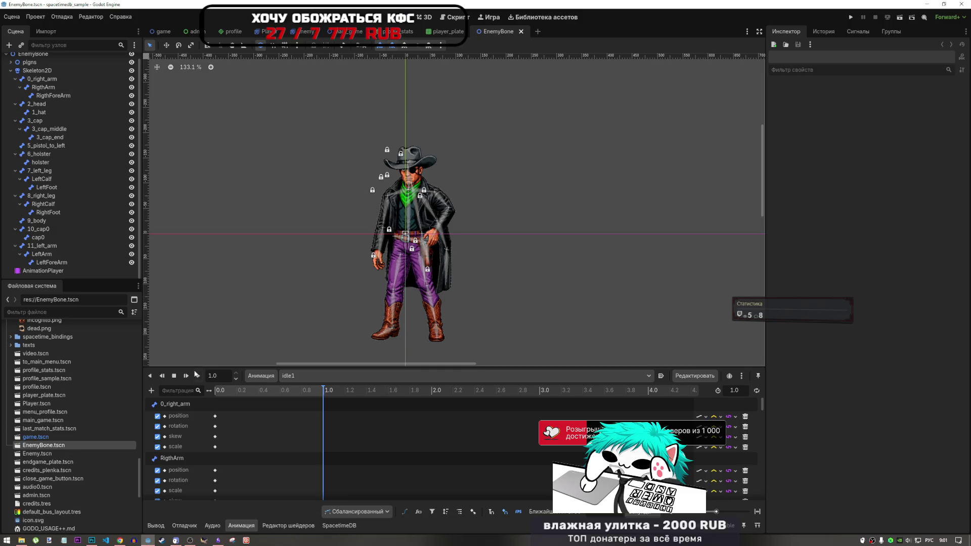
pyautogui.click(198, 376)
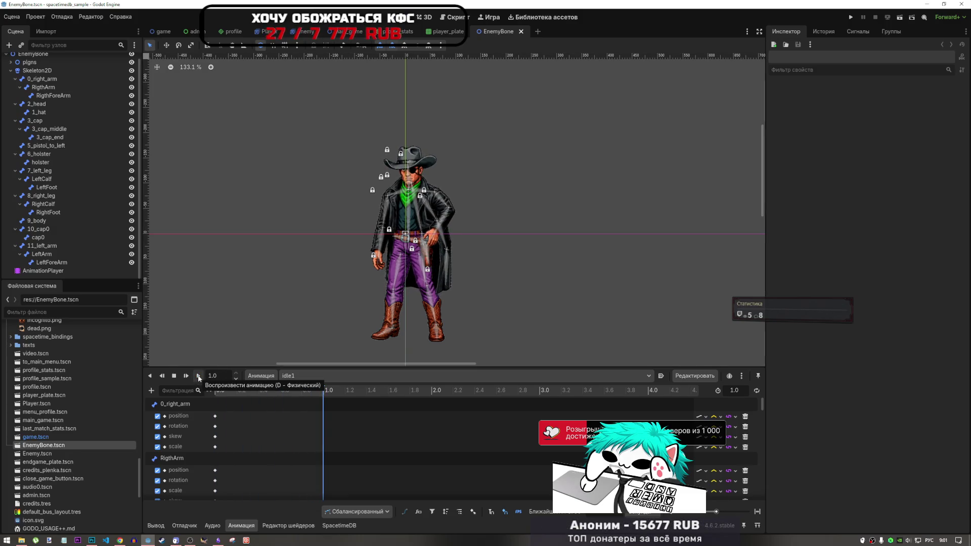
pyautogui.click(173, 377)
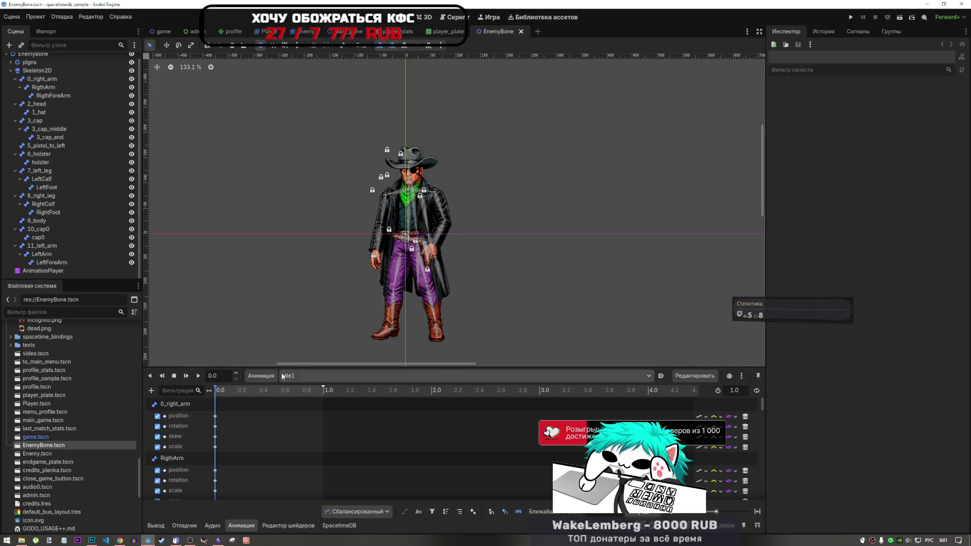
# - Preview the shoot animation, with the Skeleton2D node hidden, then stop at the rest pose
pyautogui.click(304, 376)
pyautogui.click(303, 405)
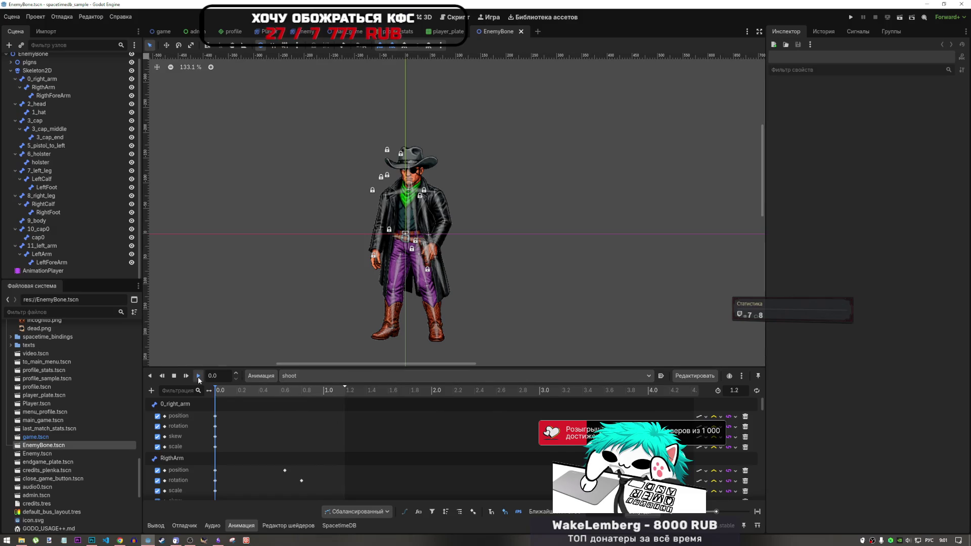
pyautogui.click(198, 378)
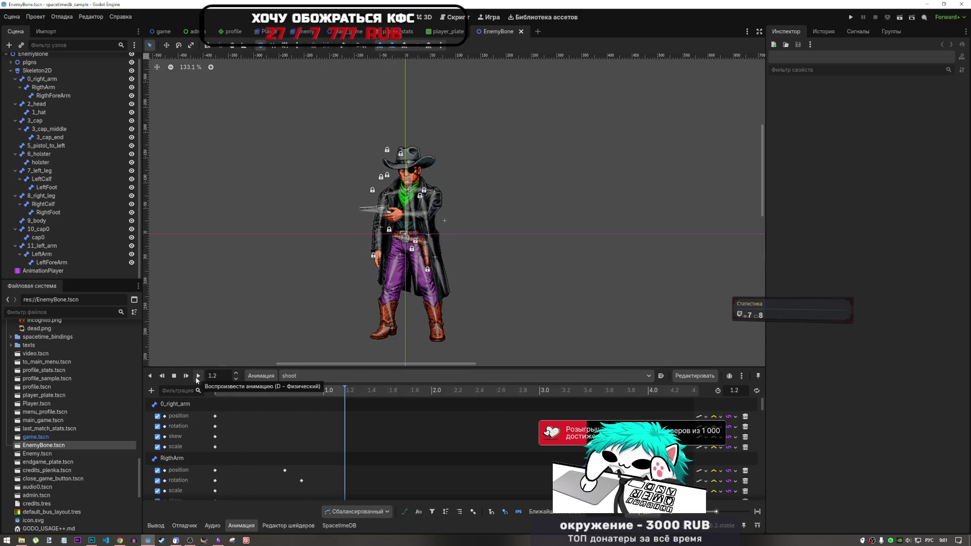
pyautogui.click(198, 377)
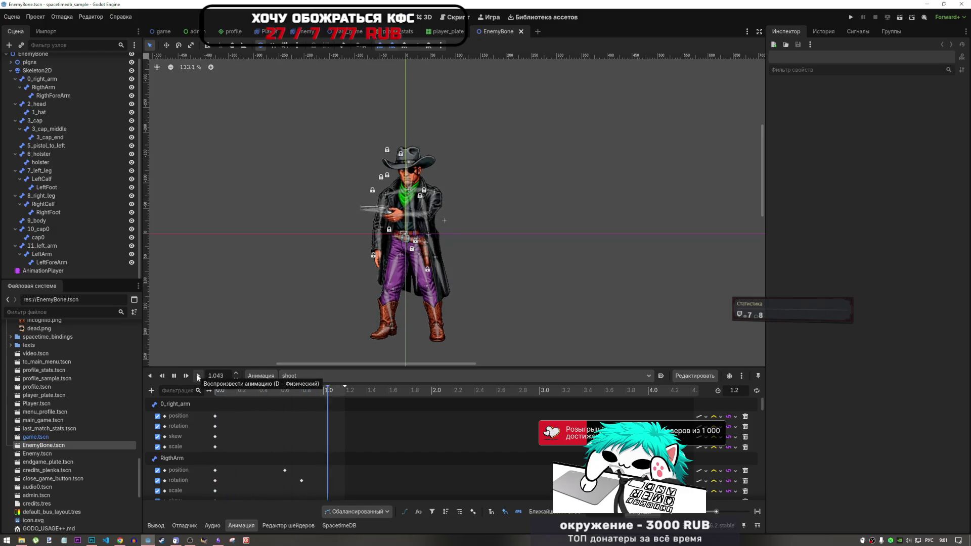
pyautogui.scroll(1, 86, 91)
pyautogui.click(133, 77)
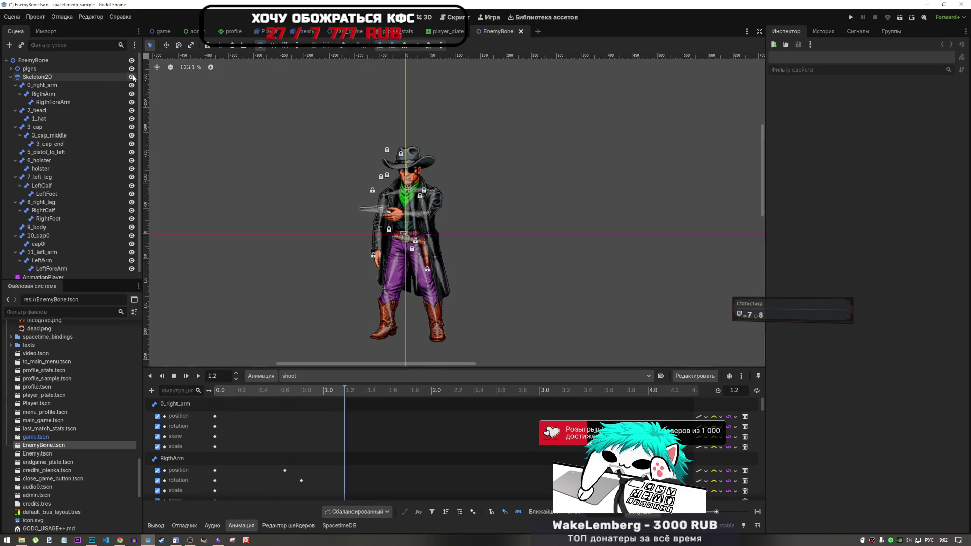
pyautogui.click(303, 376)
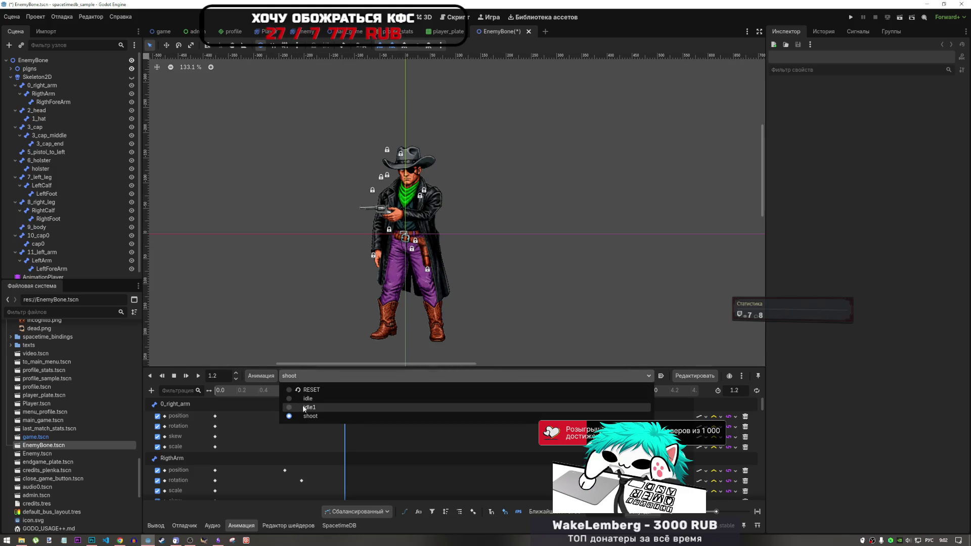
pyautogui.click(303, 415)
pyautogui.click(199, 376)
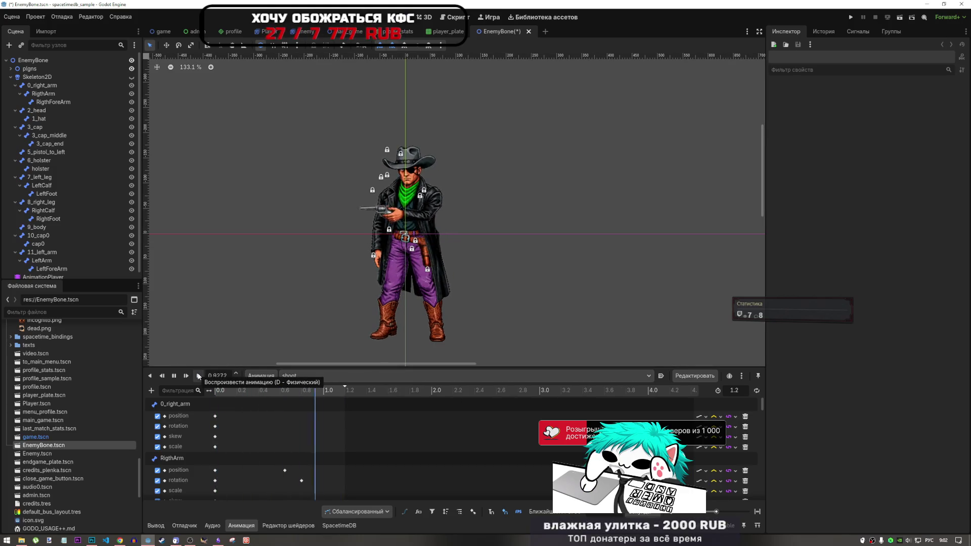
pyautogui.click(196, 376)
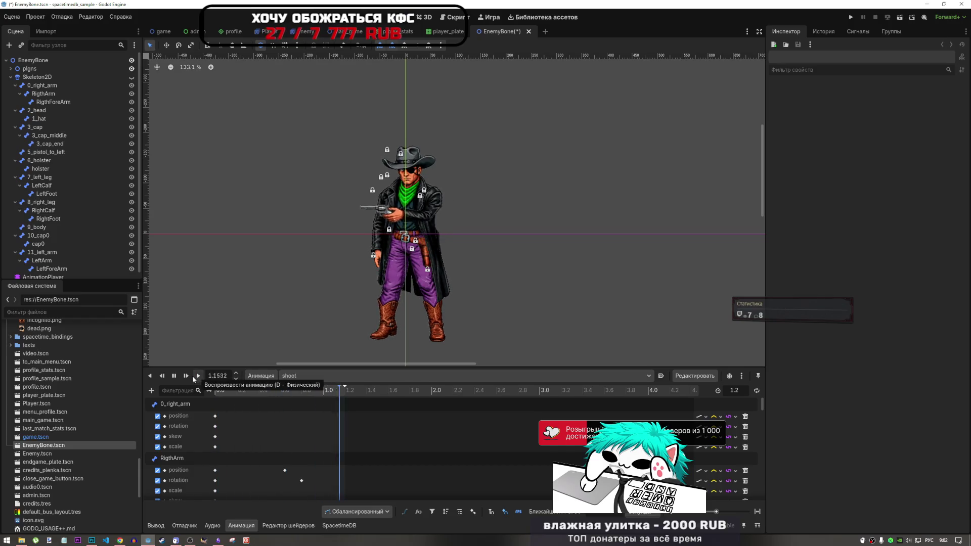
pyautogui.click(174, 376)
# - Replay the idle1 and idle animations, then stop and rewind playback
pyautogui.click(303, 376)
pyautogui.click(269, 400)
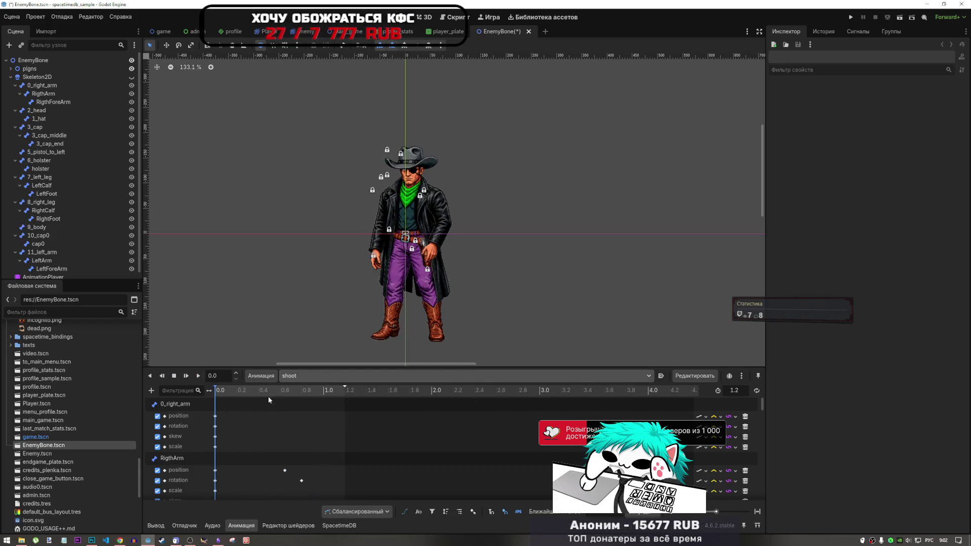
pyautogui.click(199, 376)
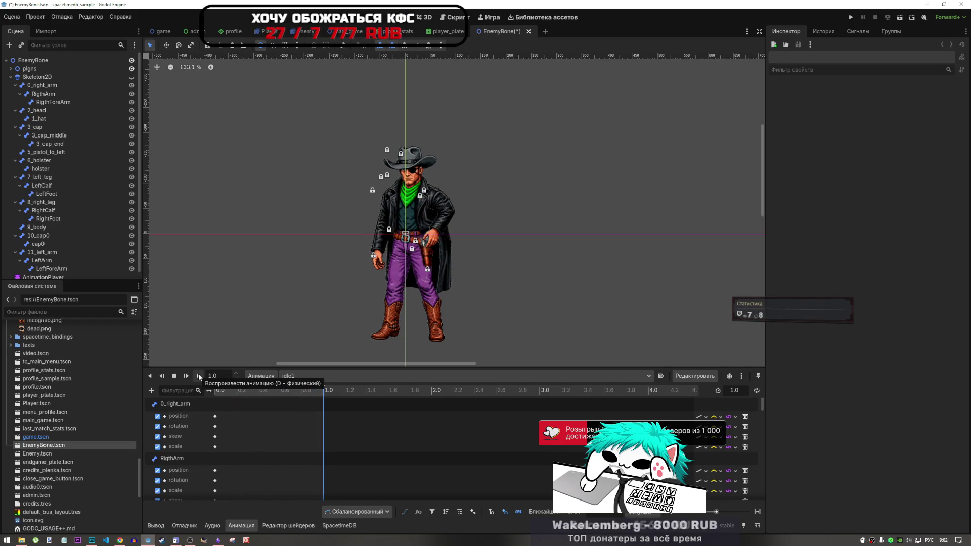
pyautogui.click(199, 376)
pyautogui.click(291, 376)
pyautogui.click(306, 398)
pyautogui.click(199, 376)
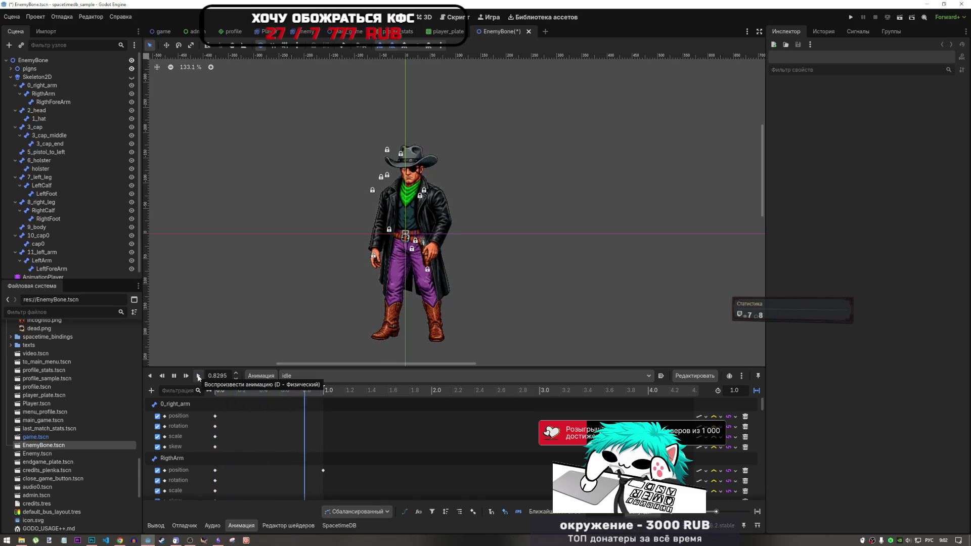
pyautogui.click(174, 376)
pyautogui.click(174, 376)
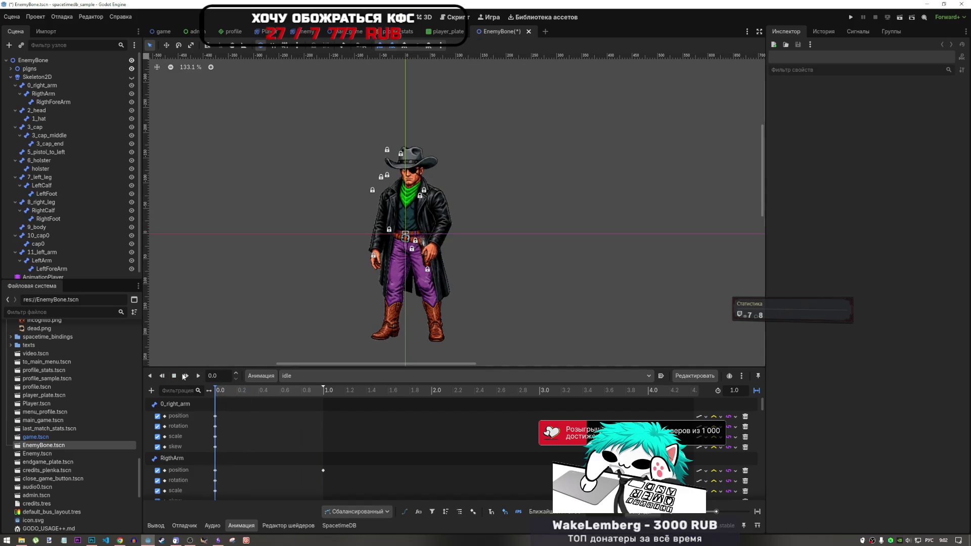
pyautogui.scroll(8, 399, 253)
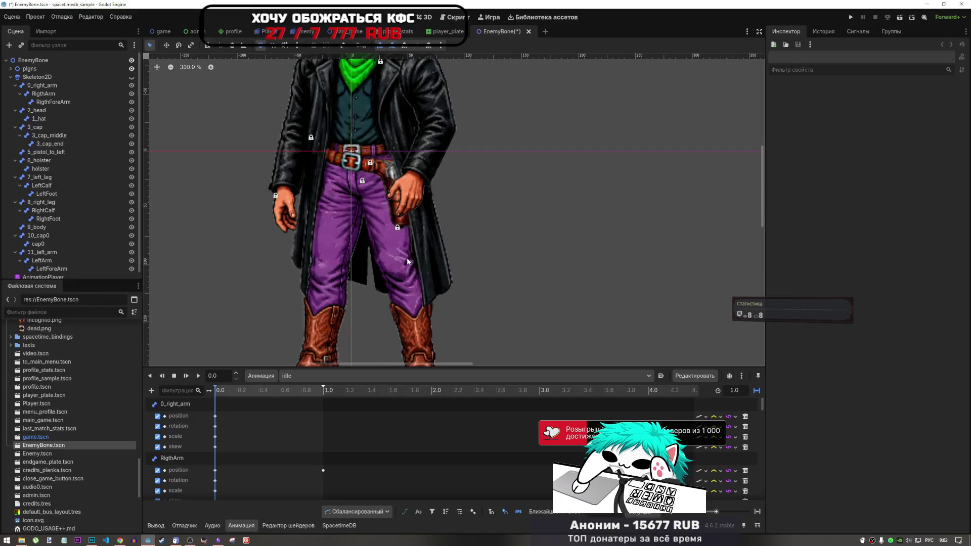
pyautogui.scroll(-11, 399, 253)
pyautogui.scroll(7, 394, 245)
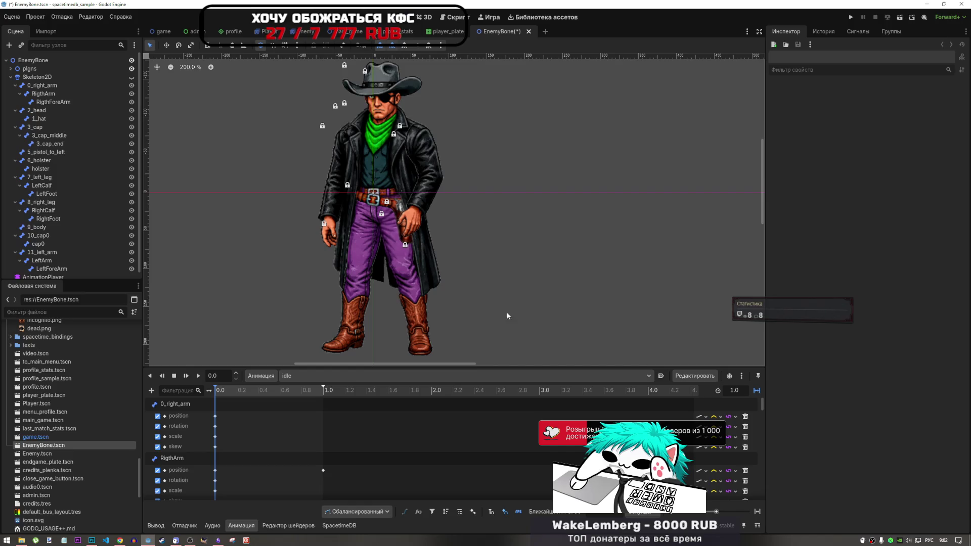
pyautogui.scroll(-3, 466, 317)
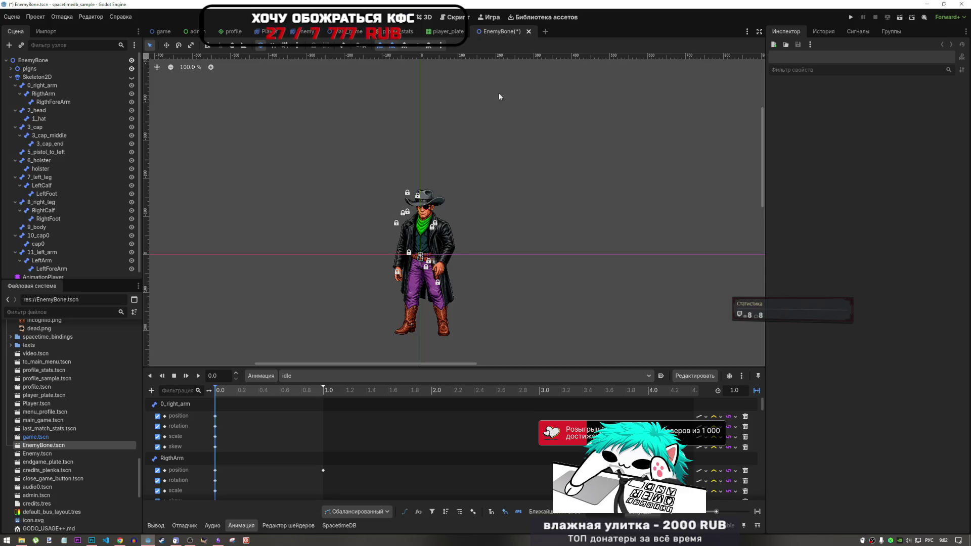
# - Close EnemyBone.tscn without saving, quit Godot, and return to Photoshop
pyautogui.click(529, 32)
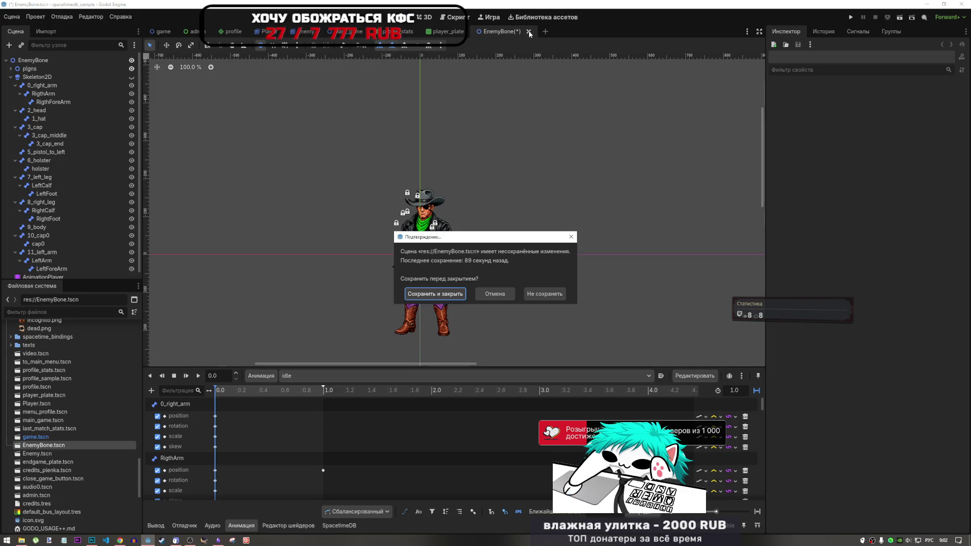
pyautogui.click(537, 294)
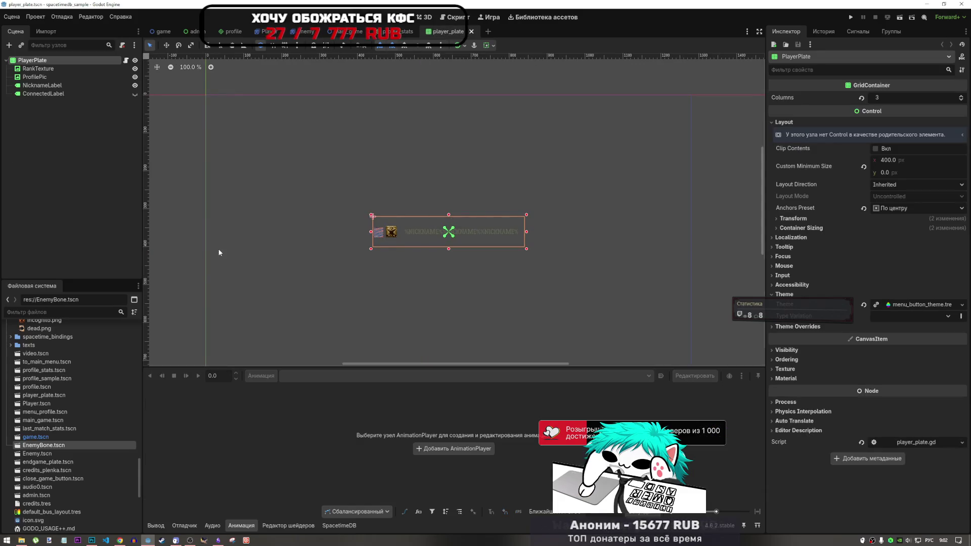
pyautogui.click(966, 4)
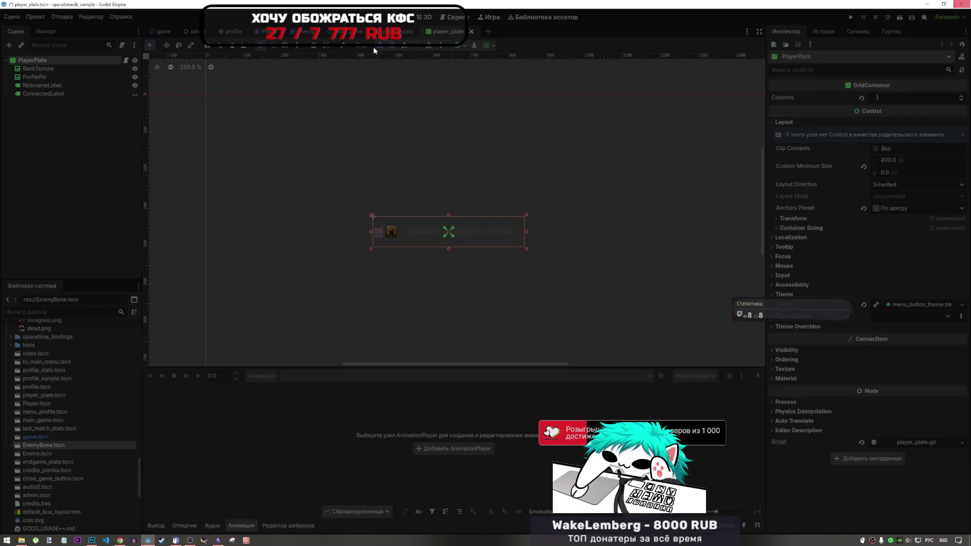
pyautogui.click(92, 540)
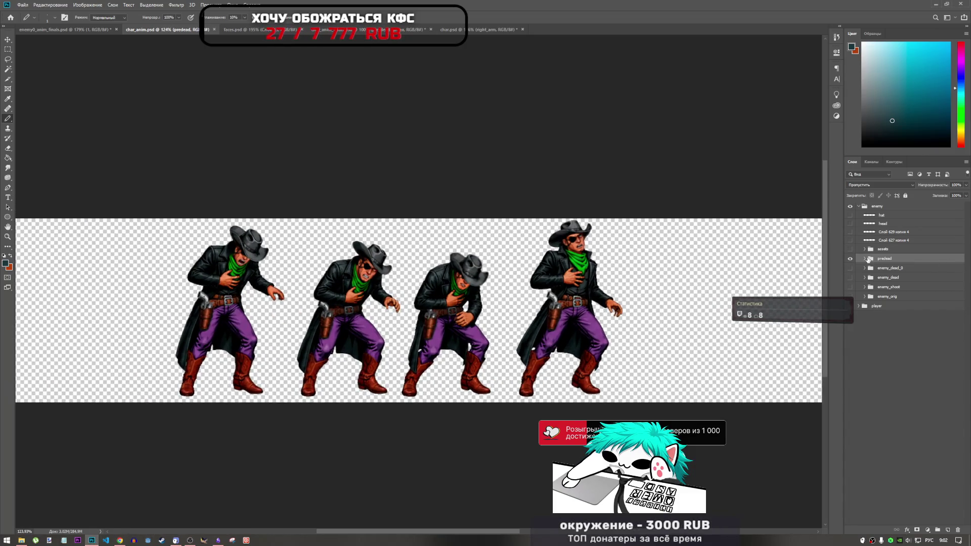
# - Expand the predead group, check its fourth frame, and view the player frames at actual size
pyautogui.click(864, 259)
pyautogui.click(851, 269)
pyautogui.click(851, 268)
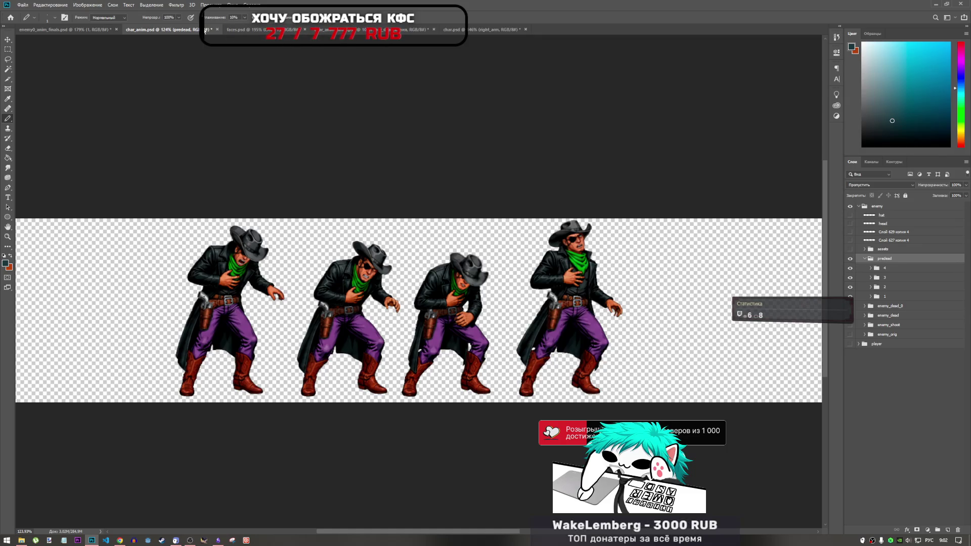
pyautogui.click(77, 28)
pyautogui.click(452, 29)
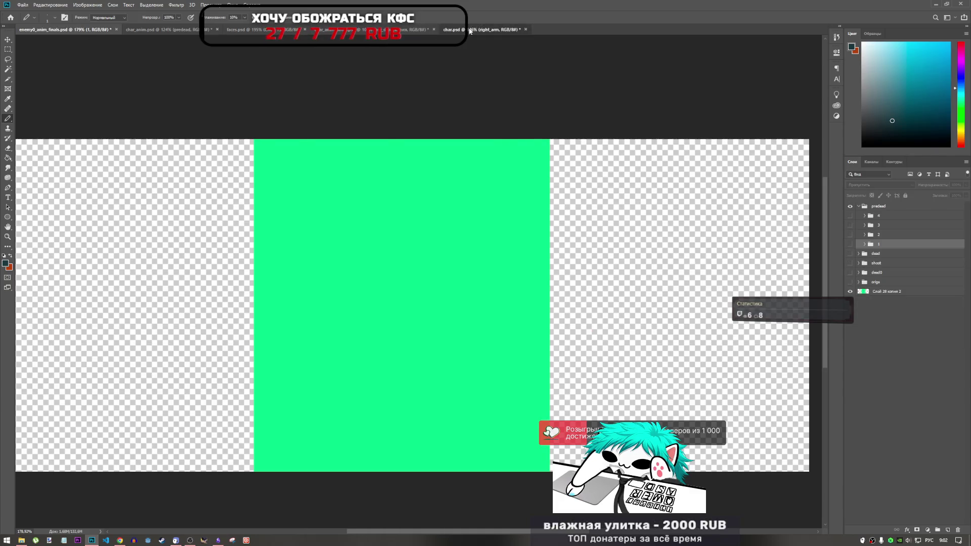
pyautogui.click(408, 31)
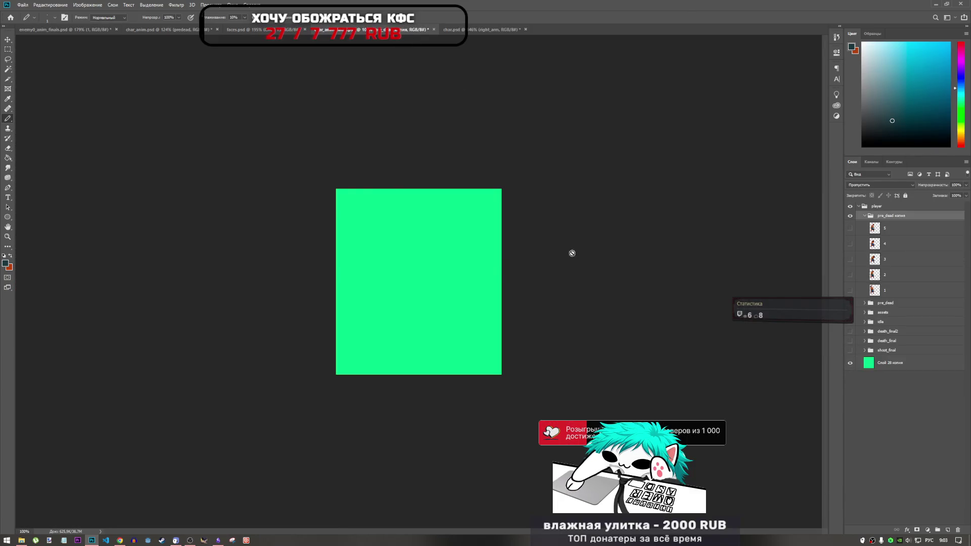
pyautogui.hotkey('ctrl', '1')
# - Preview pre-dead frames 5 and 4, then collapse the enemy копия group in char.psd
pyautogui.click(852, 229)
pyautogui.click(851, 229)
pyautogui.click(851, 244)
pyautogui.click(851, 244)
pyautogui.click(452, 29)
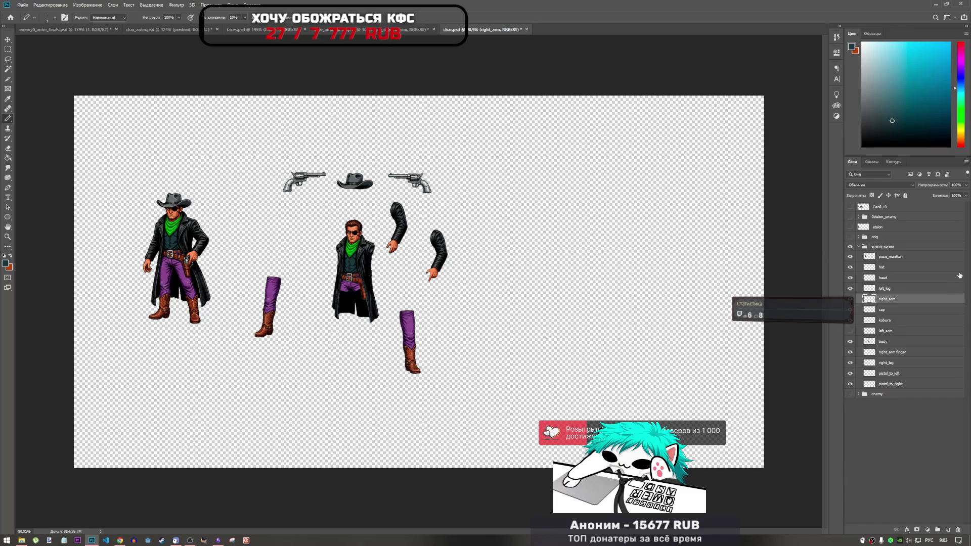
pyautogui.click(104, 31)
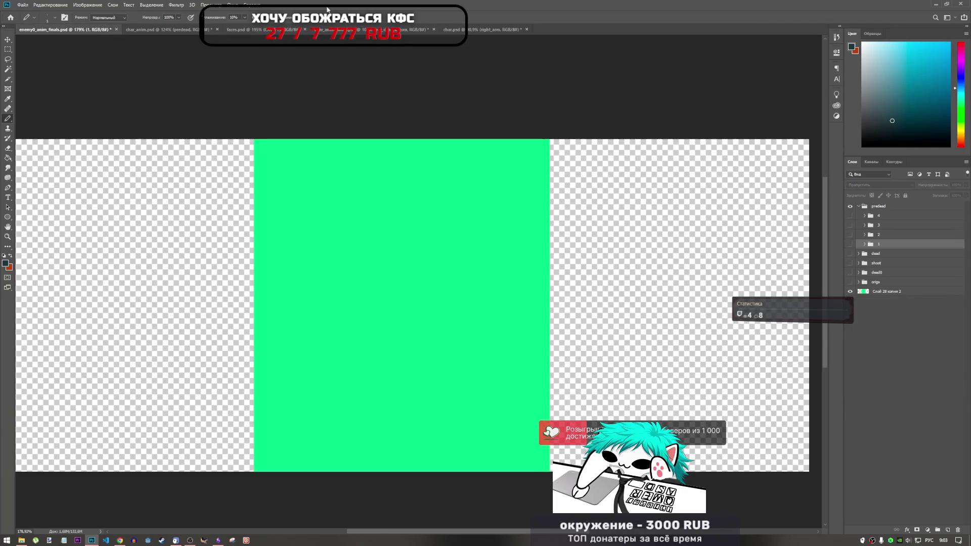
pyautogui.click(460, 32)
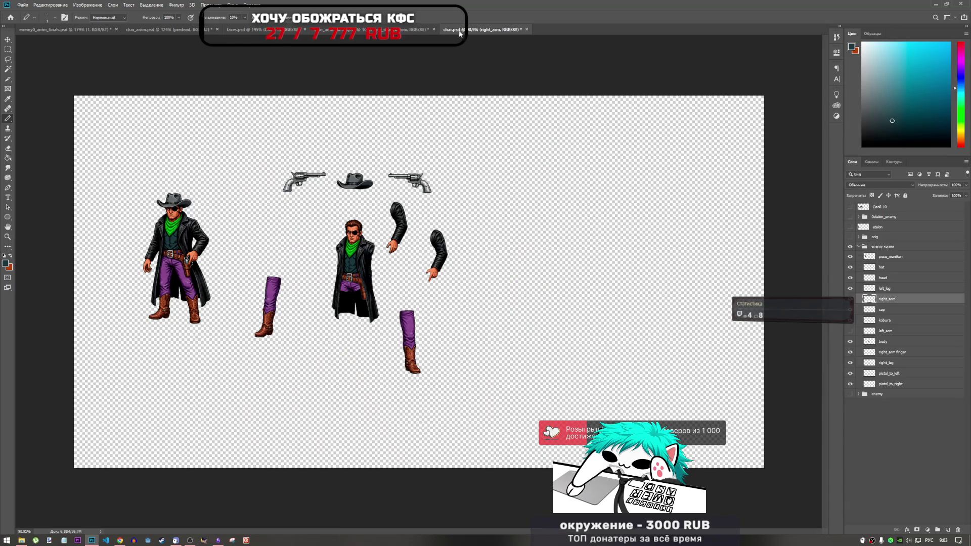
pyautogui.click(859, 247)
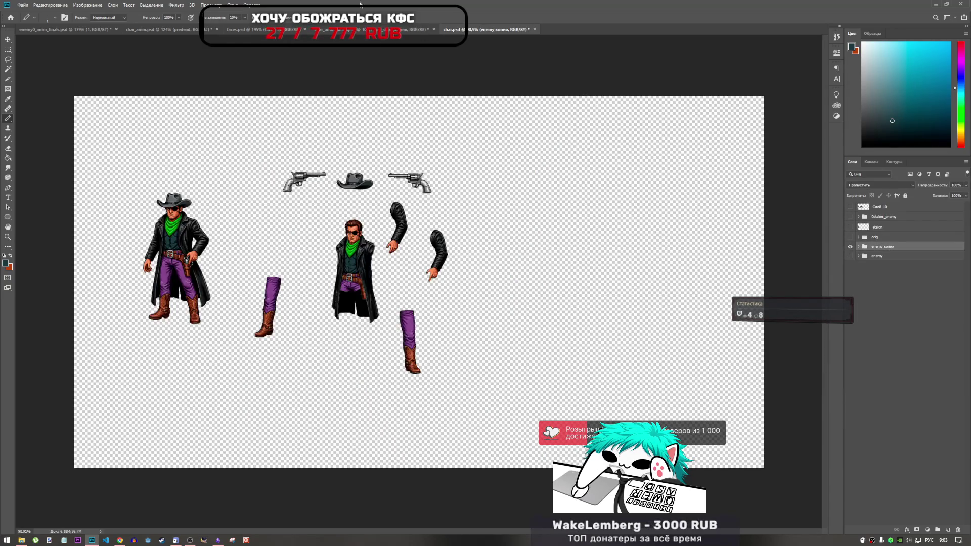
# - Hide the player's frame 5 layer
pyautogui.click(386, 31)
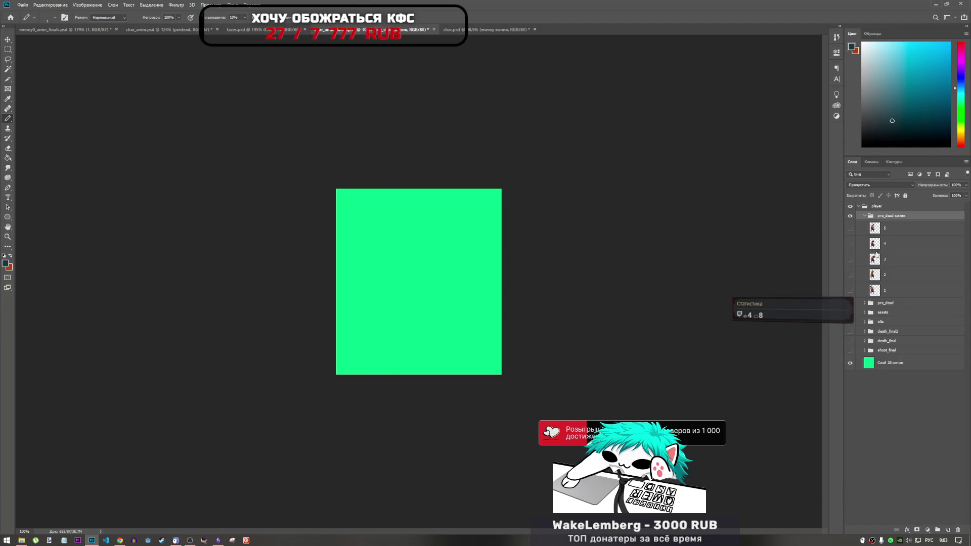
pyautogui.click(850, 229)
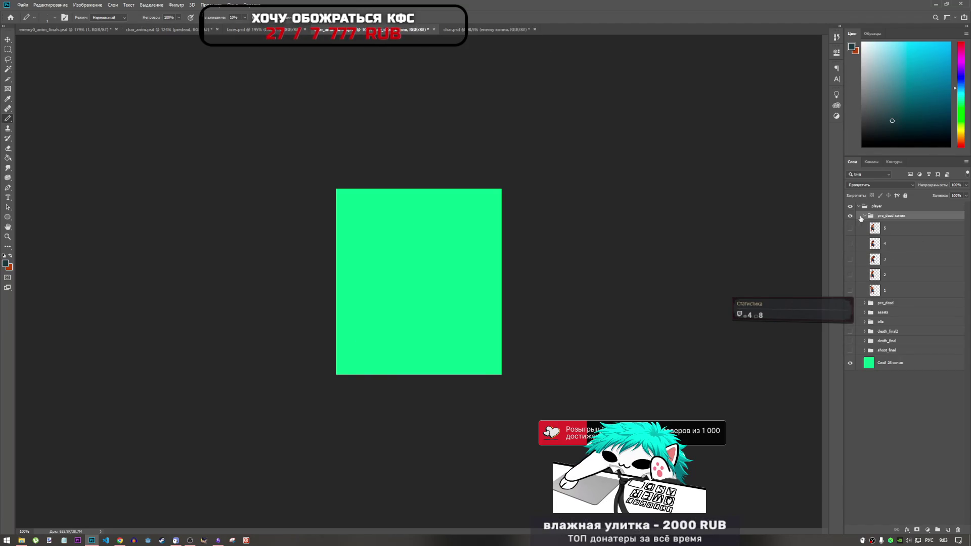
pyautogui.click(154, 28)
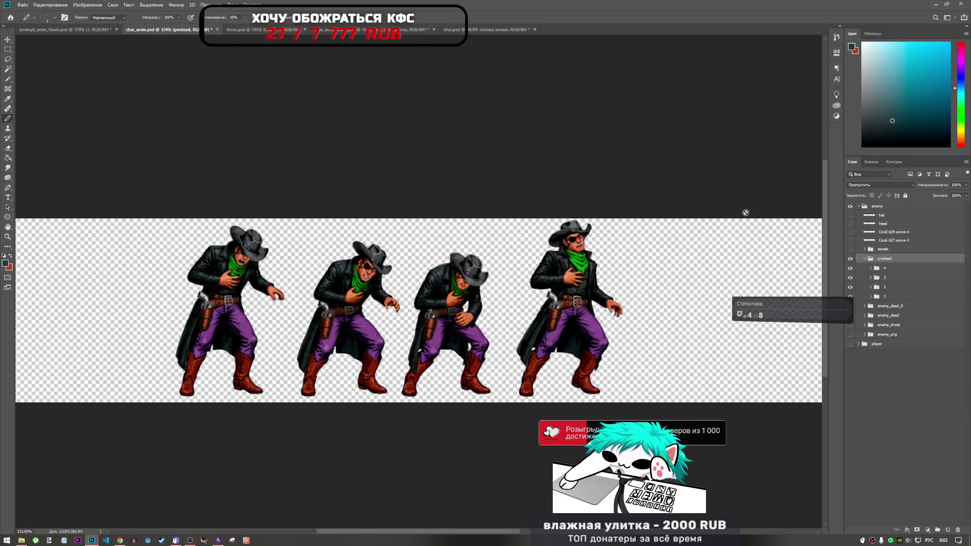
pyautogui.click(65, 29)
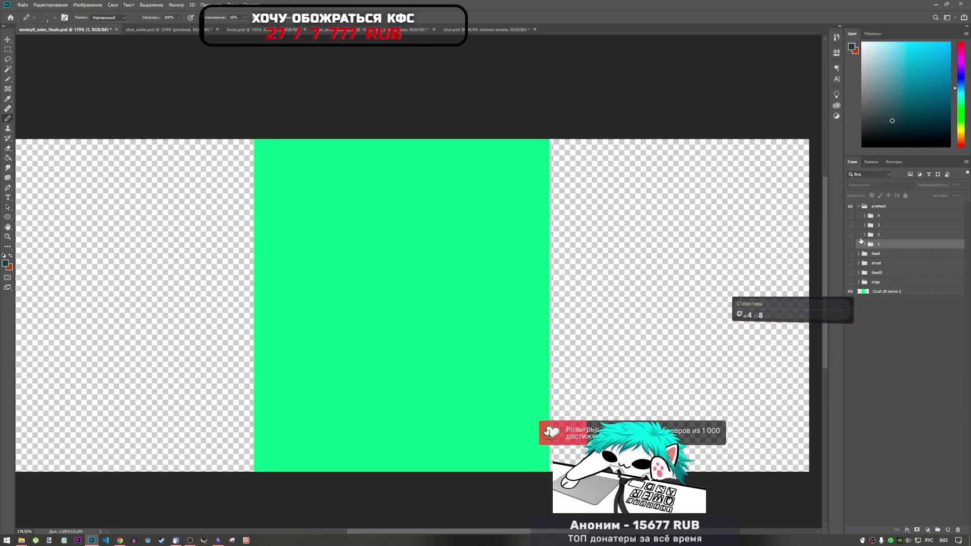
# - Show predead frame 1 and merge its group into a single layer with Merge Group
pyautogui.click(852, 244)
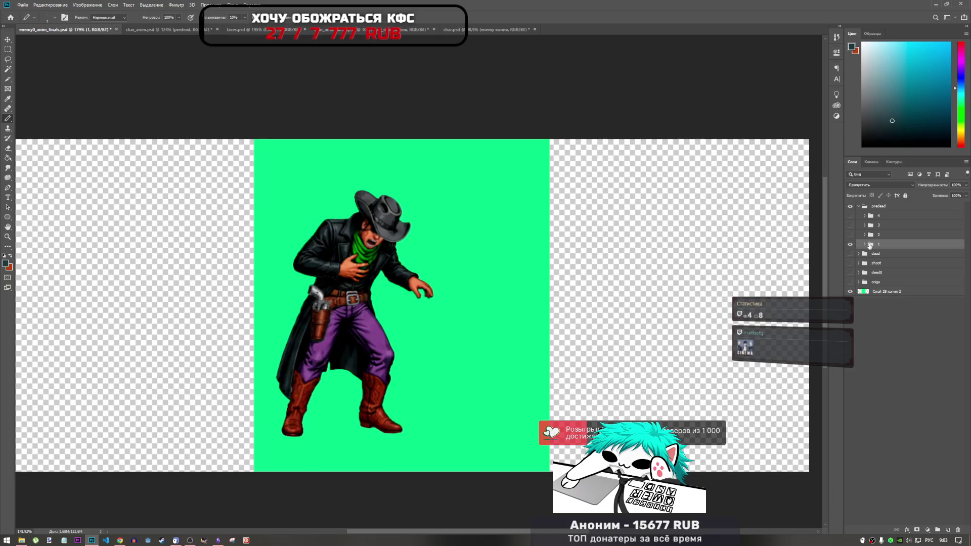
pyautogui.rightClick(871, 246)
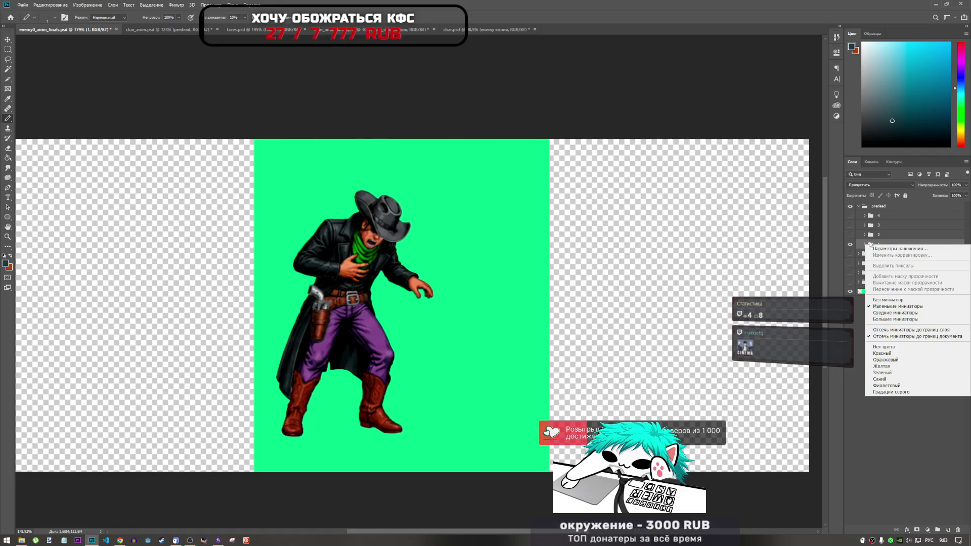
pyautogui.click(882, 245)
pyautogui.rightClick(872, 245)
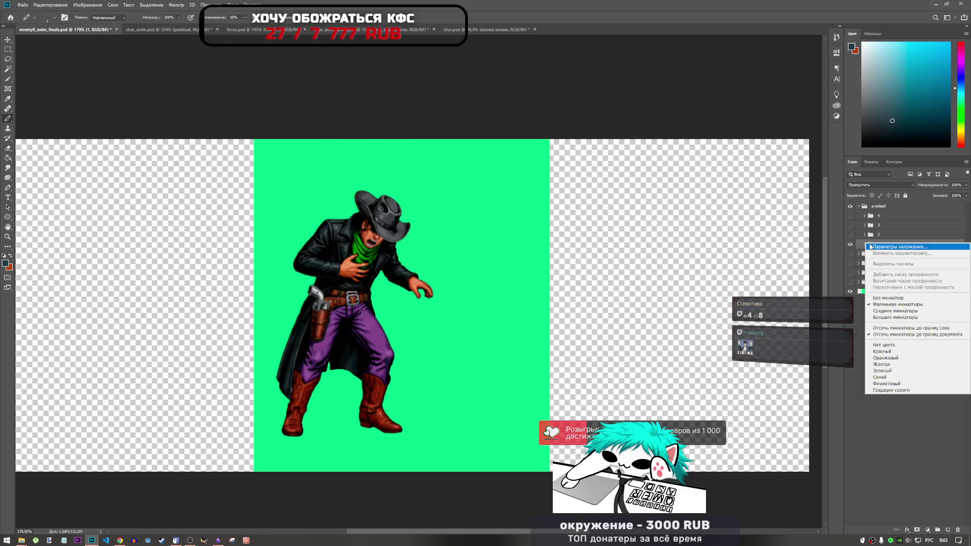
pyautogui.press('Escape')
pyautogui.rightClick(894, 245)
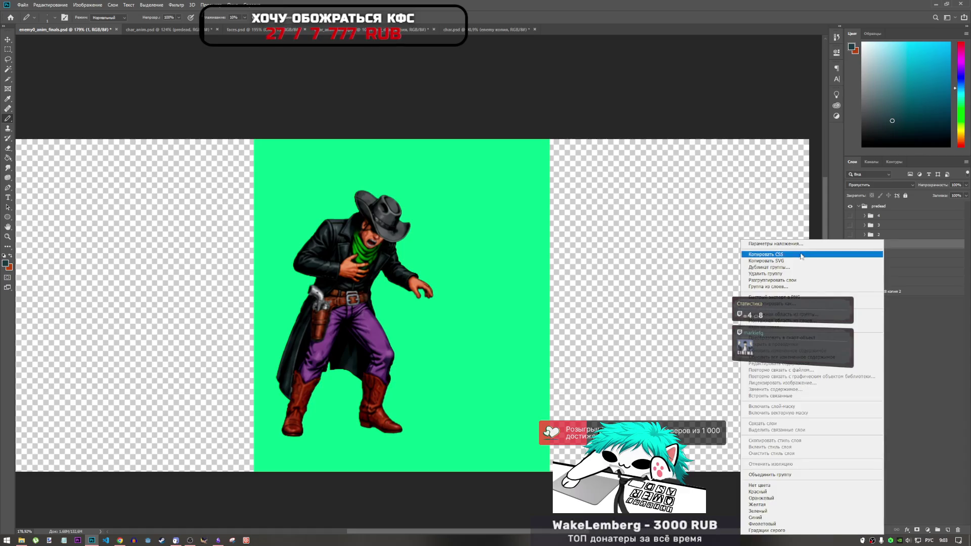
pyautogui.click(782, 475)
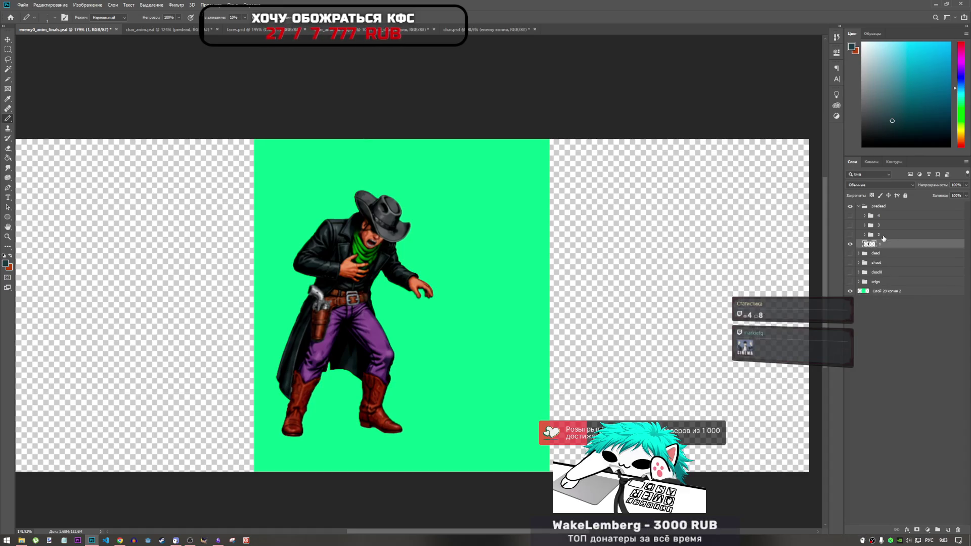
# - Hide frame 1, show predead frame 2, merge its group into one layer, then hide it
pyautogui.rightClick(884, 237)
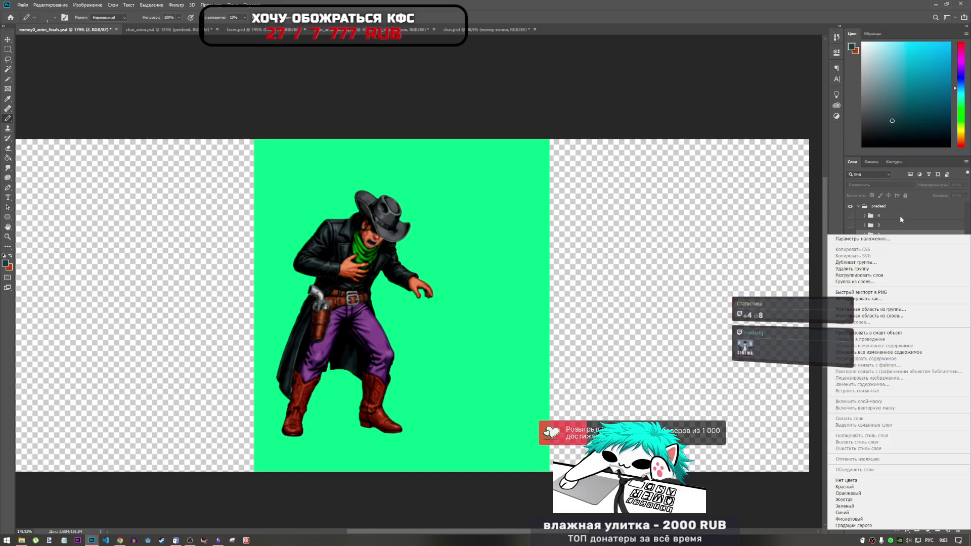
pyautogui.press('Escape')
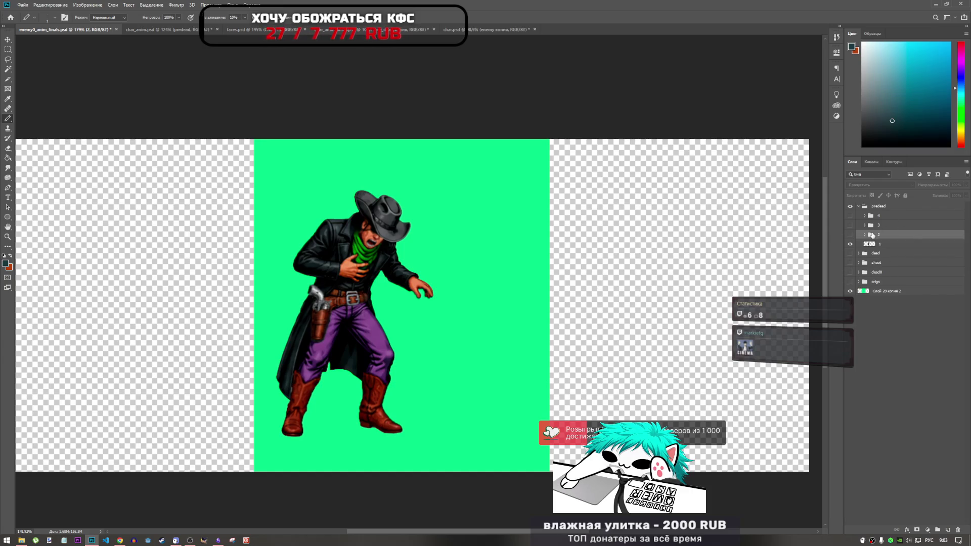
pyautogui.rightClick(864, 275)
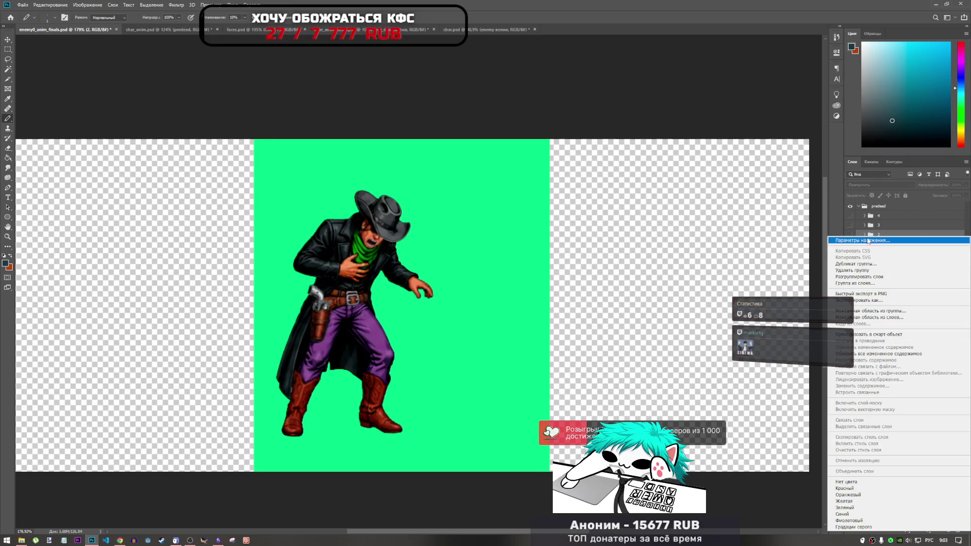
pyautogui.rightClick(873, 235)
pyautogui.rightClick(891, 235)
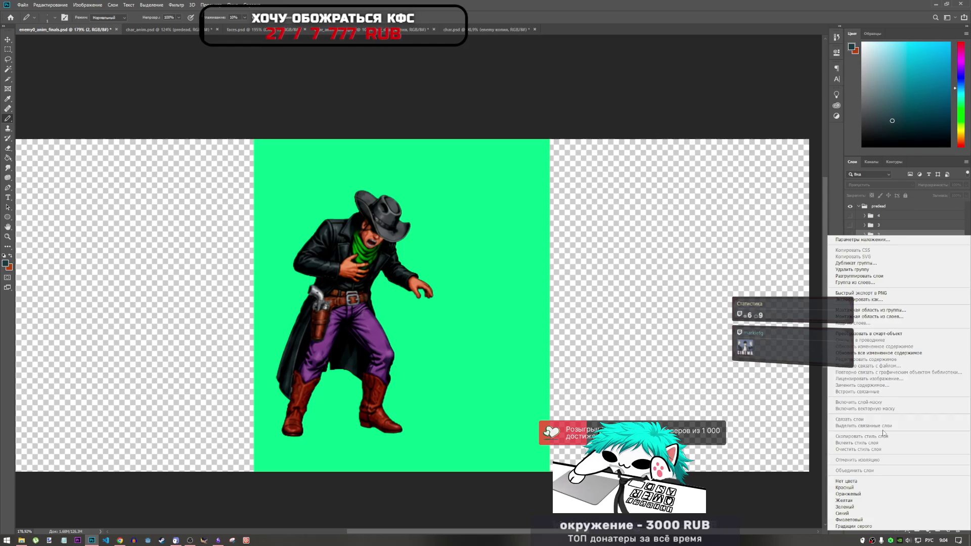
pyautogui.click(869, 239)
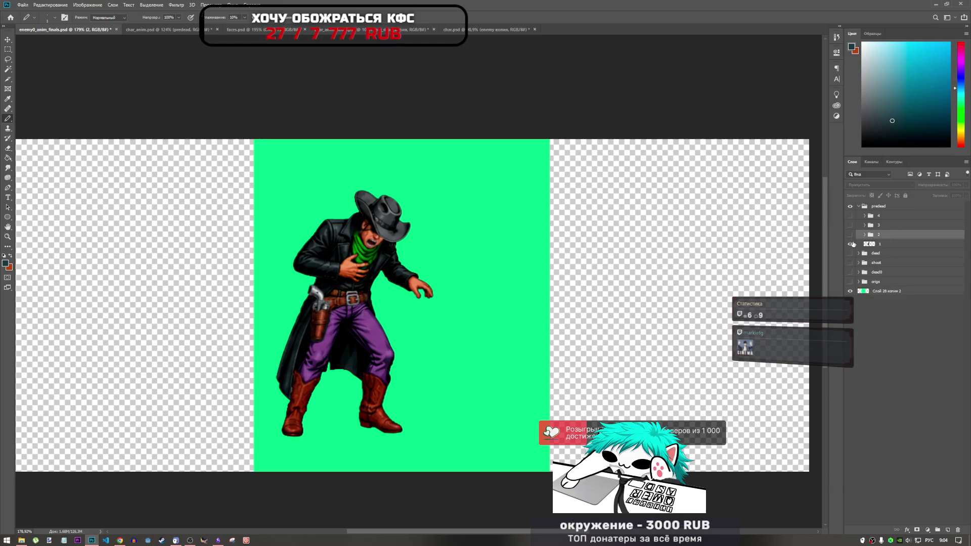
pyautogui.click(851, 244)
pyautogui.click(851, 235)
pyautogui.rightClick(875, 233)
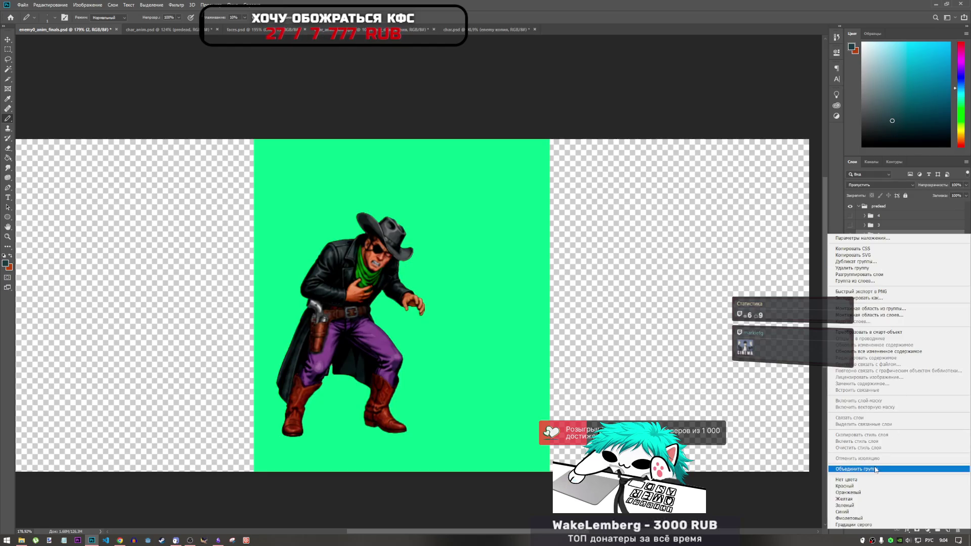
pyautogui.click(876, 469)
pyautogui.click(850, 235)
# - Show predead frame 3, merge its group into one layer, then hide it
pyautogui.click(850, 225)
pyautogui.click(888, 223)
pyautogui.rightClick(888, 223)
pyautogui.press('Escape')
pyautogui.rightClick(888, 223)
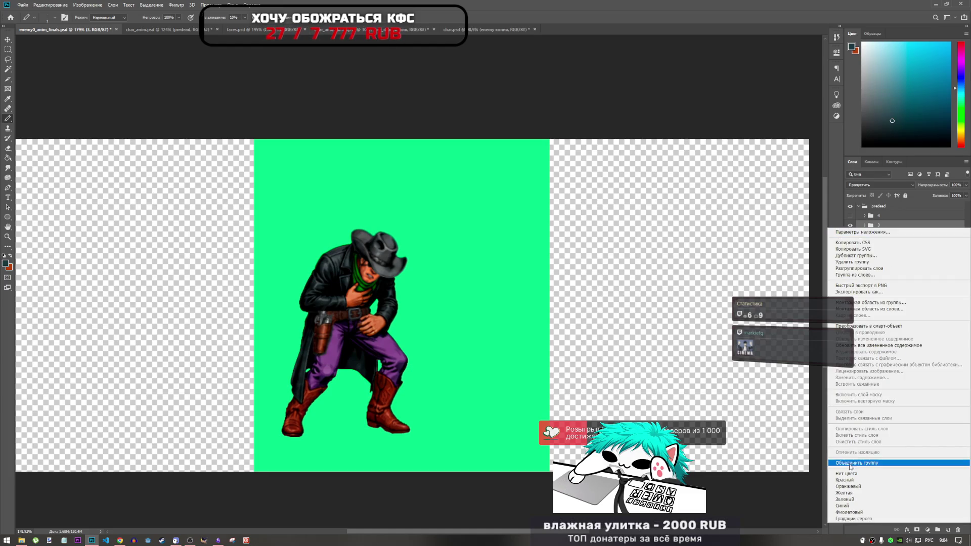
pyautogui.click(876, 466)
pyautogui.click(850, 225)
# - Merge predead frame 4's group into one layer and toggle frame visibility to check the poses
pyautogui.click(851, 215)
pyautogui.click(879, 216)
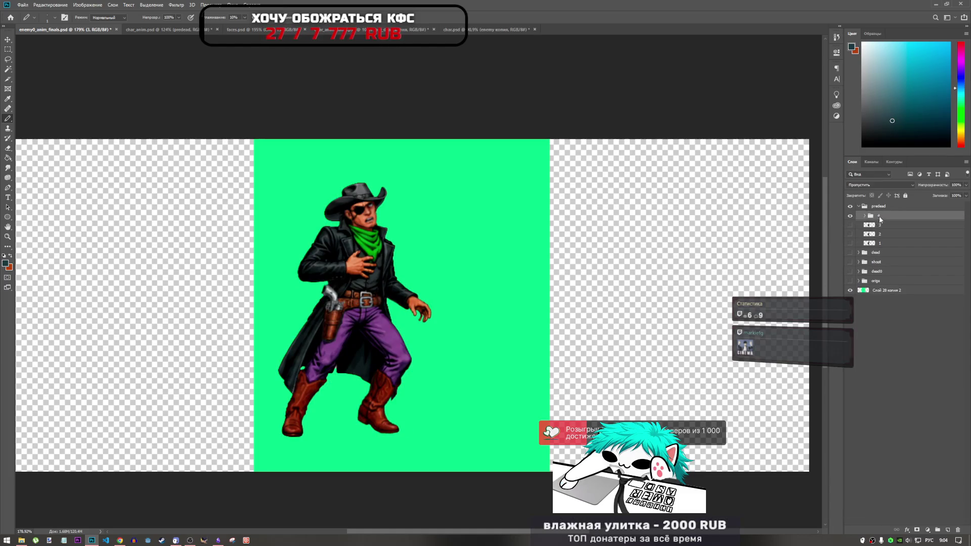
pyautogui.rightClick(879, 216)
pyautogui.click(873, 454)
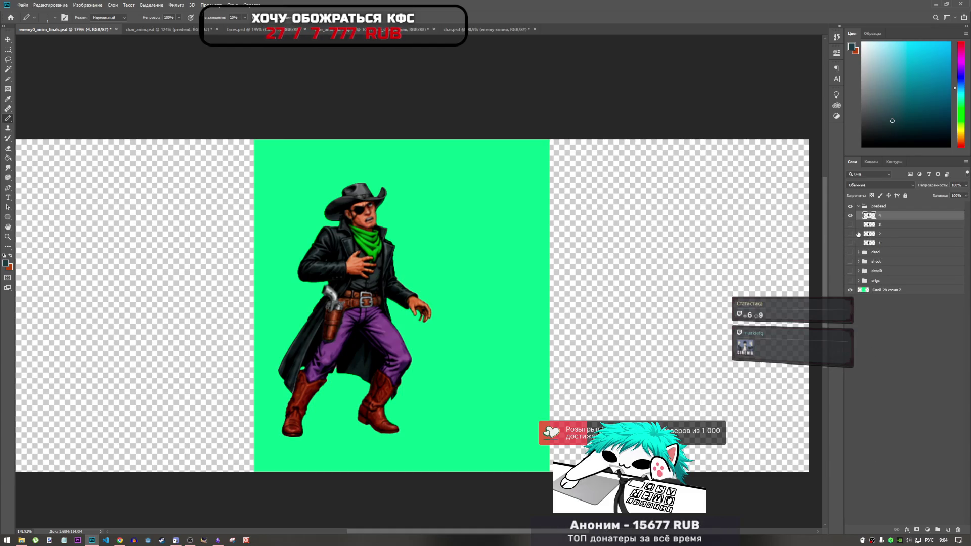
pyautogui.click(851, 234)
pyautogui.click(850, 242)
pyautogui.click(850, 216)
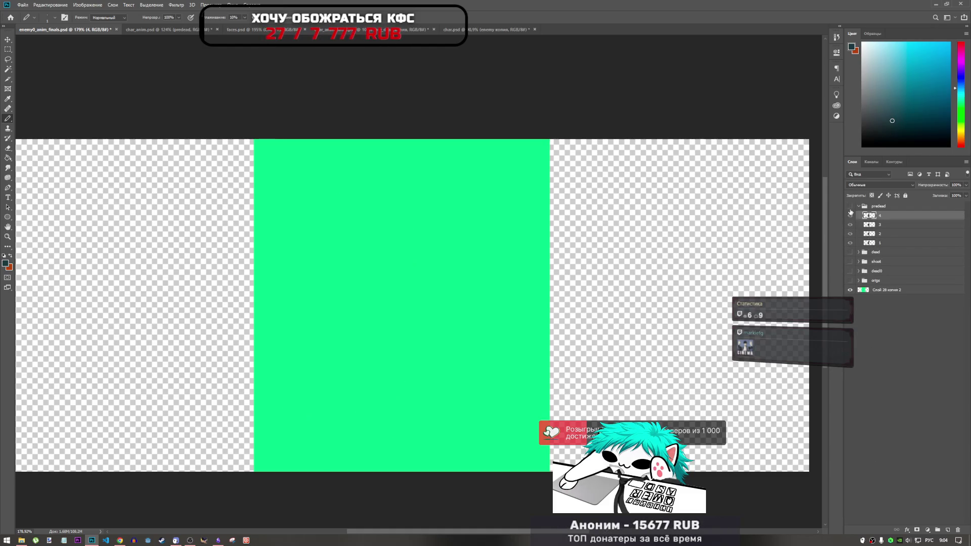
# - With a 47 px Smudge brush, smear predead frame 1's coat shoulder, hat top and right brim
pyautogui.click(850, 224)
pyautogui.click(850, 234)
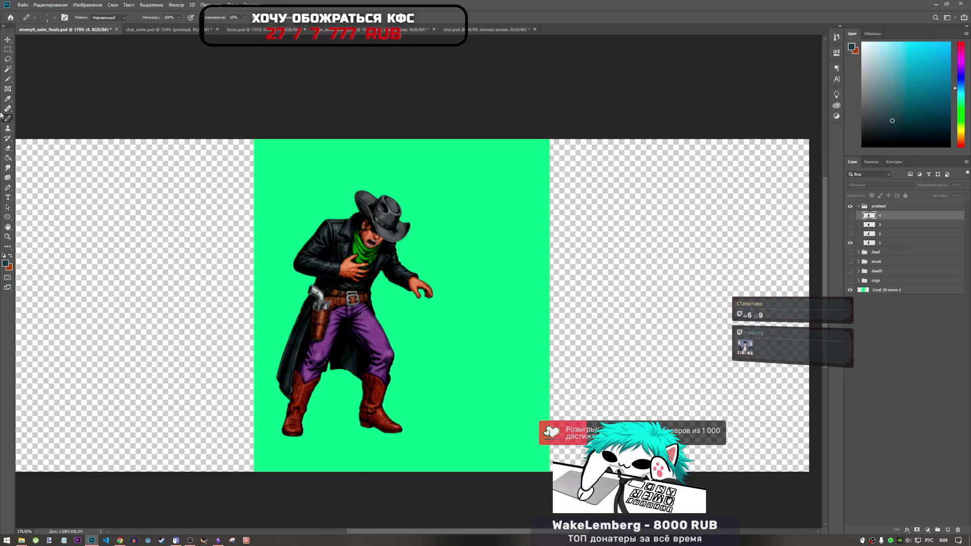
pyautogui.rightClick(7, 167)
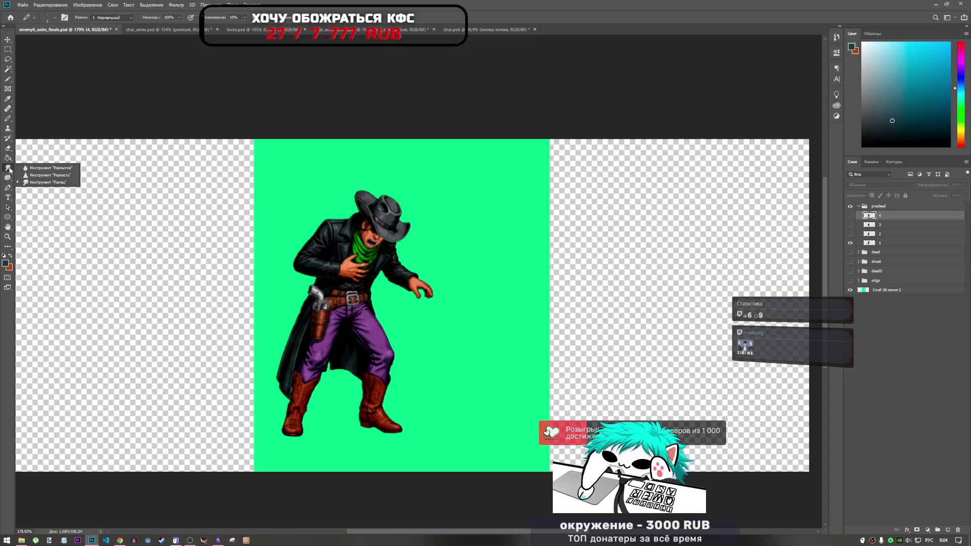
pyautogui.click(30, 181)
pyautogui.rightClick(326, 166)
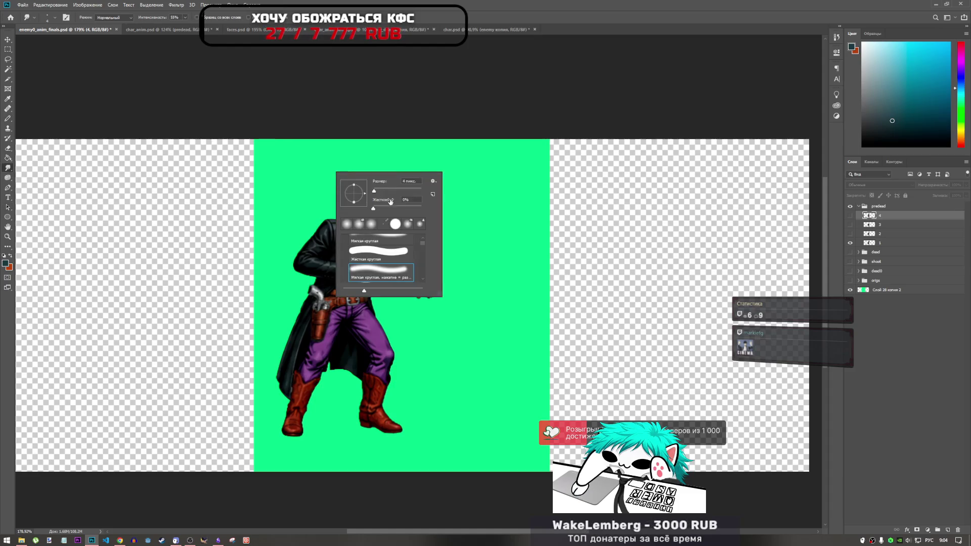
pyautogui.click(880, 243)
pyautogui.rightClick(304, 205)
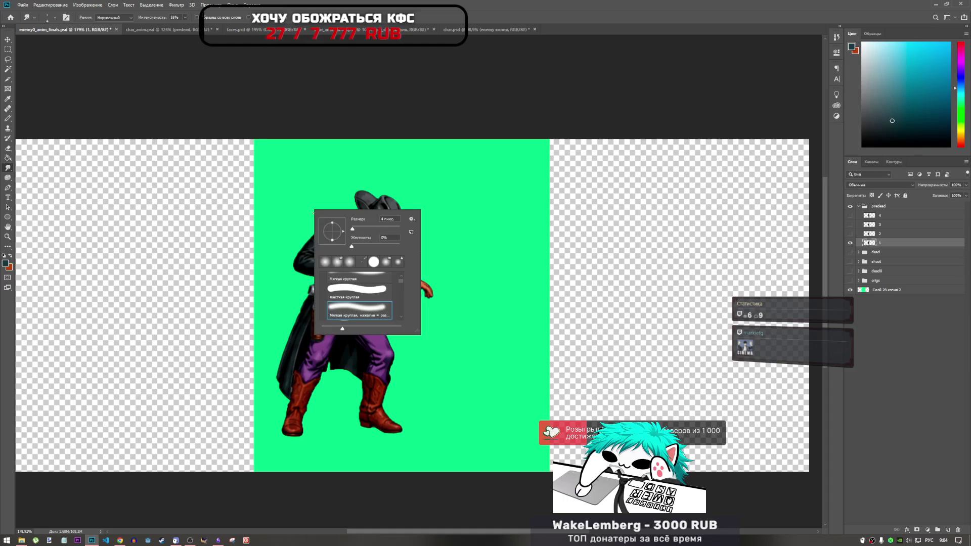
pyautogui.click(390, 219)
pyautogui.write('7')
pyautogui.press('Return')
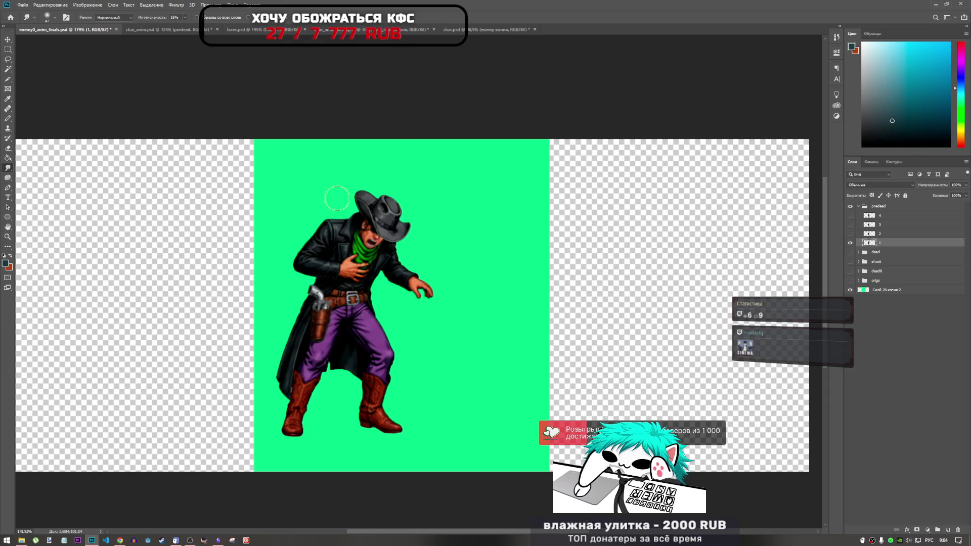
pyautogui.moveTo(341, 222)
pyautogui.mouseDown()
pyautogui.moveTo(316, 216)
pyautogui.moveTo(288, 242)
pyautogui.moveTo(329, 230)
pyautogui.moveTo(316, 218)
pyautogui.moveTo(308, 233)
pyautogui.moveTo(319, 215)
pyautogui.moveTo(303, 222)
pyautogui.mouseUp()
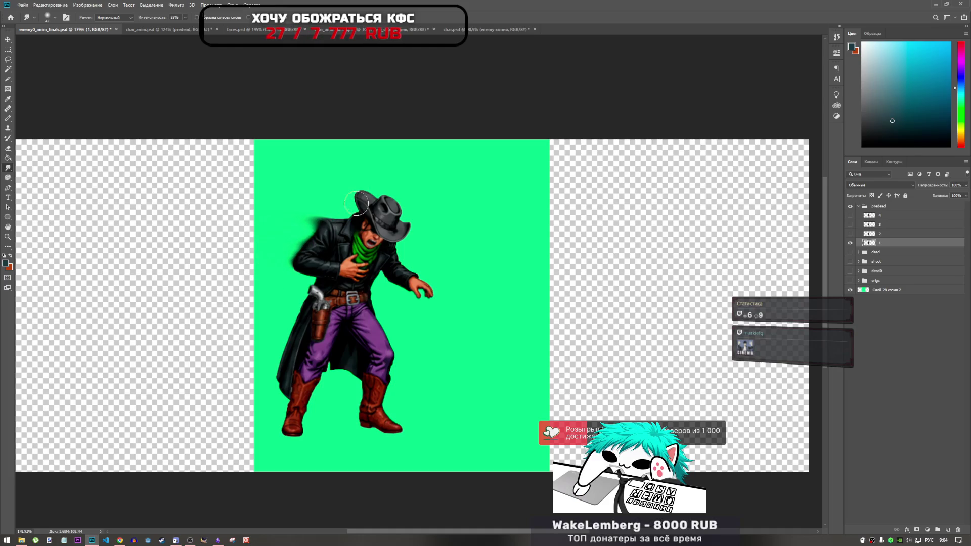
pyautogui.moveTo(357, 203); pyautogui.dragTo(359, 174)
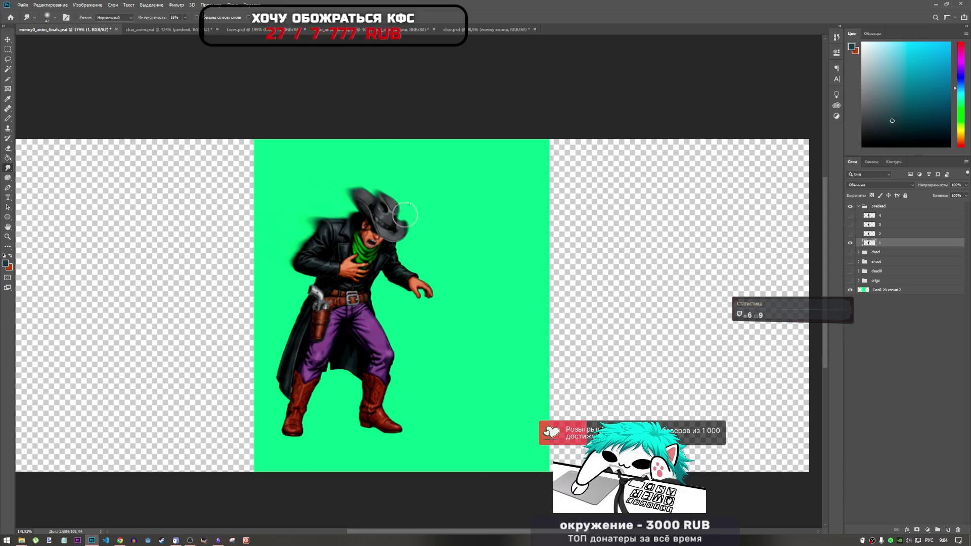
pyautogui.moveTo(404, 215); pyautogui.dragTo(407, 208)
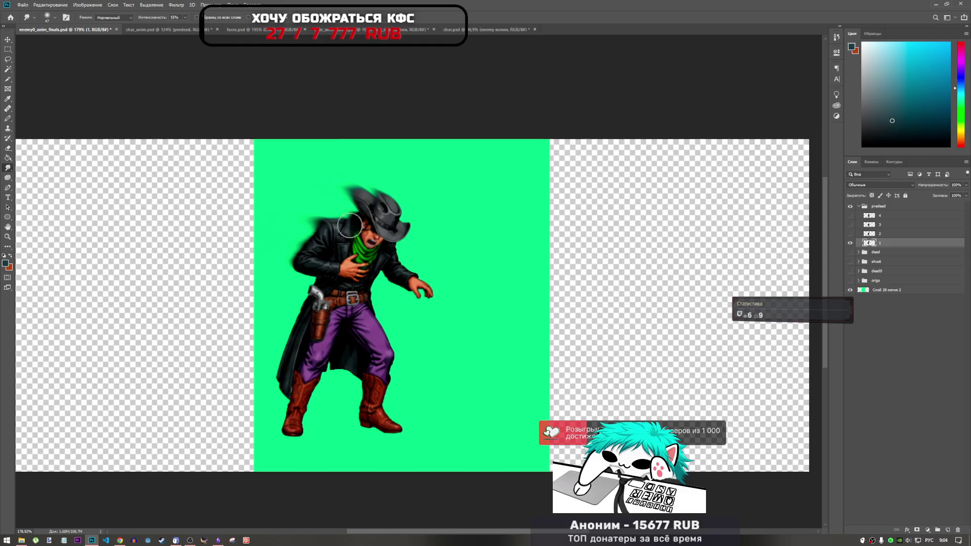
# - Switch to the Blur tool and enlarge its brush to 155 px
pyautogui.scroll(-3, 380, 271)
pyautogui.scroll(3, 380, 270)
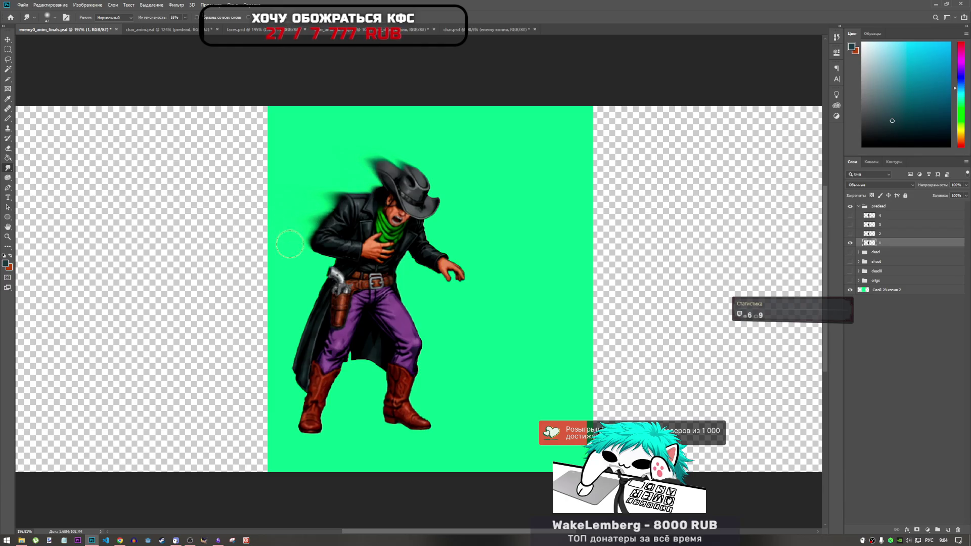
pyautogui.scroll(-2, 290, 244)
pyautogui.scroll(1, 413, 297)
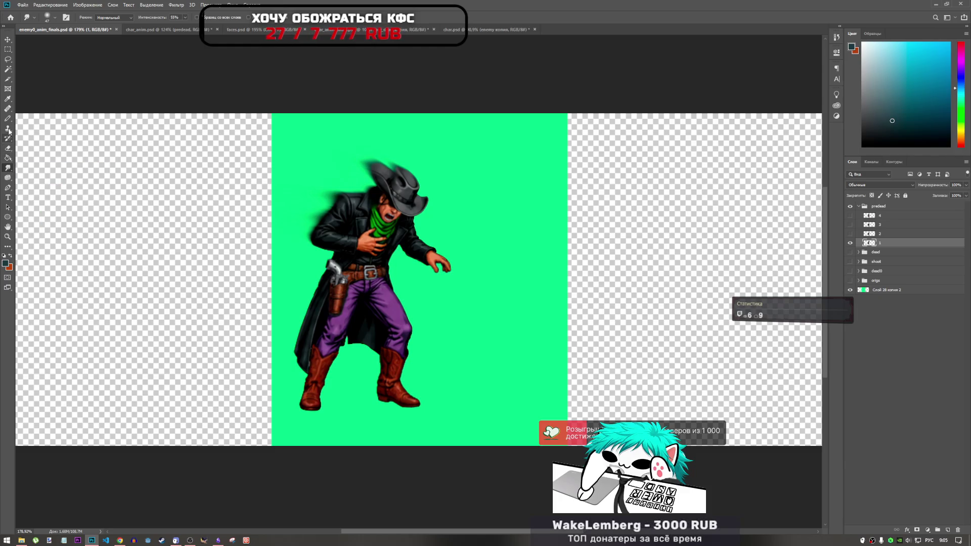
pyautogui.scroll(-1, 404, 314)
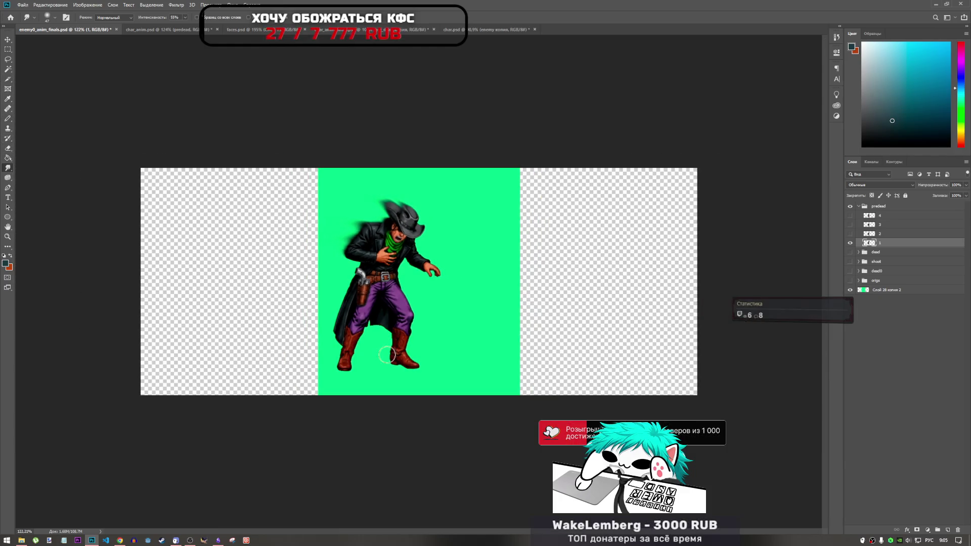
pyautogui.scroll(3, 387, 303)
pyautogui.scroll(-3, 379, 298)
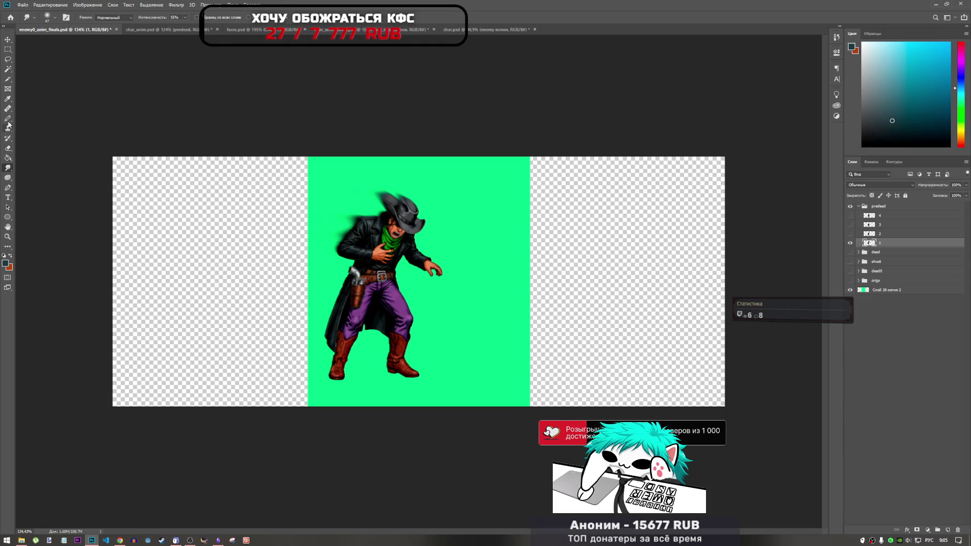
pyautogui.click(8, 148)
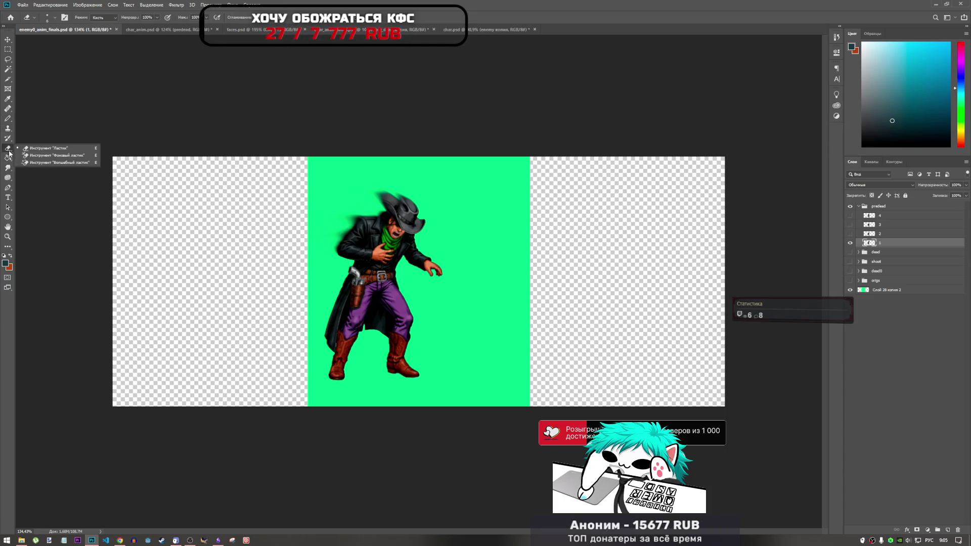
pyautogui.click(7, 168)
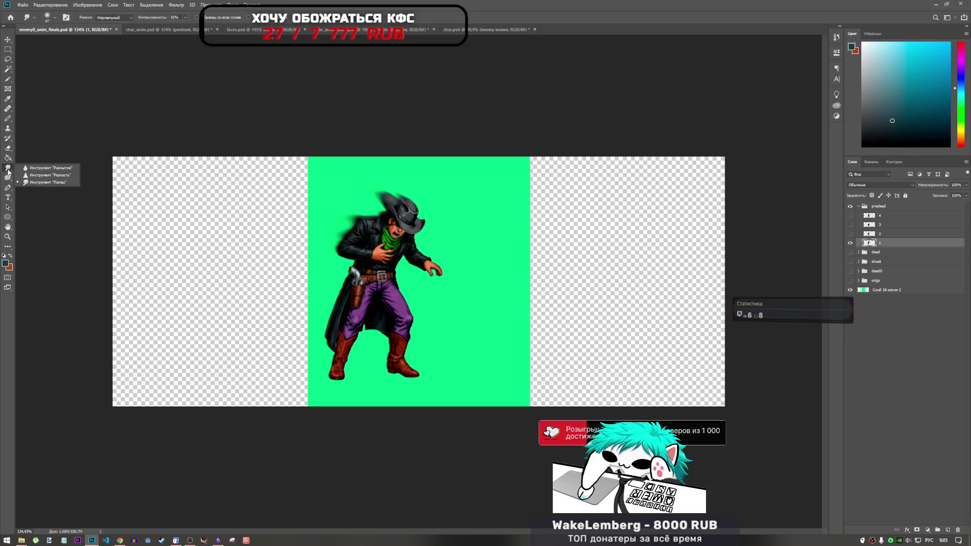
pyautogui.click(41, 168)
pyautogui.rightClick(363, 208)
pyautogui.moveTo(411, 209); pyautogui.dragTo(418, 204)
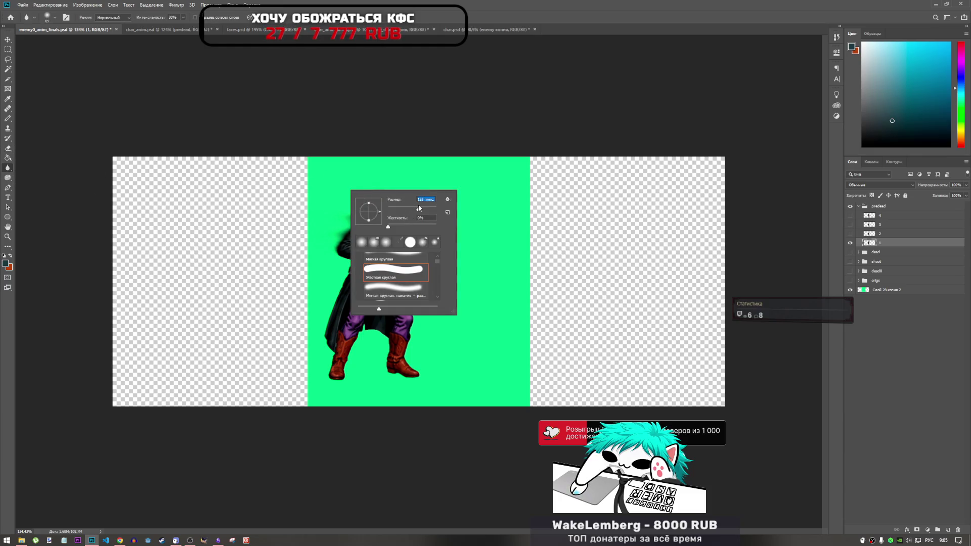
pyautogui.press('Return')
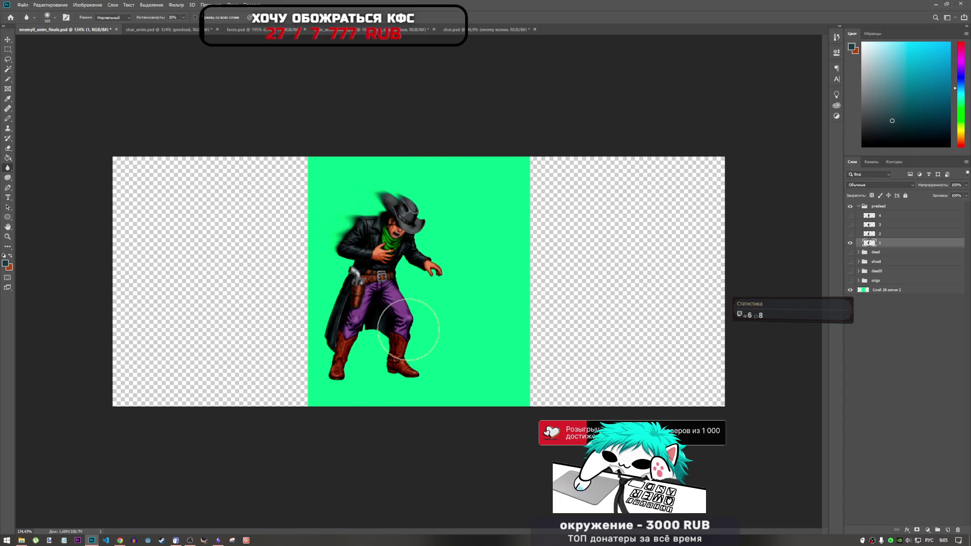
# - Hide frame layer 1, then show and select frame layer 2 for editing
pyautogui.scroll(-3, 435, 324)
pyautogui.scroll(3, 421, 283)
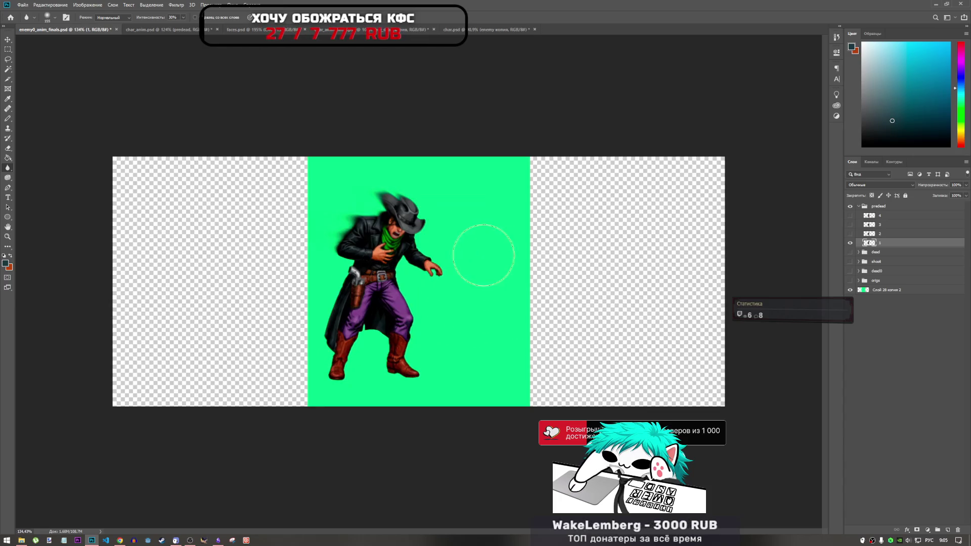
pyautogui.click(850, 243)
pyautogui.click(850, 234)
pyautogui.click(879, 234)
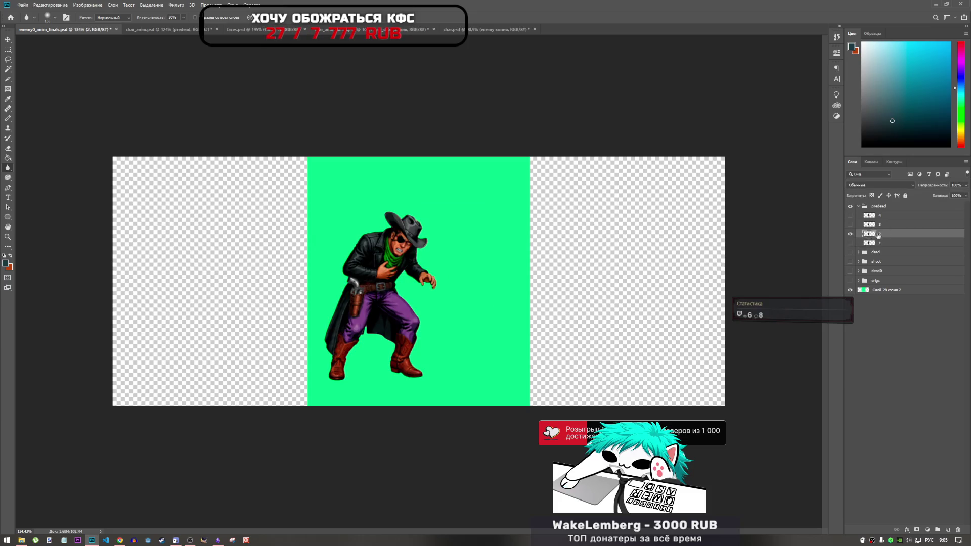
# - Switch to the Smudge tool and smear frame 2's hat edge into a motion streak
pyautogui.rightClick(10, 169)
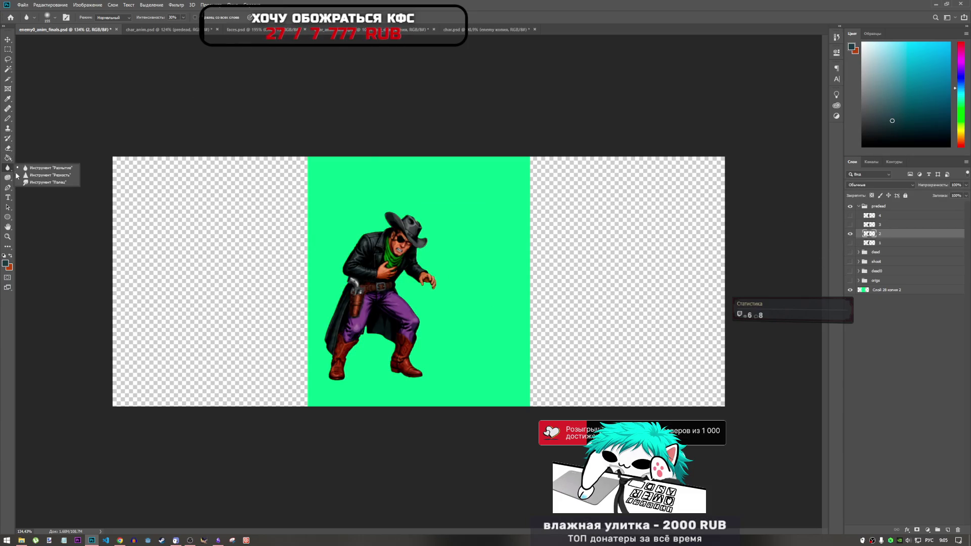
pyautogui.click(44, 182)
pyautogui.scroll(2, 384, 215)
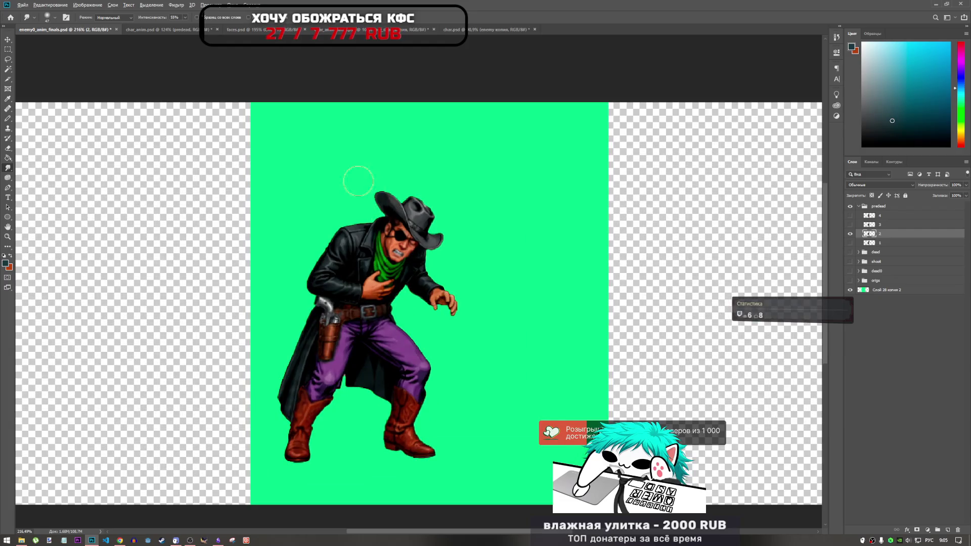
pyautogui.scroll(-1, 385, 216)
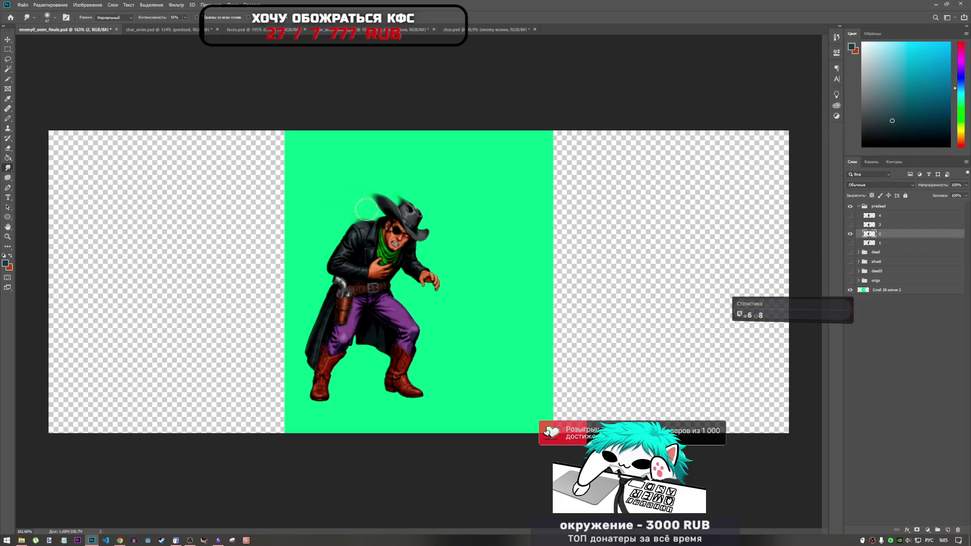
pyautogui.moveTo(369, 211); pyautogui.dragTo(359, 218)
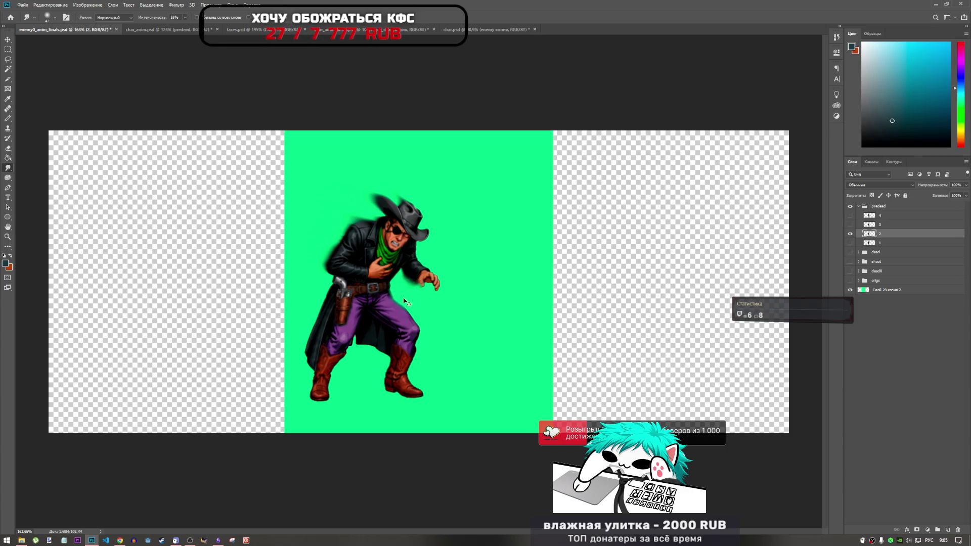
# - Smear frame 2's fingertips down-right and its coat's left edge into the green background
pyautogui.rightClick(407, 283)
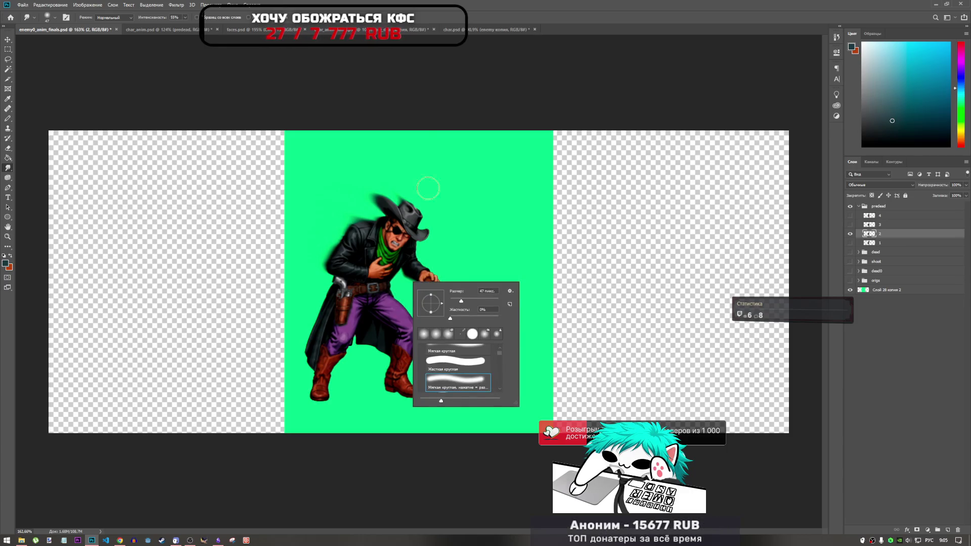
pyautogui.press('Escape')
pyautogui.scroll(5, 404, 283)
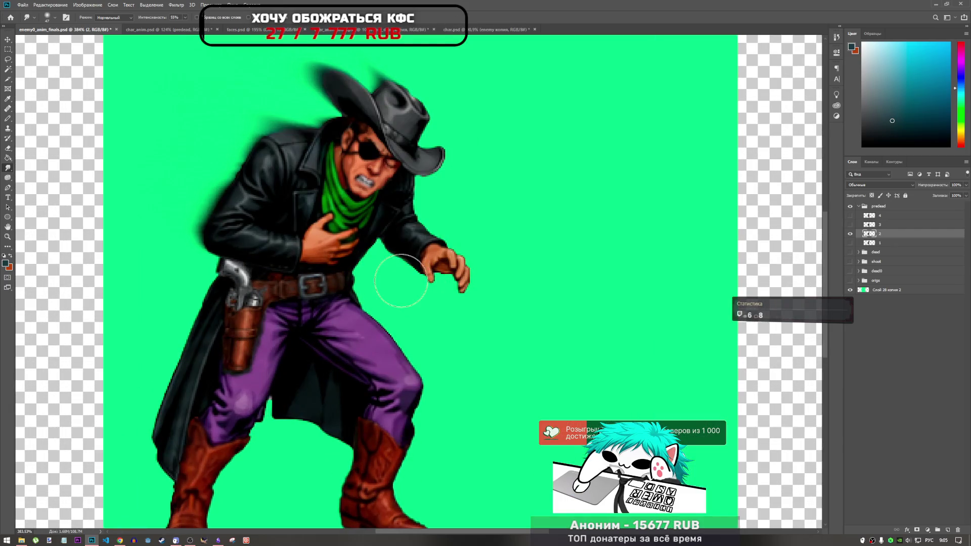
pyautogui.moveTo(411, 300); pyautogui.dragTo(444, 325)
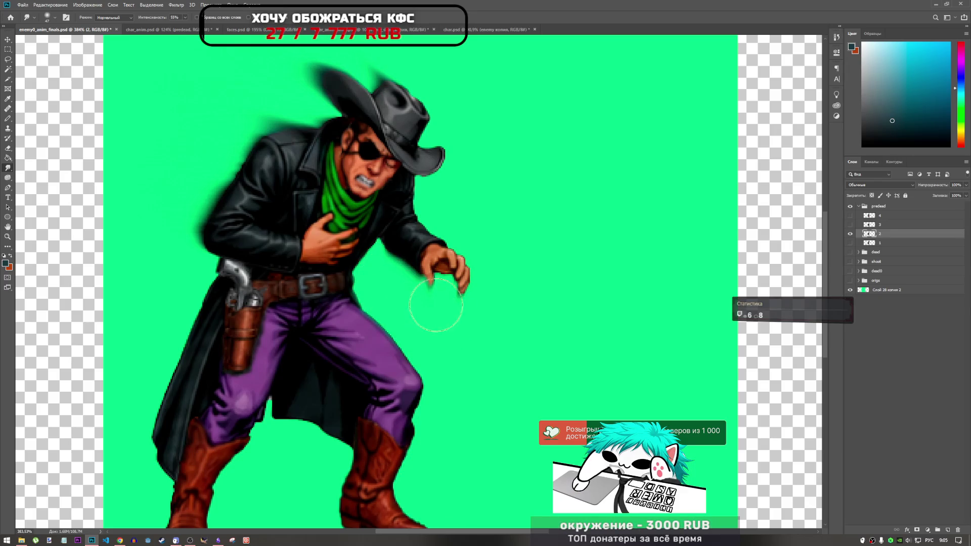
pyautogui.scroll(-2, 449, 317)
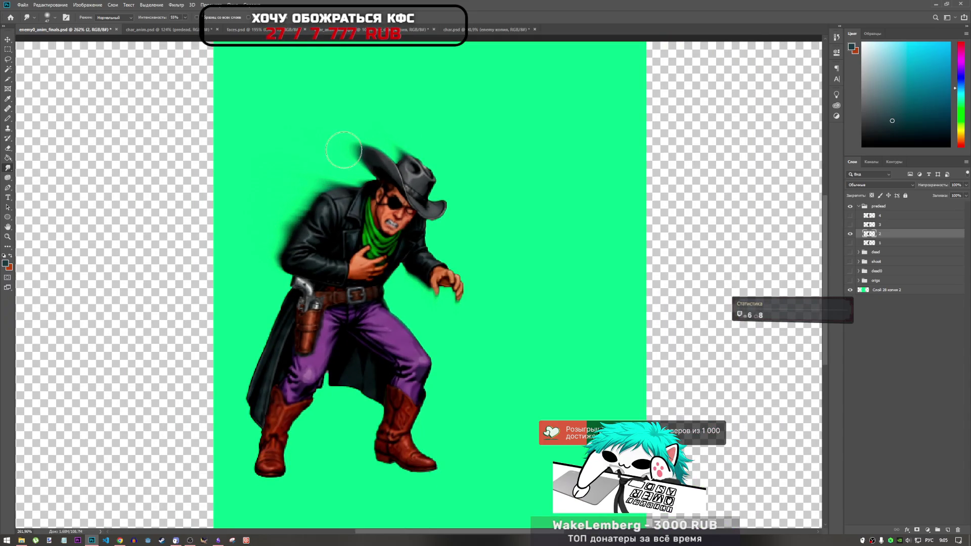
pyautogui.moveTo(290, 210)
pyautogui.mouseDown()
pyautogui.moveTo(279, 228)
pyautogui.moveTo(258, 235)
pyautogui.moveTo(298, 271)
pyautogui.mouseUp()
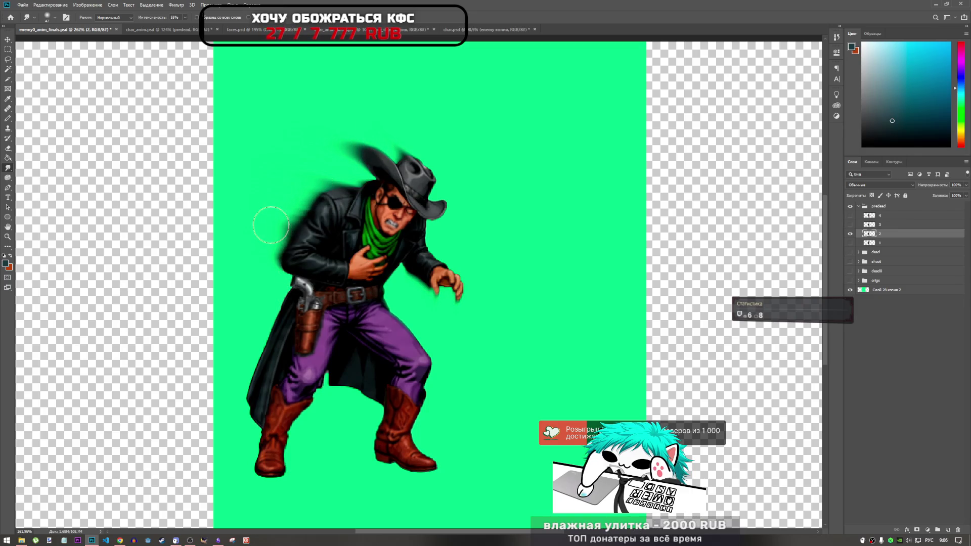
pyautogui.scroll(-3, 297, 294)
pyautogui.scroll(-1, 296, 293)
pyautogui.scroll(4, 455, 261)
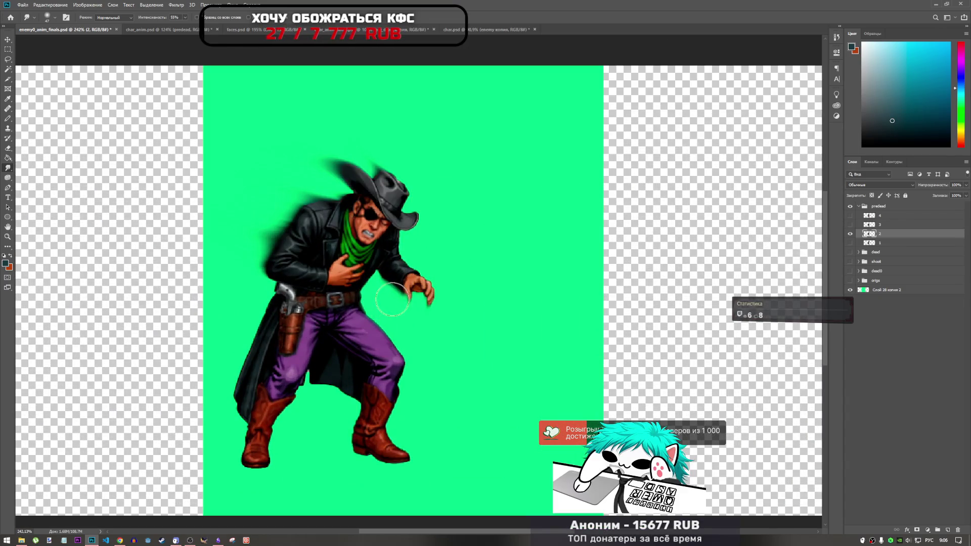
pyautogui.scroll(-2, 377, 310)
# - Switch back to the Blur tool and hide frame layer 2
pyautogui.rightClick(4, 171)
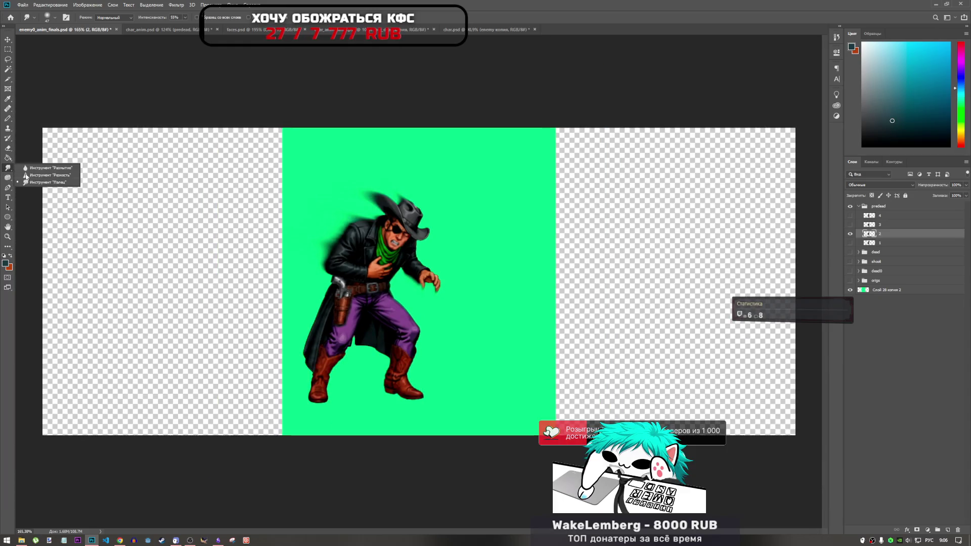
pyautogui.click(31, 167)
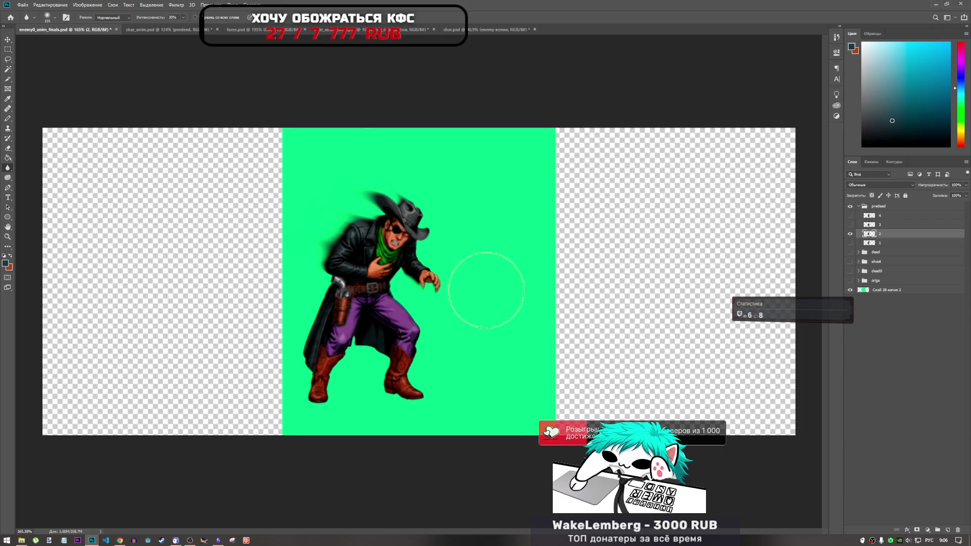
pyautogui.scroll(-2, 488, 281)
pyautogui.click(850, 233)
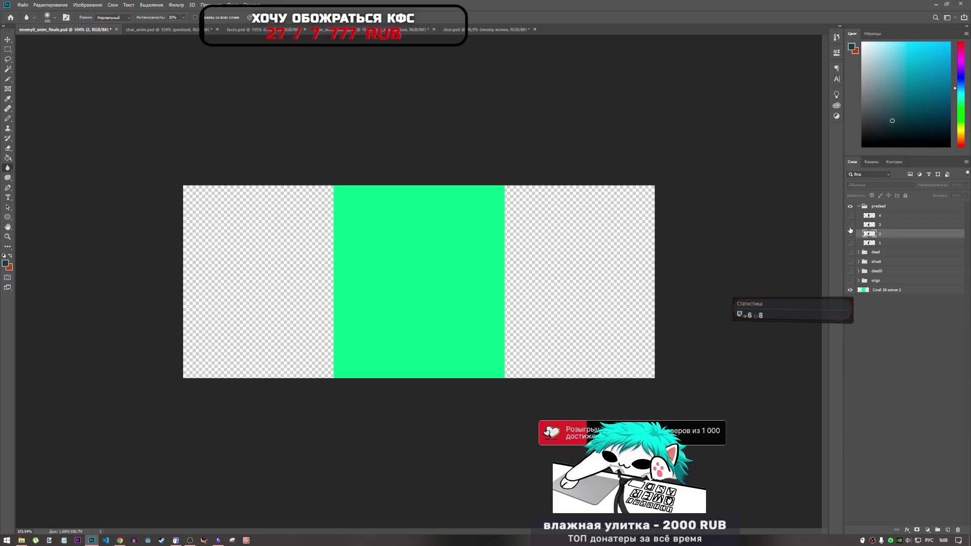
# - Select frame layer 3 and smudge its hat's upper-left edge into a streak
pyautogui.click(872, 225)
pyautogui.scroll(3, 446, 238)
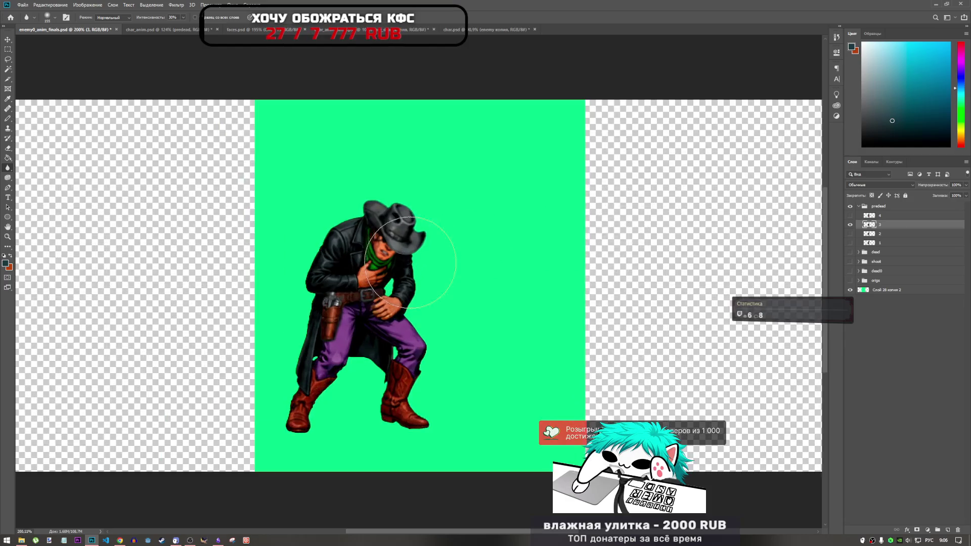
pyautogui.scroll(-3, 377, 255)
pyautogui.scroll(2, 385, 256)
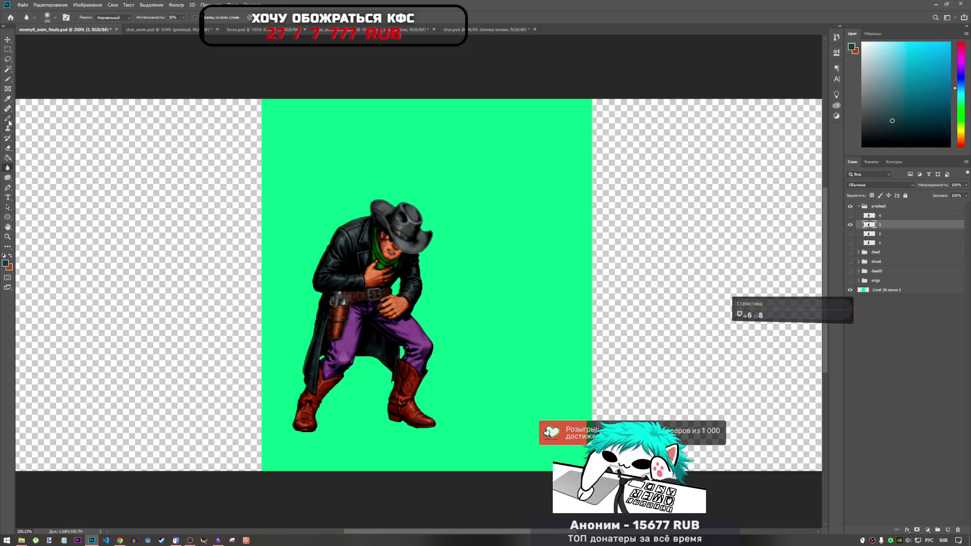
pyautogui.rightClick(6, 169)
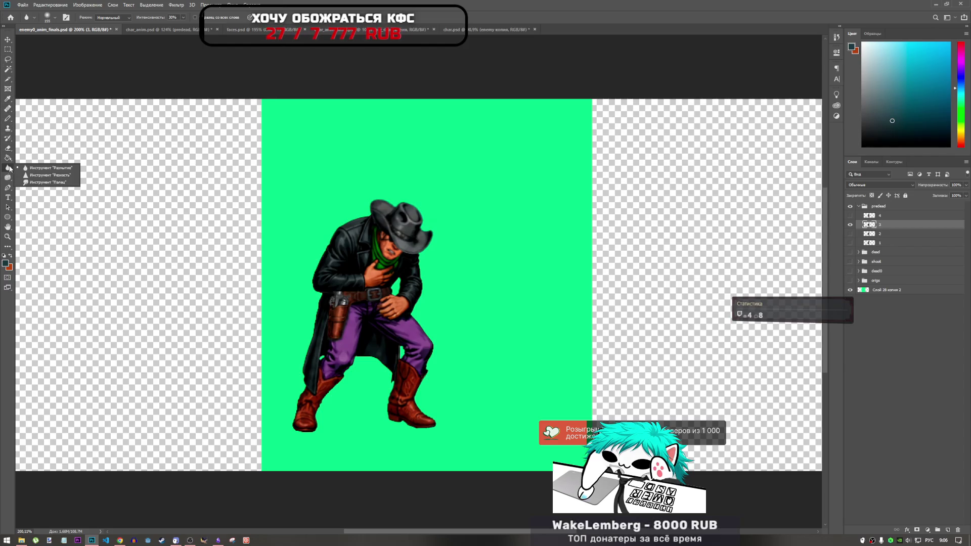
pyautogui.click(35, 186)
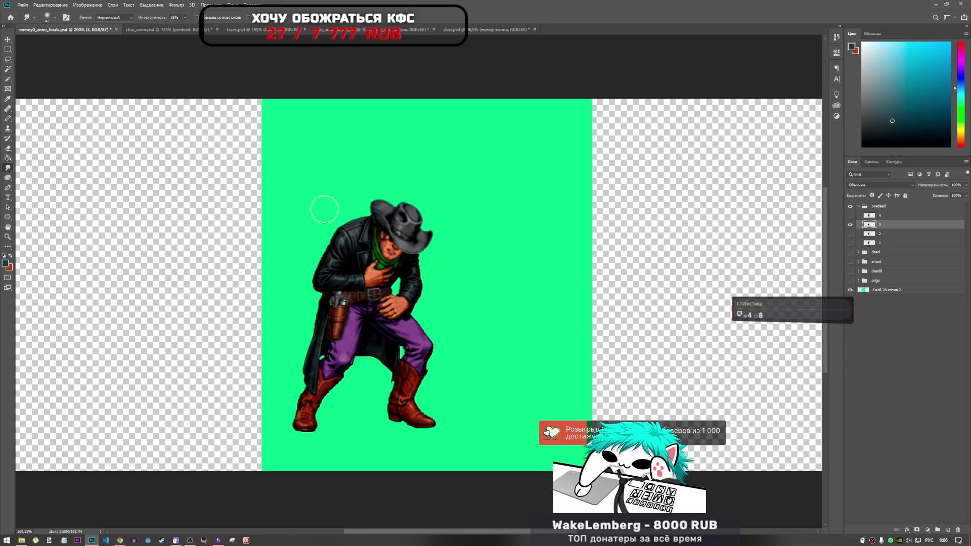
pyautogui.moveTo(354, 207); pyautogui.dragTo(377, 202)
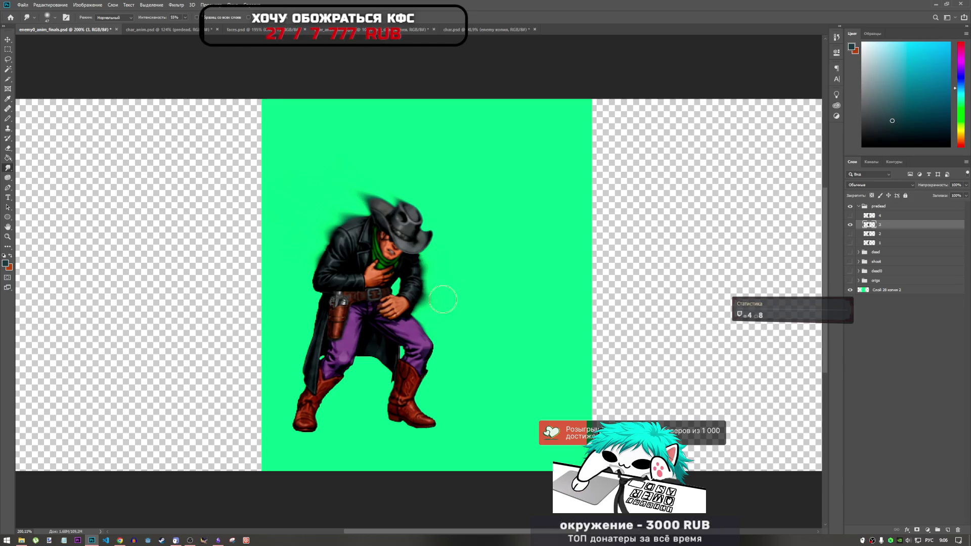
# - Zoom out, switch back to Blur, then hide layer 3 and show layer 4
pyautogui.scroll(-3, 462, 339)
pyautogui.scroll(3, 395, 283)
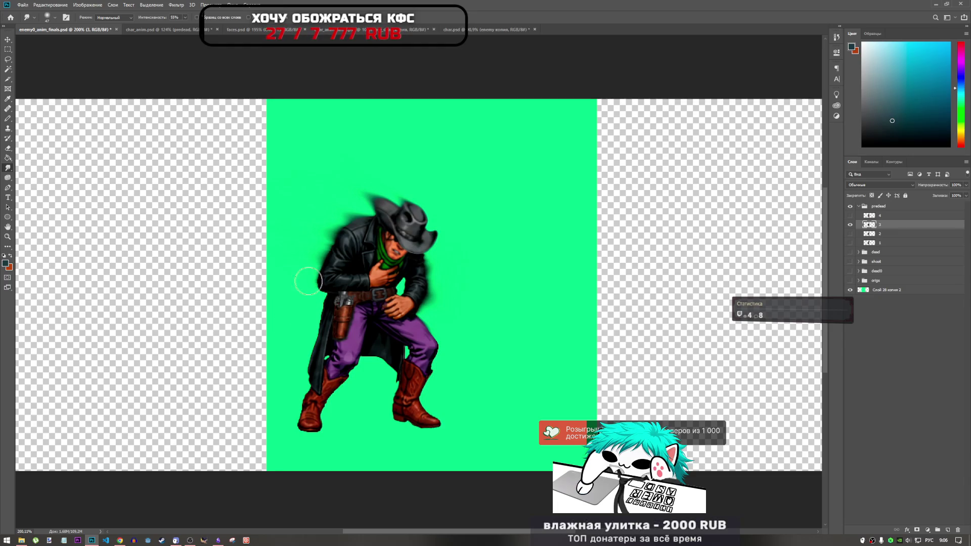
pyautogui.hotkey('ctrl', '-')
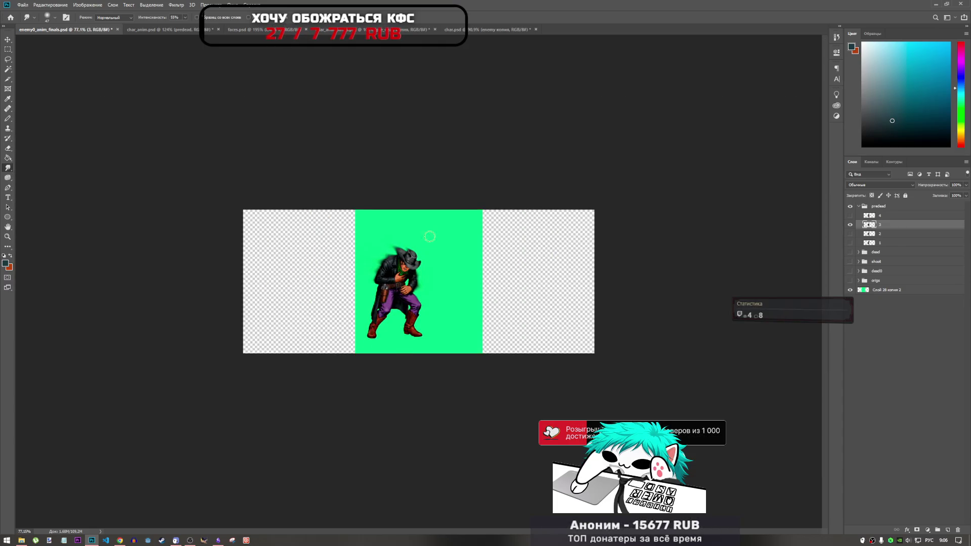
pyautogui.rightClick(9, 172)
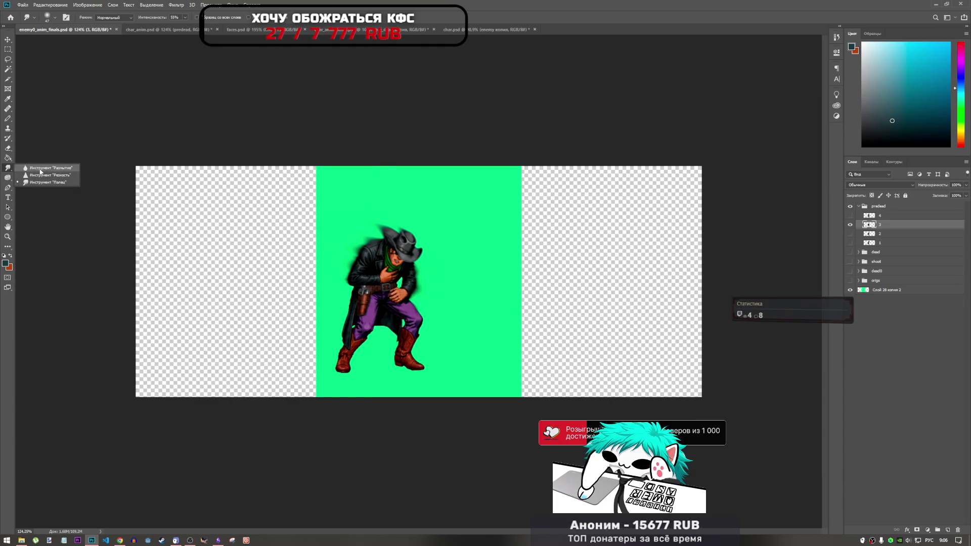
pyautogui.click(41, 170)
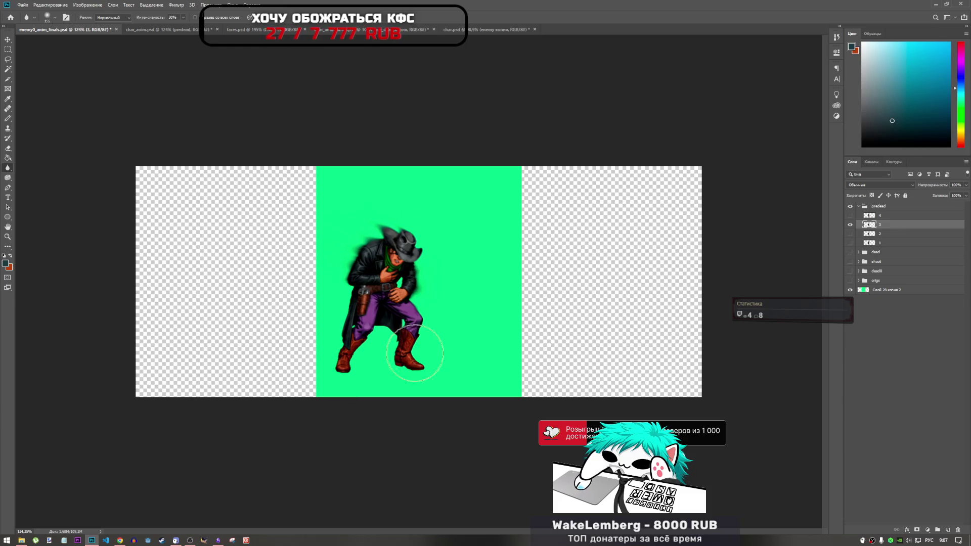
pyautogui.scroll(-2, 455, 352)
pyautogui.scroll(3, 450, 275)
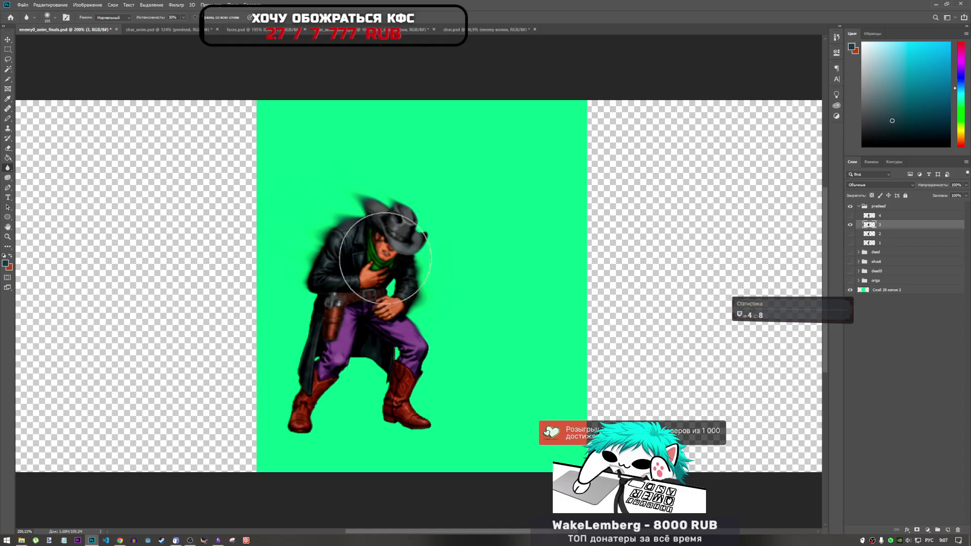
pyautogui.click(851, 224)
pyautogui.click(850, 215)
pyautogui.scroll(-1, 458, 279)
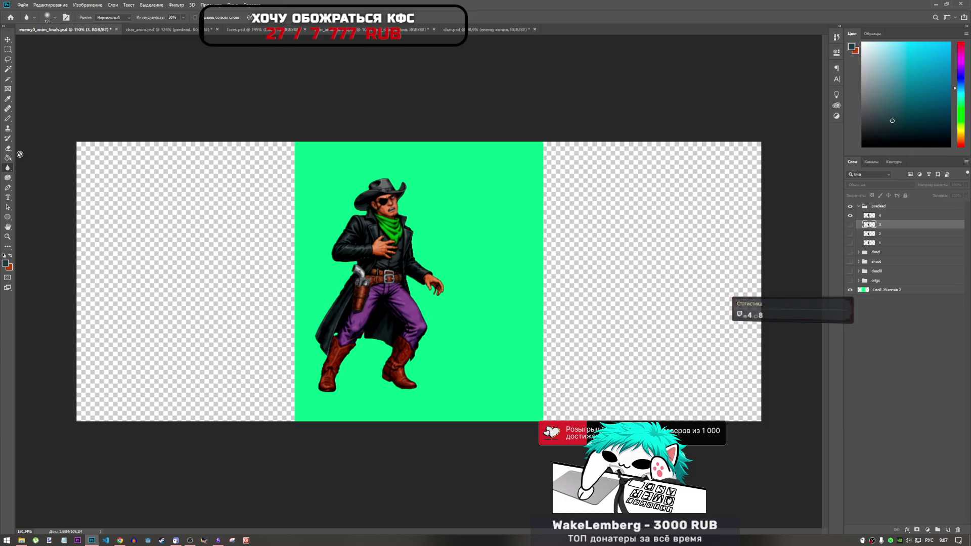
# - With the Smudge tool on frame layer 4, briefly show the shoot pose for comparison
pyautogui.rightClick(7, 167)
pyautogui.click(30, 183)
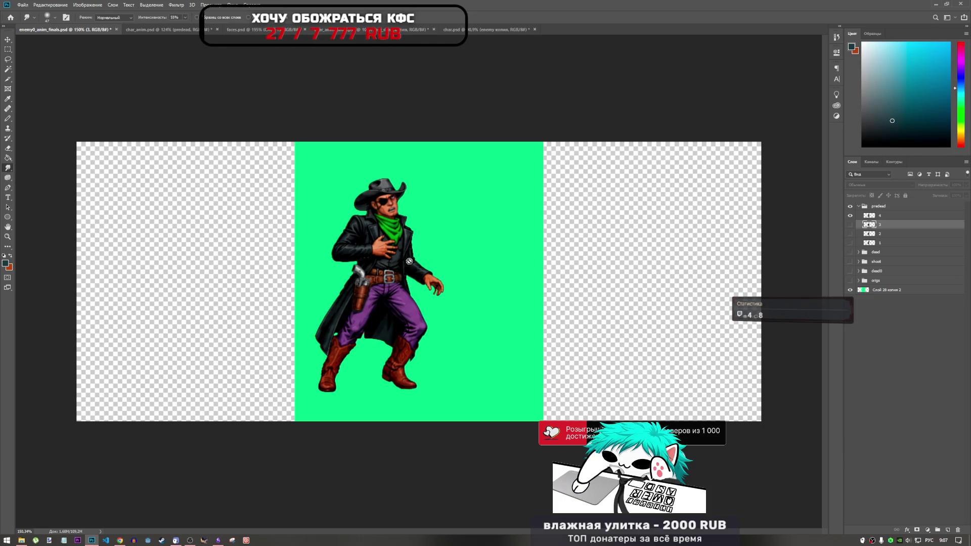
pyautogui.click(896, 215)
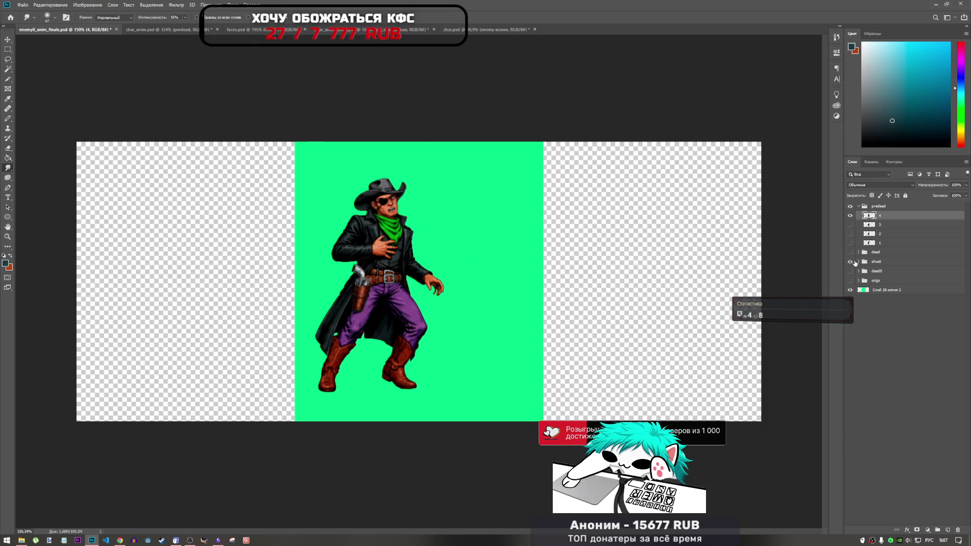
pyautogui.click(852, 262)
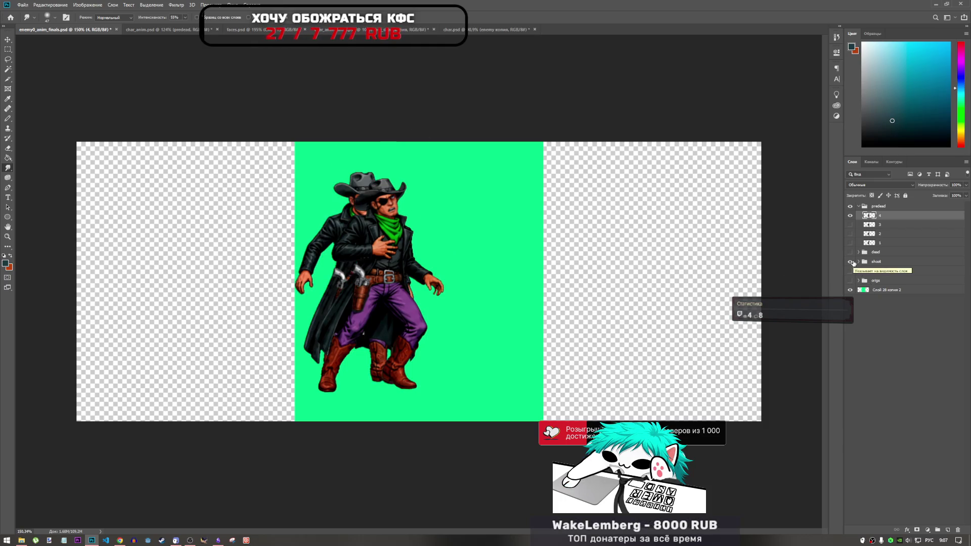
pyautogui.click(851, 262)
# - Try a smear along the hat edge, undo it, and show the shoot pose overlay again
pyautogui.scroll(3, 422, 288)
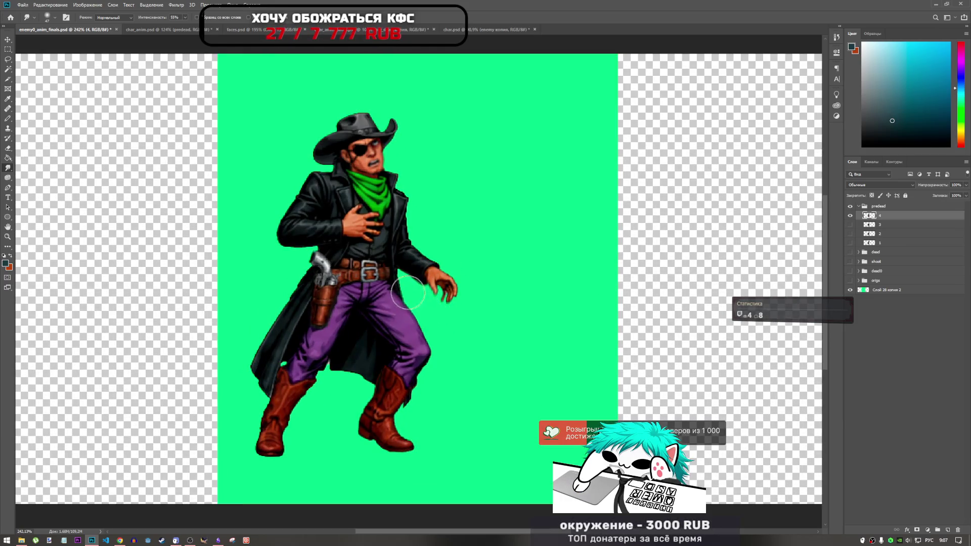
pyautogui.scroll(-2, 445, 248)
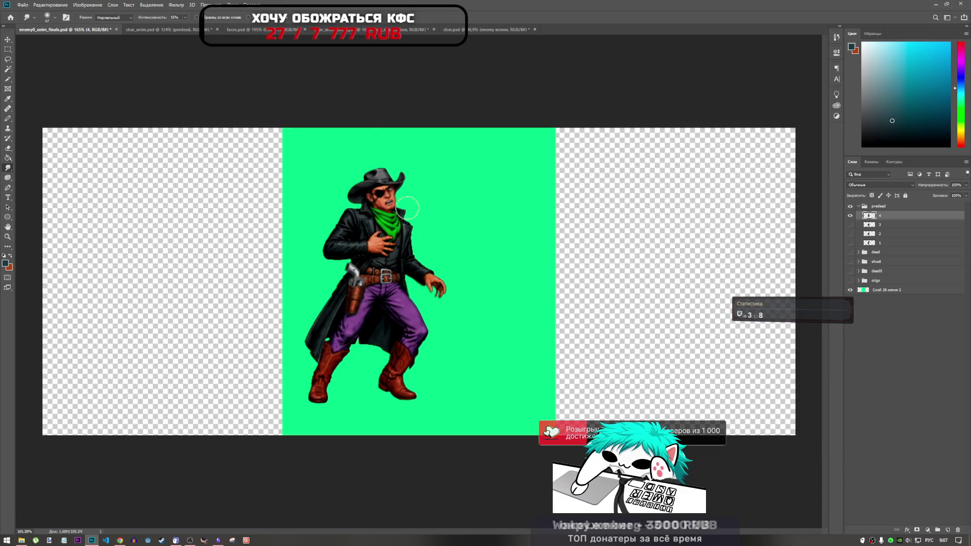
pyautogui.scroll(2, 375, 174)
pyautogui.moveTo(349, 147); pyautogui.dragTo(293, 147)
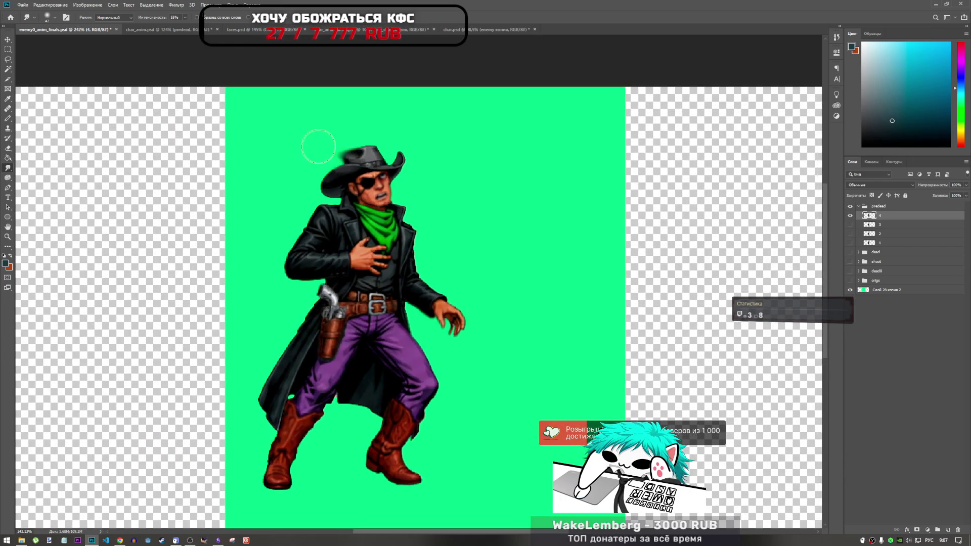
pyautogui.hotkey('ctrl', 'z')
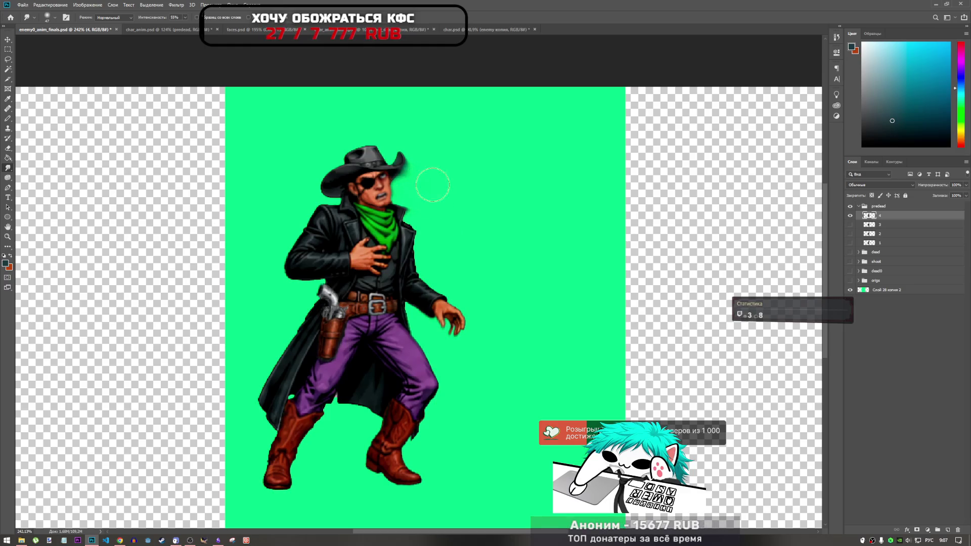
pyautogui.scroll(-3, 488, 200)
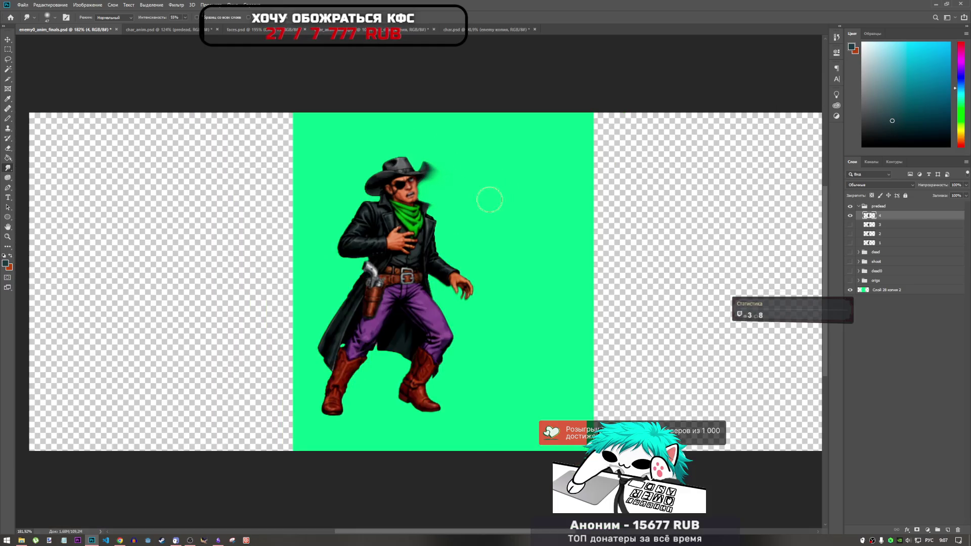
pyautogui.scroll(3, 458, 199)
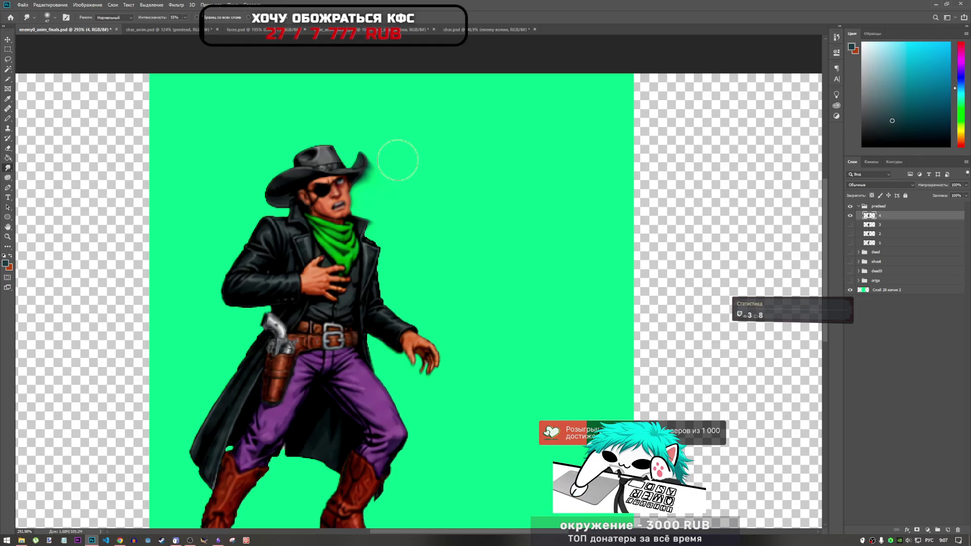
pyautogui.scroll(-1, 390, 216)
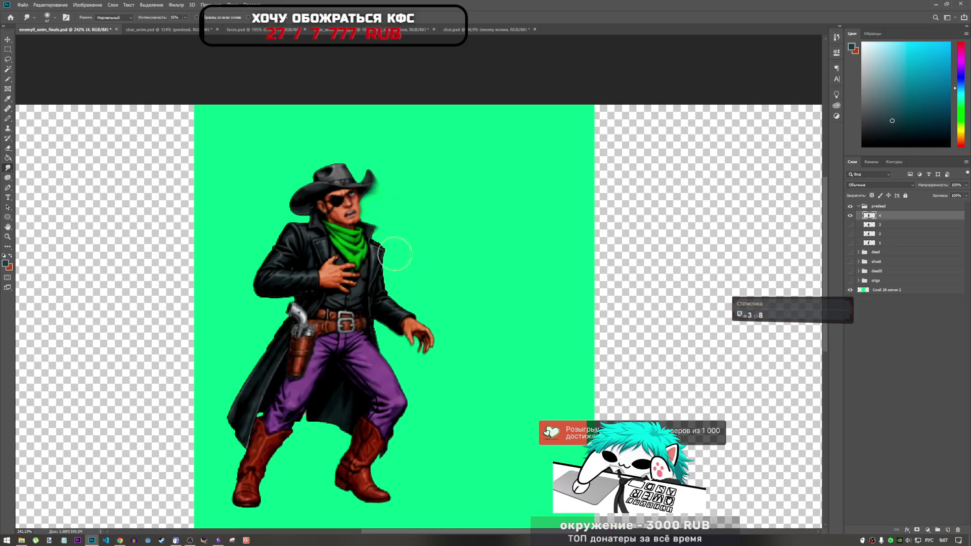
pyautogui.scroll(2, 257, 168)
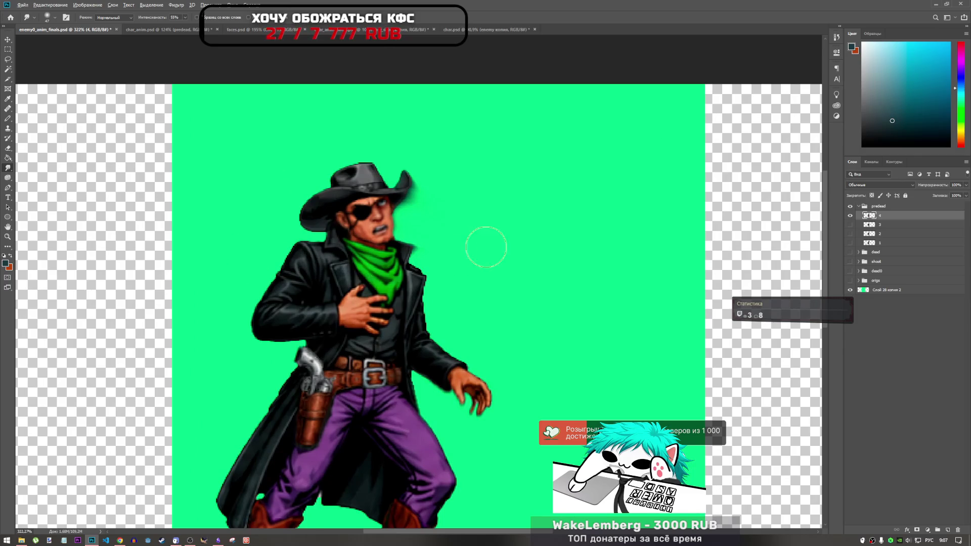
pyautogui.scroll(-1, 483, 248)
pyautogui.click(851, 262)
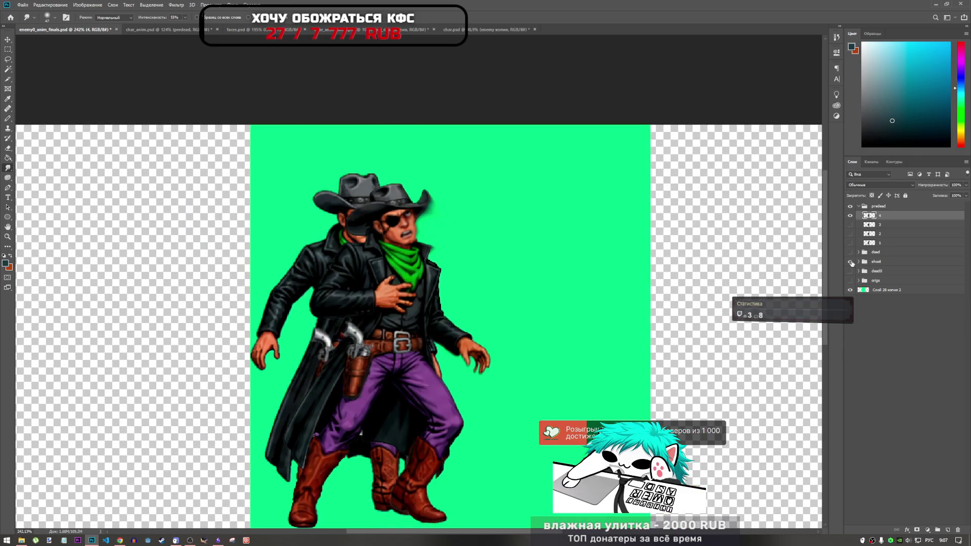
# - Hide the shoot pose and smudge three streaks along the coat's left edge under the arm
pyautogui.click(851, 262)
pyautogui.moveTo(300, 290)
pyautogui.mouseDown()
pyautogui.moveTo(275, 278)
pyautogui.moveTo(311, 280)
pyautogui.moveTo(271, 285)
pyautogui.moveTo(303, 331)
pyautogui.moveTo(278, 333)
pyautogui.moveTo(333, 332)
pyautogui.moveTo(306, 354)
pyautogui.moveTo(334, 324)
pyautogui.moveTo(336, 349)
pyautogui.mouseUp()
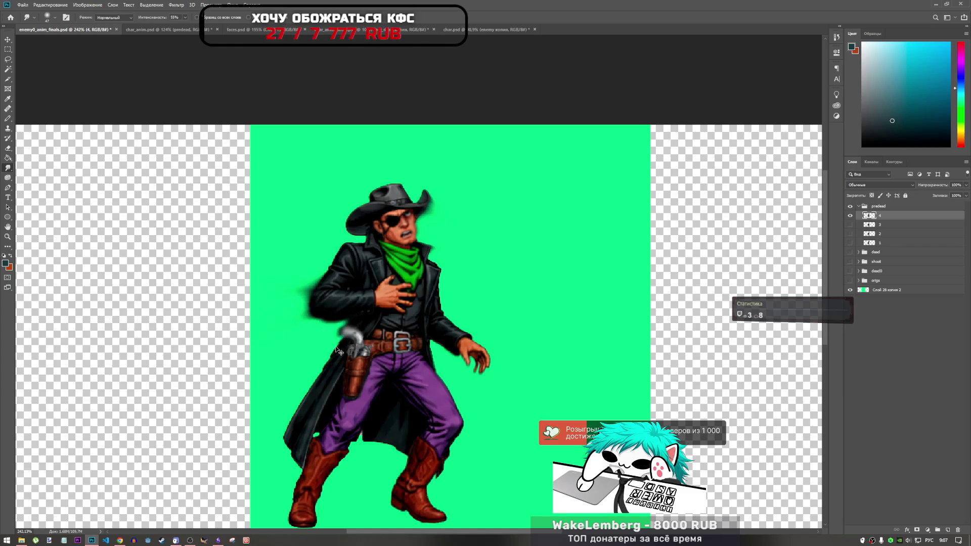
pyautogui.moveTo(283, 292)
pyautogui.mouseDown()
pyautogui.moveTo(333, 322)
pyautogui.moveTo(316, 321)
pyautogui.moveTo(306, 348)
pyautogui.moveTo(316, 333)
pyautogui.mouseUp()
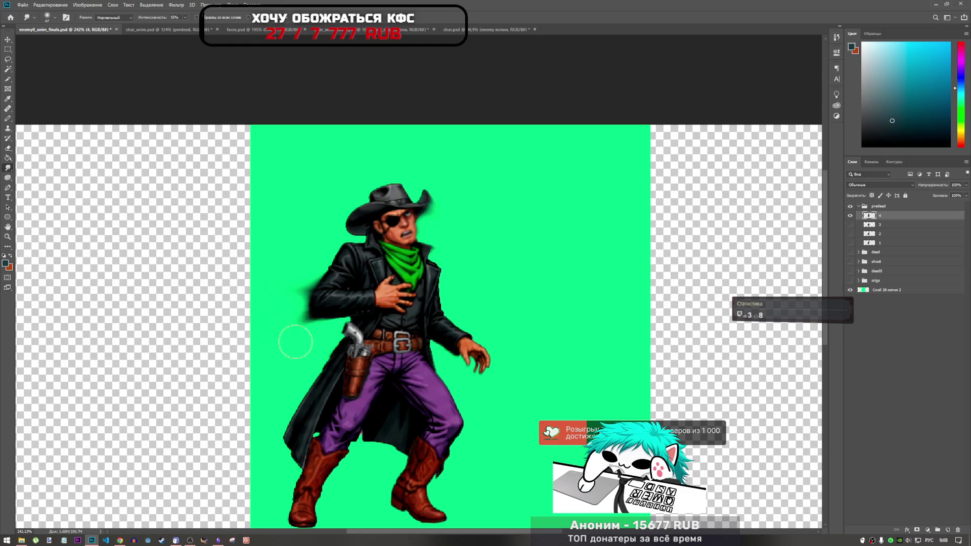
pyautogui.moveTo(283, 305)
pyautogui.mouseDown()
pyautogui.moveTo(319, 250)
pyautogui.moveTo(291, 239)
pyautogui.mouseUp()
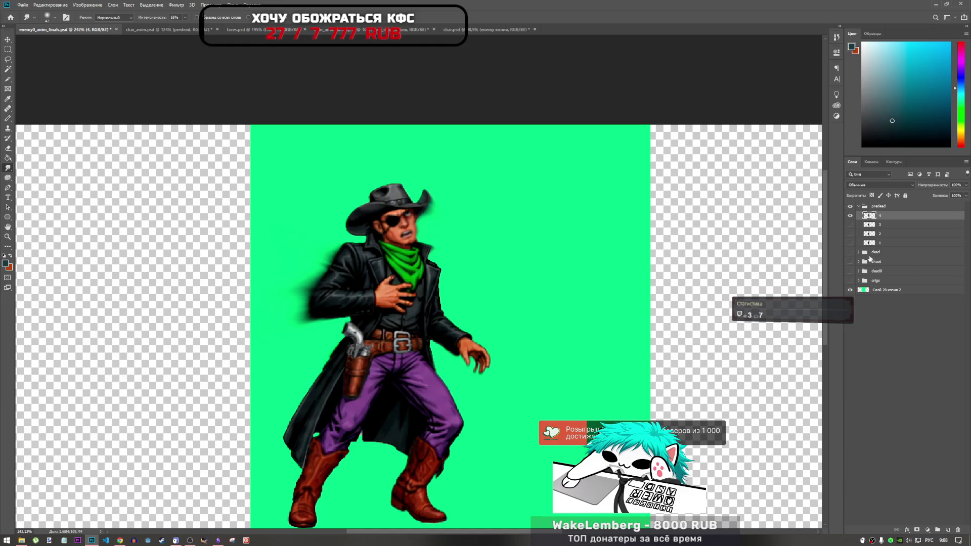
pyautogui.click(849, 261)
pyautogui.click(848, 262)
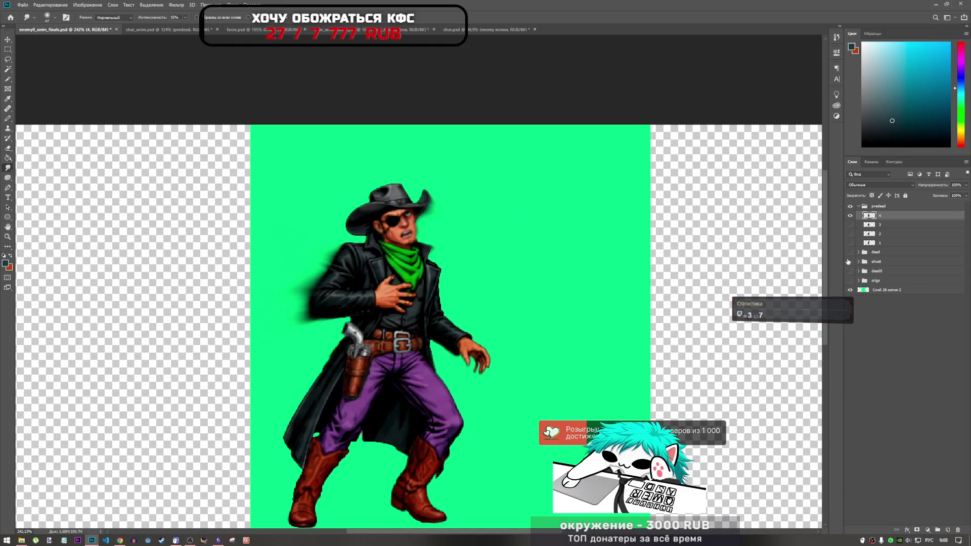
# - Reduce the smudge brush size to 21 px
pyautogui.rightClick(439, 228)
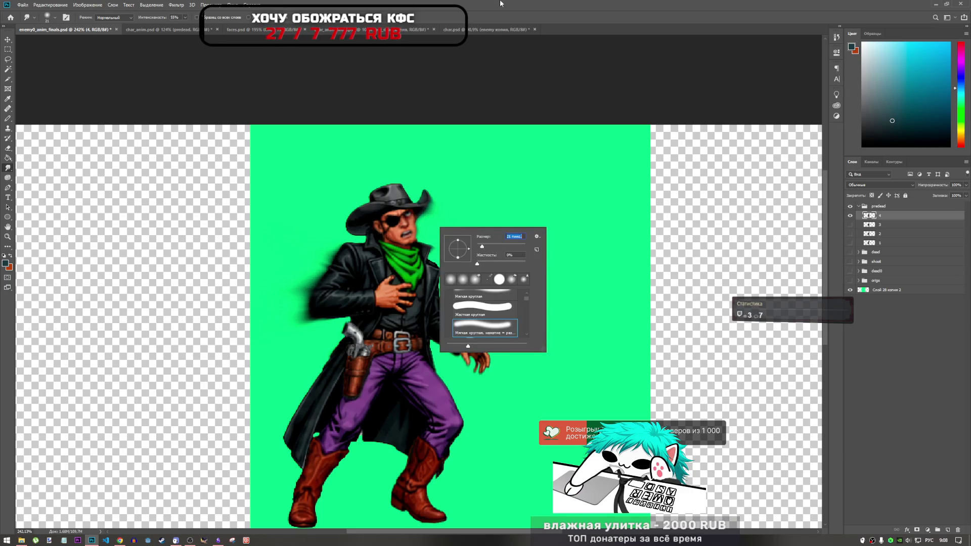
pyautogui.press('Return')
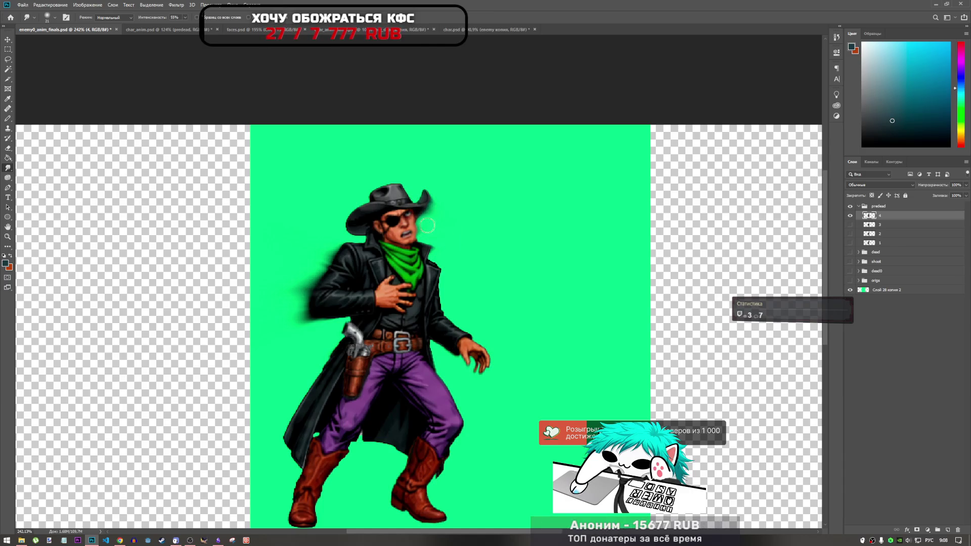
pyautogui.scroll(-4, 441, 244)
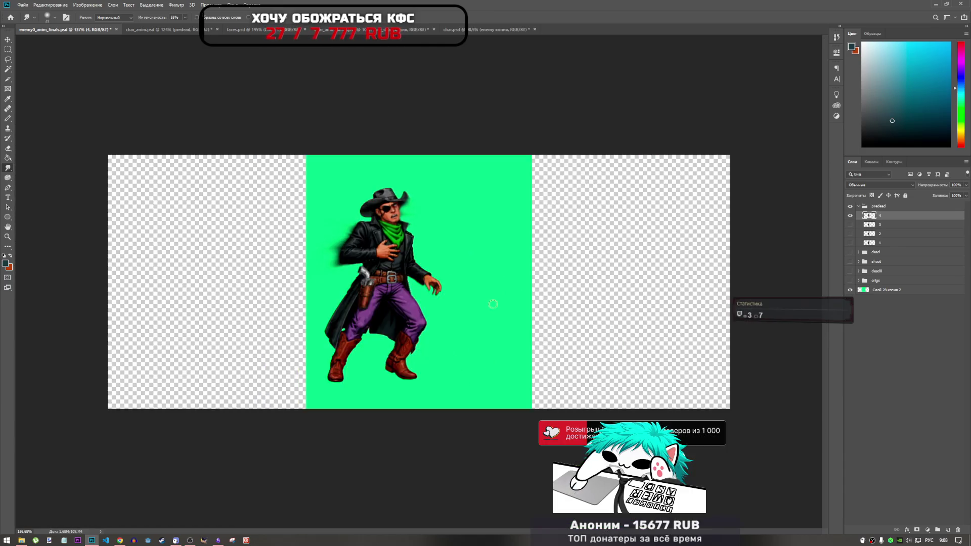
pyautogui.scroll(4, 218, 170)
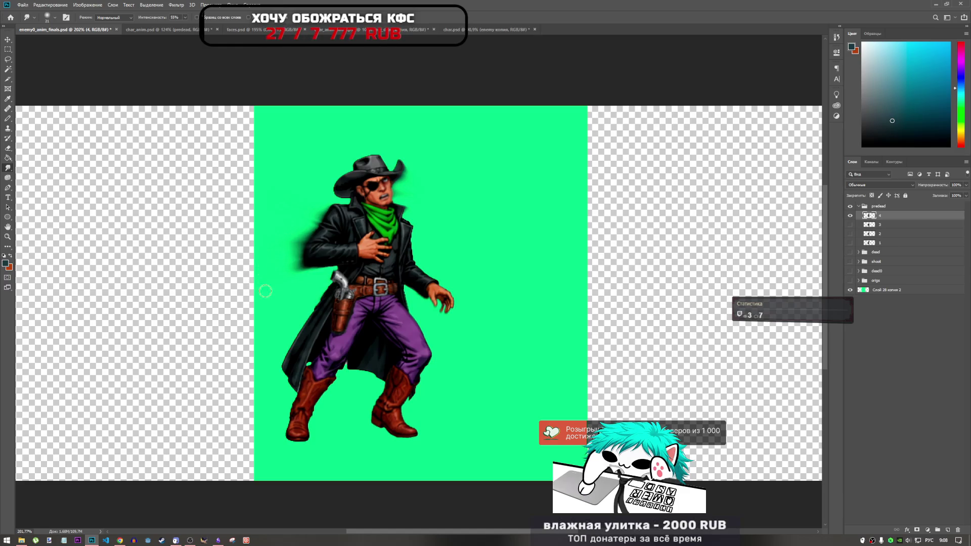
pyautogui.scroll(-4, 263, 283)
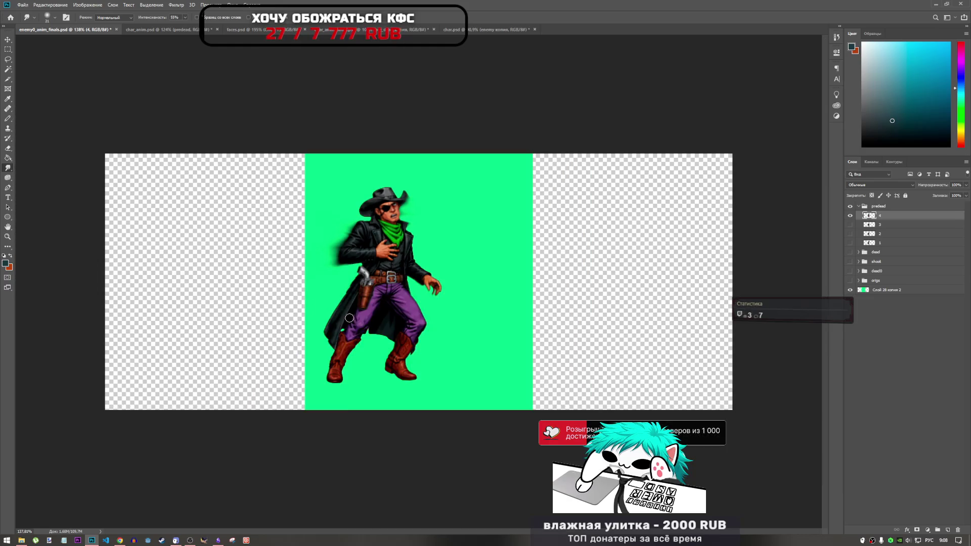
pyautogui.scroll(2, 263, 283)
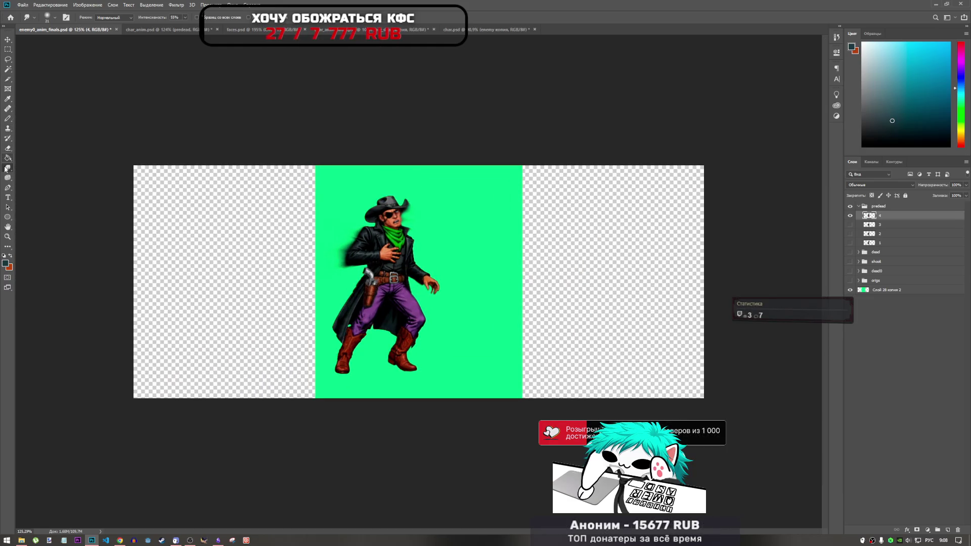
# - Select the Blur tool from the retouching tool group
pyautogui.rightClick(10, 171)
pyautogui.click(50, 168)
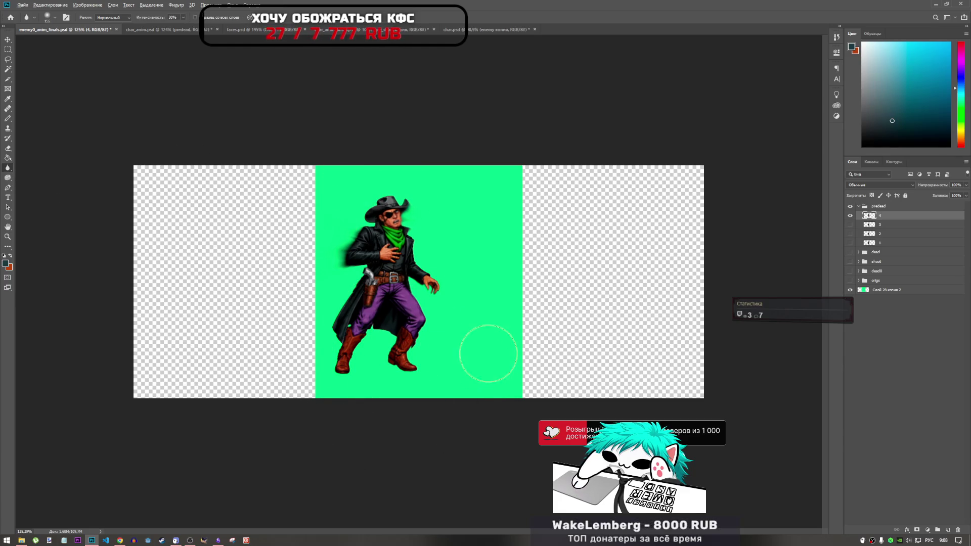
pyautogui.scroll(-2, 488, 347)
pyautogui.scroll(4, 434, 210)
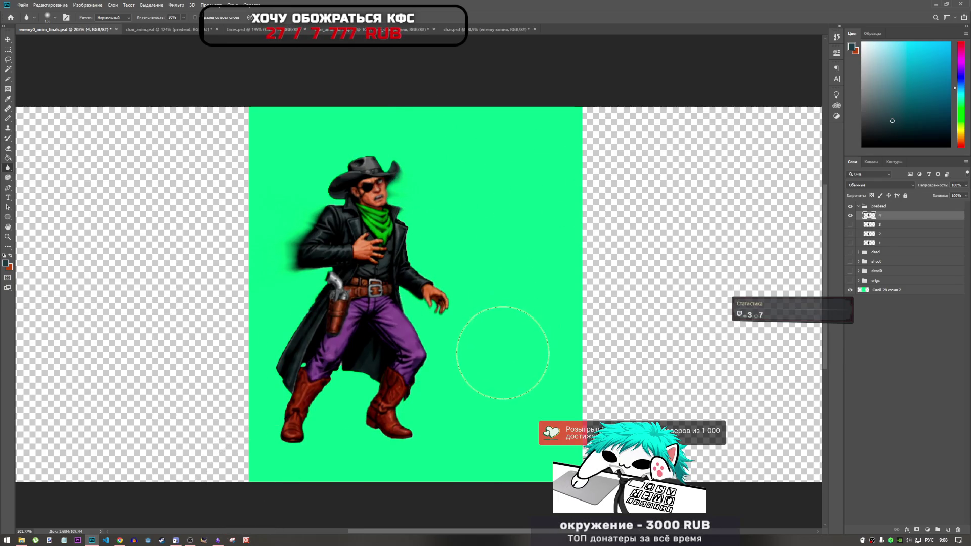
pyautogui.scroll(-2, 485, 314)
pyautogui.scroll(3, 283, 158)
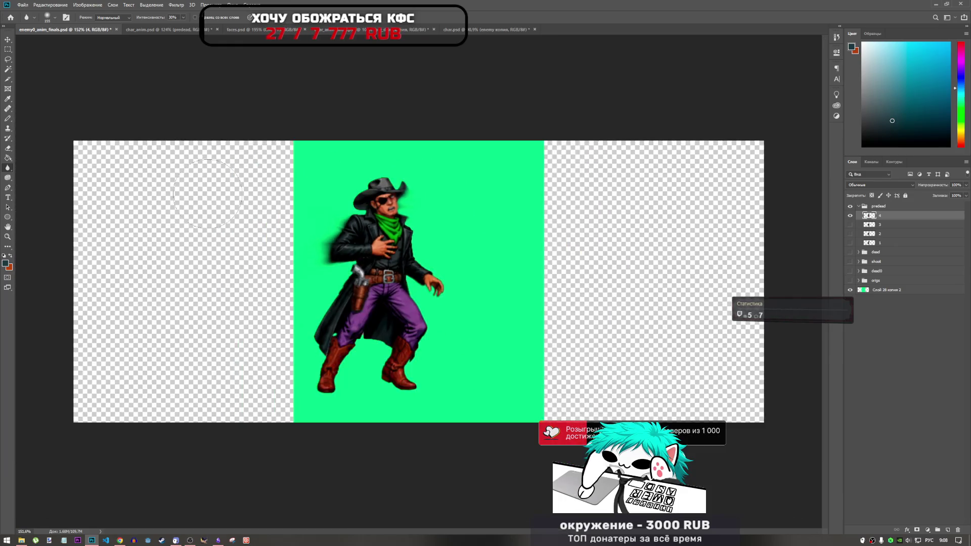
pyautogui.scroll(-2, 354, 177)
pyautogui.scroll(2, 433, 195)
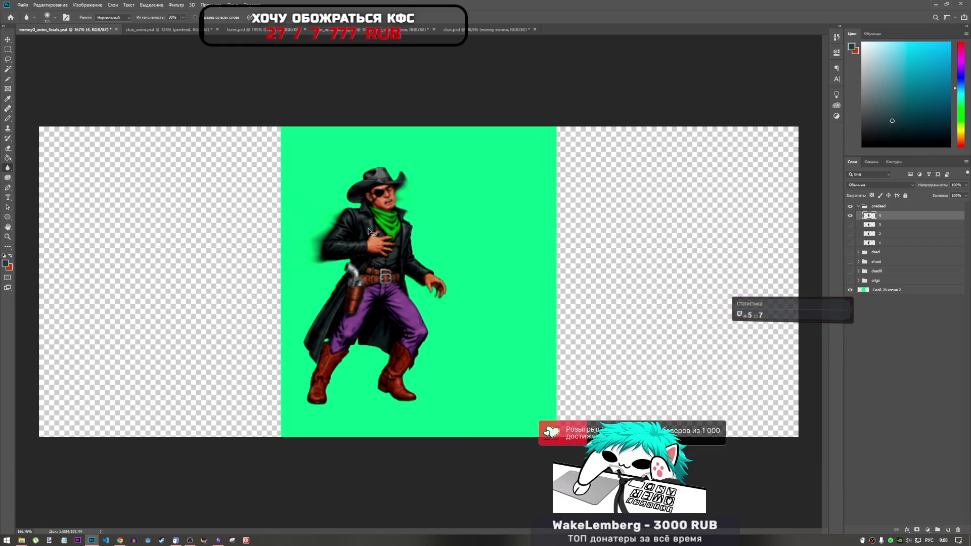
# - Switch to the Sharpen tool and set its brush size to 14 px, then 26 px
pyautogui.rightClick(8, 167)
pyautogui.click(30, 176)
pyautogui.rightClick(312, 165)
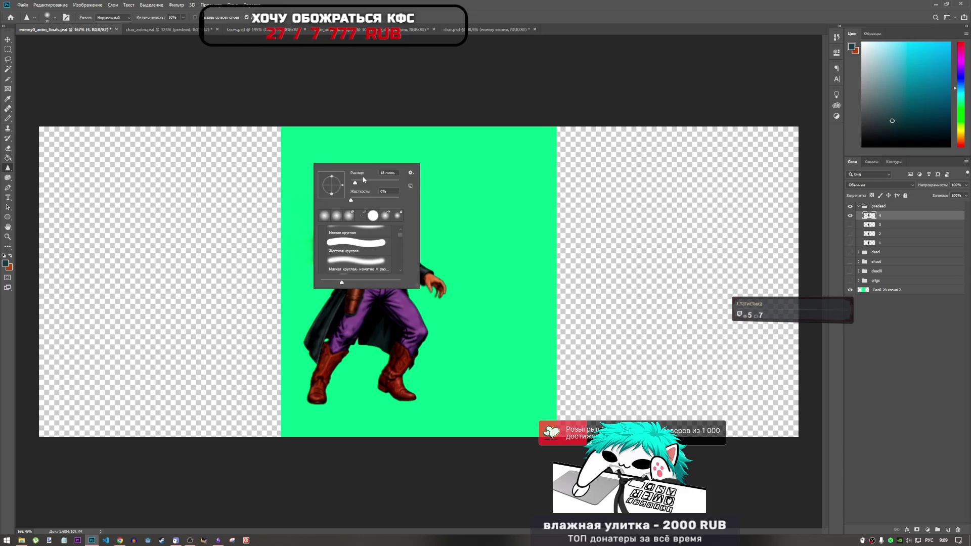
pyautogui.press('Return')
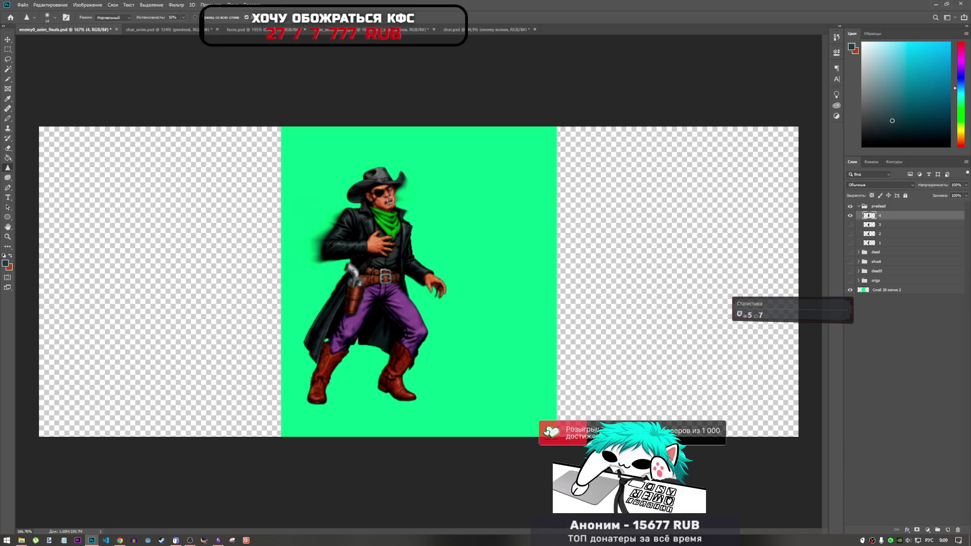
pyautogui.rightClick(393, 200)
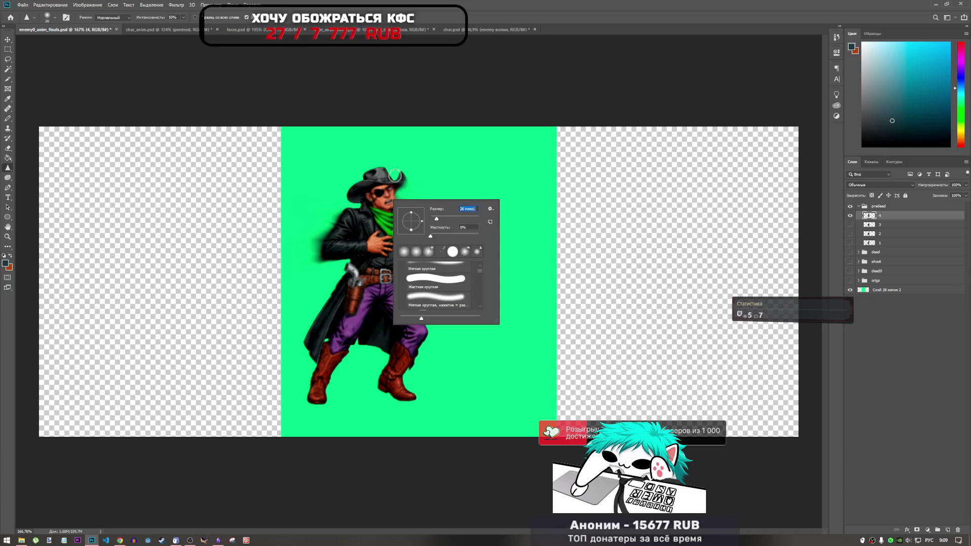
pyautogui.press('Return')
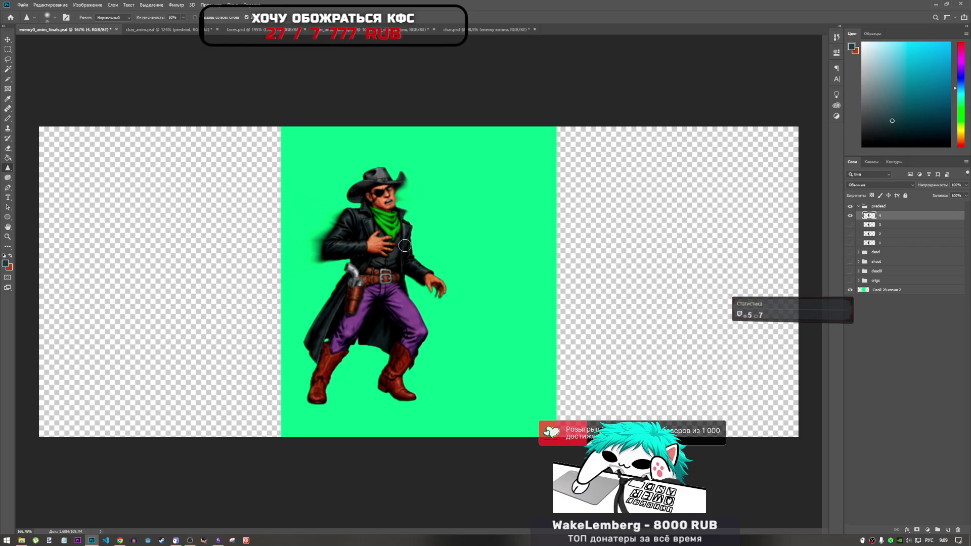
pyautogui.scroll(3, 430, 205)
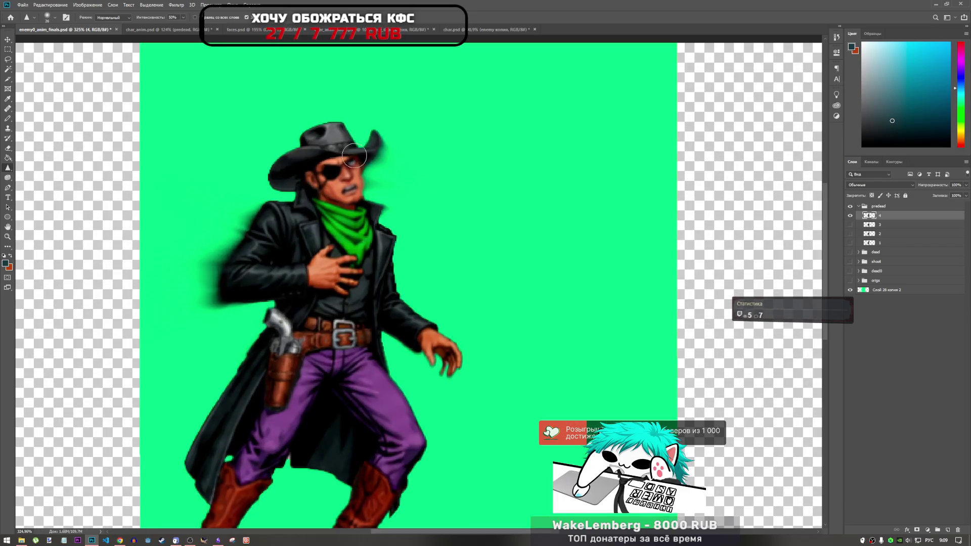
pyautogui.scroll(-2, 311, 226)
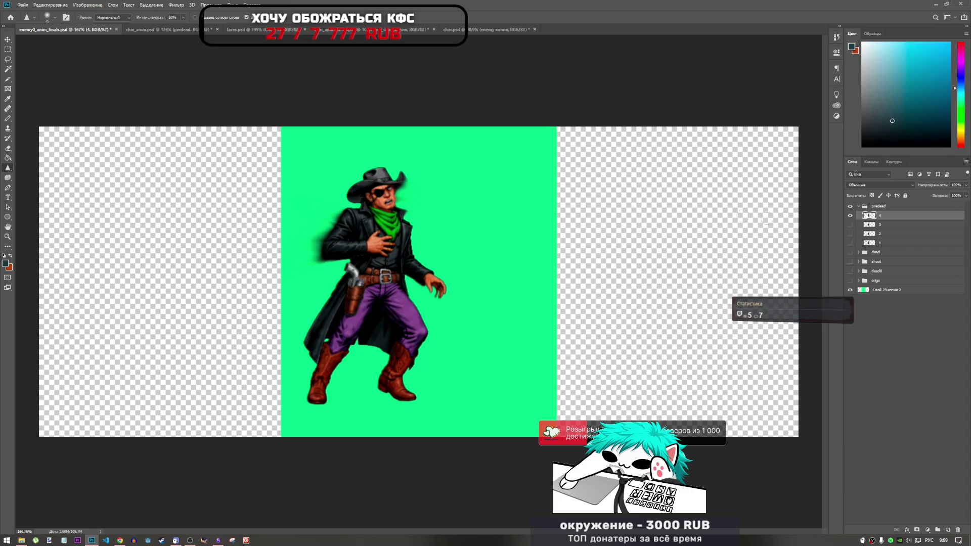
# - Show frame 3, try a sharpen stroke, dismiss the error, and make frame 3 the active layer
pyautogui.click(851, 216)
pyautogui.click(850, 225)
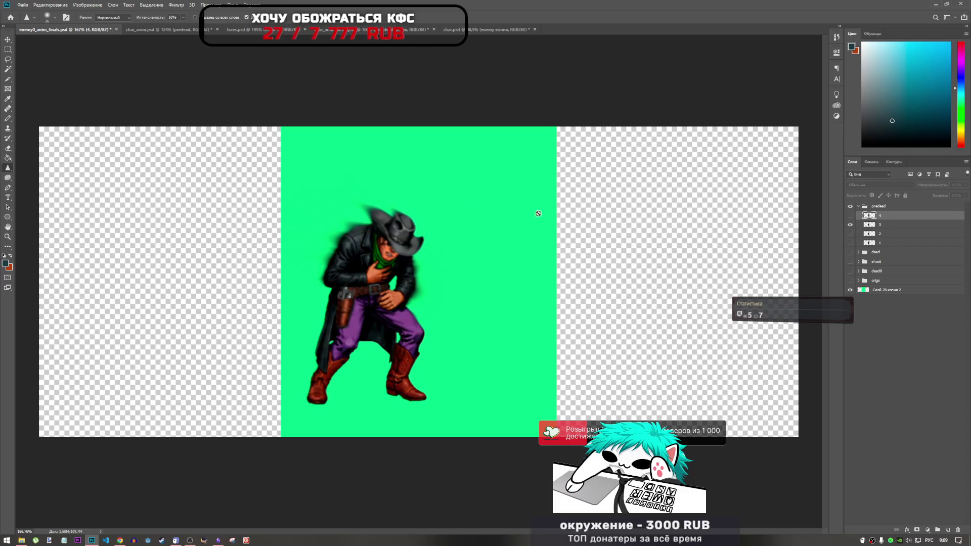
pyautogui.click(385, 256)
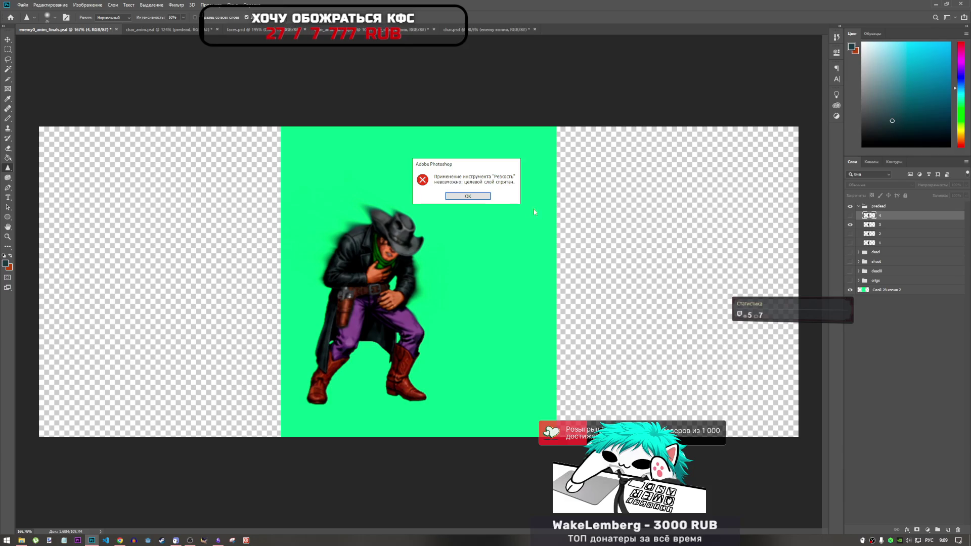
pyautogui.click(480, 198)
pyautogui.click(881, 227)
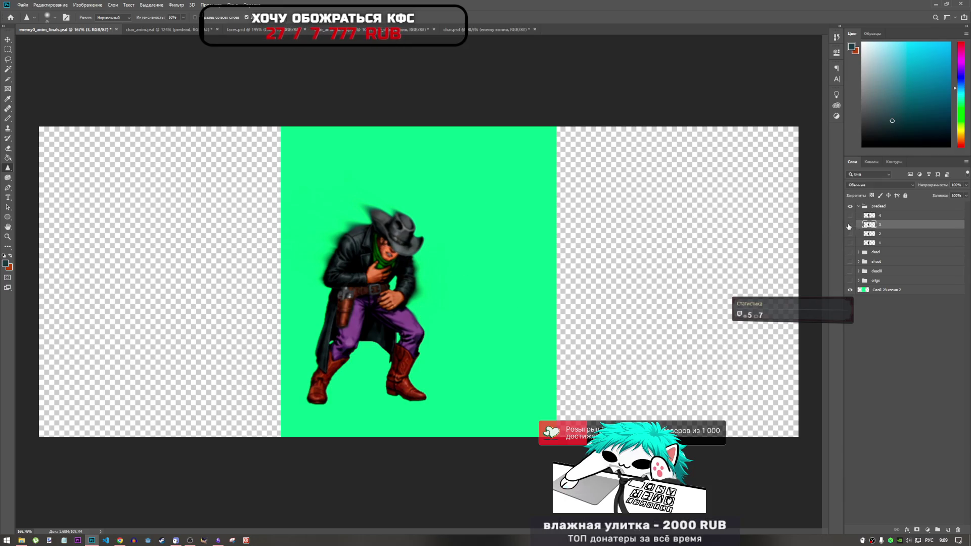
# - Step back to frame 2, then frame 1, making each the active layer
pyautogui.click(850, 225)
pyautogui.click(850, 233)
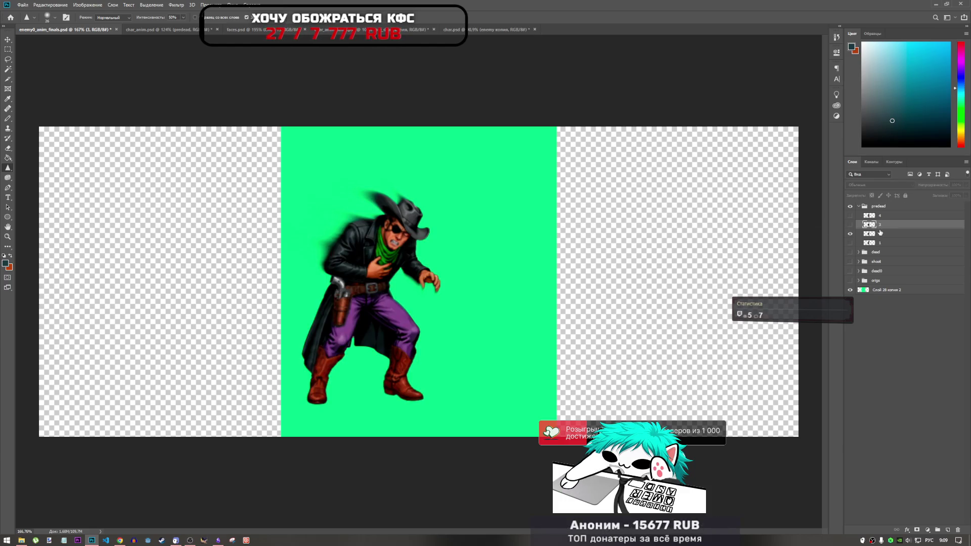
pyautogui.click(884, 234)
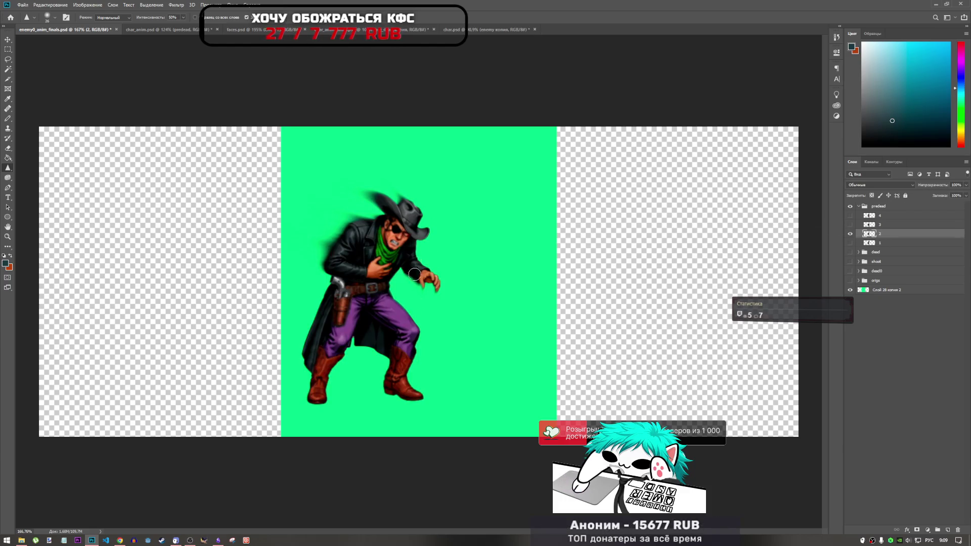
pyautogui.click(849, 234)
pyautogui.click(850, 242)
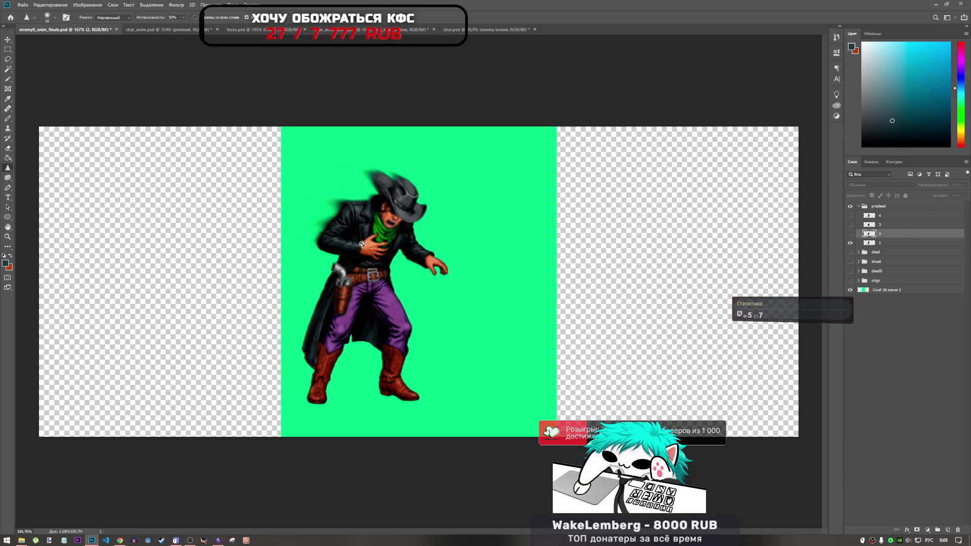
pyautogui.click(884, 245)
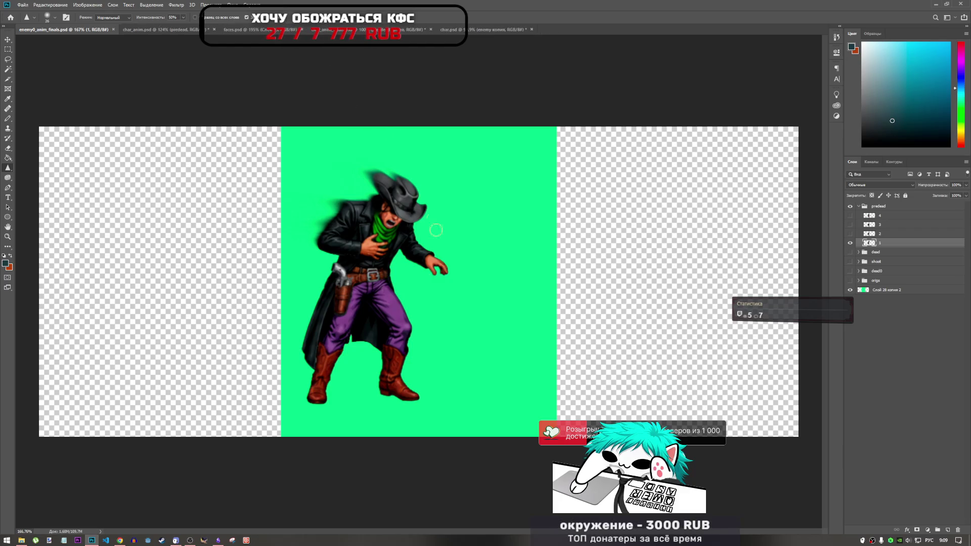
pyautogui.scroll(-3, 436, 229)
pyautogui.scroll(2, 419, 239)
pyautogui.scroll(2, 419, 239)
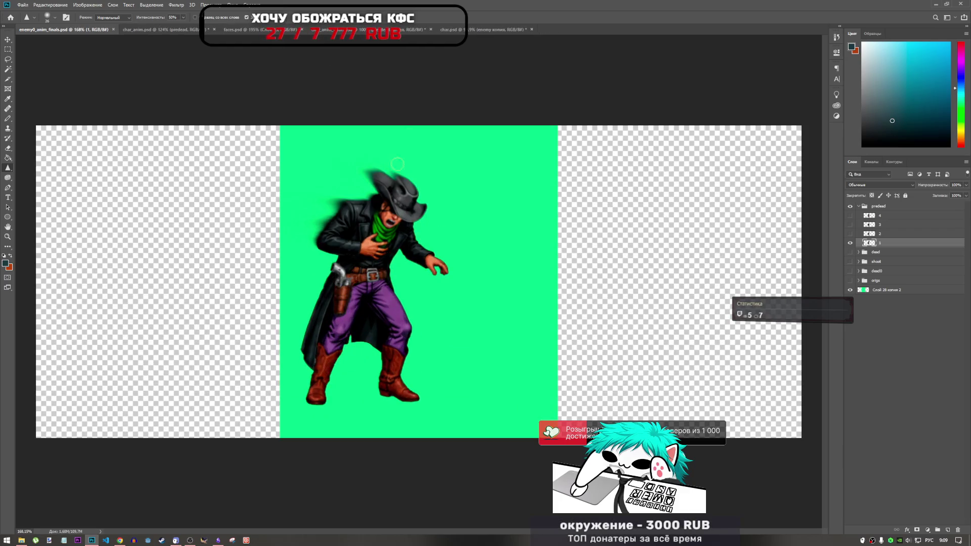
# - Compare with the char_anim.psd sheet, then return and show frame 2
pyautogui.click(208, 30)
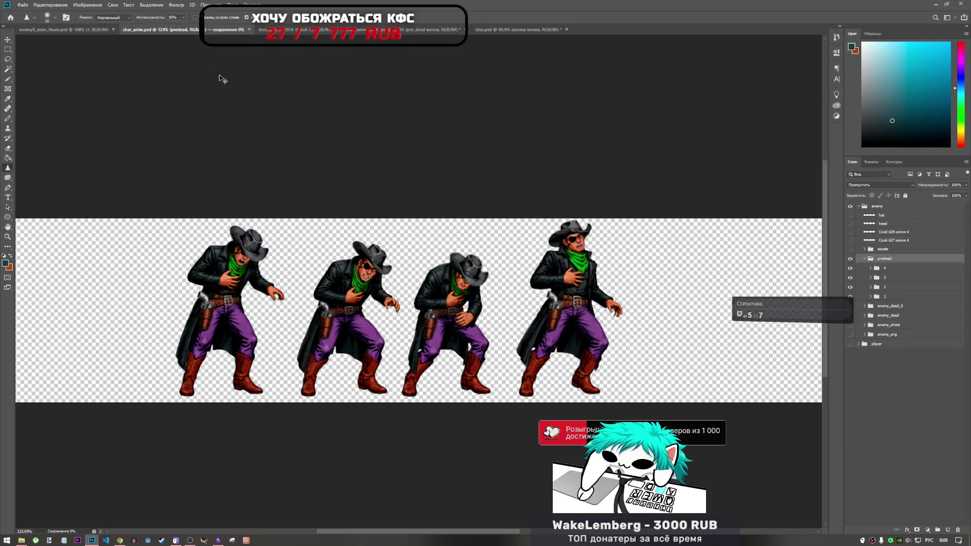
pyautogui.click(72, 29)
pyautogui.scroll(2, 438, 276)
pyautogui.click(850, 243)
pyautogui.click(851, 234)
# - Flip between frames 3 and 4, leave frame 4 showing, and pick the Eraser tool
pyautogui.click(850, 234)
pyautogui.click(850, 225)
pyautogui.click(850, 224)
pyautogui.click(850, 215)
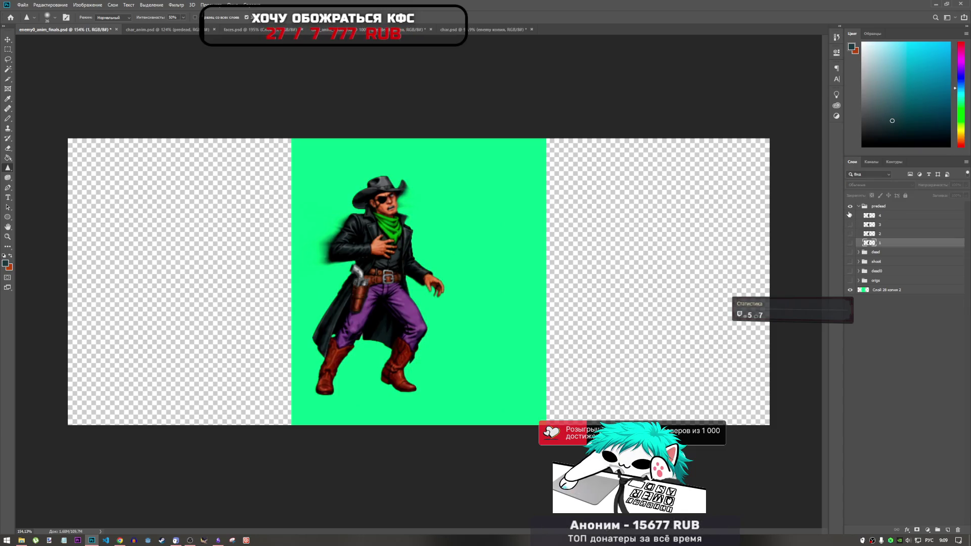
pyautogui.click(850, 215)
pyautogui.click(851, 224)
pyautogui.click(850, 224)
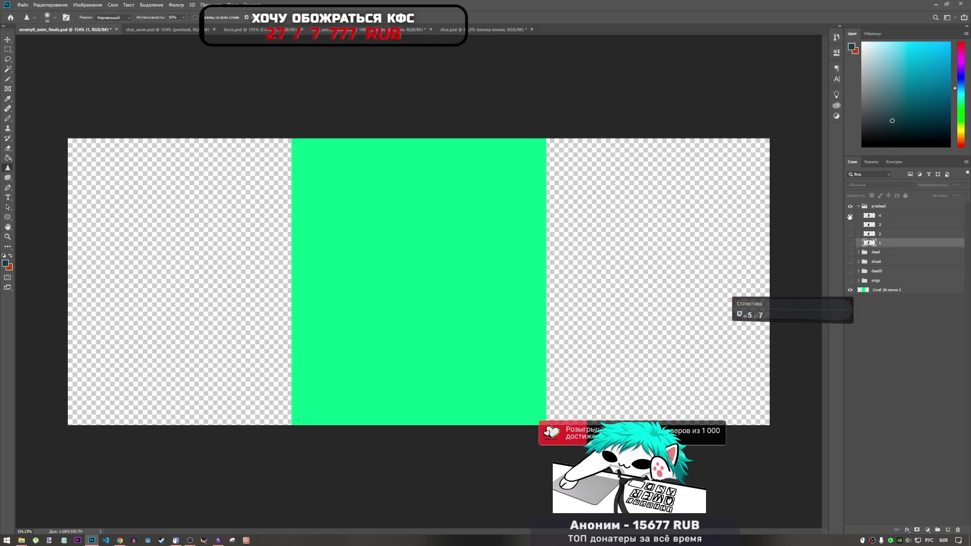
pyautogui.click(850, 216)
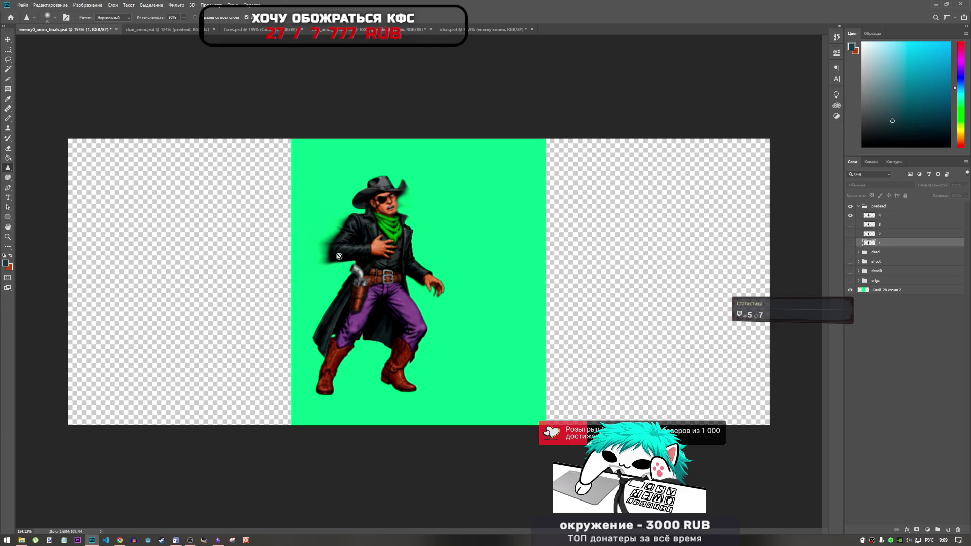
pyautogui.rightClick(7, 169)
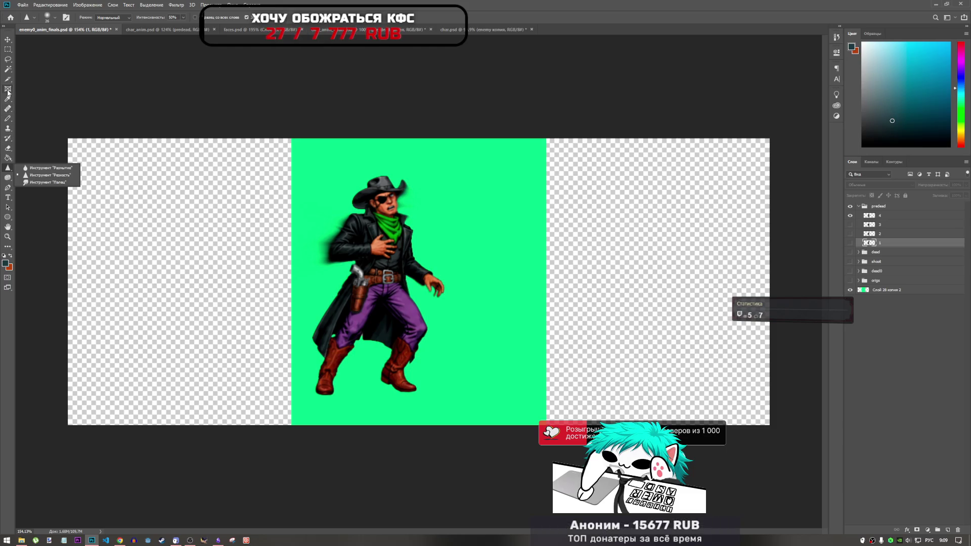
pyautogui.click(7, 149)
# - Set the Eraser opacity to 12% and make frame 4 the active layer
pyautogui.click(157, 17)
pyautogui.click(357, 24)
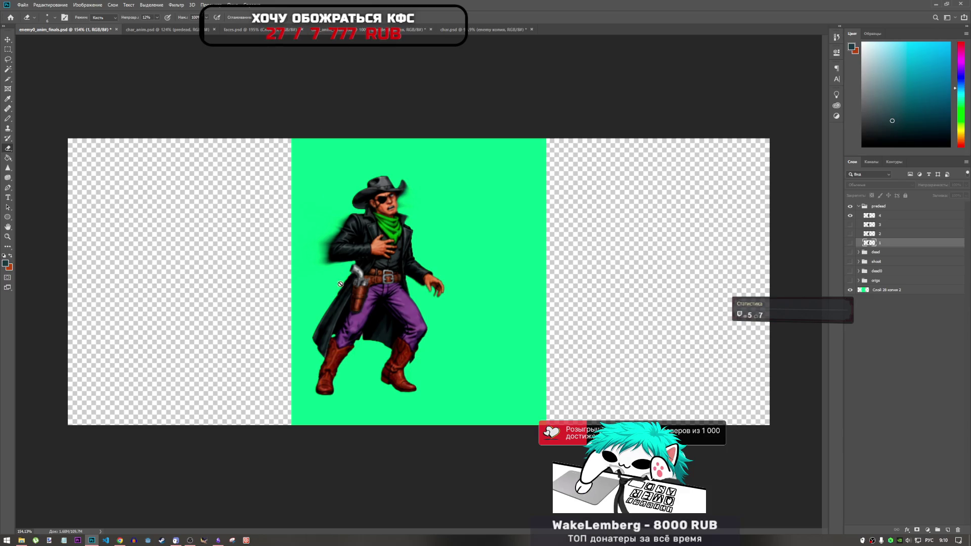
pyautogui.click(895, 217)
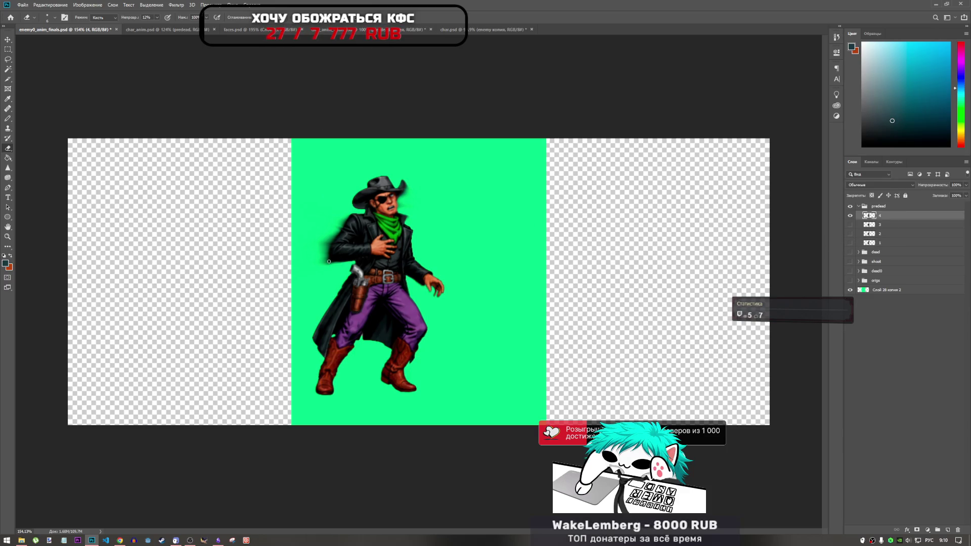
pyautogui.scroll(5, 312, 267)
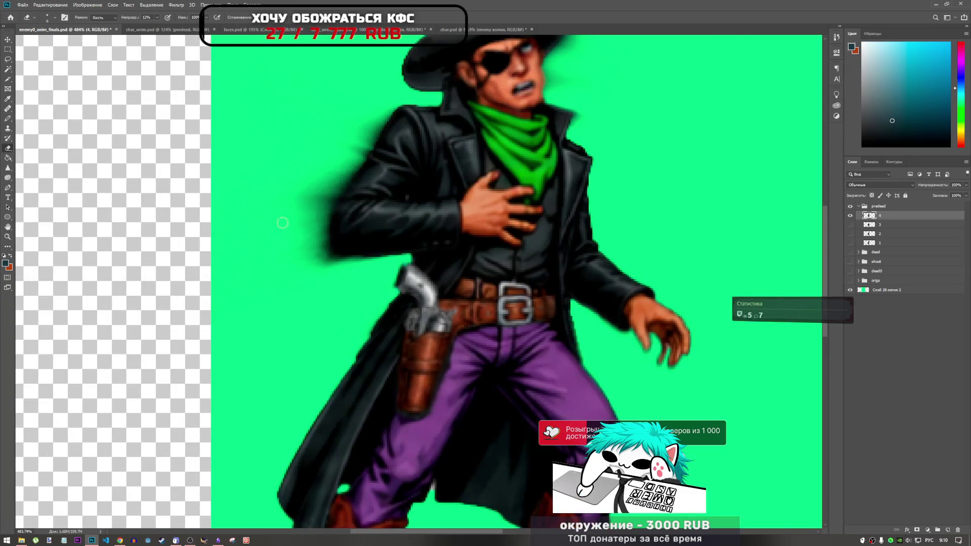
pyautogui.scroll(-4, 317, 289)
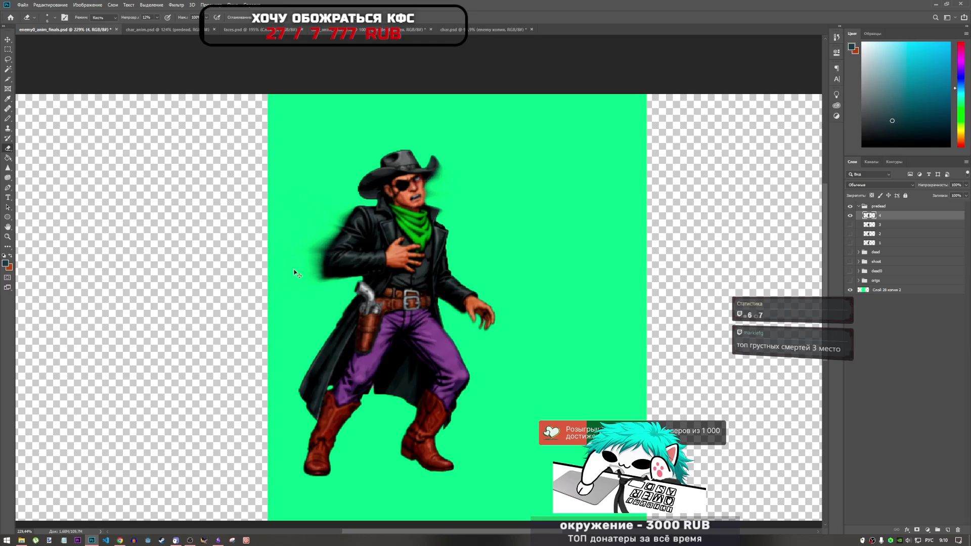
pyautogui.scroll(5, 296, 250)
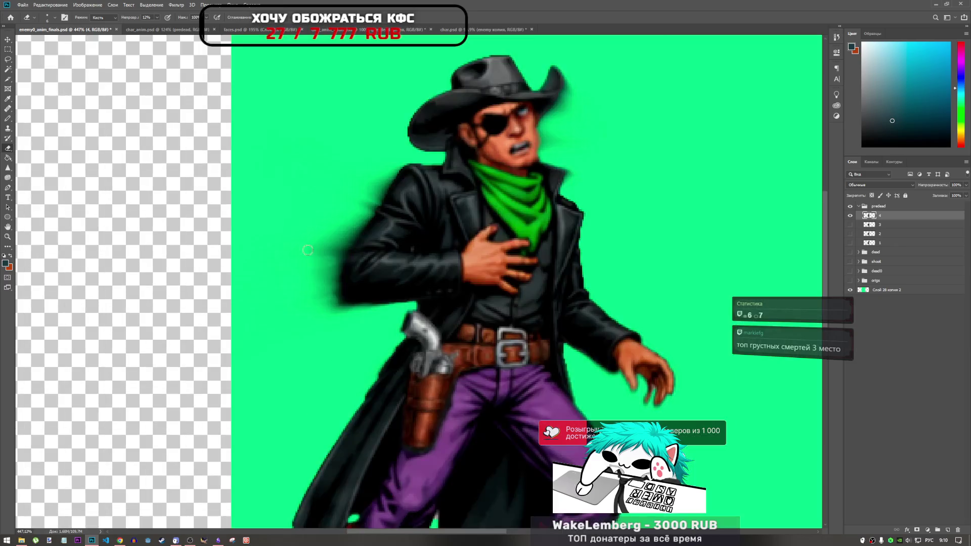
# - Switch to the Smudge tool from the blur/sharpen tool group
pyautogui.rightClick(8, 168)
pyautogui.click(36, 183)
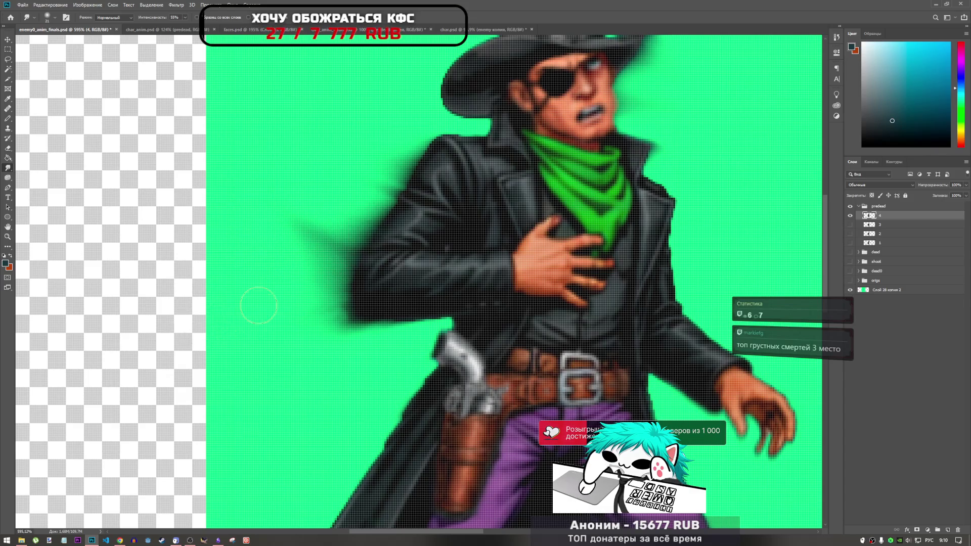
pyautogui.scroll(-3, 262, 299)
pyautogui.scroll(-3, 262, 299)
pyautogui.scroll(5, 268, 288)
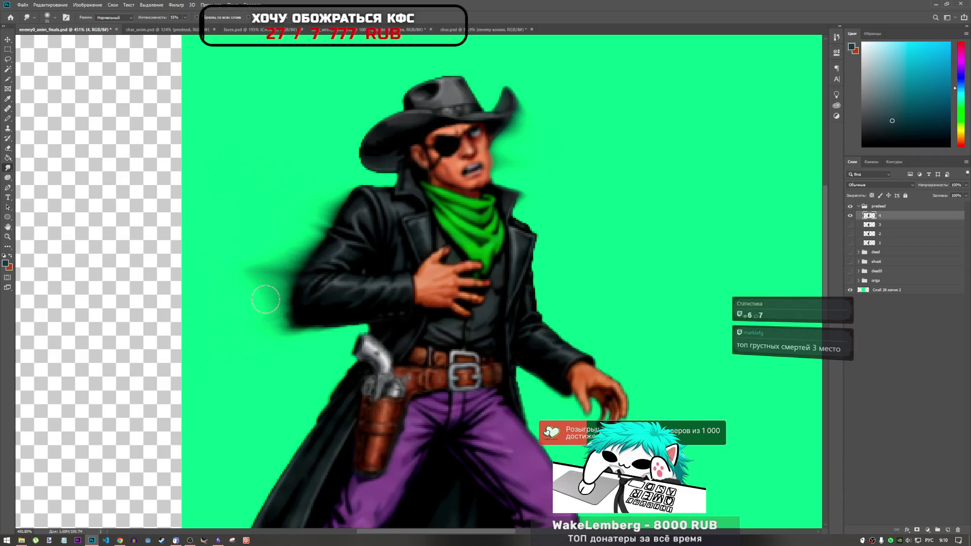
pyautogui.scroll(-5, 256, 293)
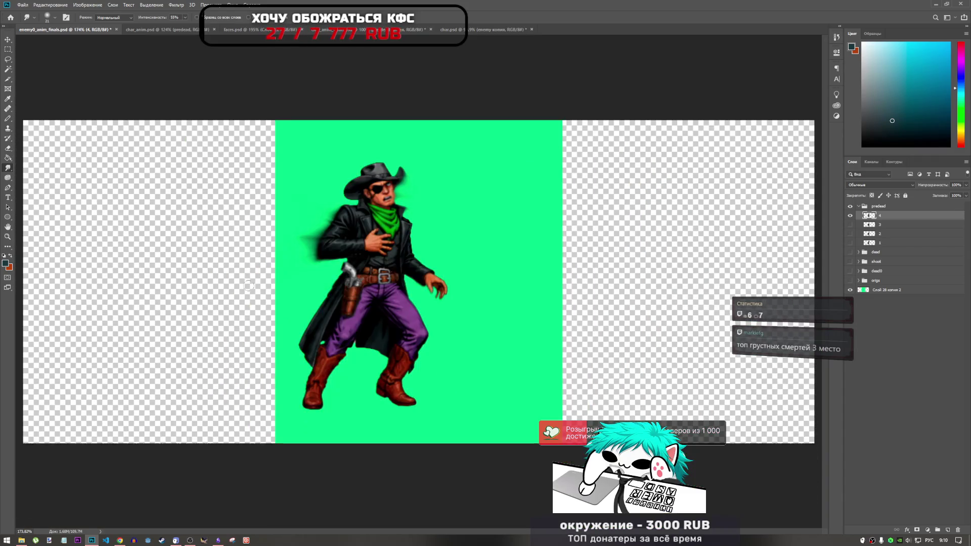
pyautogui.scroll(2, 249, 285)
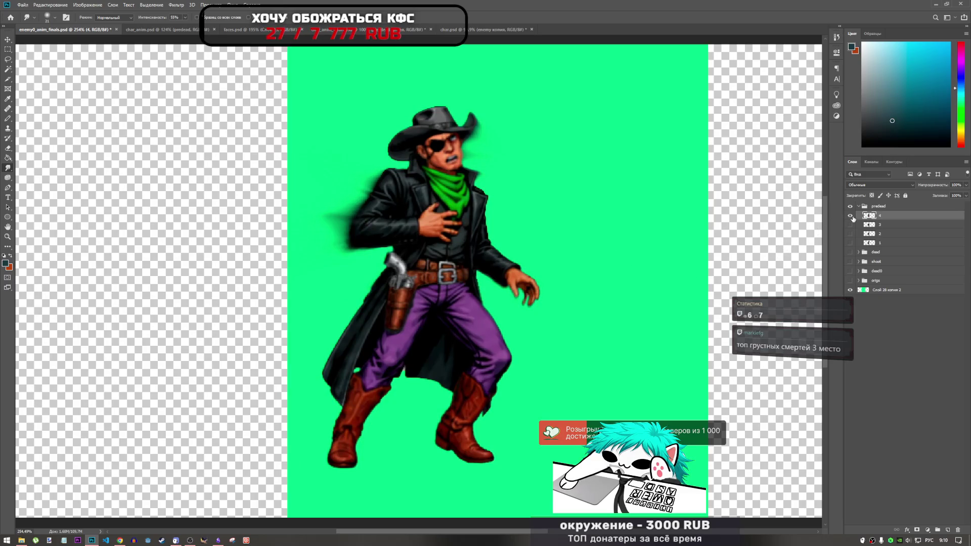
# - Compare frame 4 with frames 1 and 2, hide them all, and bring up YouTube
pyautogui.click(851, 217)
pyautogui.click(851, 244)
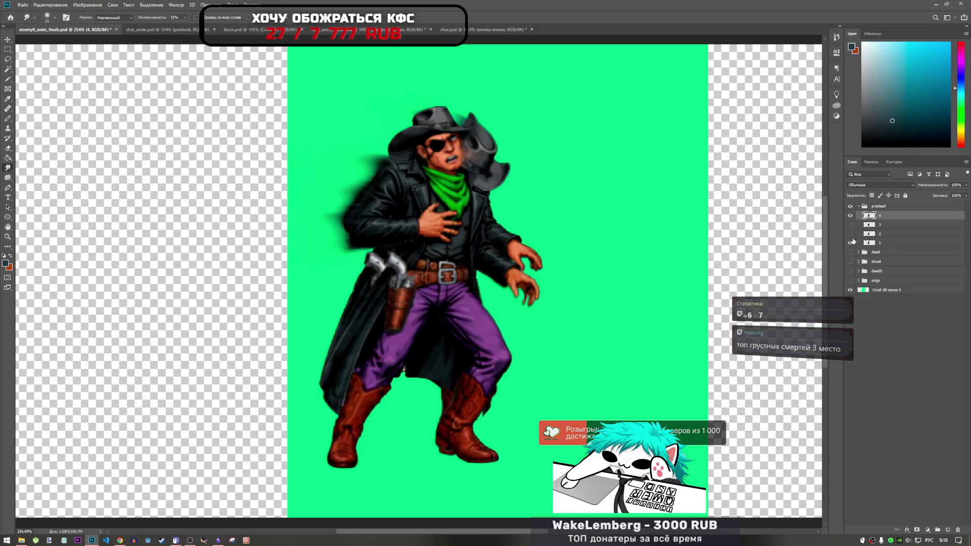
pyautogui.click(851, 243)
pyautogui.click(851, 216)
pyautogui.click(850, 243)
pyautogui.click(851, 242)
pyautogui.click(851, 233)
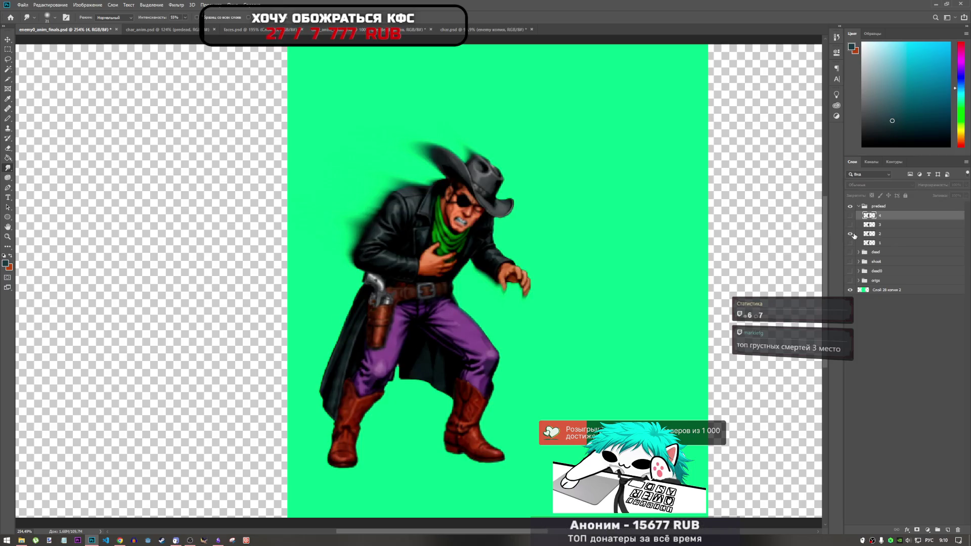
pyautogui.click(850, 234)
pyautogui.click(123, 537)
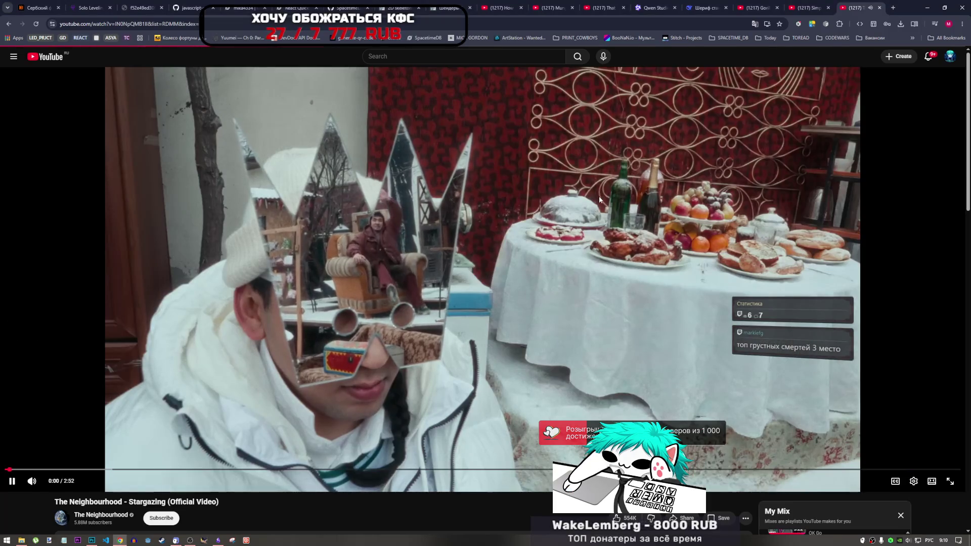
# - Pause the music video and open YouTube's home page in a new tab
pyautogui.click(643, 139)
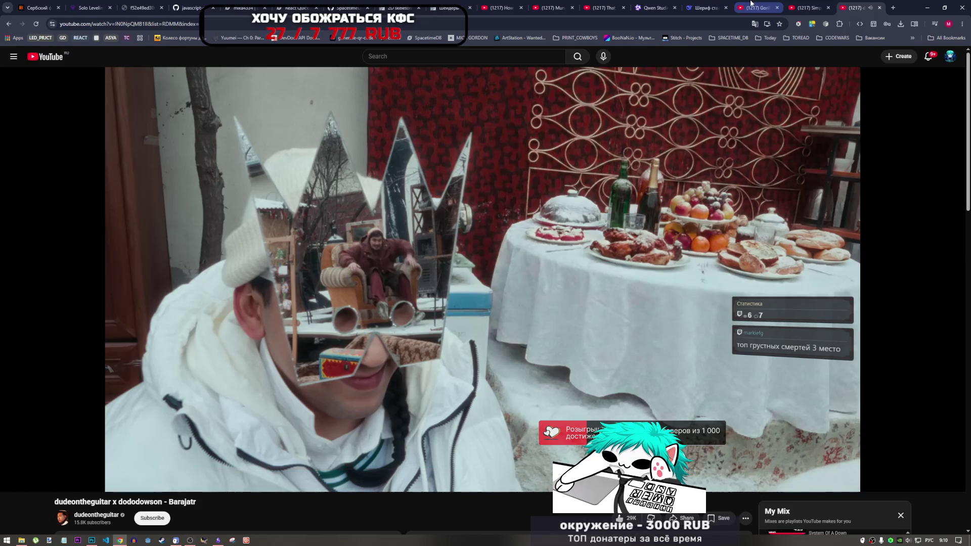
pyautogui.moveTo(751, 2)
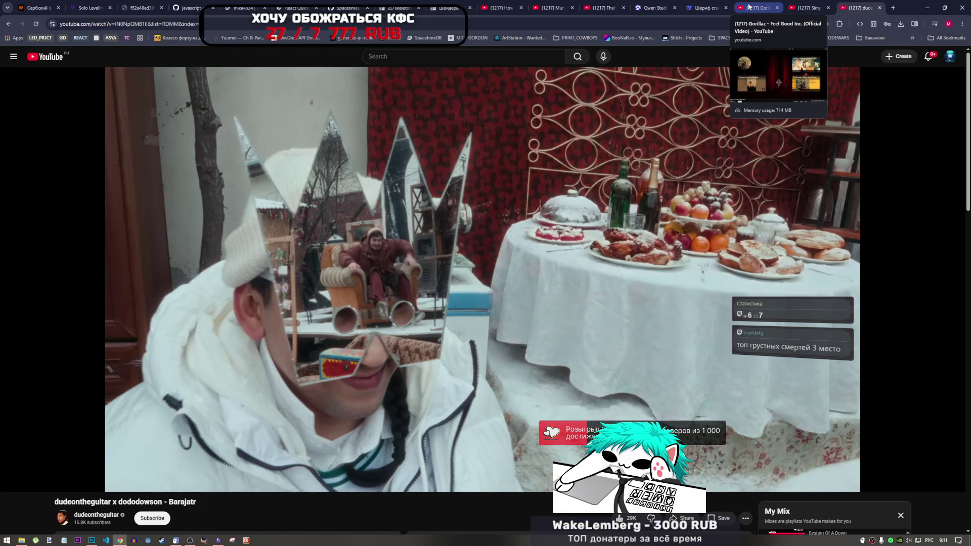
pyautogui.rightClick(33, 58)
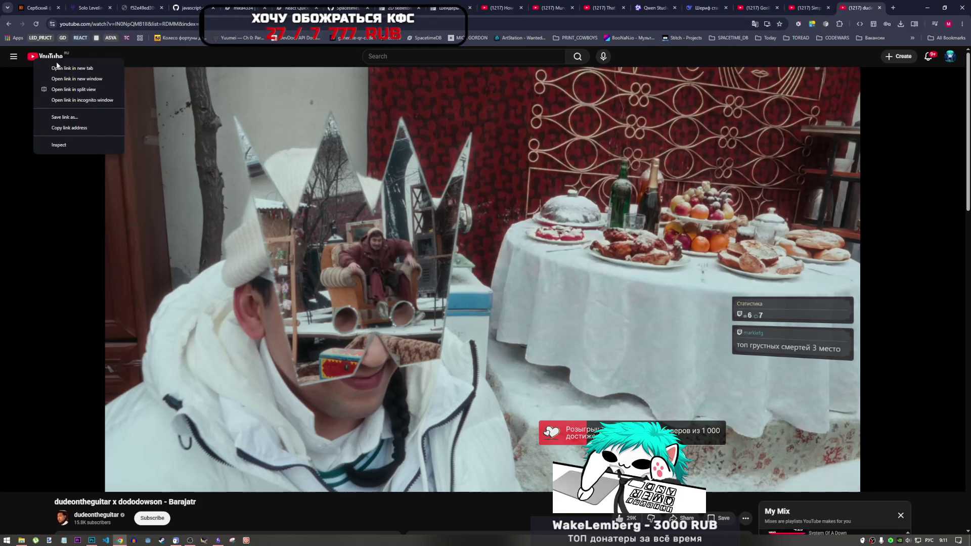
pyautogui.click(76, 68)
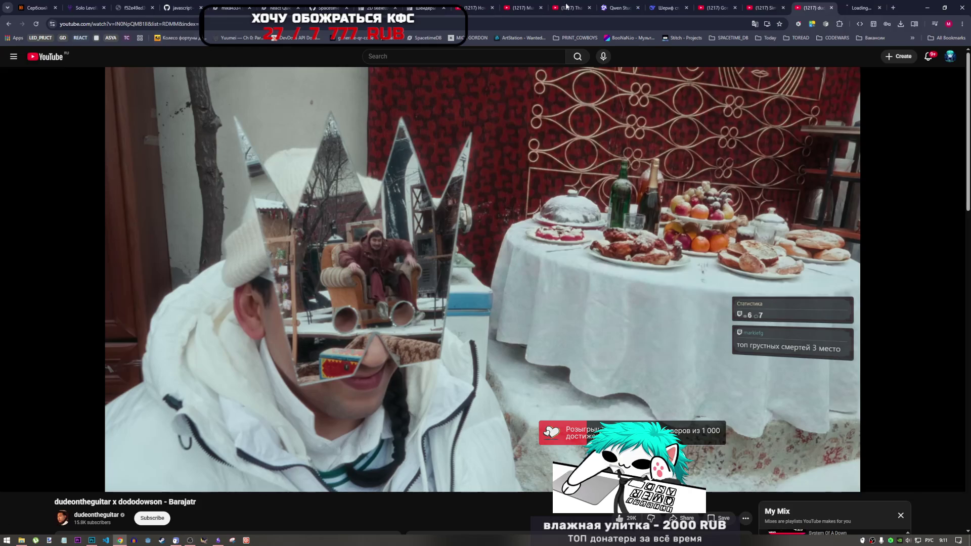
pyautogui.click(854, 8)
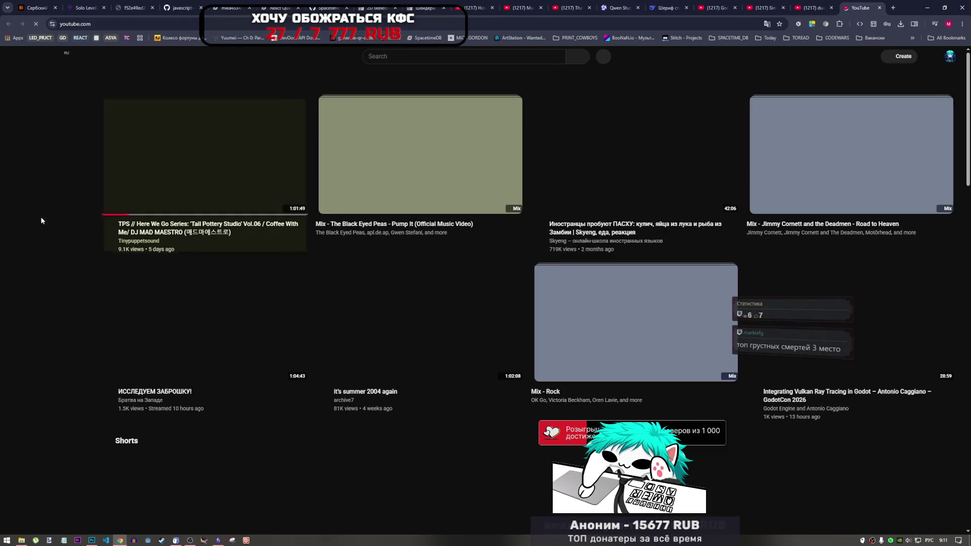
# - Open the watch history and scroll far back through previously watched videos
pyautogui.click(35, 295)
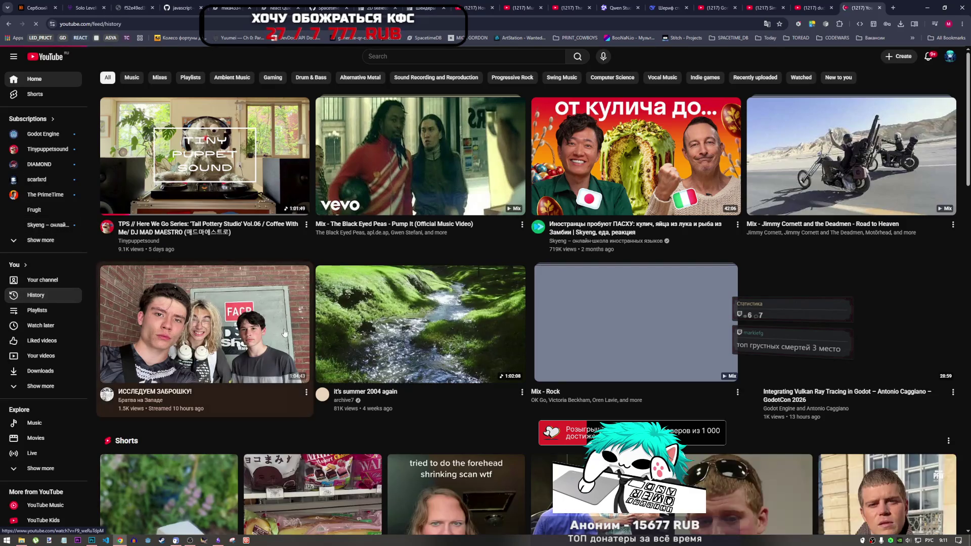
pyautogui.scroll(-10, 287, 332)
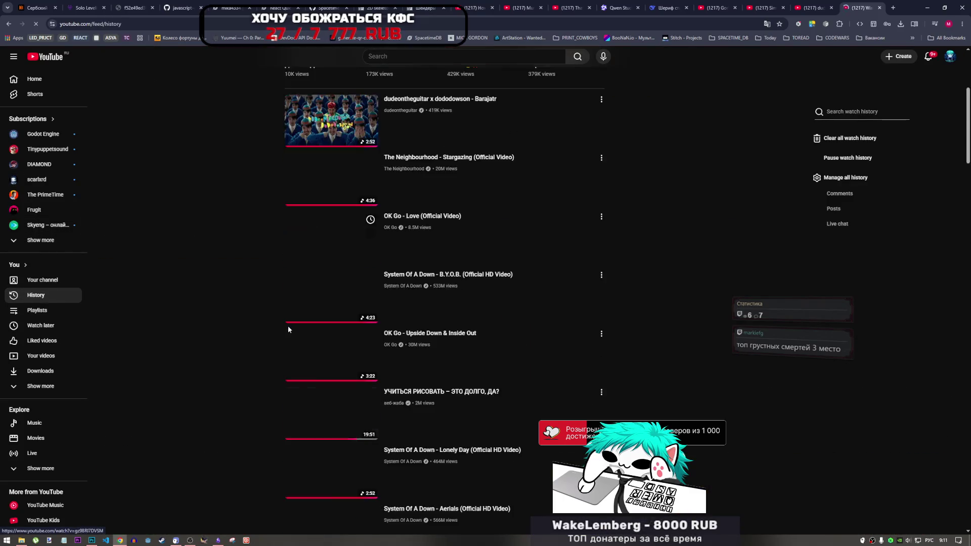
pyautogui.scroll(-20, 293, 324)
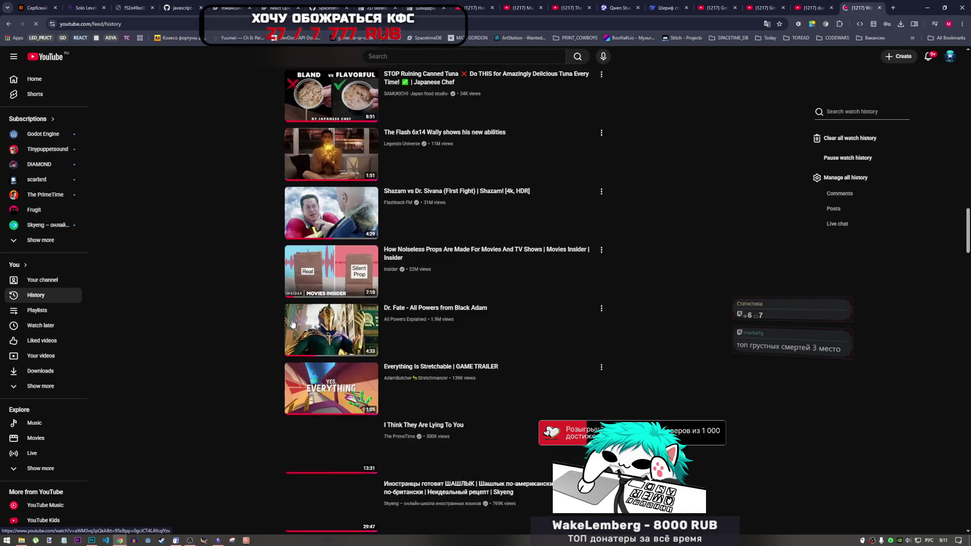
pyautogui.scroll(-20, 290, 319)
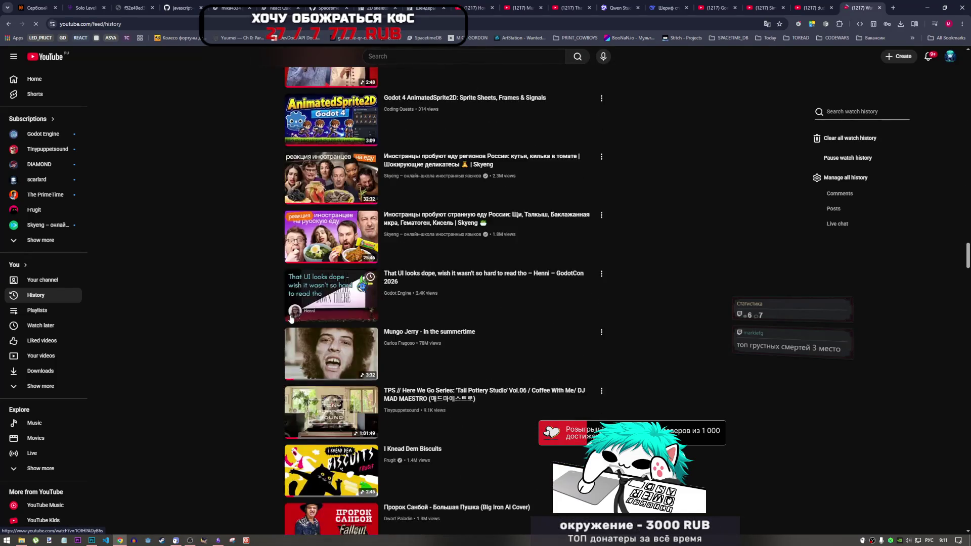
pyautogui.scroll(-9, 290, 320)
pyautogui.scroll(6, 289, 319)
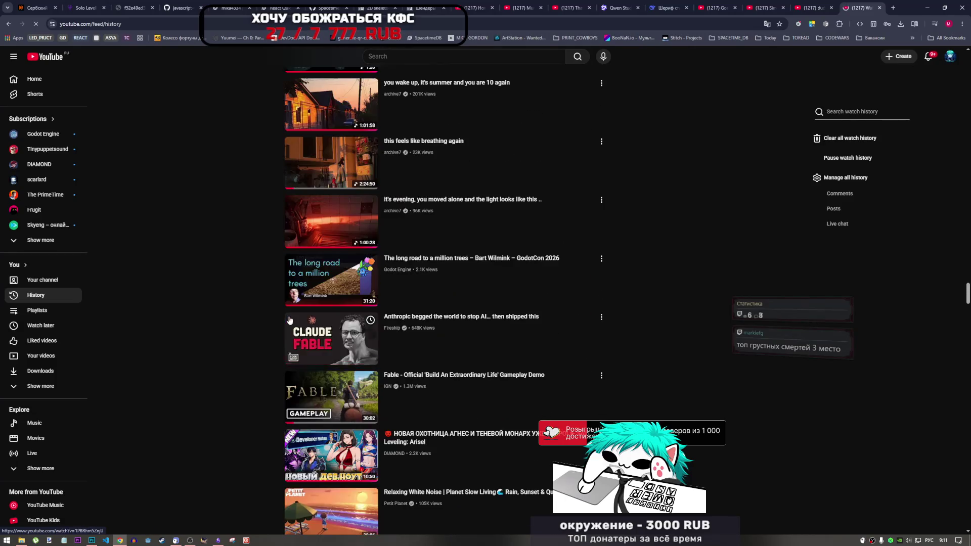
pyautogui.scroll(-12, 289, 319)
pyautogui.scroll(-3, 288, 318)
pyautogui.scroll(8, 287, 314)
pyautogui.scroll(-7, 288, 313)
pyautogui.scroll(-6, 287, 314)
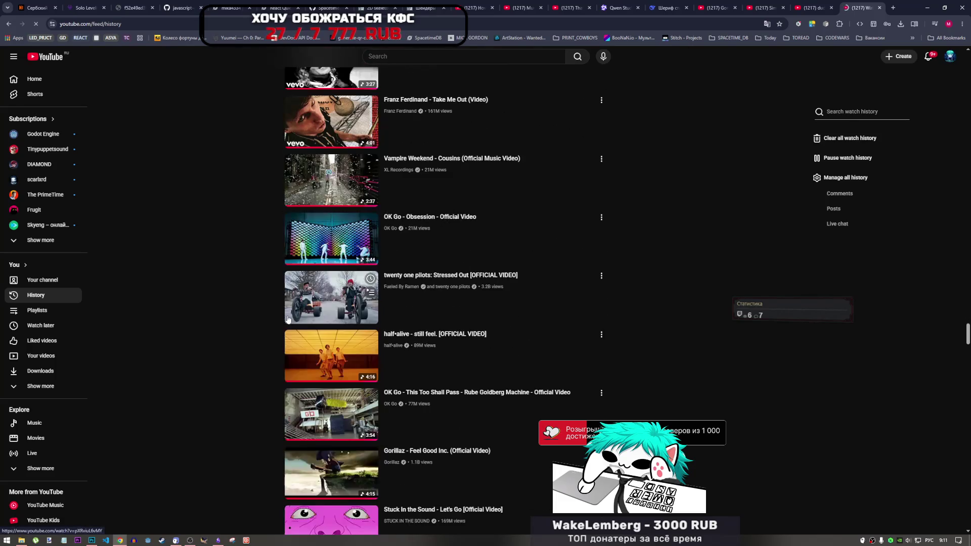
pyautogui.scroll(1, 287, 318)
pyautogui.scroll(-1, 287, 318)
pyautogui.scroll(-9, 287, 318)
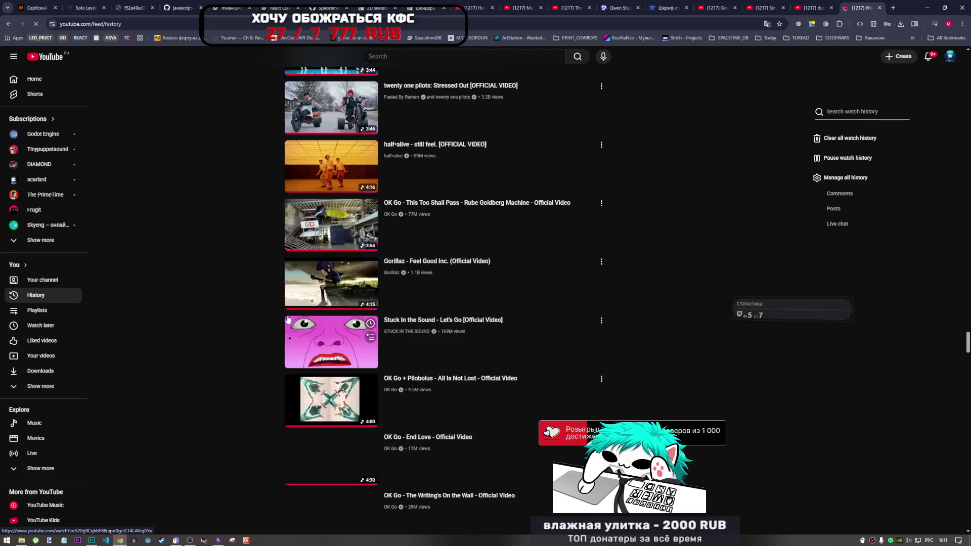
pyautogui.scroll(-20, 287, 320)
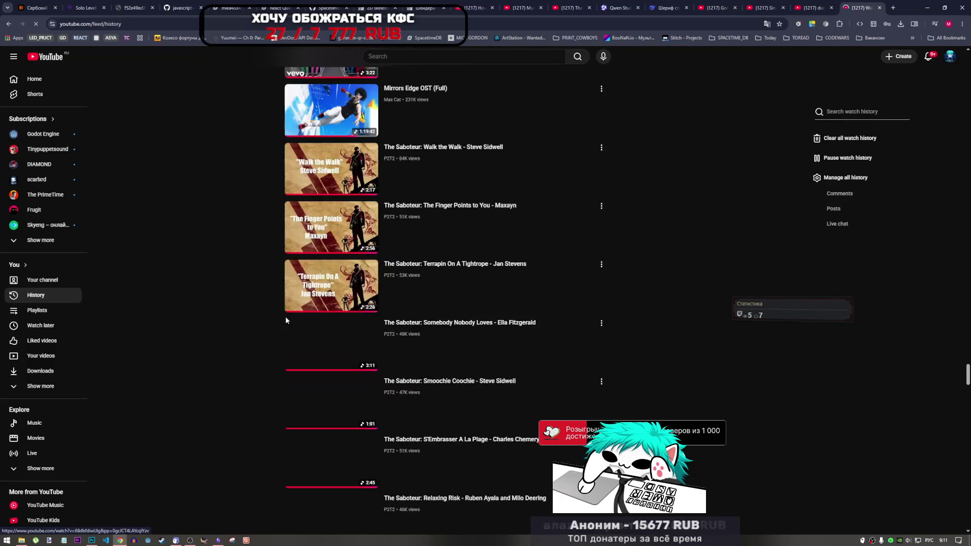
pyautogui.scroll(-10, 286, 321)
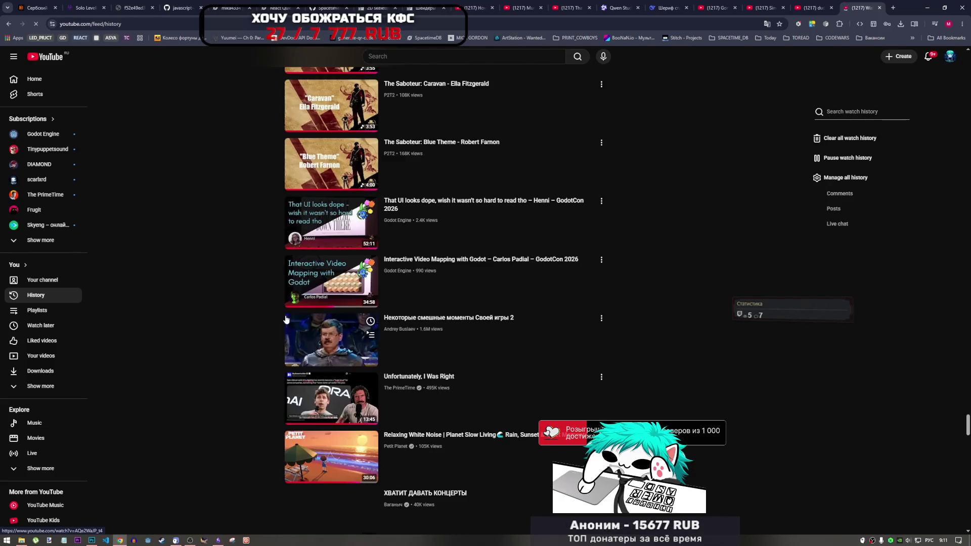
pyautogui.scroll(9, 286, 320)
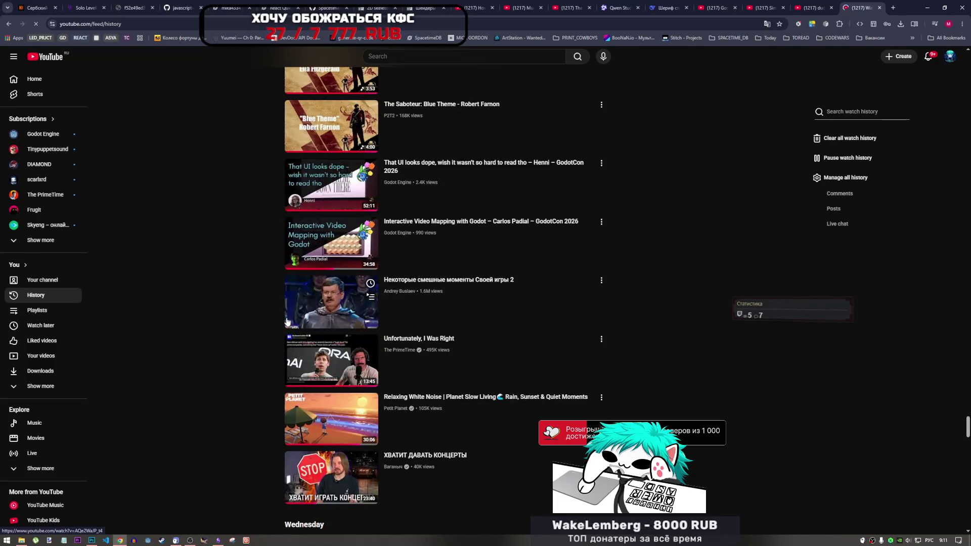
pyautogui.scroll(-13, 286, 320)
pyautogui.scroll(-17, 287, 321)
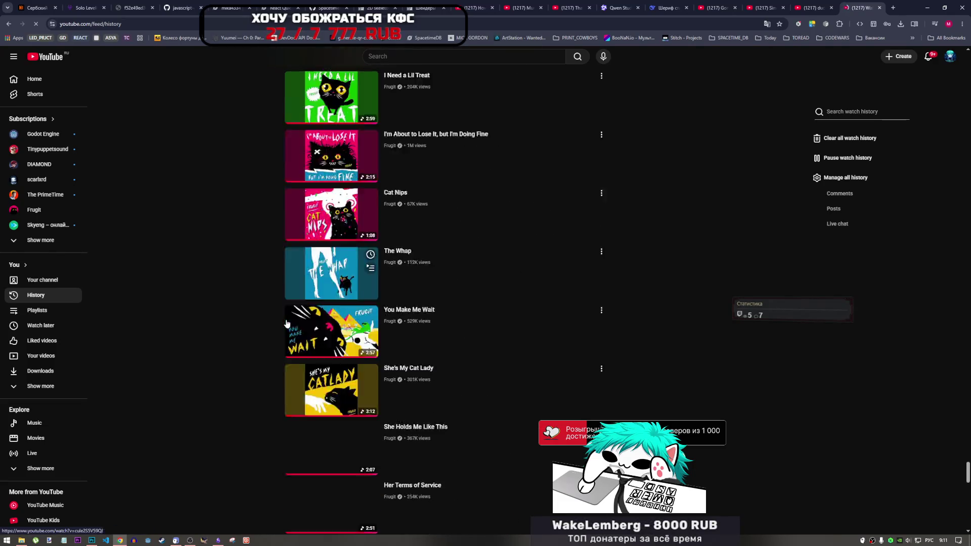
# - Search the watch history for фильм and scroll through the results
pyautogui.click(863, 112)
pyautogui.write('фильм')
pyautogui.press('Return')
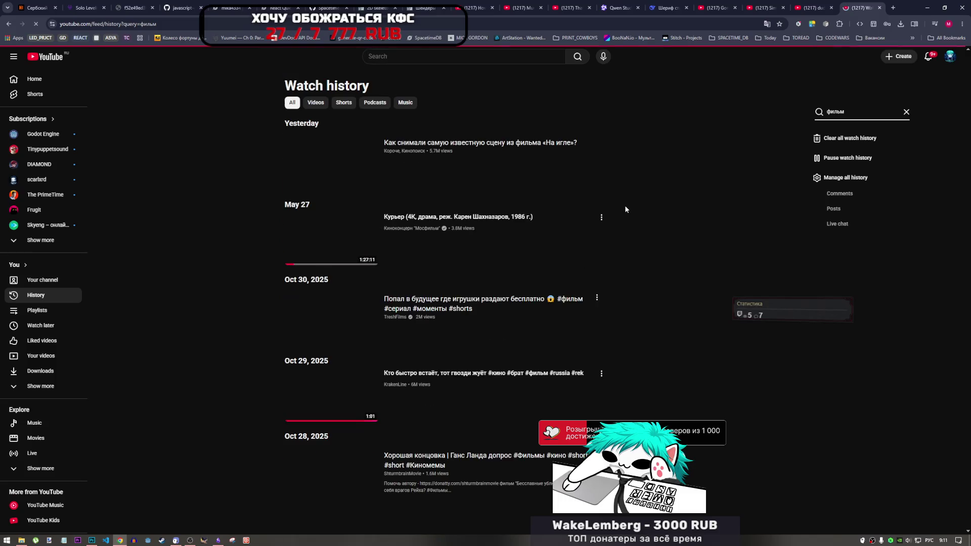
pyautogui.scroll(-2, 591, 208)
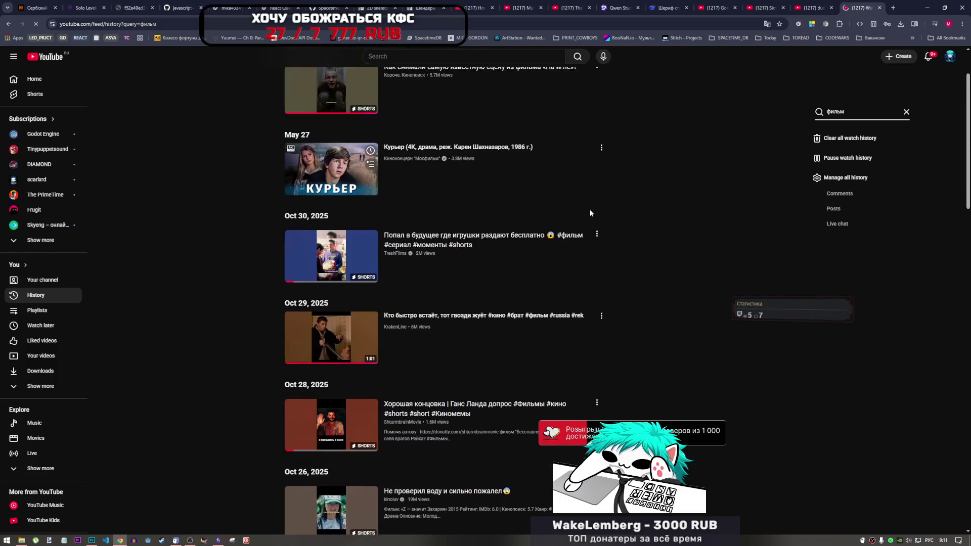
pyautogui.scroll(-15, 590, 213)
pyautogui.scroll(-8, 583, 218)
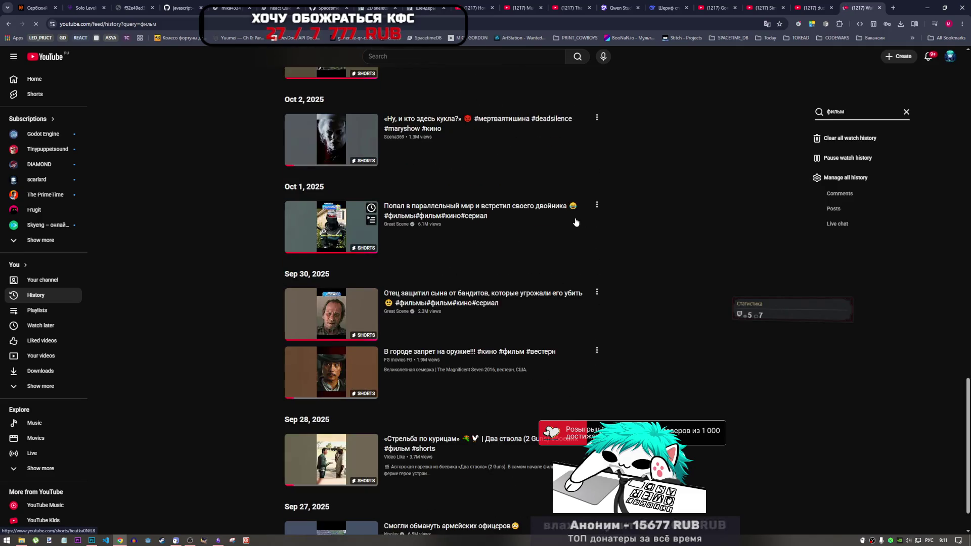
pyautogui.scroll(-1, 582, 210)
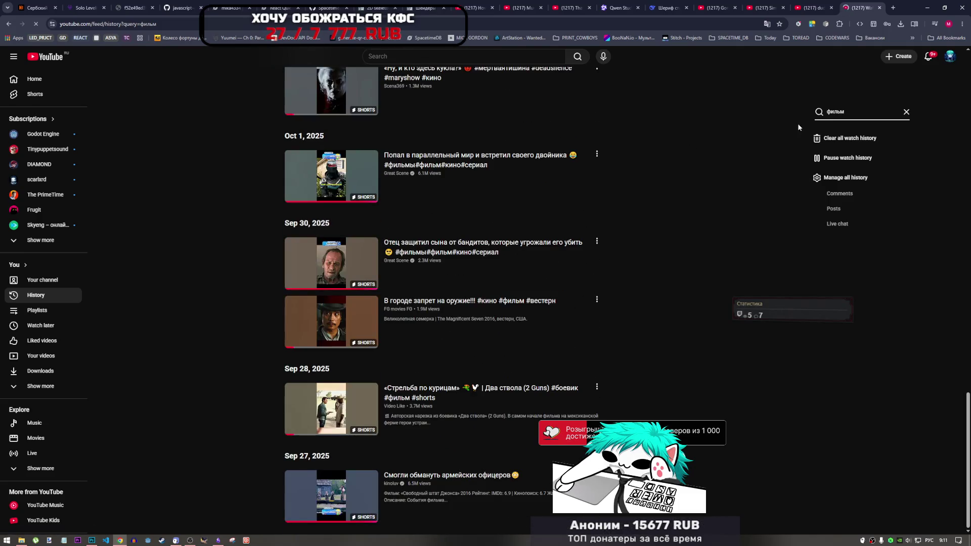
# - Re-run the history search for мем, then из фи, then кино
pyautogui.doubleClick(852, 111)
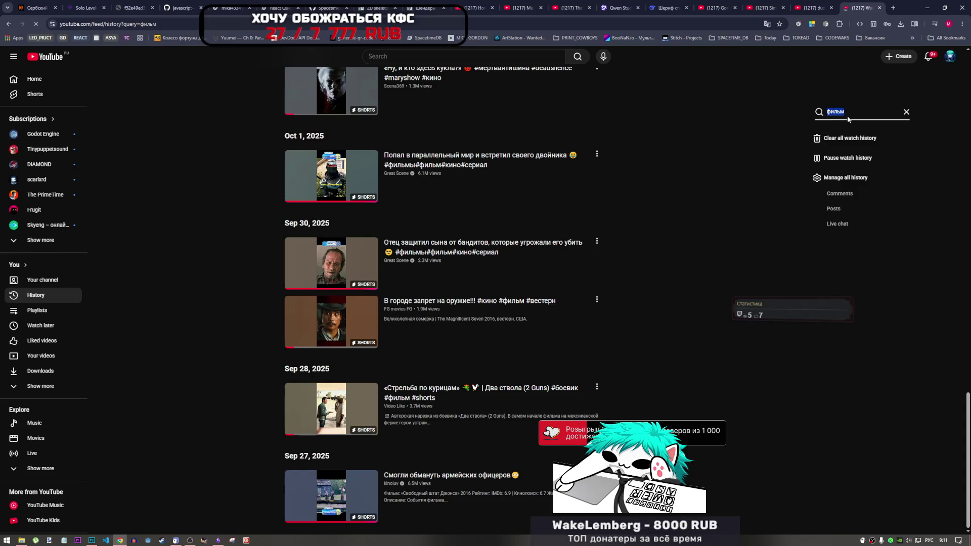
pyautogui.write('мем')
pyautogui.press('Return')
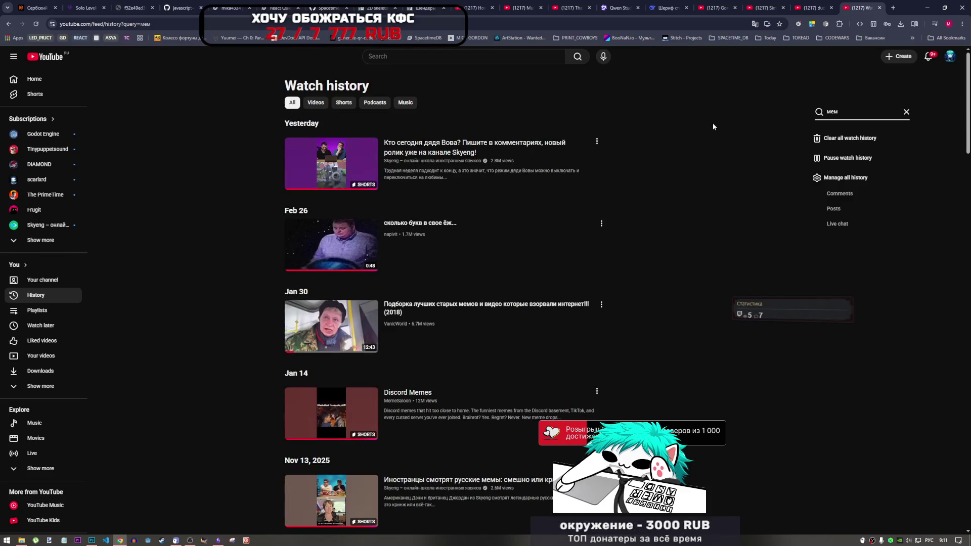
pyautogui.write('из фи')
pyautogui.press('Return')
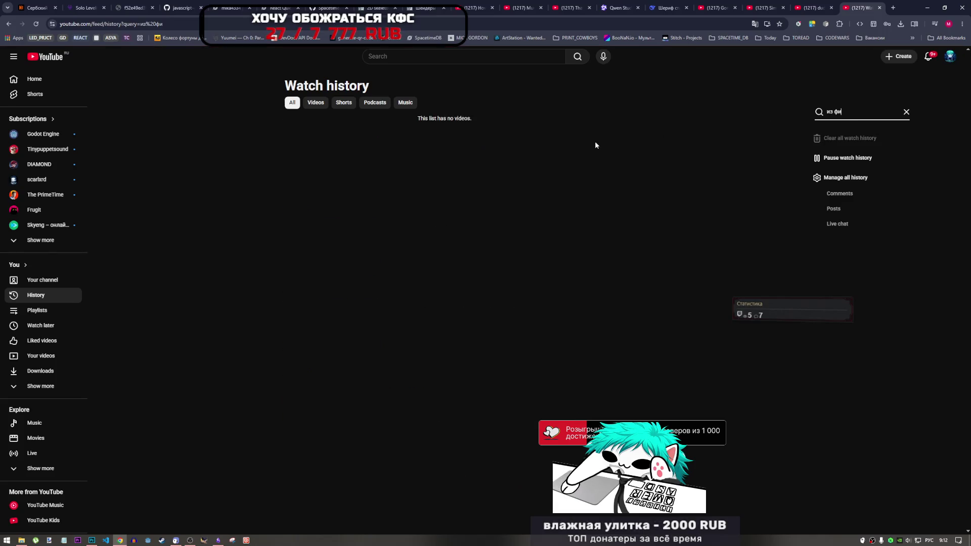
pyautogui.write('кино')
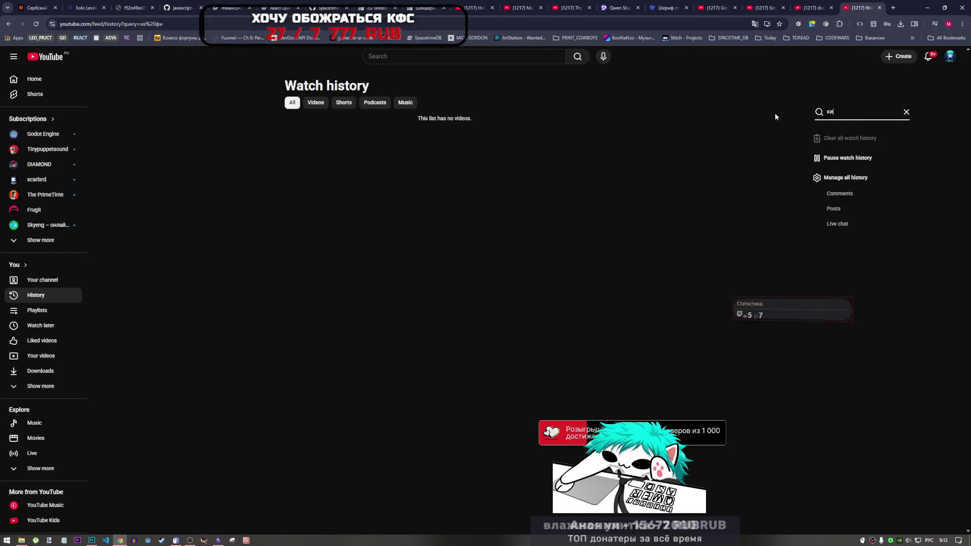
pyautogui.press('Return')
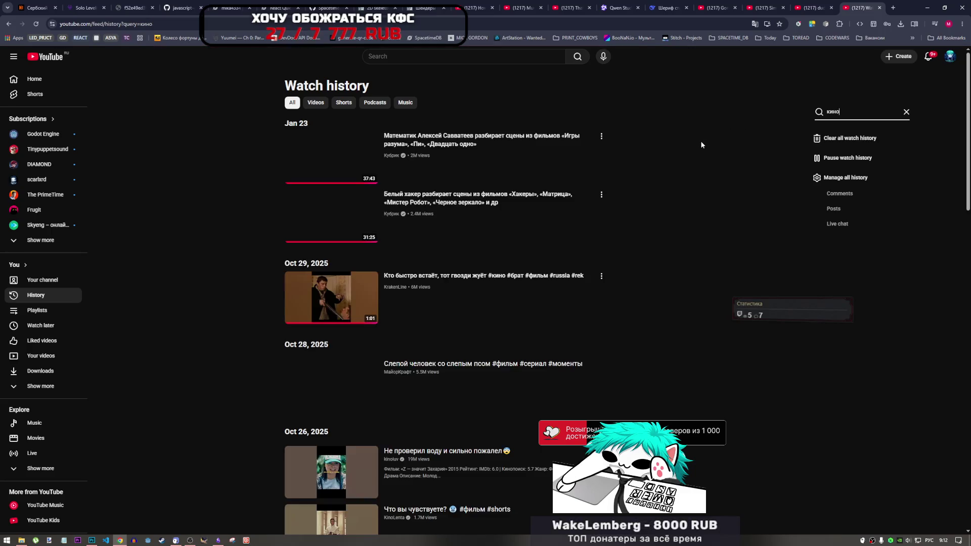
# - Look over the кино results, then close the watch history tab
pyautogui.scroll(-4, 696, 166)
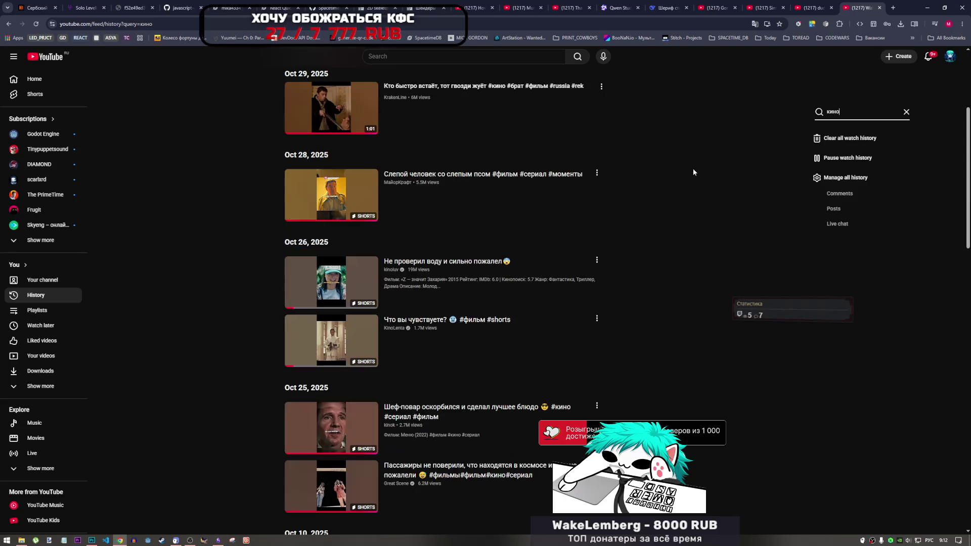
pyautogui.scroll(4, 693, 168)
pyautogui.click(458, 57)
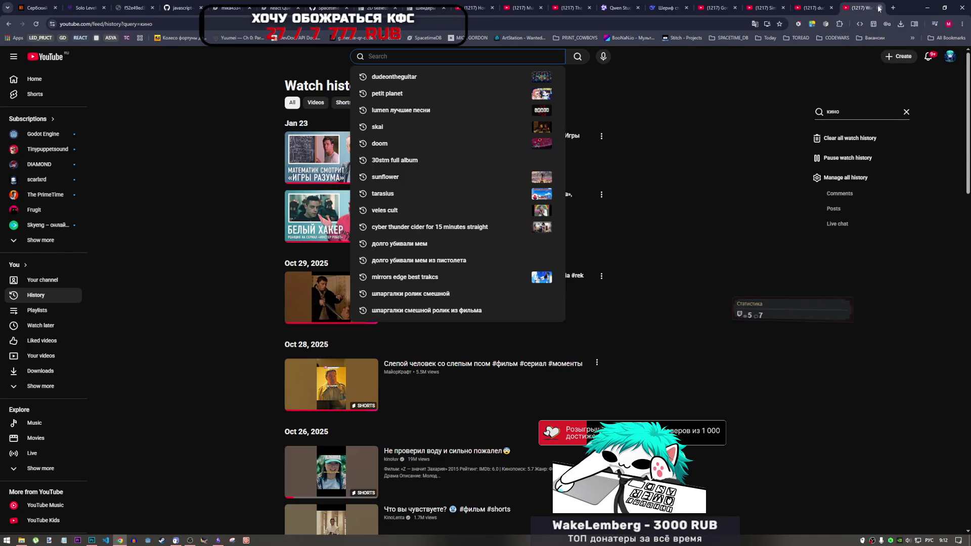
pyautogui.hotkey('ctrl', 'w')
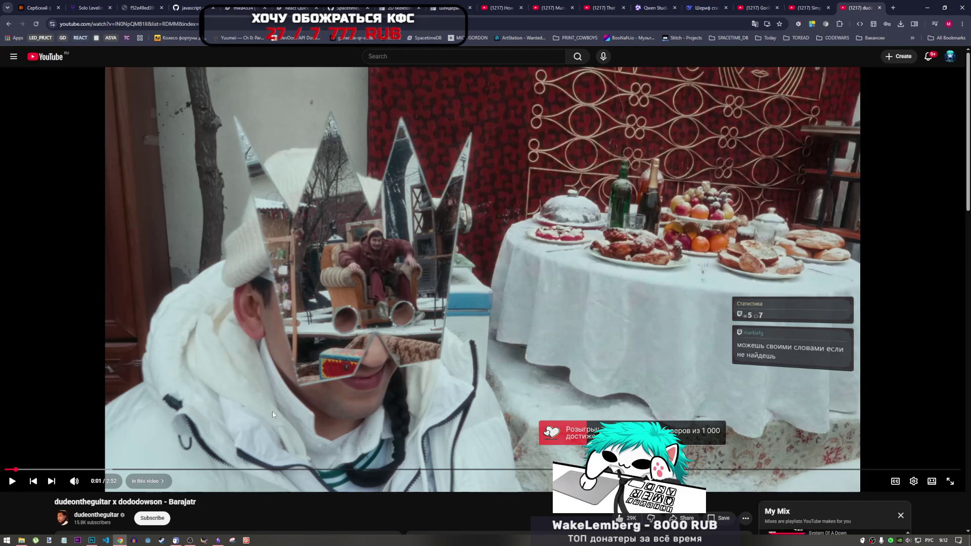
# - Start the Barajatr video, then toggle between Chrome and Photoshop, ending in Photoshop
pyautogui.click(242, 374)
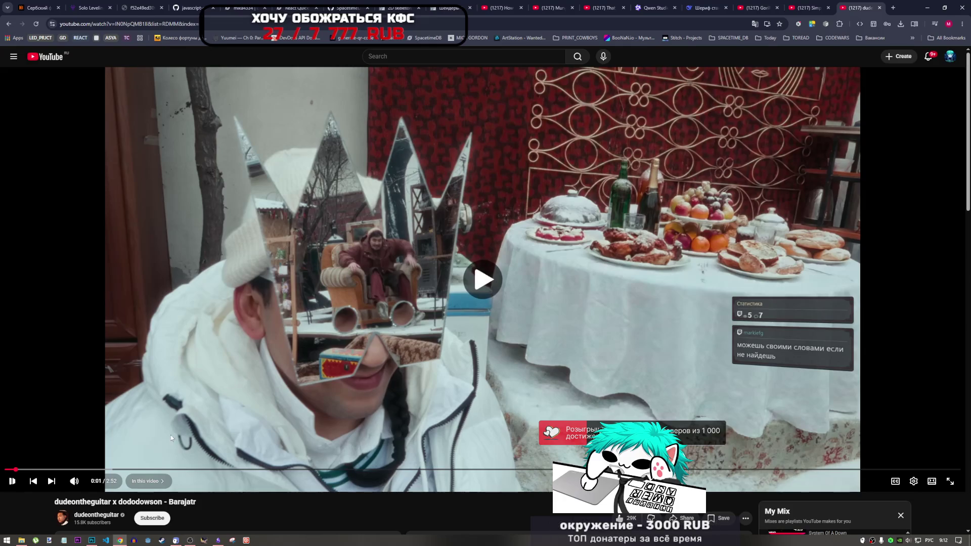
pyautogui.click(93, 540)
pyautogui.click(120, 540)
pyautogui.click(120, 540)
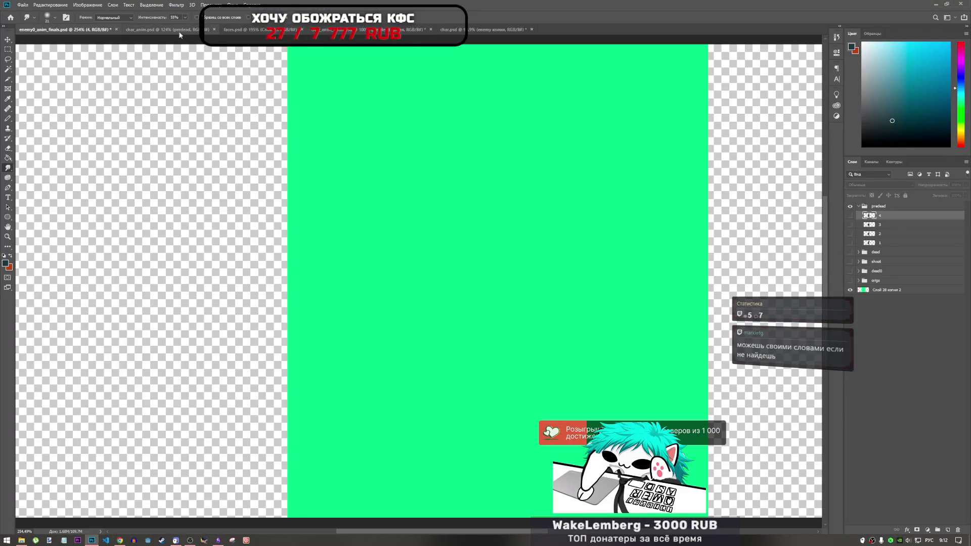
# - Glance at the char.psd and char_anim documents, then return to enemy0_anim_finals.psd
pyautogui.click(120, 540)
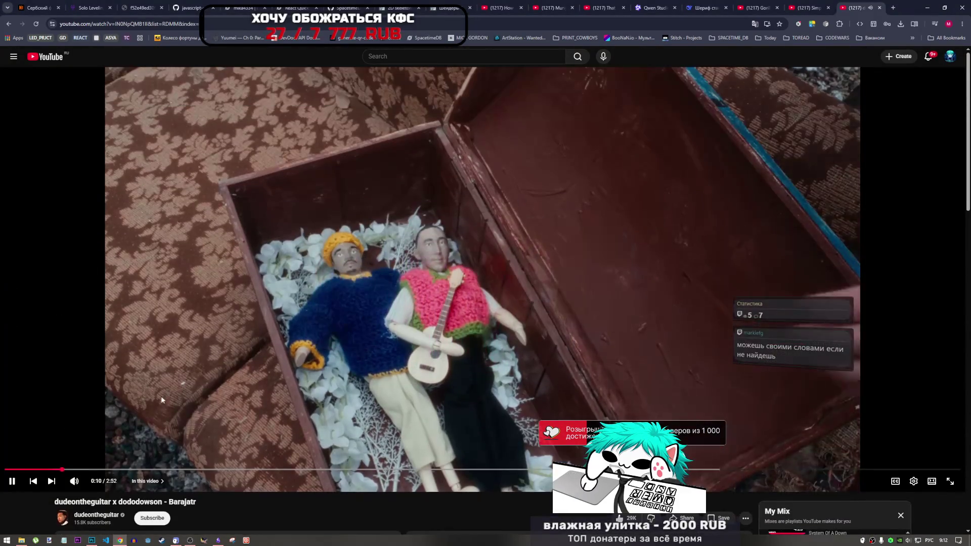
pyautogui.click(120, 540)
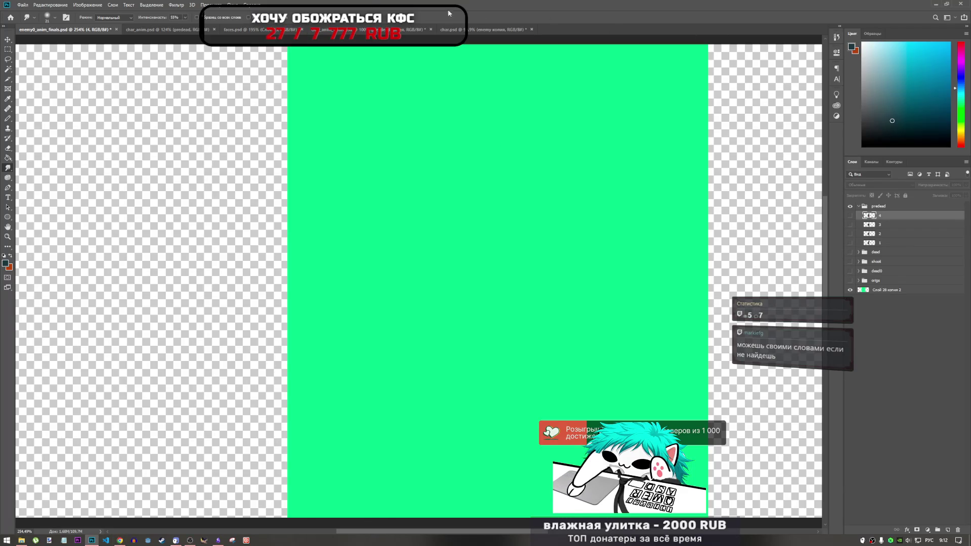
pyautogui.click(470, 30)
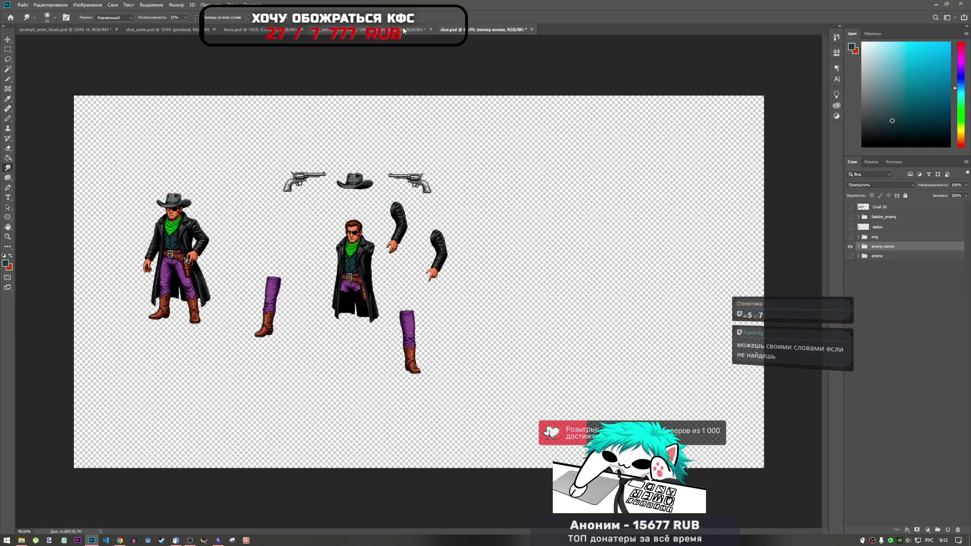
pyautogui.click(404, 31)
pyautogui.click(86, 30)
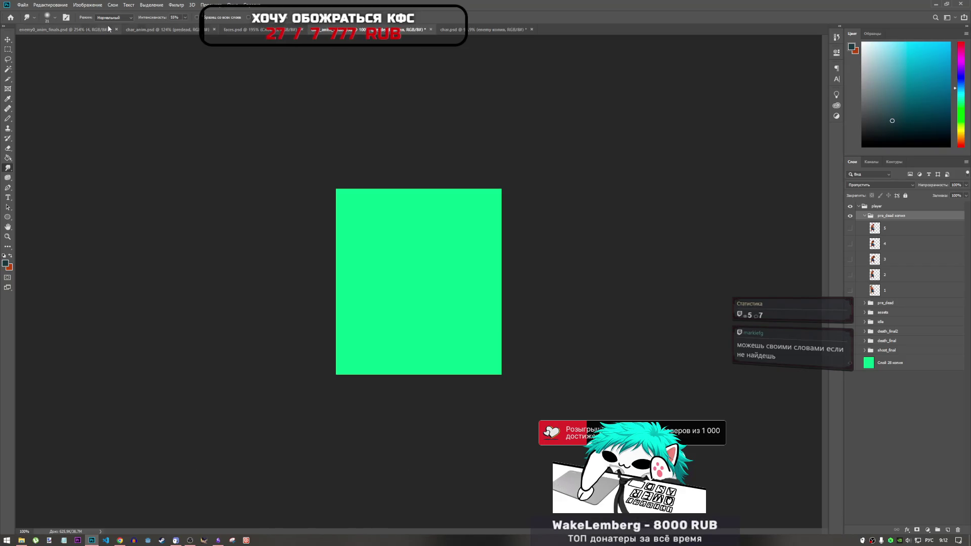
# - Toggle the predead frames' visibility to compare poses, then return to the YouTube video
pyautogui.click(851, 224)
pyautogui.click(850, 227)
pyautogui.click(850, 234)
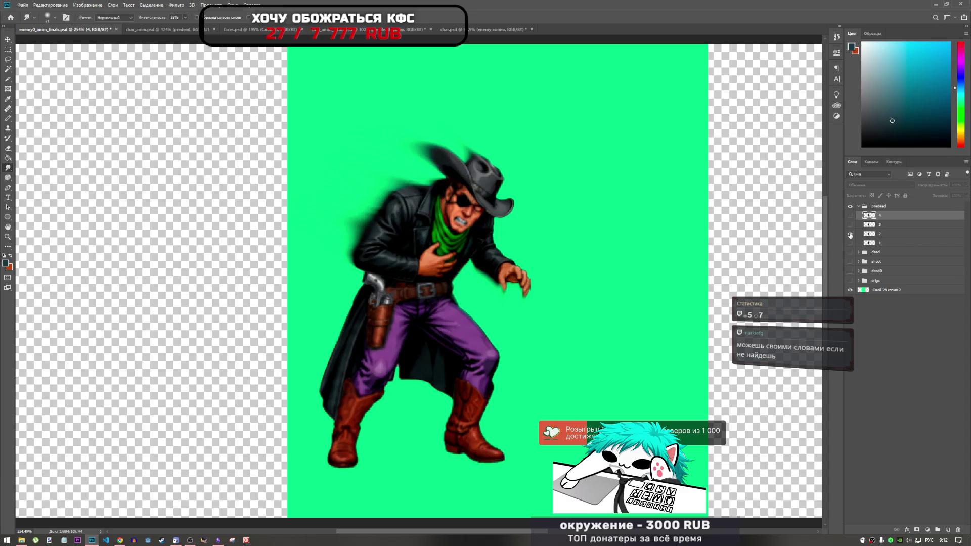
pyautogui.click(850, 234)
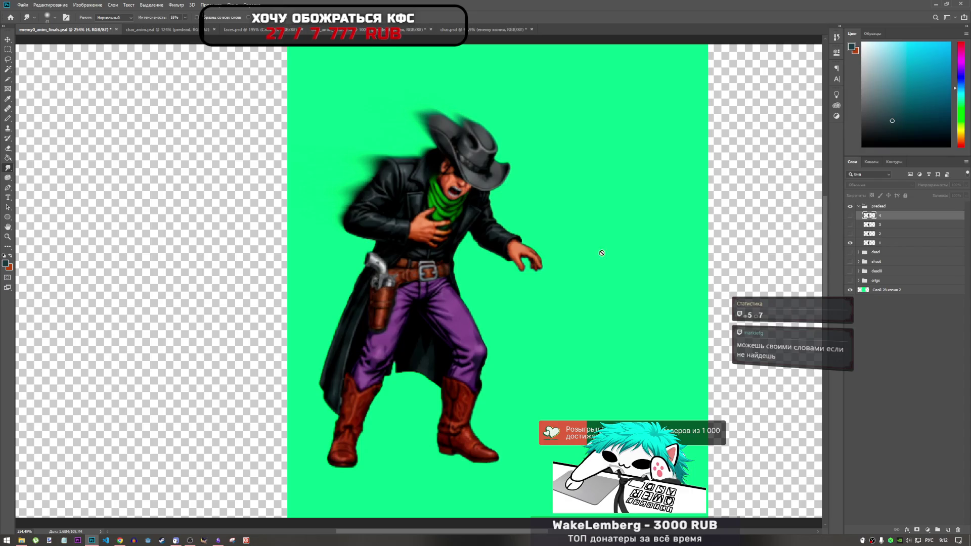
pyautogui.click(120, 540)
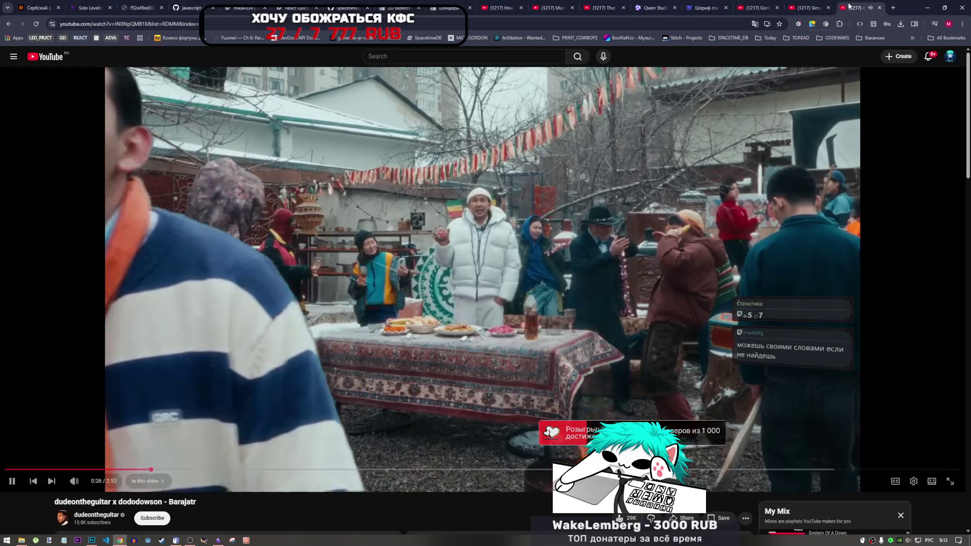
# - Open the YouTube home page in a new tab and go to the watch history
pyautogui.rightClick(60, 60)
pyautogui.click(81, 71)
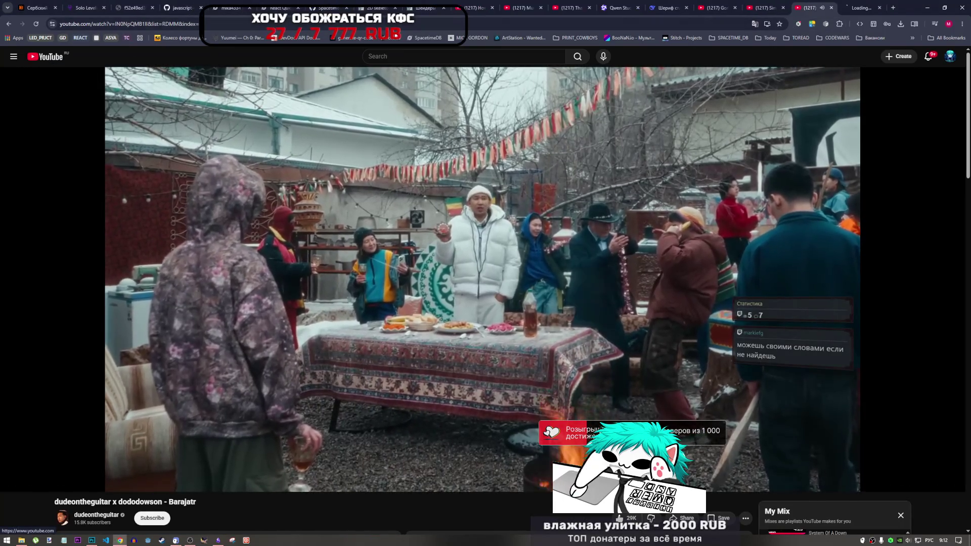
pyautogui.click(857, 12)
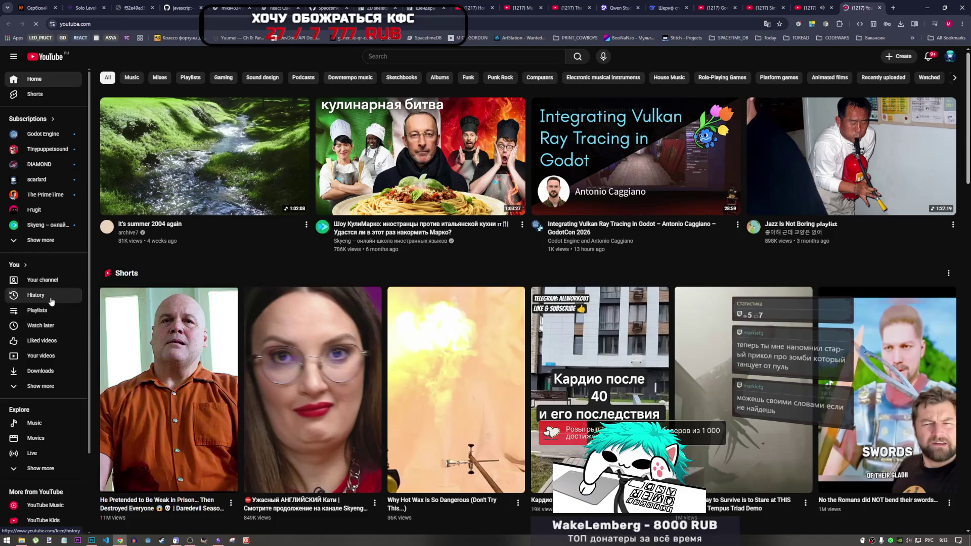
pyautogui.click(53, 301)
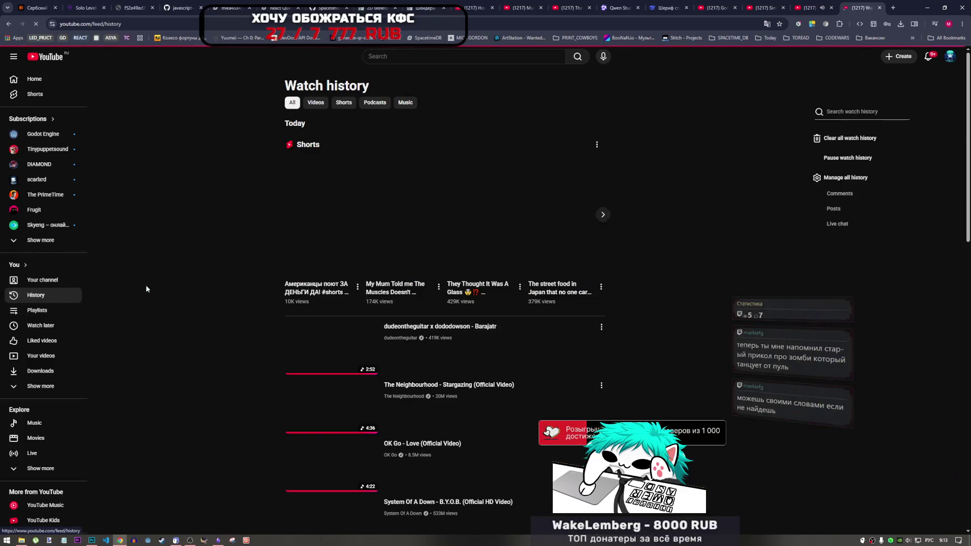
# - Find the SubKino longest-death-scene video in the history and open it in a new tab
pyautogui.scroll(-3, 306, 343)
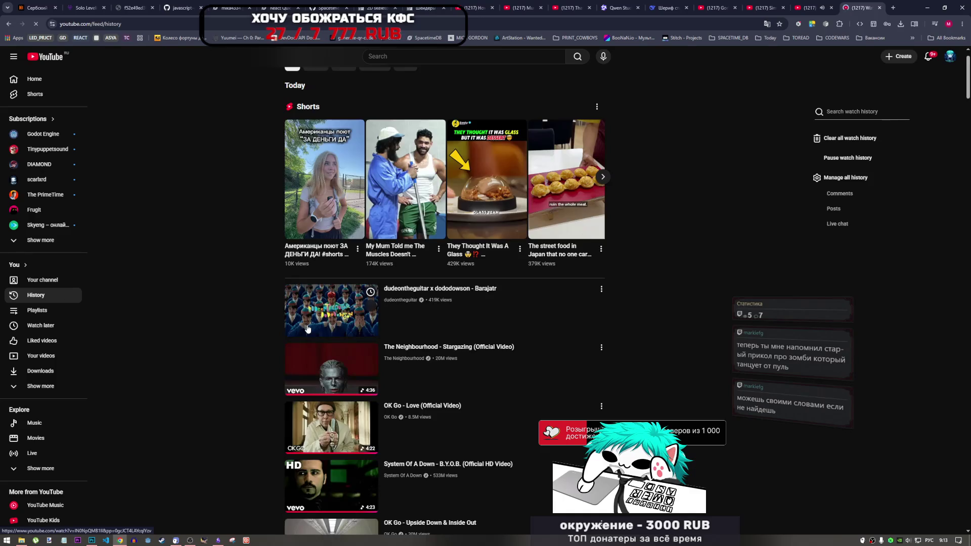
pyautogui.scroll(-8, 301, 329)
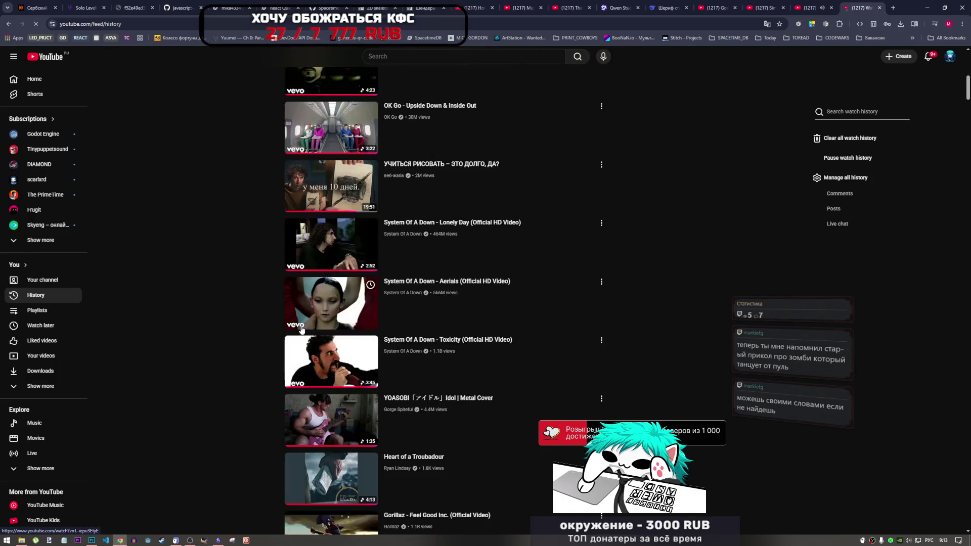
pyautogui.scroll(-5, 301, 339)
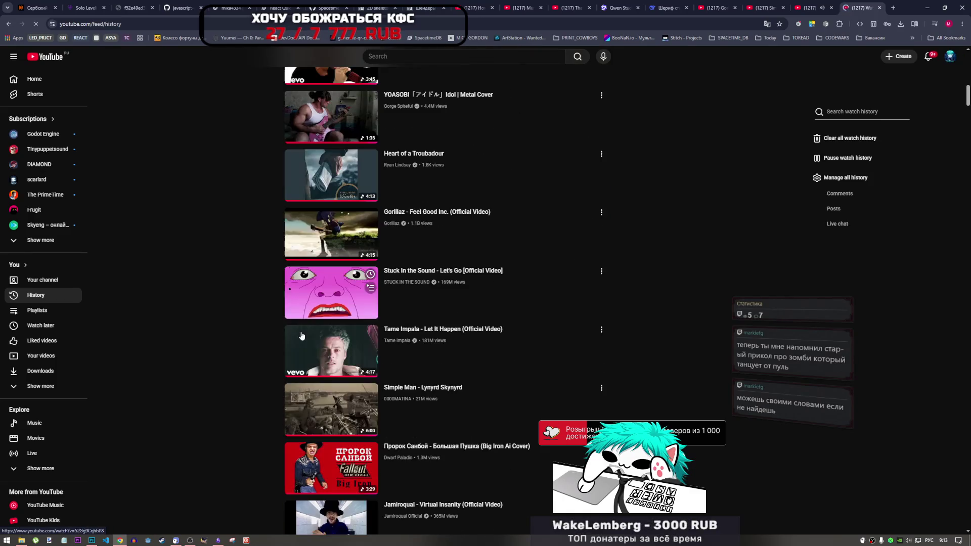
pyautogui.scroll(-3, 301, 335)
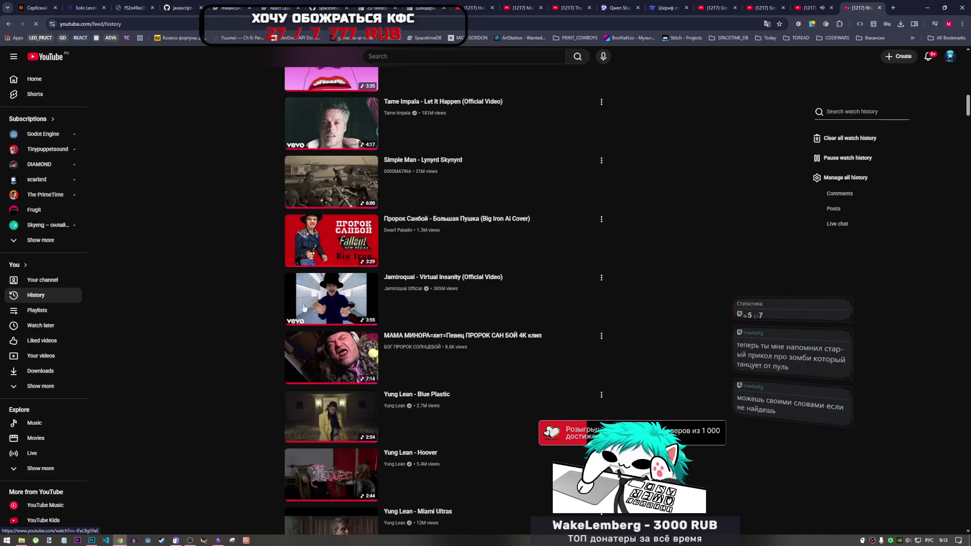
pyautogui.scroll(-2, 311, 298)
pyautogui.scroll(-14, 311, 297)
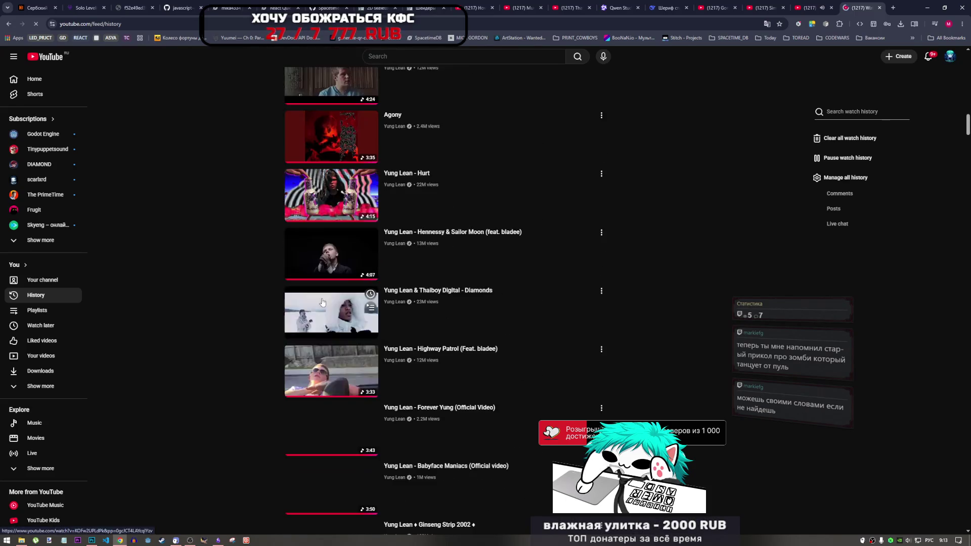
pyautogui.scroll(-17, 319, 310)
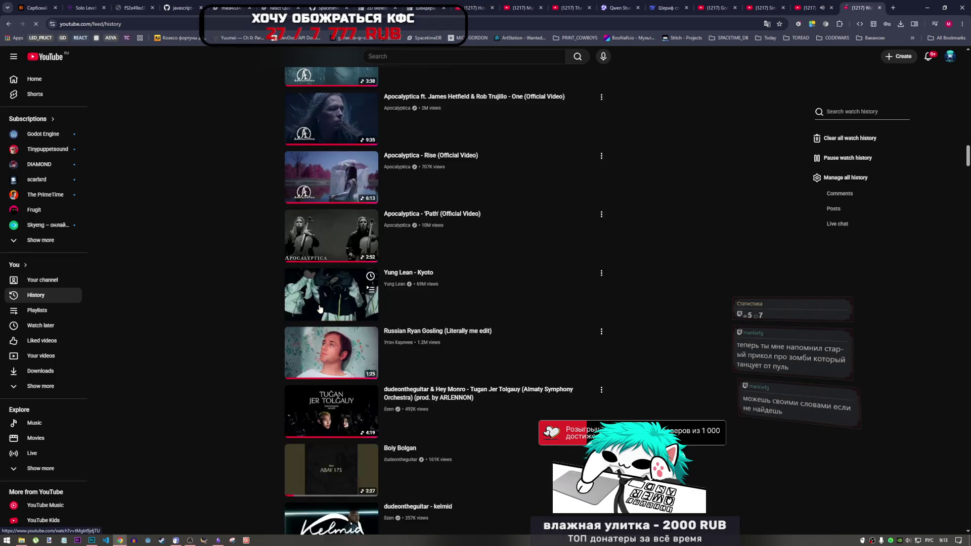
pyautogui.scroll(-15, 316, 313)
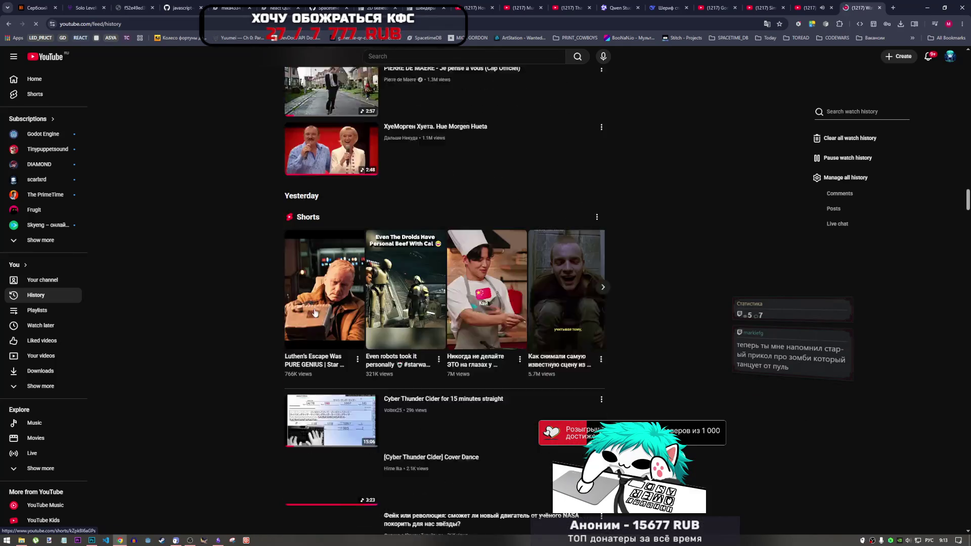
pyautogui.scroll(-7, 312, 312)
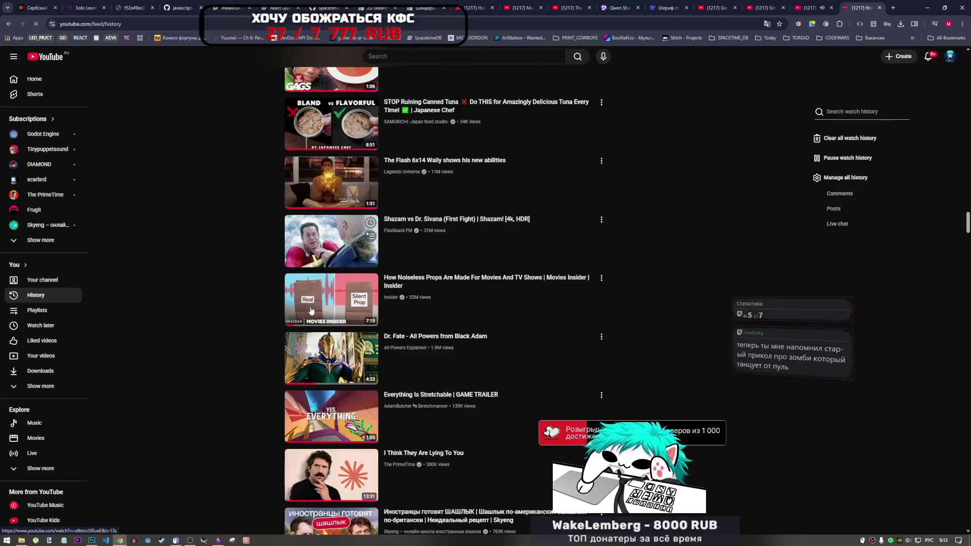
pyautogui.scroll(-10, 277, 315)
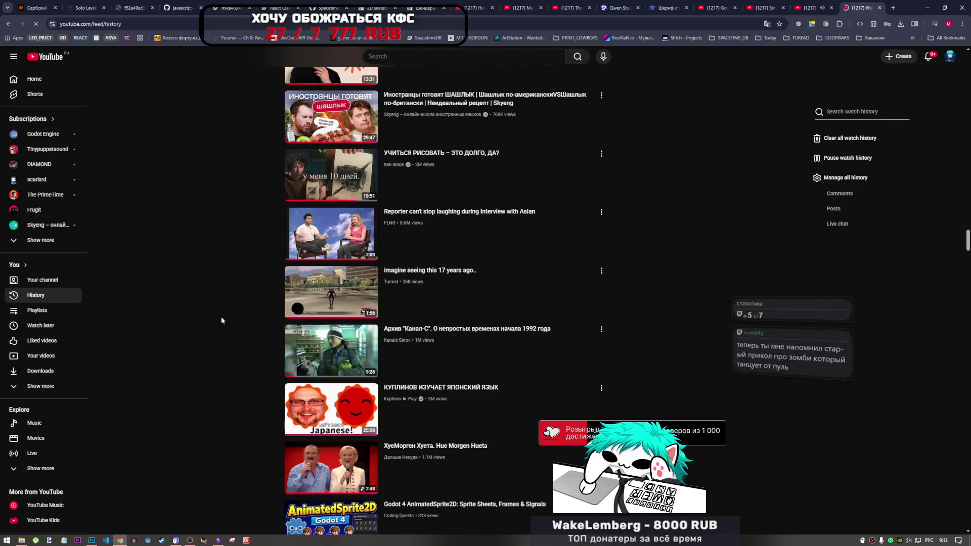
pyautogui.scroll(-8, 223, 323)
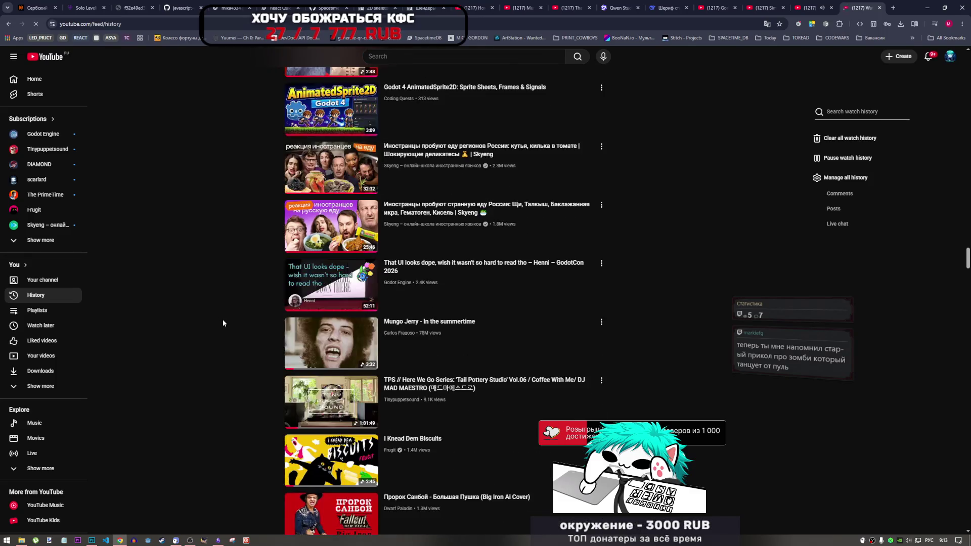
pyautogui.scroll(-4, 223, 323)
pyautogui.scroll(2, 223, 325)
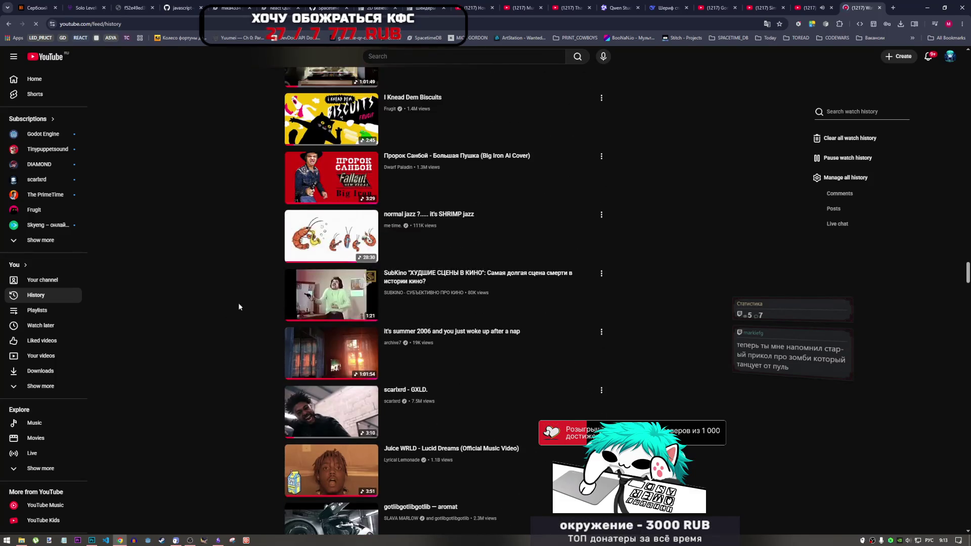
pyautogui.rightClick(347, 293)
pyautogui.click(374, 299)
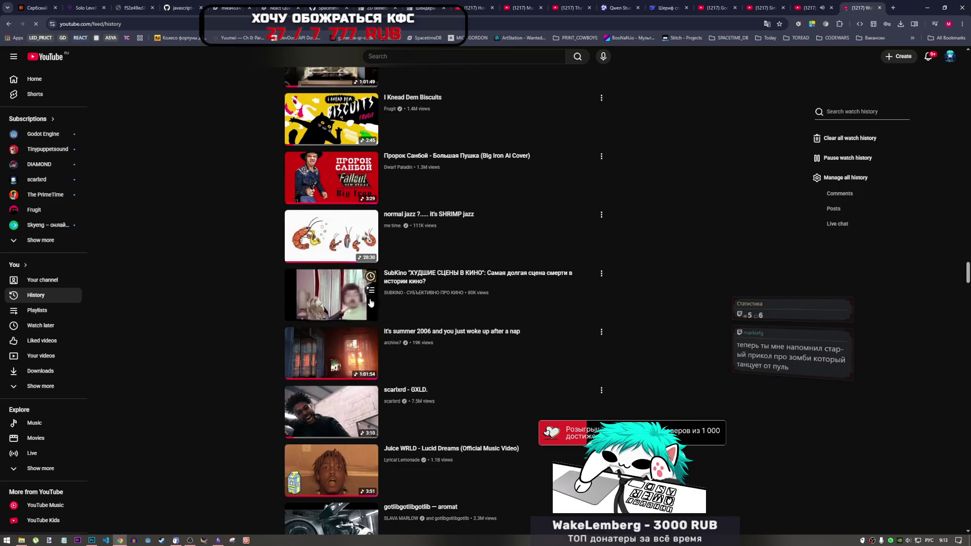
pyautogui.click(767, 3)
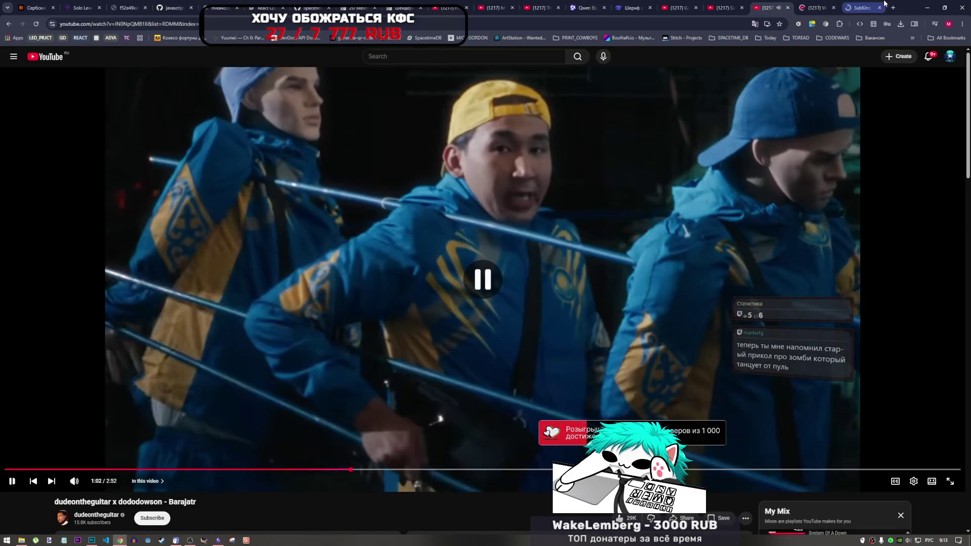
# - Watch the SubKino clip from 0:17, pausing at 0:46 and stepping forward a little
pyautogui.hotkey('ctrl', '9')
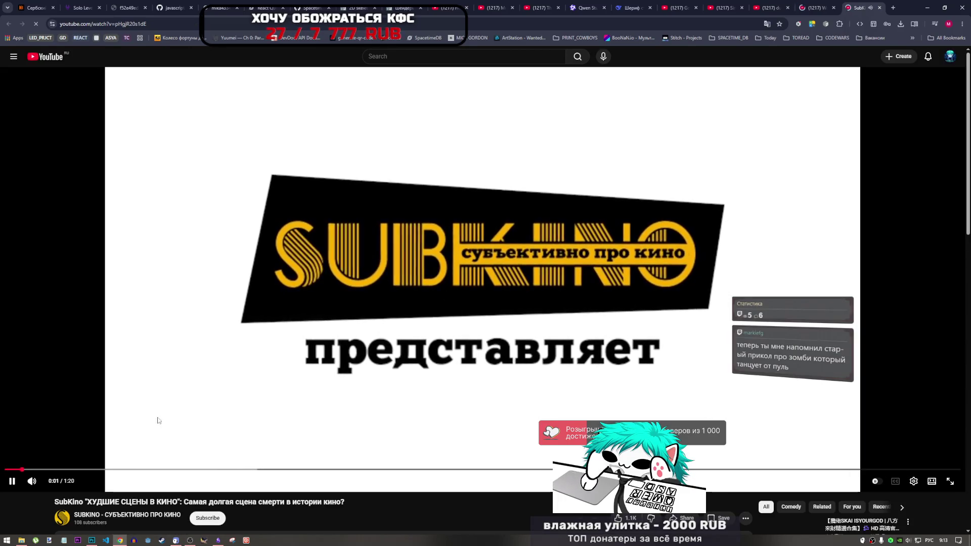
pyautogui.click(256, 470)
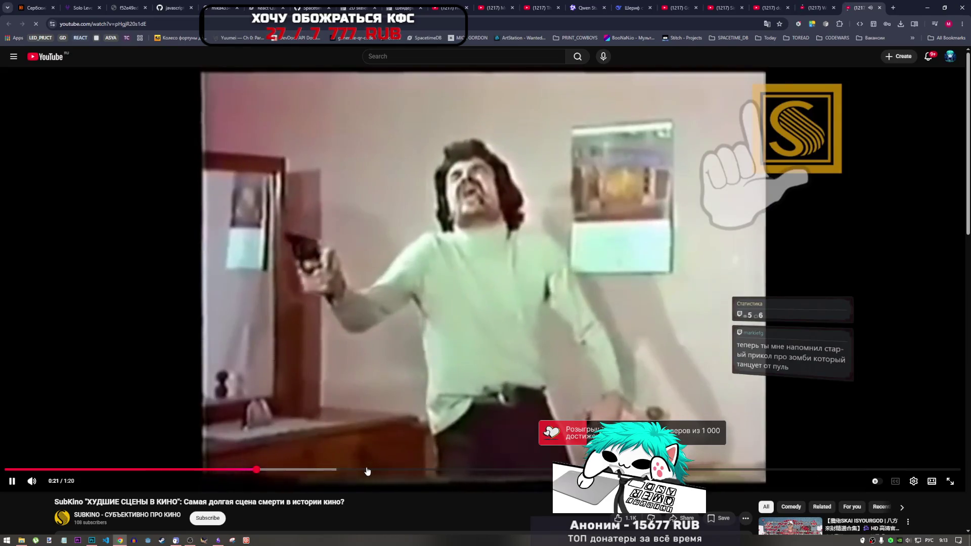
pyautogui.moveTo(199, 470); pyautogui.dragTo(239, 473)
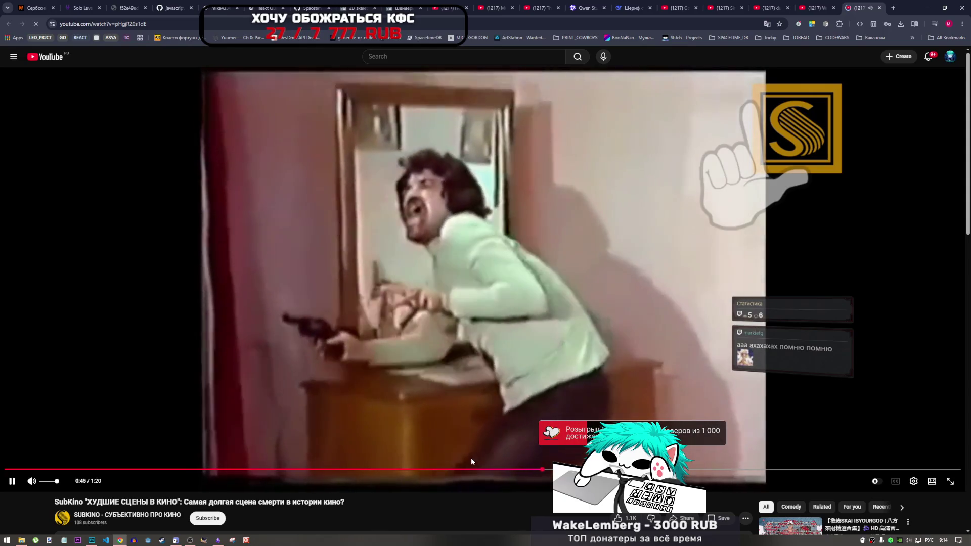
pyautogui.press('space')
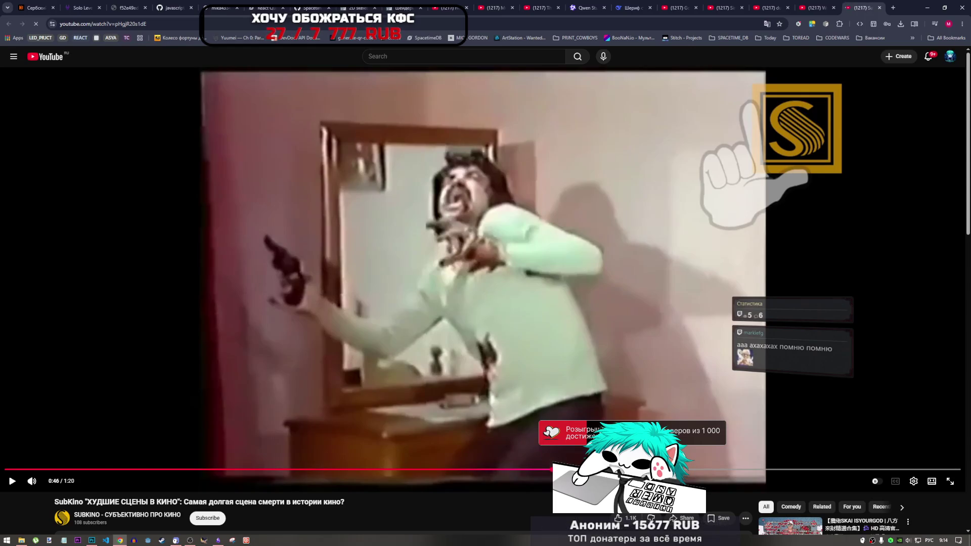
pyautogui.press('Right')
pyautogui.press('Right')
pyautogui.press('Right')
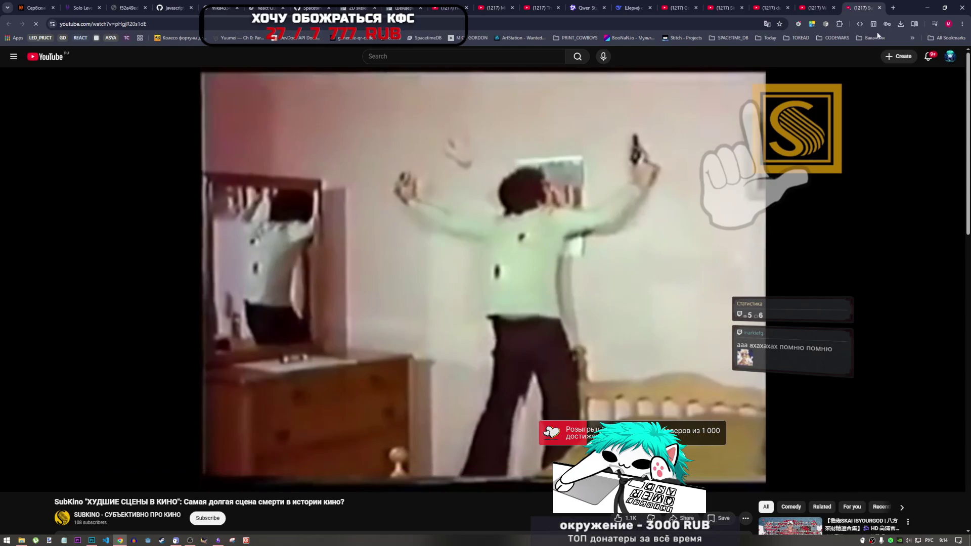
# - Close the SubKino and watch-history tabs and resume the Barajatr music video
pyautogui.click(879, 8)
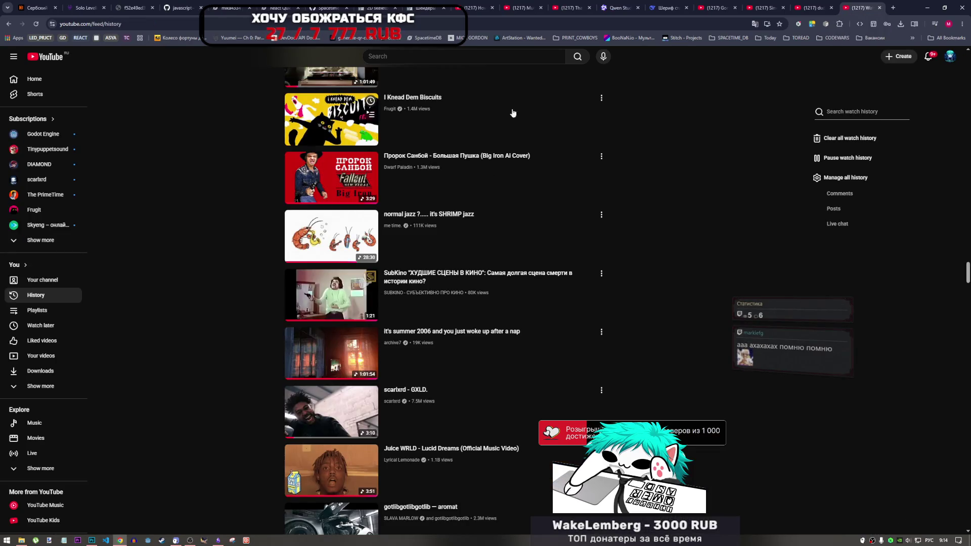
pyautogui.click(880, 7)
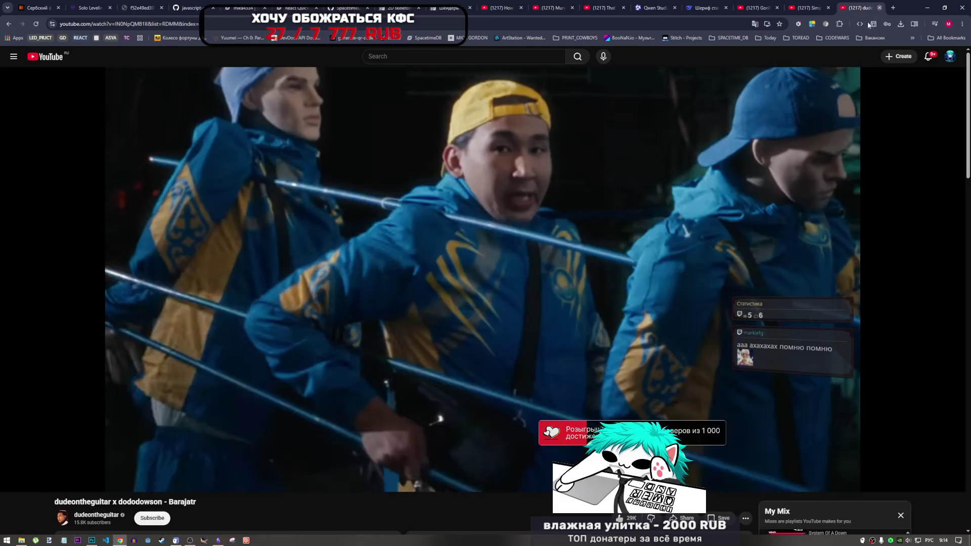
pyautogui.click(466, 221)
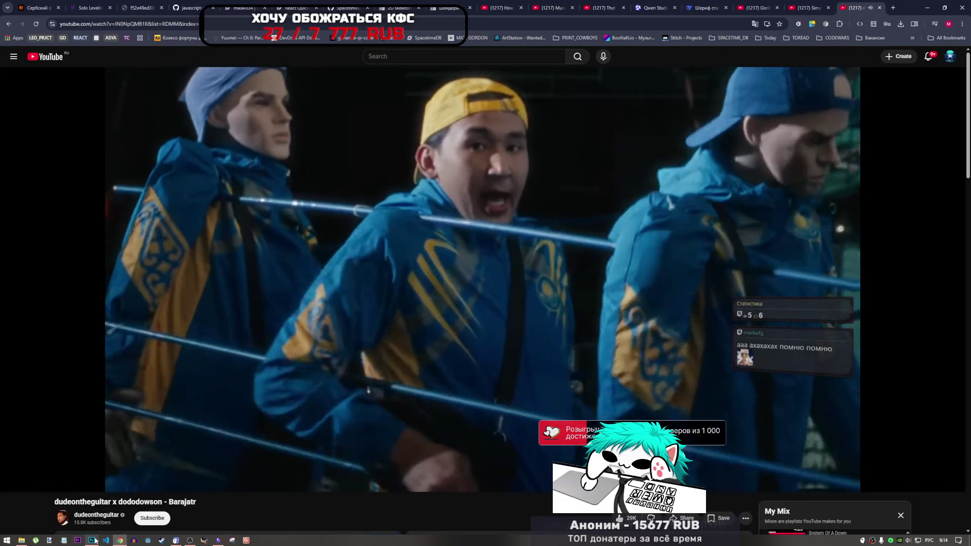
# - Toggle the eye icons of predead frames 1 through 4 in turn, leaving only frame 4 visible
pyautogui.click(120, 540)
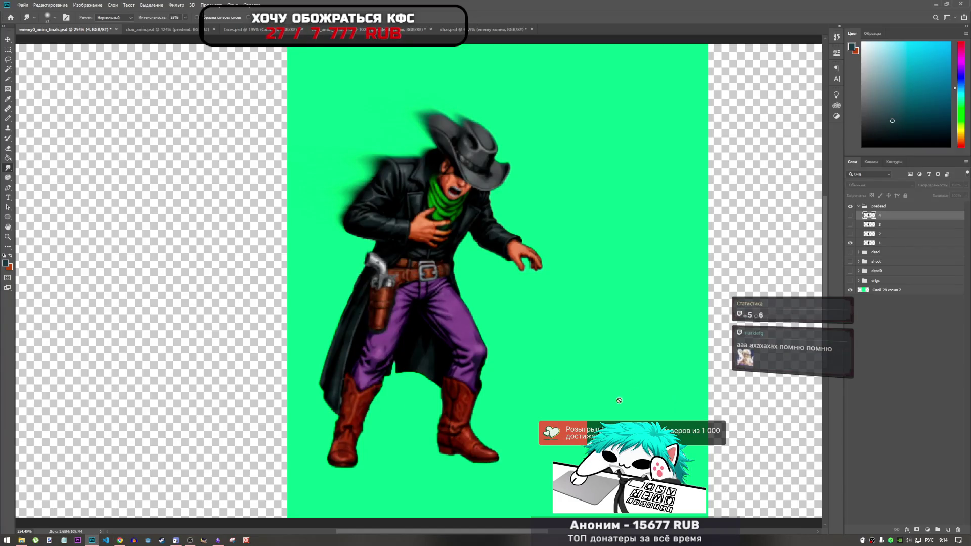
pyautogui.scroll(-3, 406, 334)
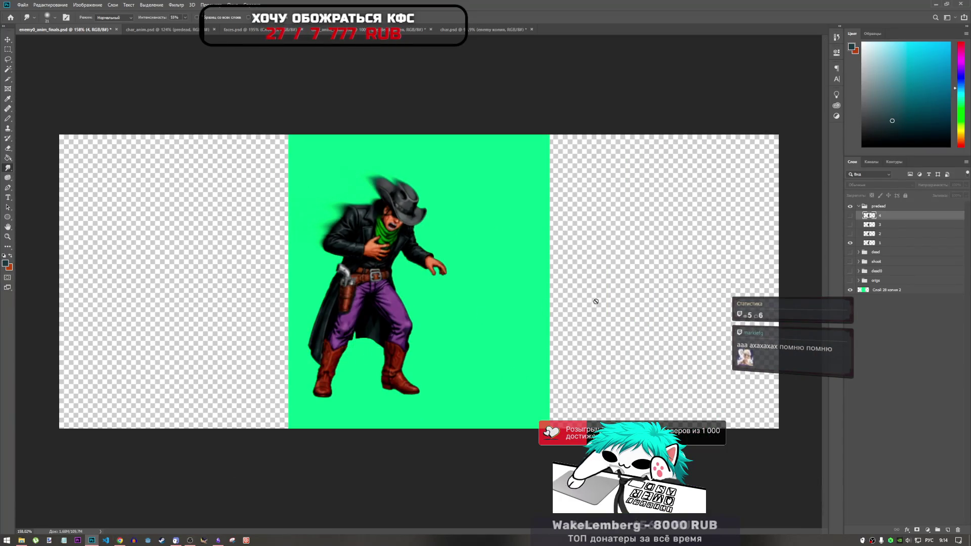
pyautogui.click(851, 243)
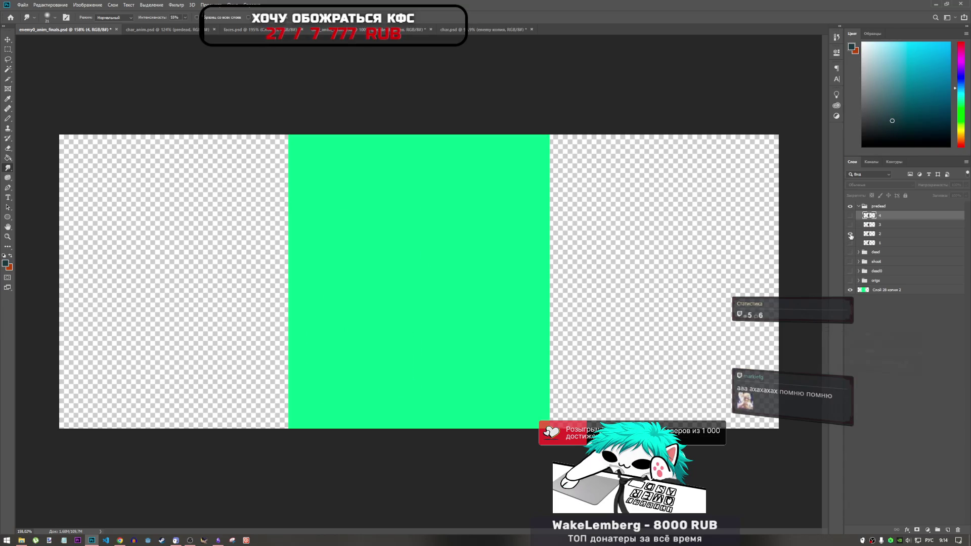
pyautogui.click(851, 234)
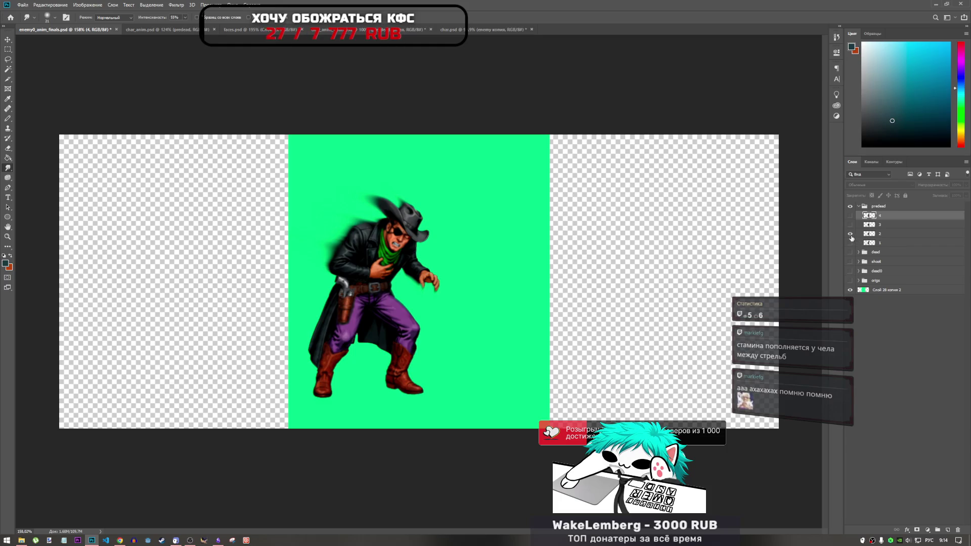
pyautogui.click(850, 234)
pyautogui.click(850, 224)
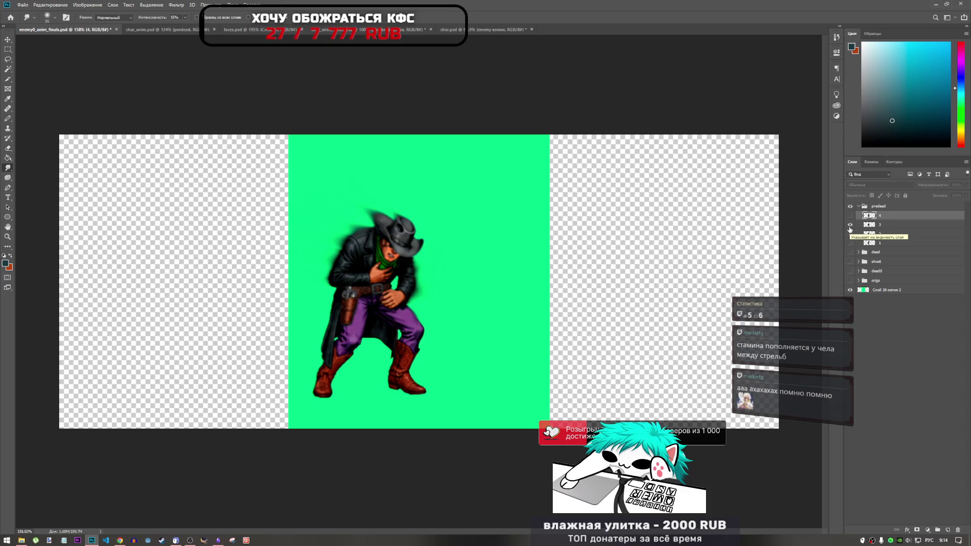
pyautogui.click(850, 224)
pyautogui.click(850, 216)
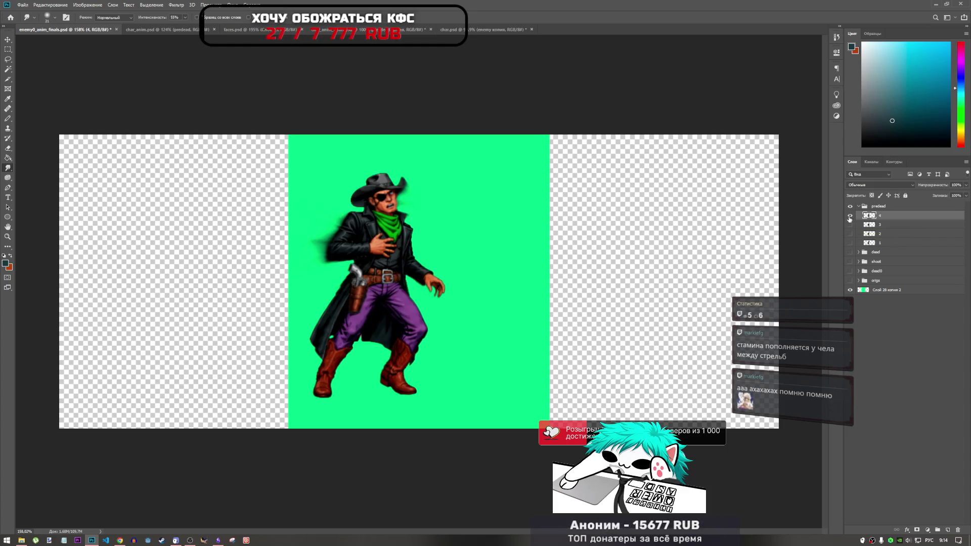
pyautogui.click(850, 216)
pyautogui.click(850, 216)
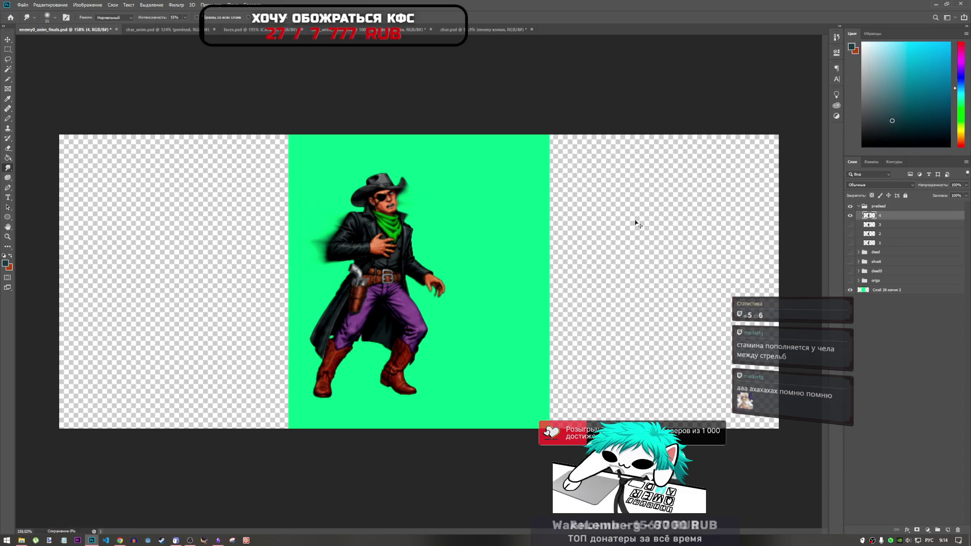
pyautogui.click(488, 29)
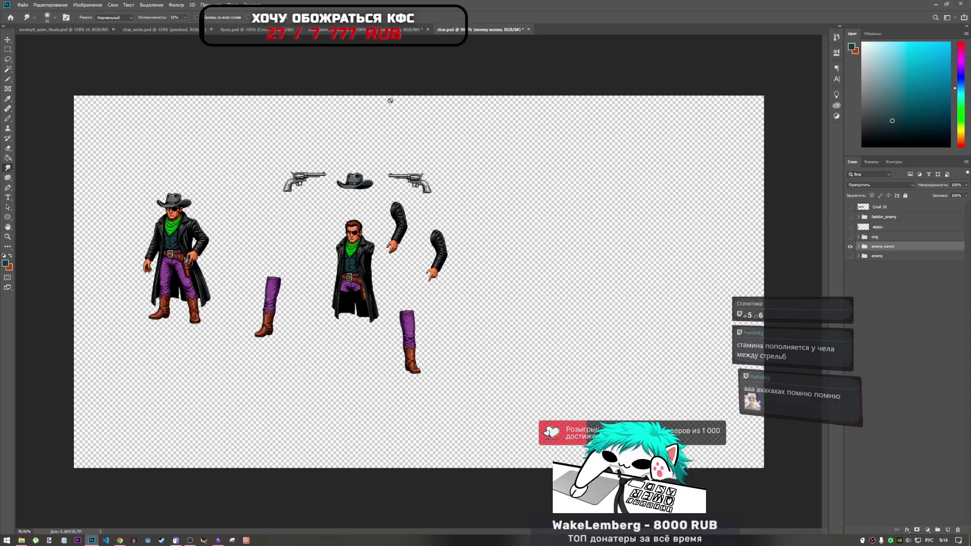
# - Close char.psd, discarding its unsaved changes with Нет (Don't Save)
pyautogui.click(529, 29)
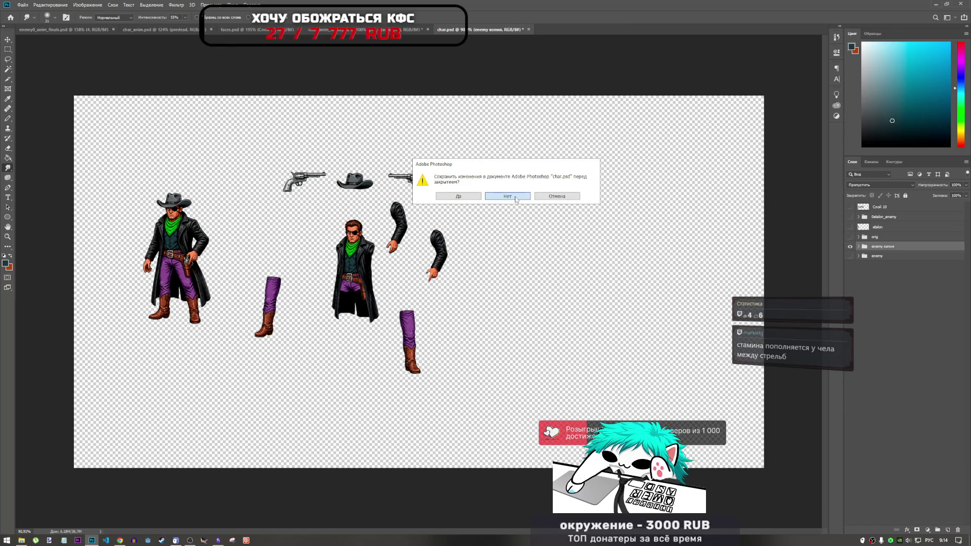
pyautogui.click(516, 197)
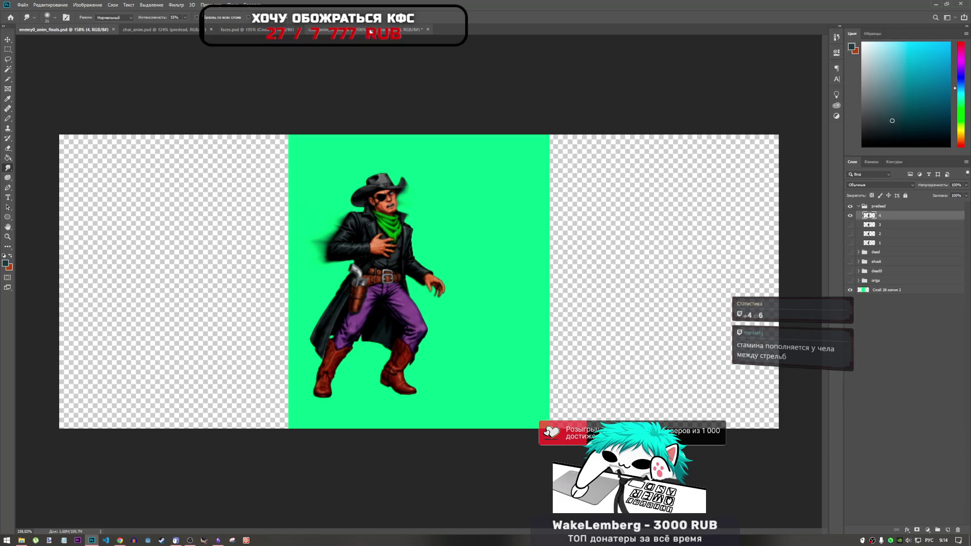
pyautogui.scroll(-3, 447, 256)
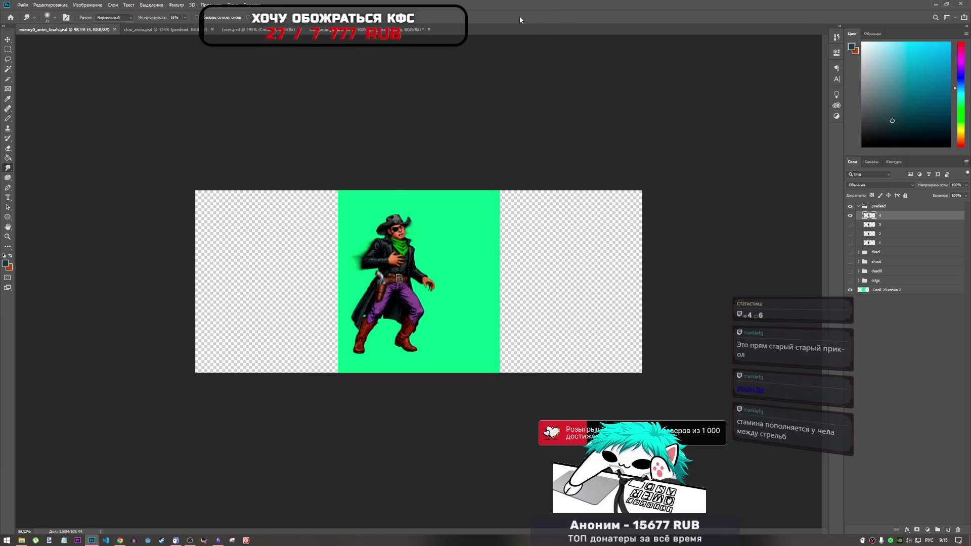
# - Check char_anim, return to enemy0_anim_finals, then bring the browser with the video forward
pyautogui.hotkey('ctrl', 'shift', 'Tab')
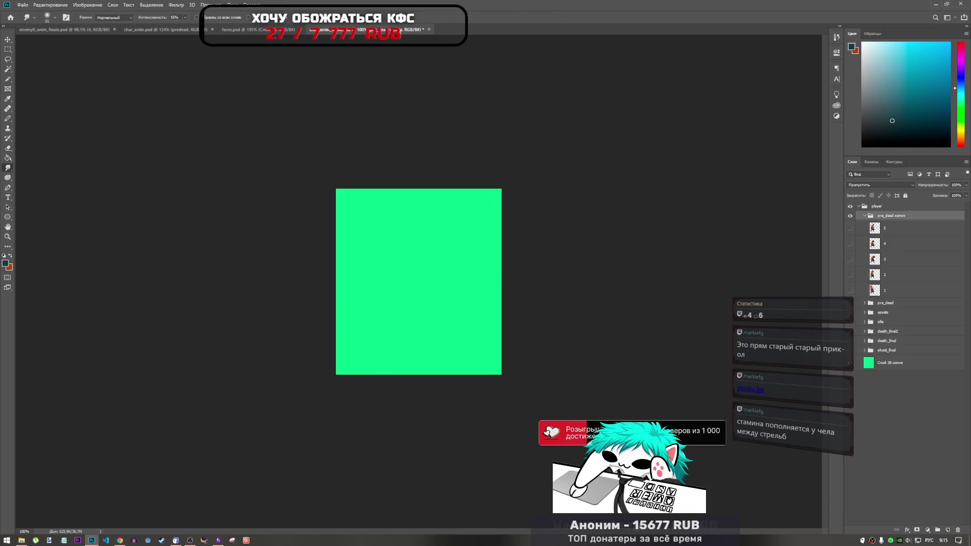
pyautogui.click(81, 29)
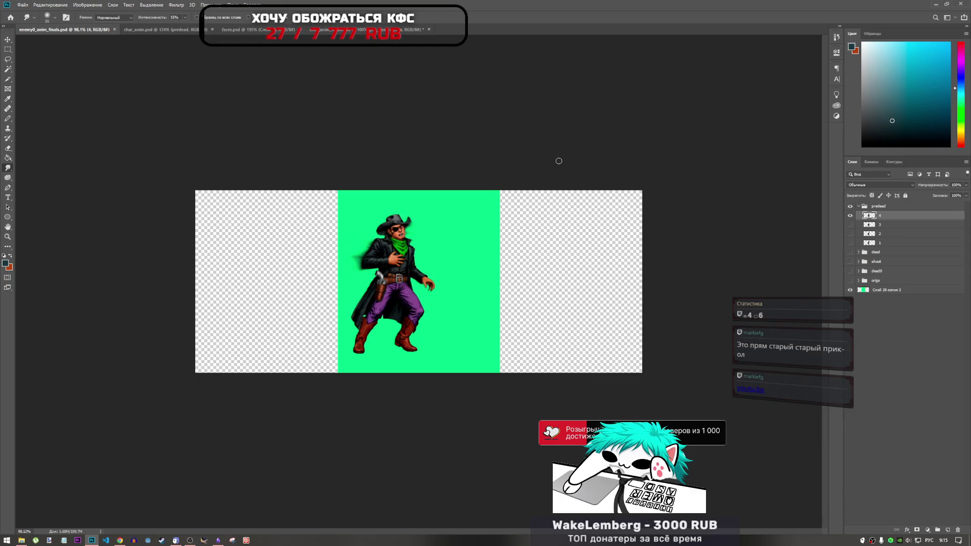
pyautogui.click(120, 540)
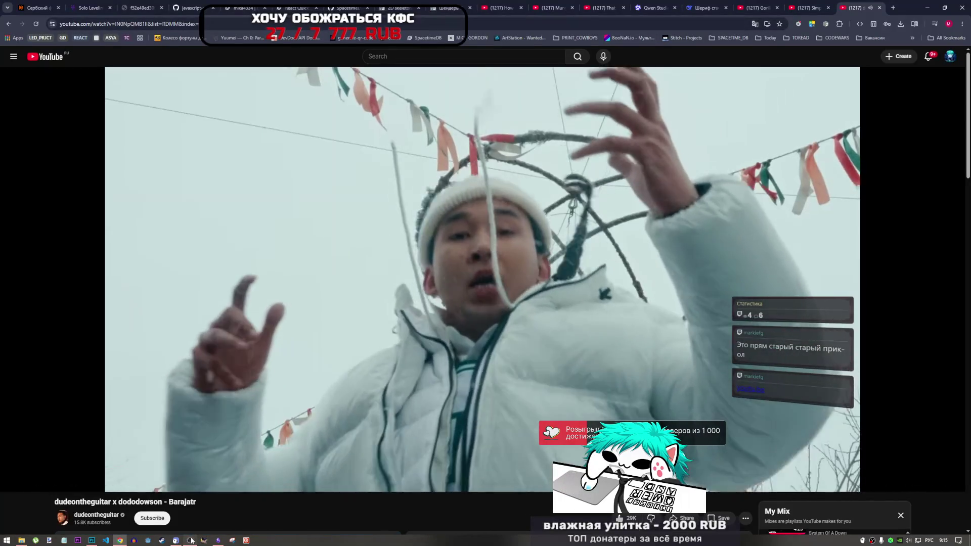
# - Load the copied youtu.be link in a new tab and pause the Barajatr video at 2:23
pyautogui.click(191, 540)
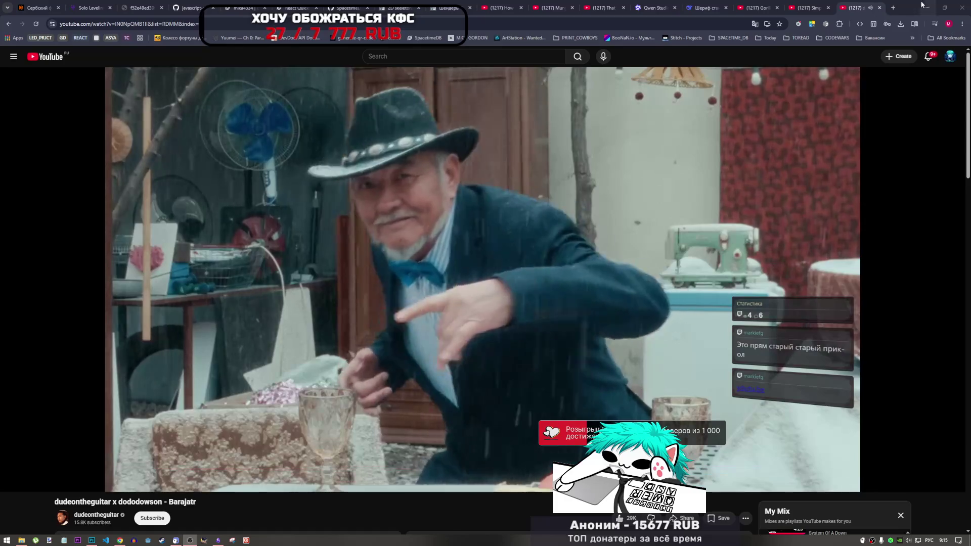
pyautogui.click(446, 486)
pyautogui.hotkey('ctrl', 't')
pyautogui.hotkey('ctrl', 'v')
pyautogui.press('Return')
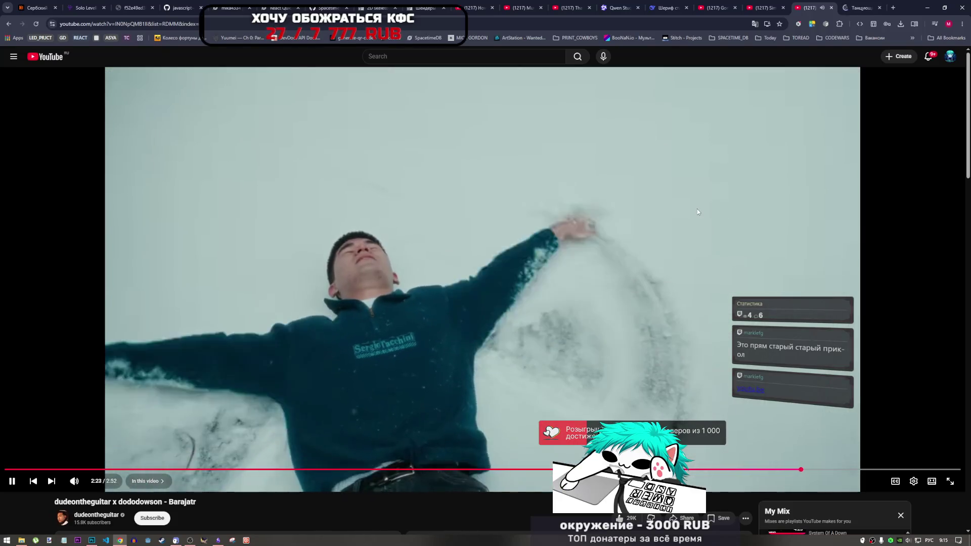
pyautogui.click(697, 209)
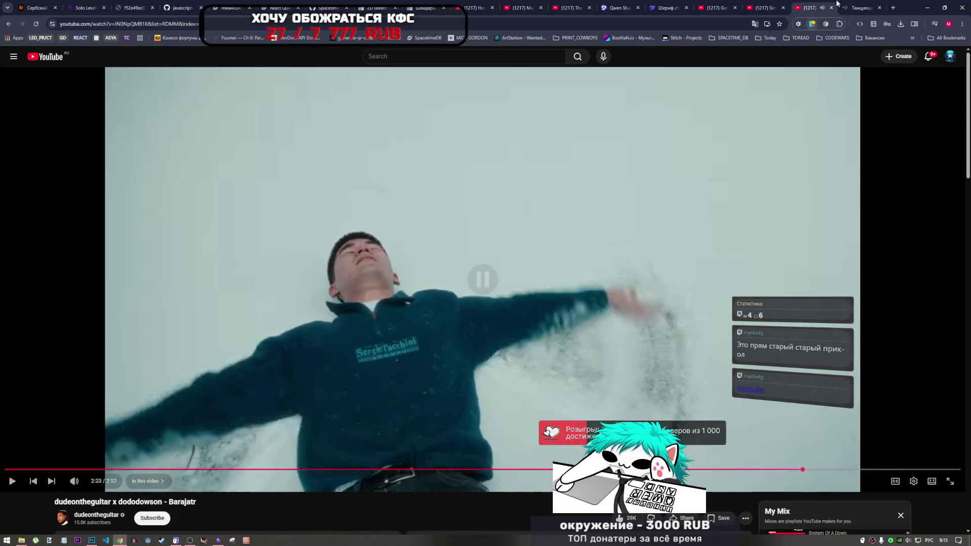
pyautogui.hotkey('ctrl', 'Tab')
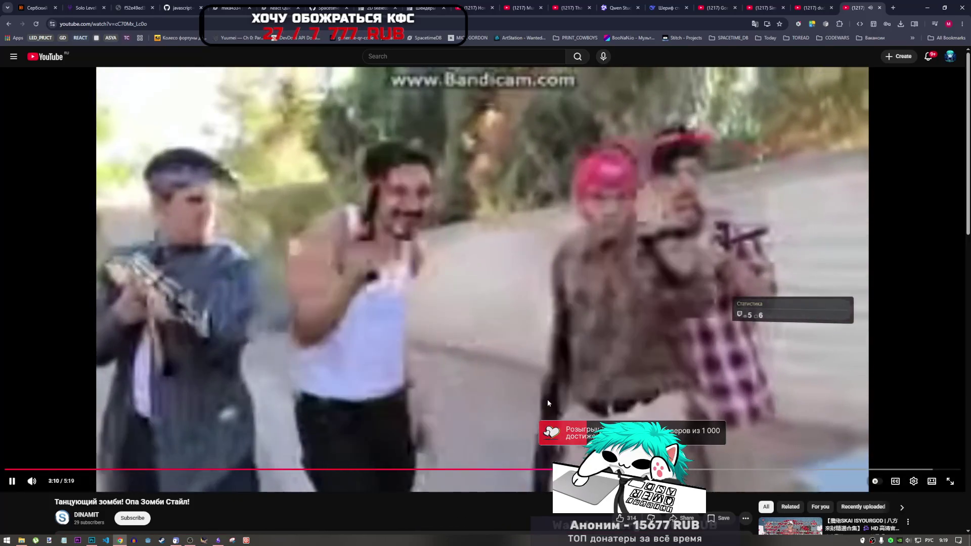
# - Pause and resume the zombie dance video, then pause it again at 3:44
pyautogui.click(547, 400)
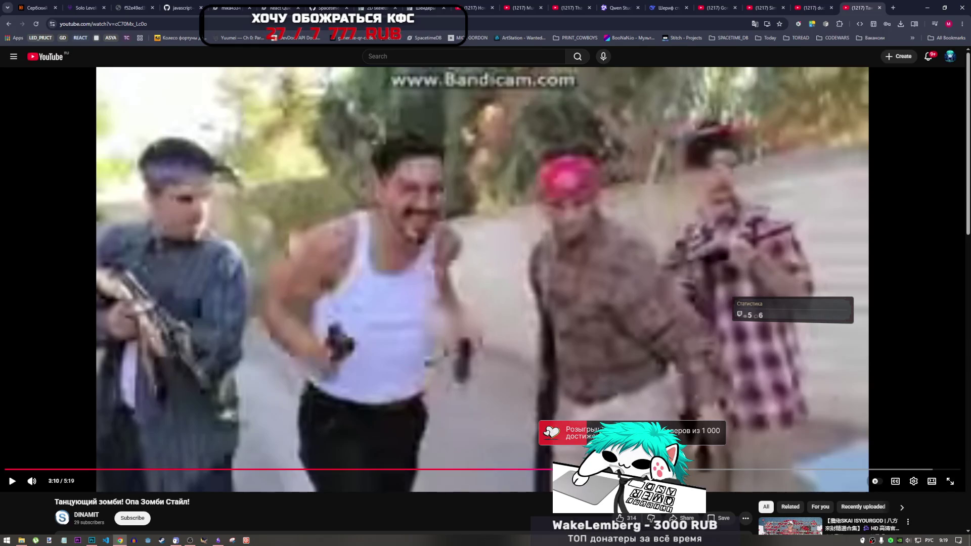
pyautogui.press('space')
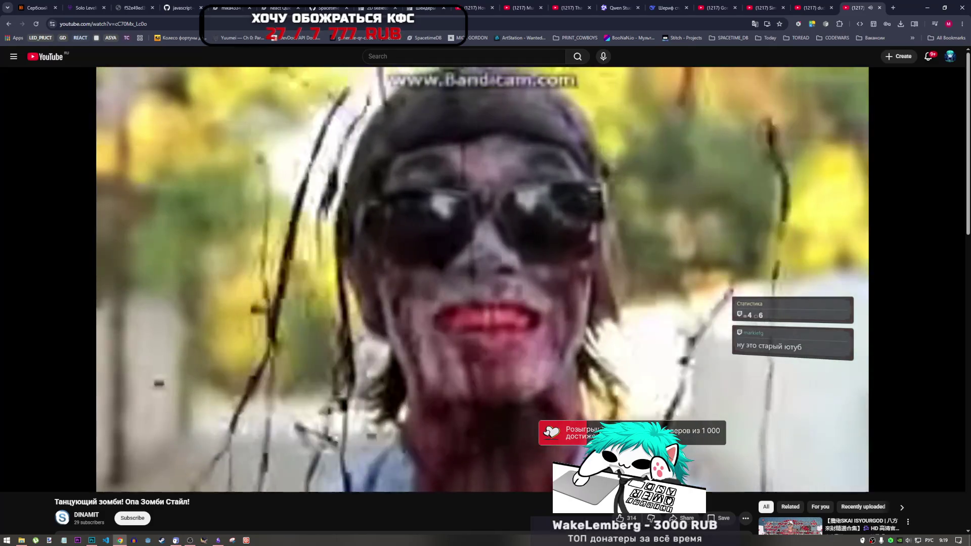
pyautogui.click(536, 339)
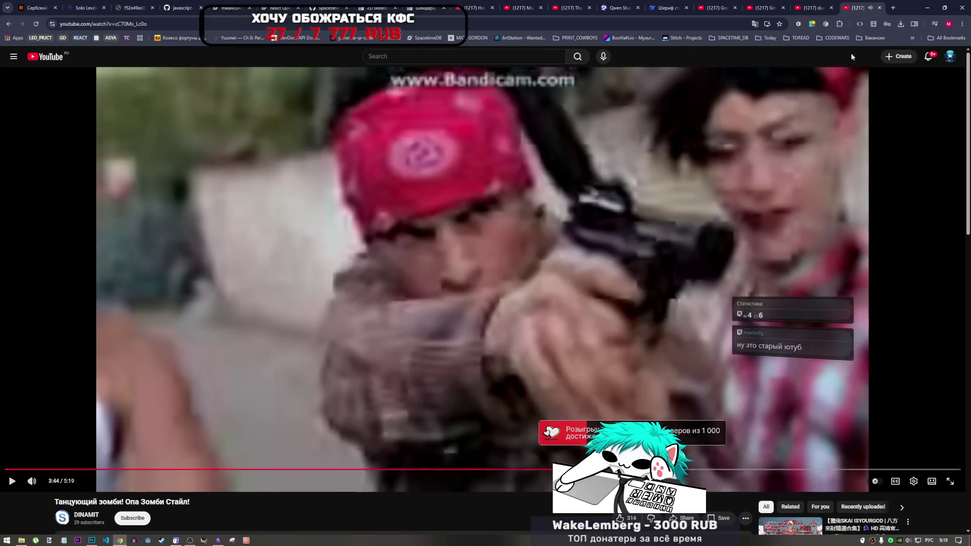
# - Close the zombie tab, resume Barajatr, then skip to The Neighbourhood's 'Lost in Translation'
pyautogui.click(880, 8)
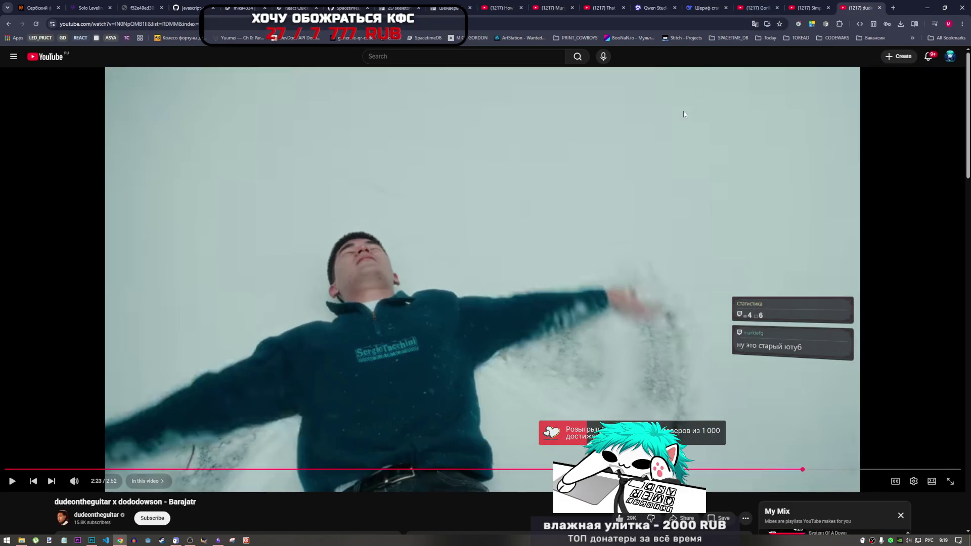
pyautogui.scroll(-2, 578, 315)
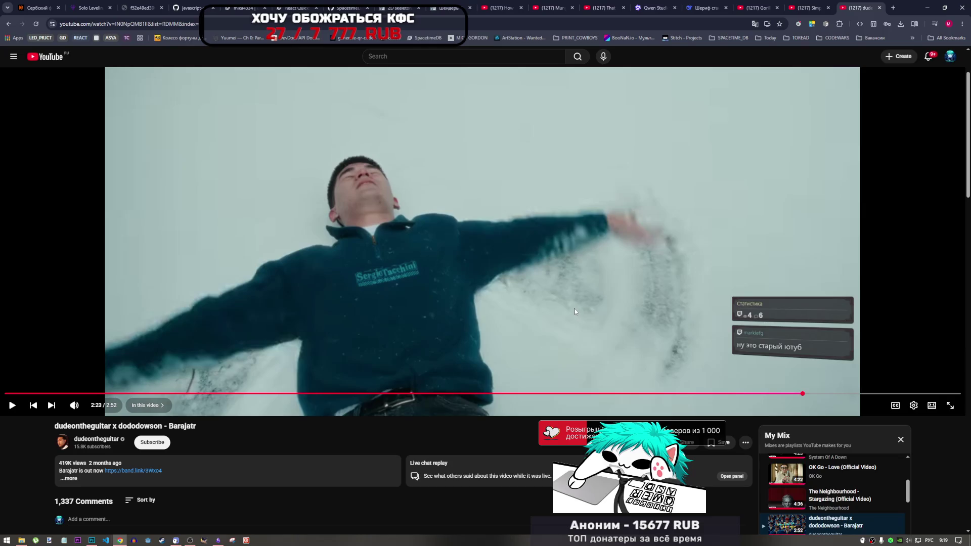
pyautogui.scroll(2, 576, 311)
pyautogui.click(539, 255)
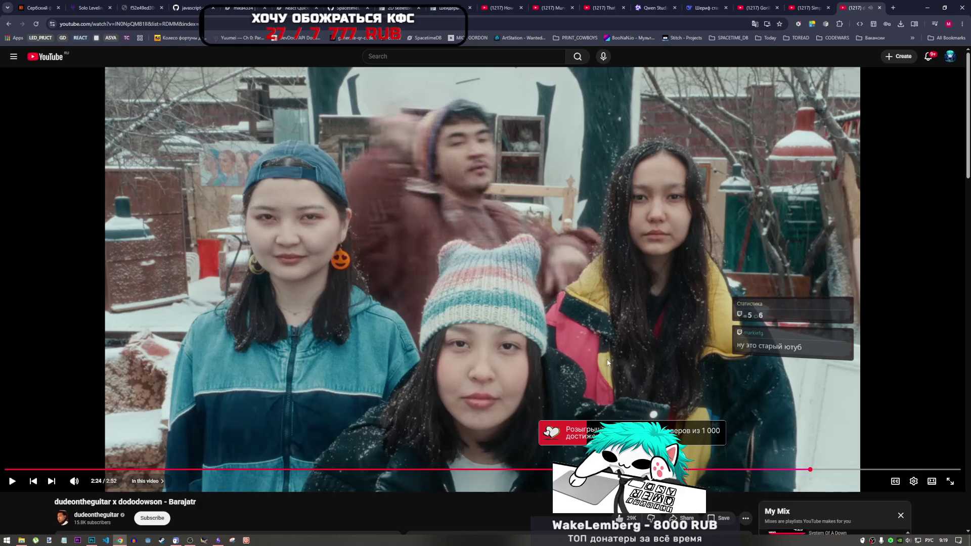
pyautogui.scroll(-3, 608, 362)
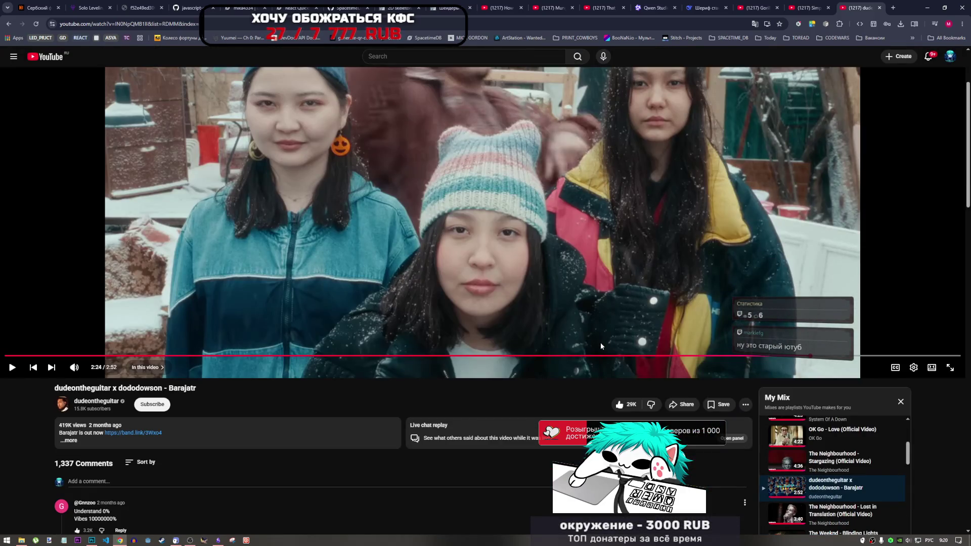
pyautogui.click(642, 318)
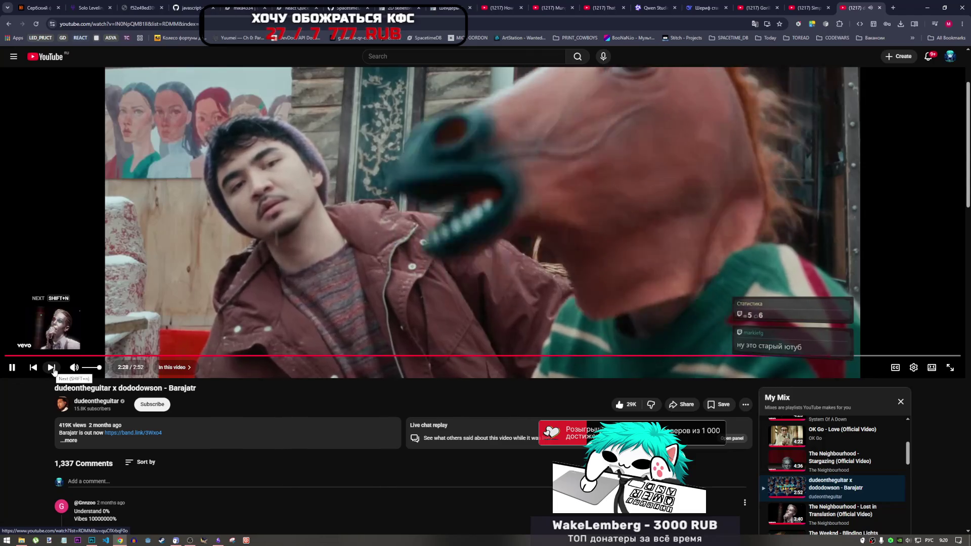
pyautogui.click(52, 368)
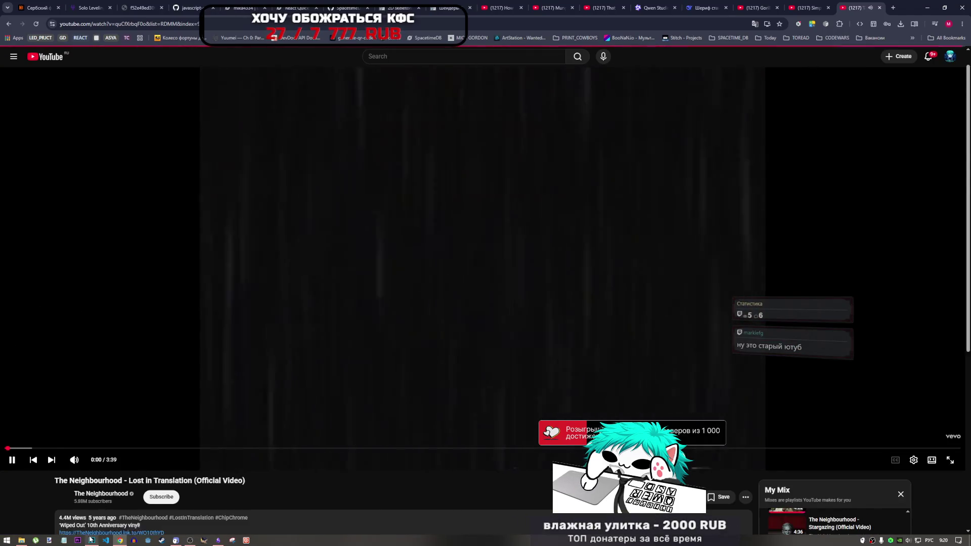
# - Make frame layer 5 visible in the char_anim document
pyautogui.click(91, 540)
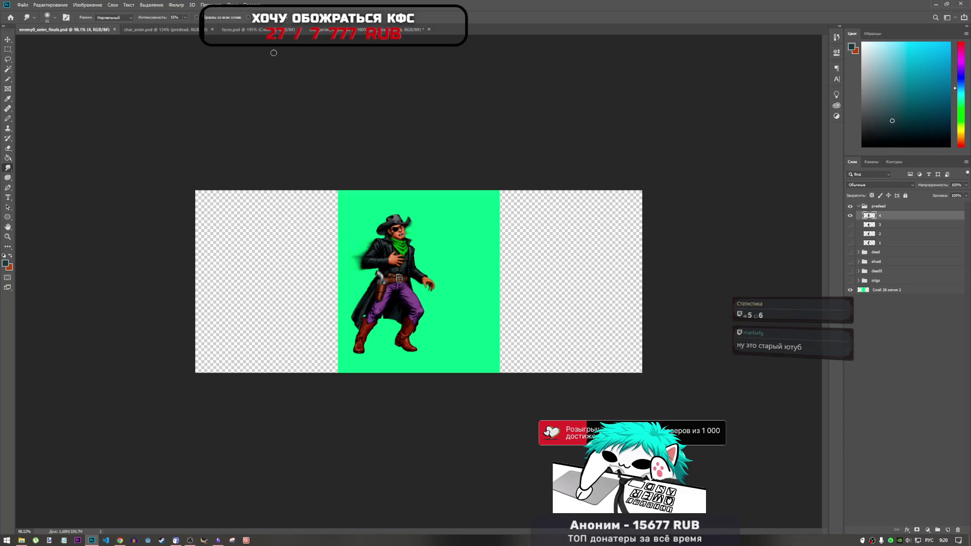
pyautogui.click(361, 31)
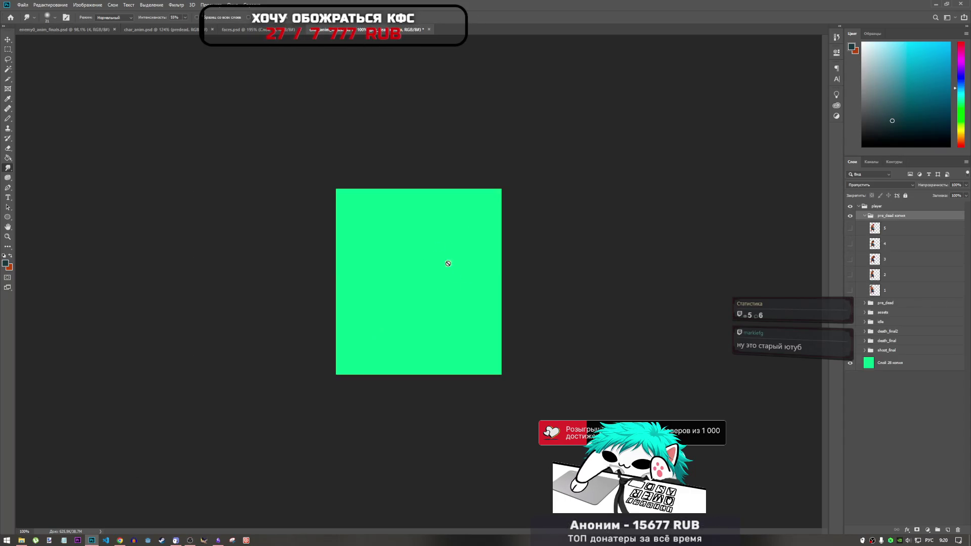
pyautogui.click(851, 229)
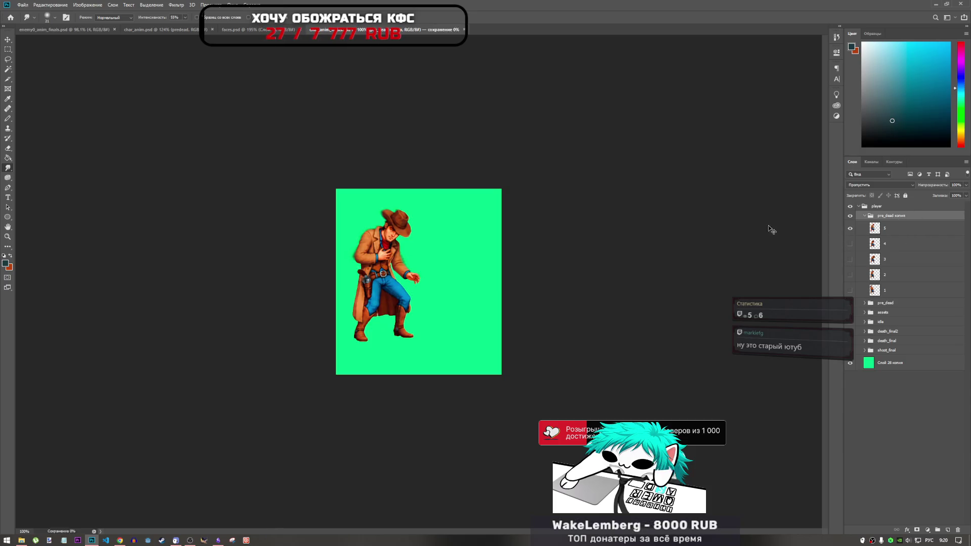
# - Hide the green background layer Слой 28 копия 2 in enemy0_anim_finals, then open Загрузки
pyautogui.click(68, 30)
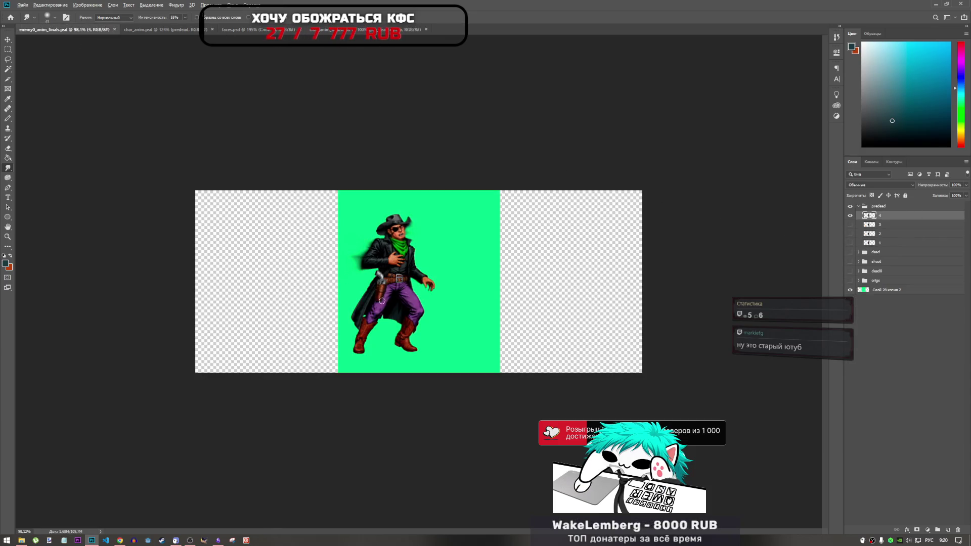
pyautogui.click(850, 291)
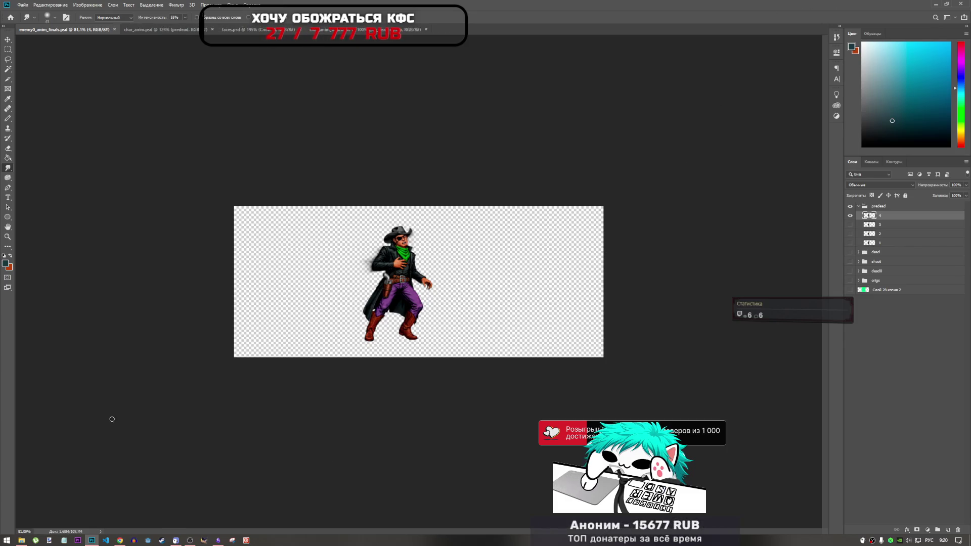
pyautogui.click(22, 539)
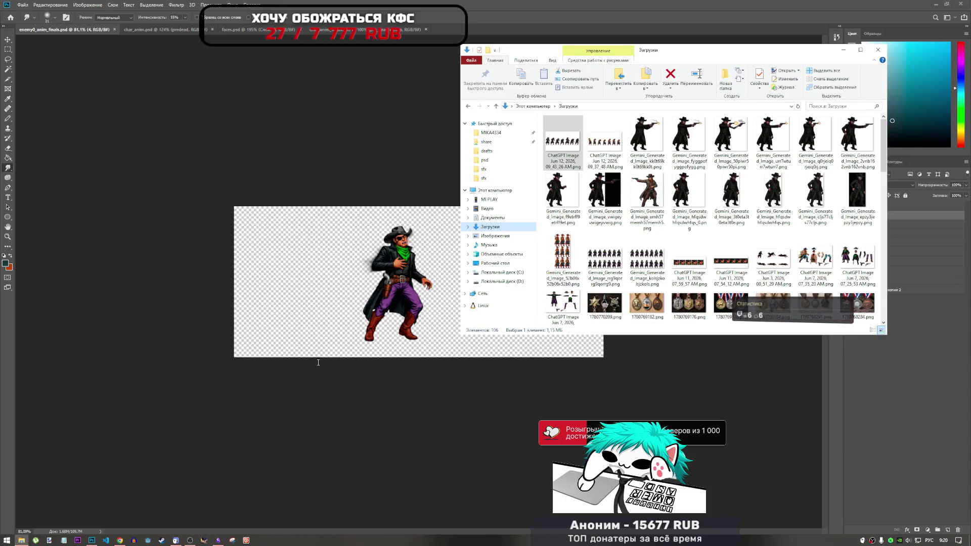